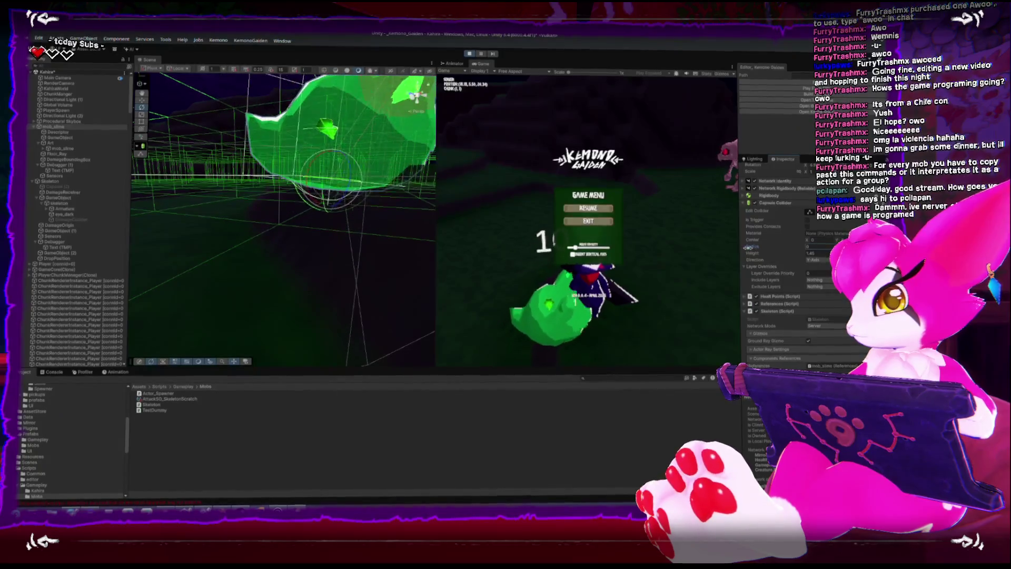
- Pause and resume the running game several times while approaching the slime
key(Escape)
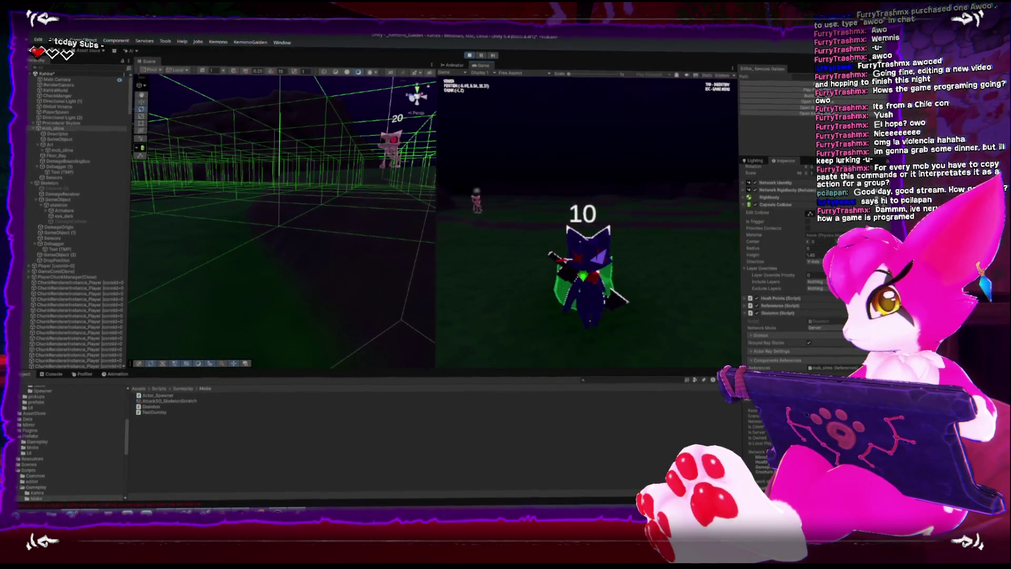
key(Escape)
key(Escape)
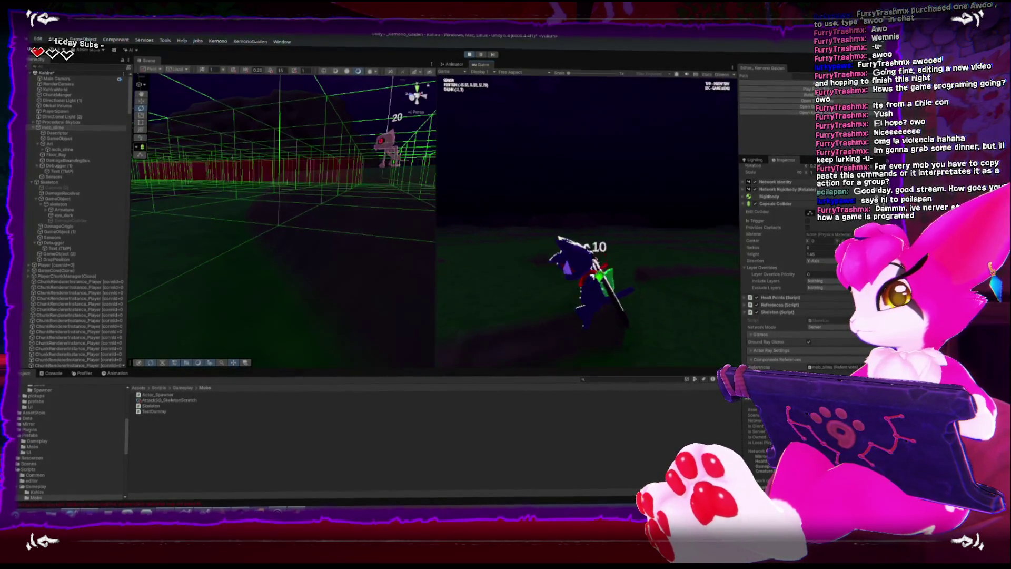
key(Escape)
key(Escape)
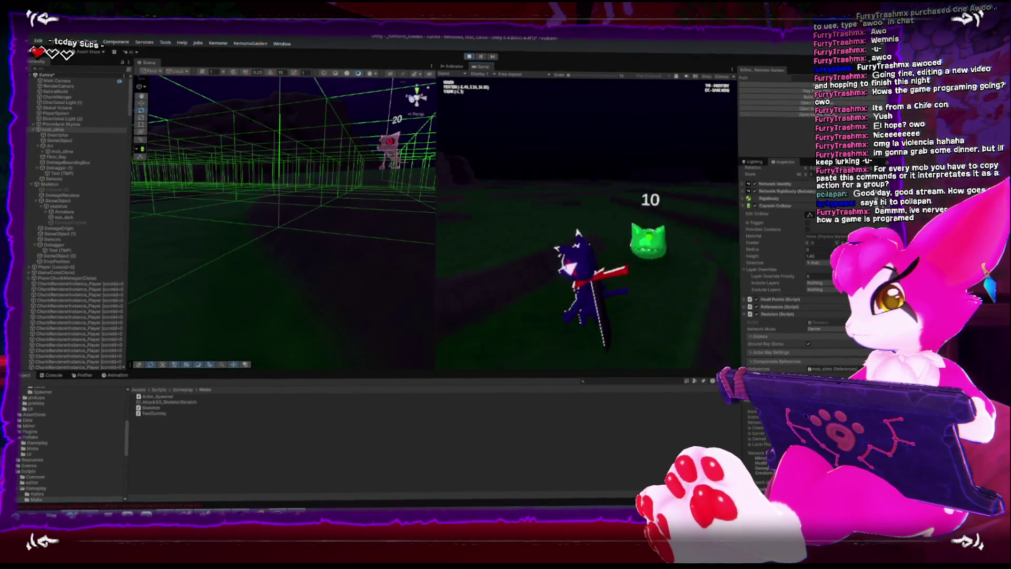
key(Escape)
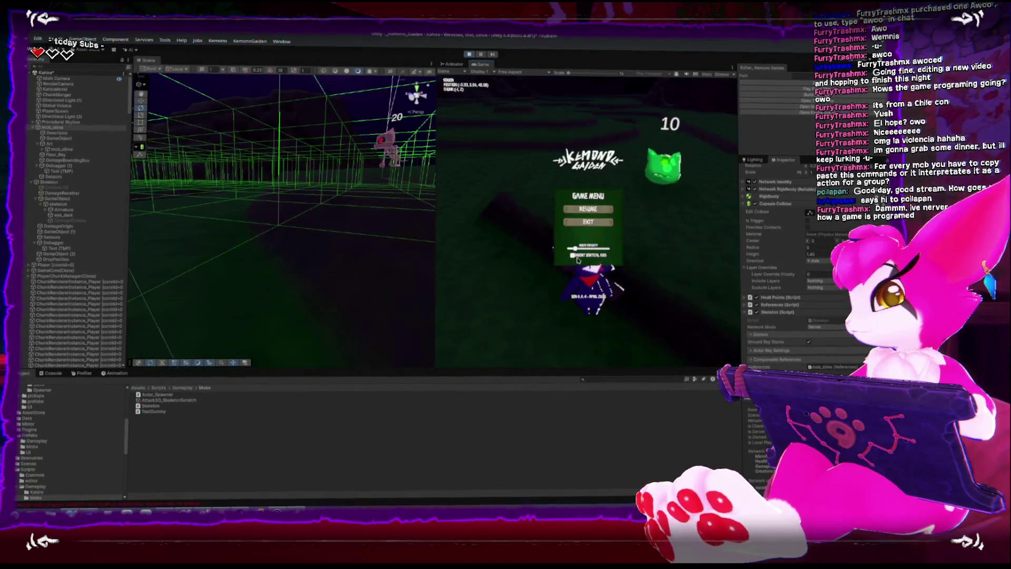
key(Escape)
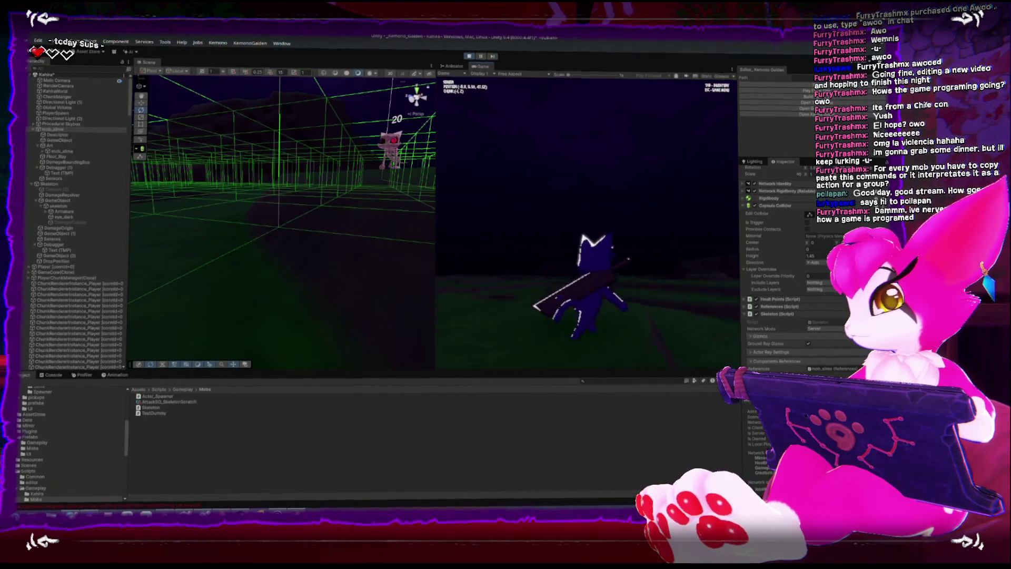
key(Escape)
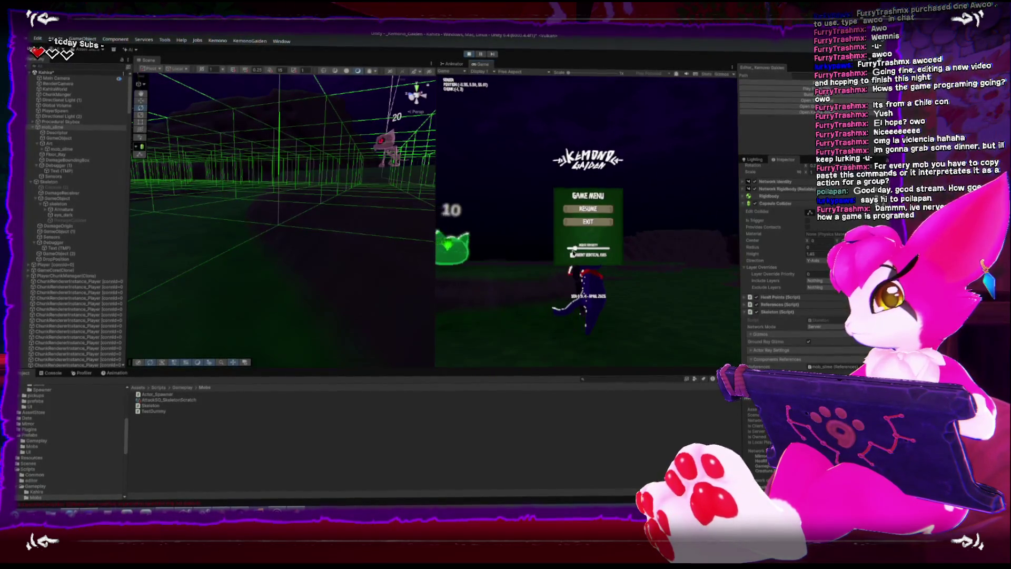
key(Escape)
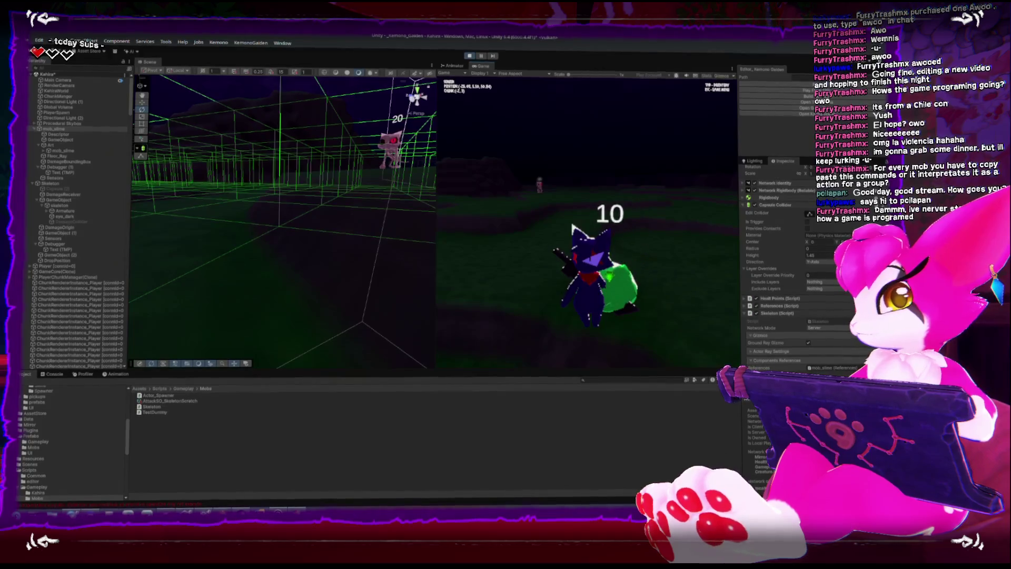
key(Escape)
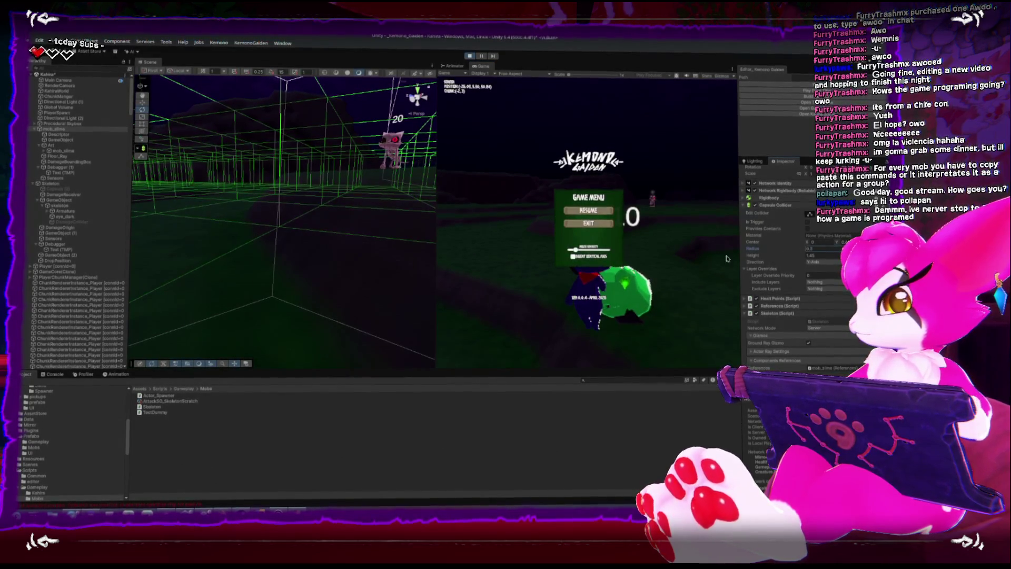
key(Escape)
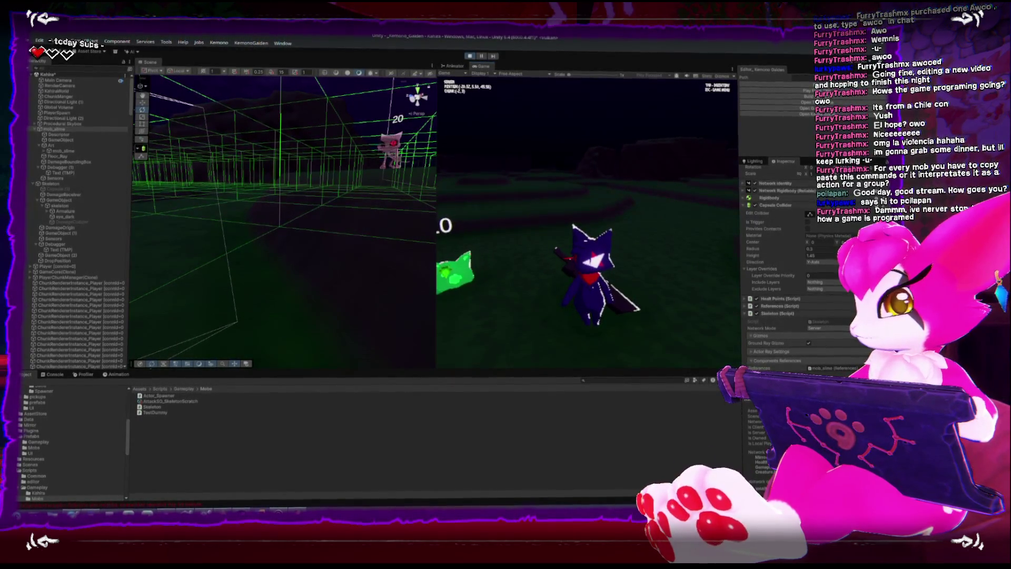
key(Escape)
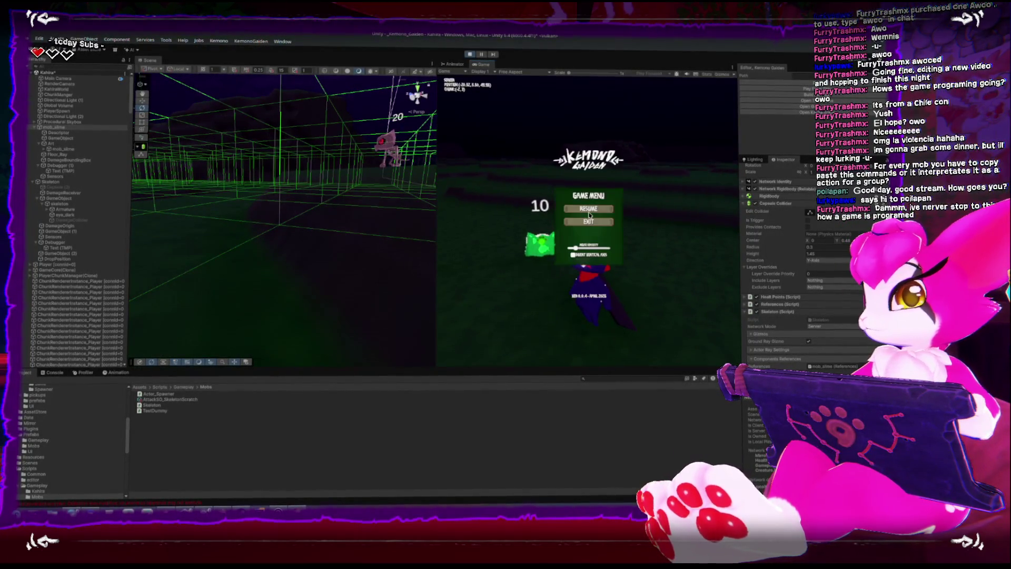
- Try a Capsule Collider height of about 1.8 on mob_slime, then stop Play mode
drag(432, 231, 385, 123)
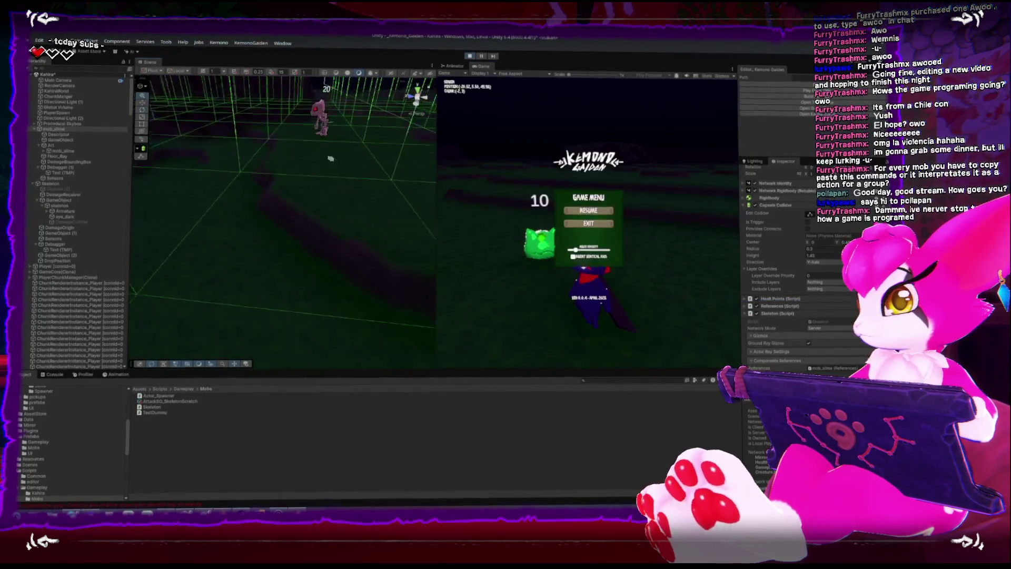
key(f)
drag(304, 159, 390, 230)
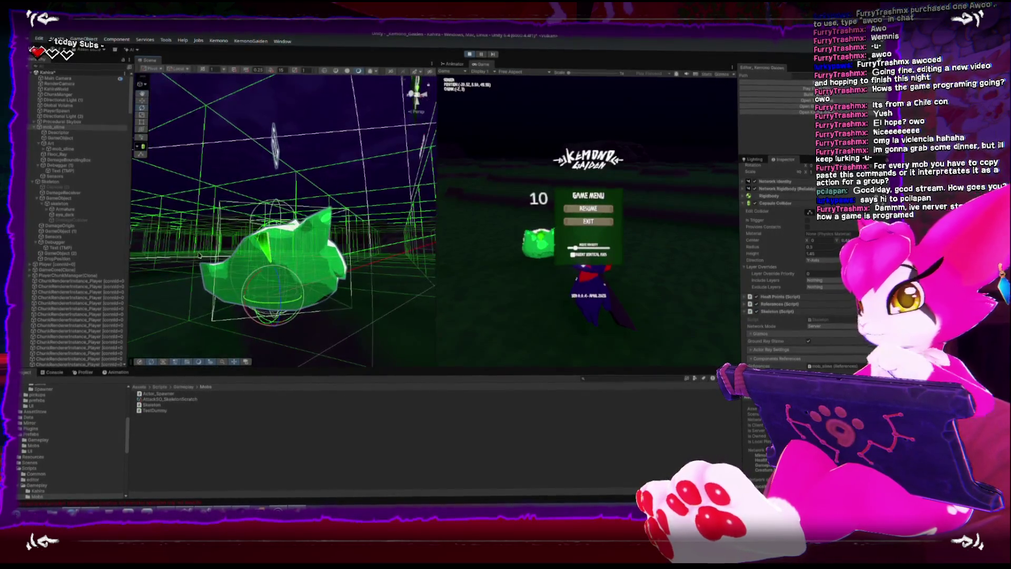
click(51, 144)
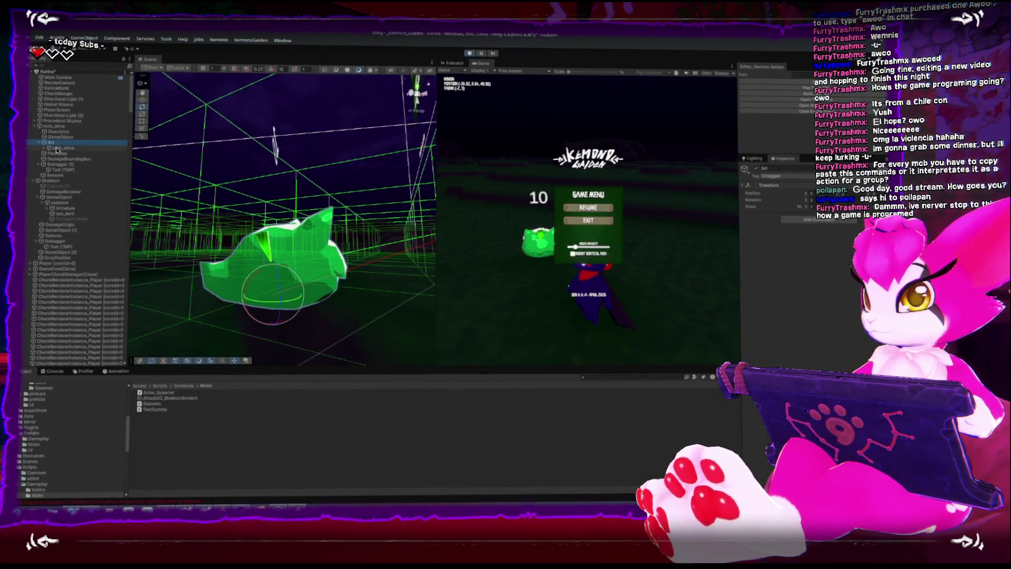
click(53, 127)
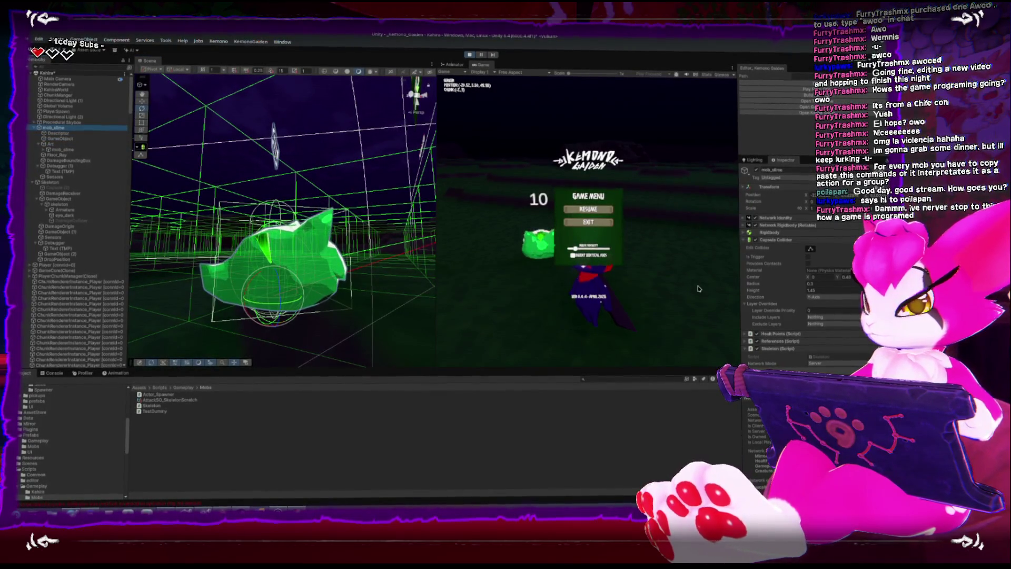
scroll(787, 282, down, 3)
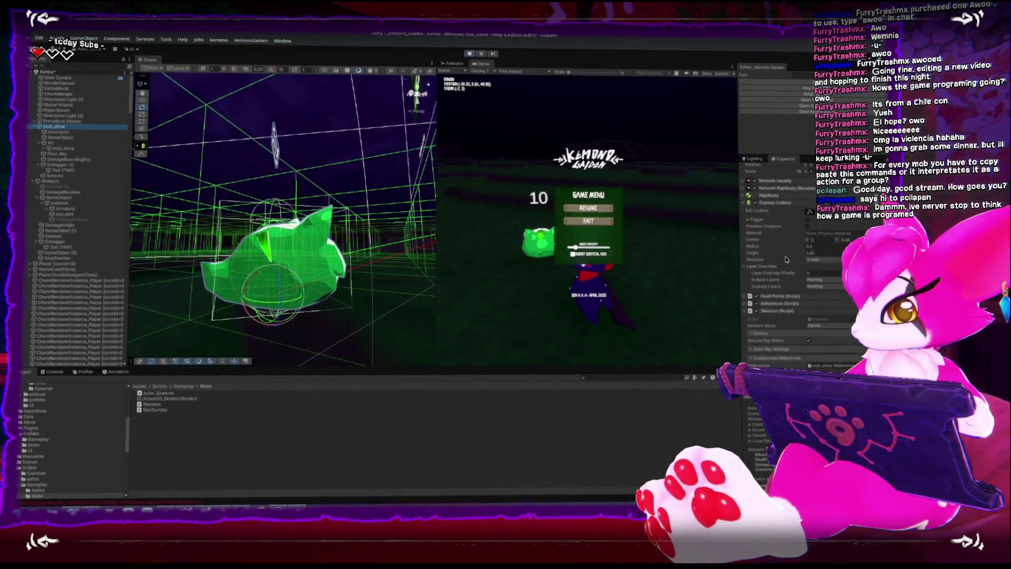
mouse_move(758, 251)
mouse_down()
mouse_move(766, 253)
mouse_move(756, 252)
mouse_up()
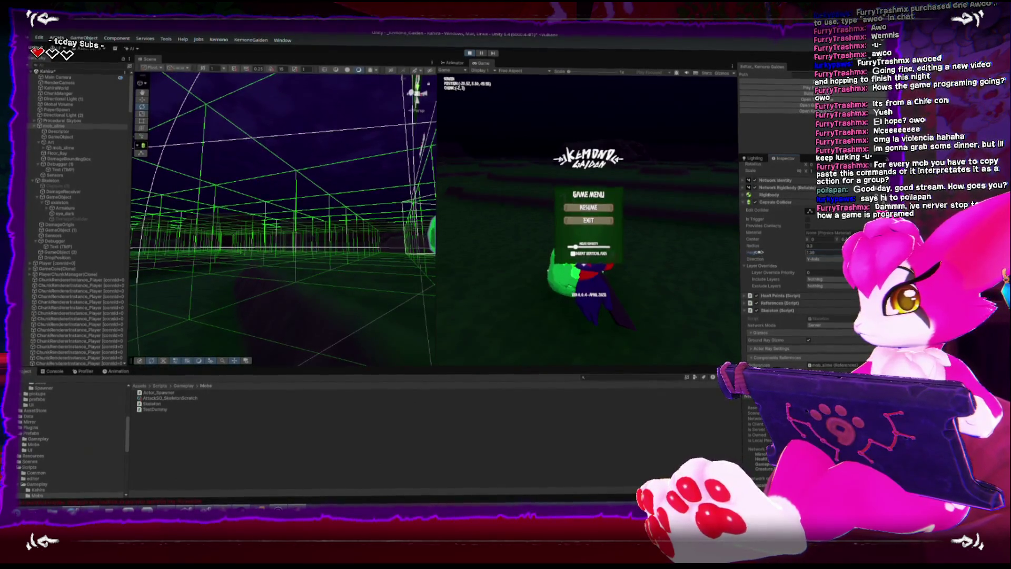
key(ctrl+p)
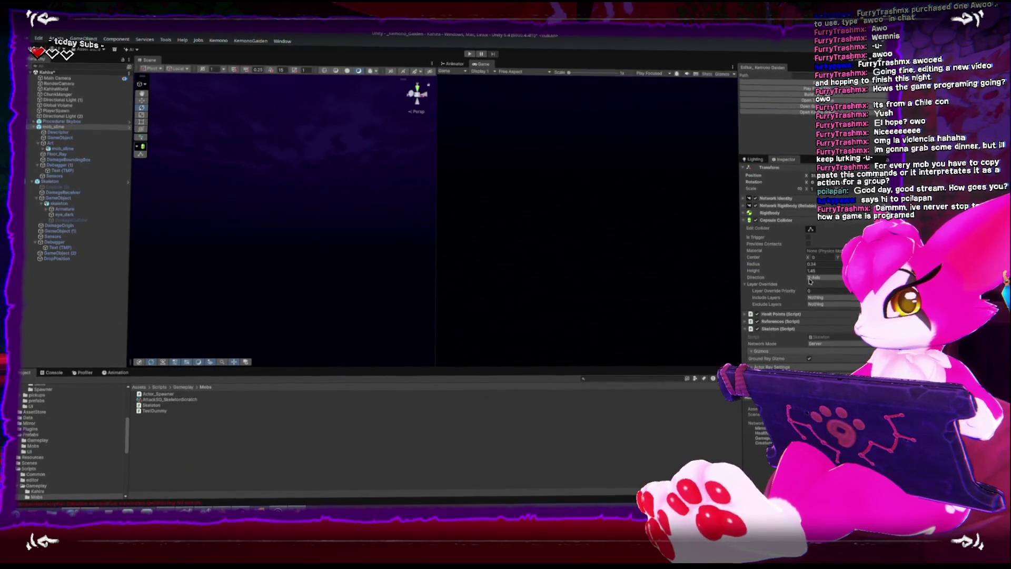
- Frame the green slime in the Scene view, zoom in, and orbit the camera around it
key(f)
scroll(295, 335, up, 5)
drag(294, 335, 681, 266)
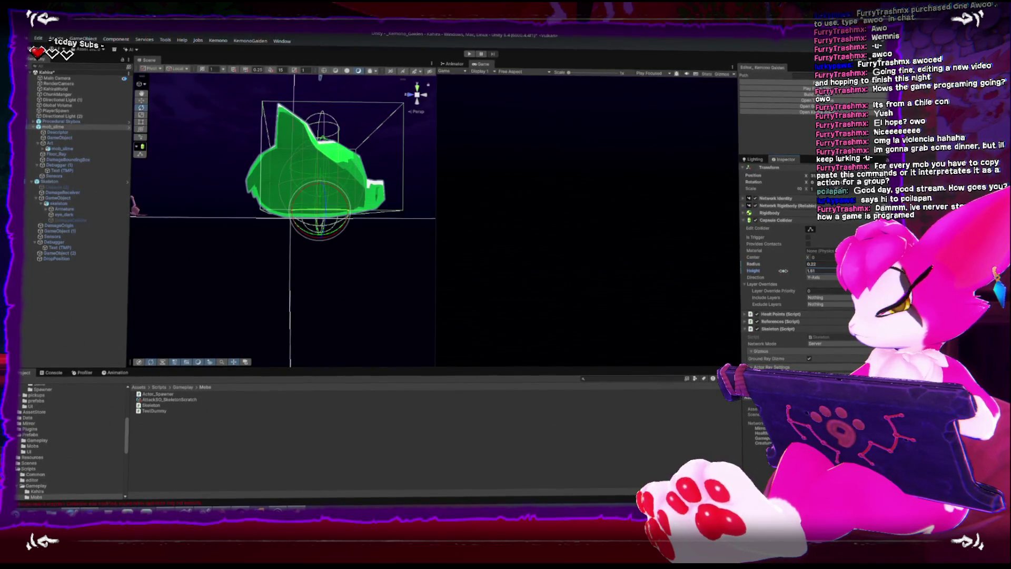
scroll(415, 91, down, 4)
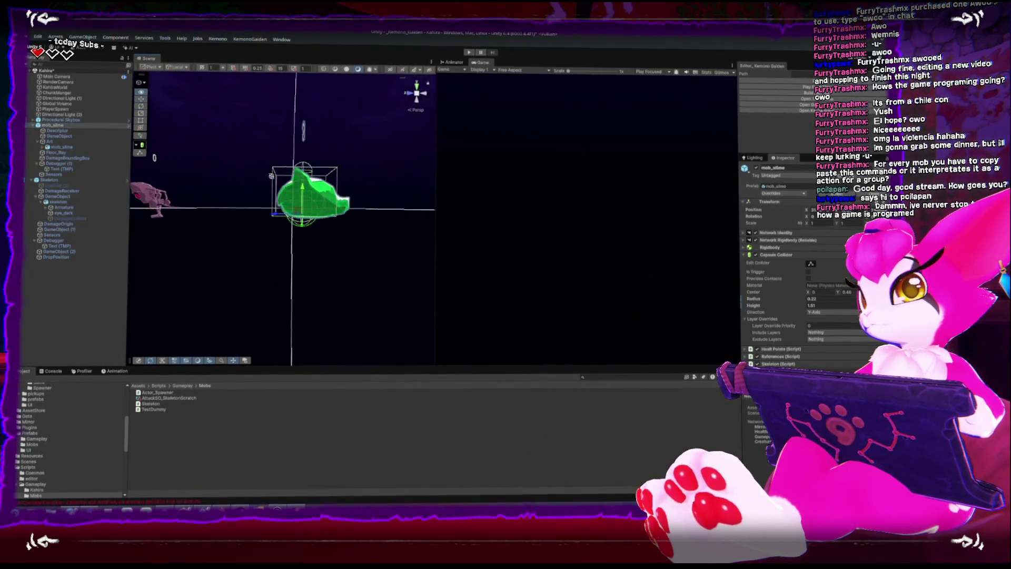
mouse_move(271, 182)
mouse_down()
mouse_move(304, 168)
mouse_move(333, 187)
mouse_up()
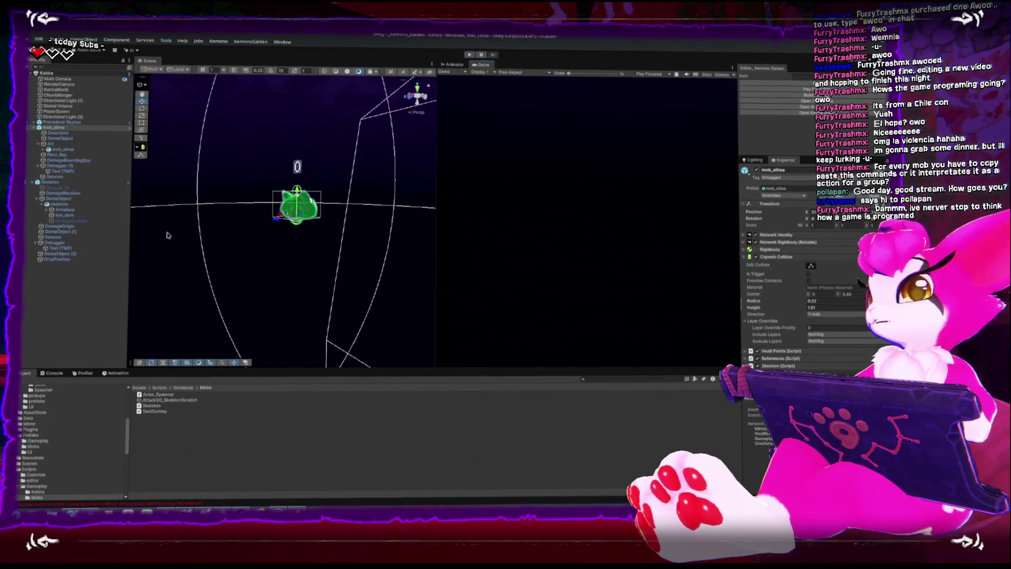
mouse_move(301, 168)
mouse_down()
mouse_move(254, 225)
mouse_move(223, 185)
mouse_up()
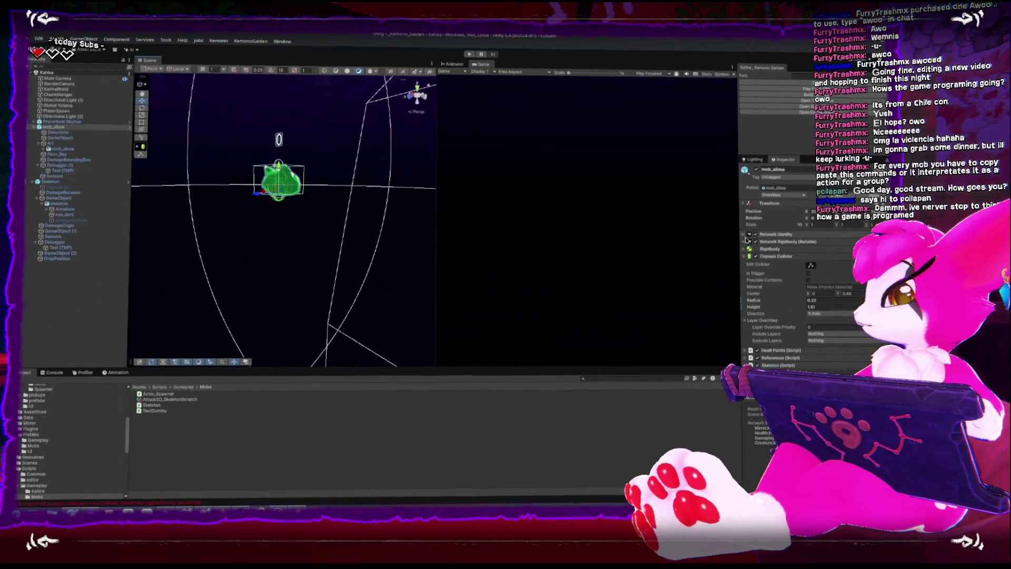
- Collapse the Capsule Collider and Skeleton components, leaving Objective_Idle expanded in the Inspector
click(744, 257)
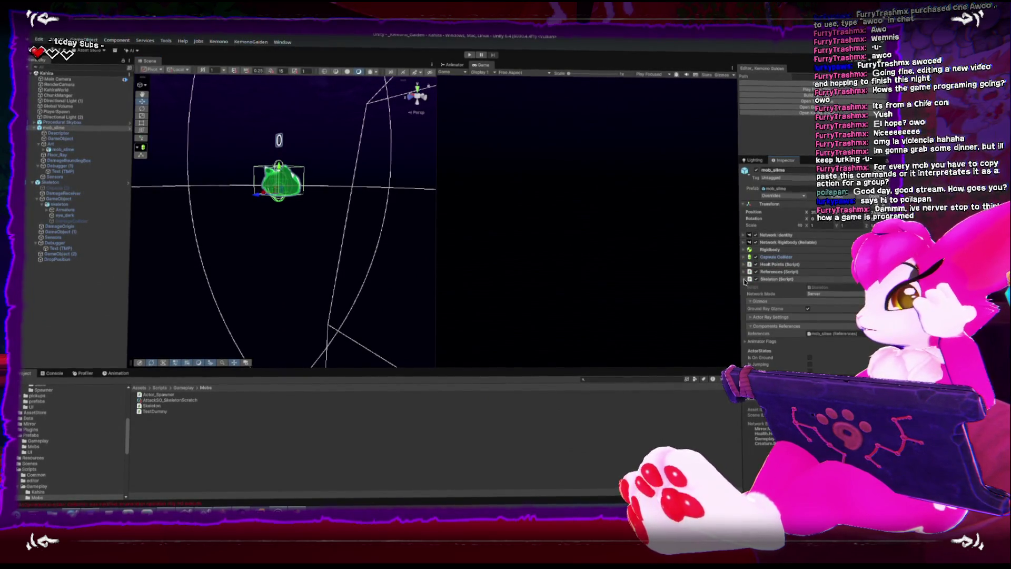
click(747, 279)
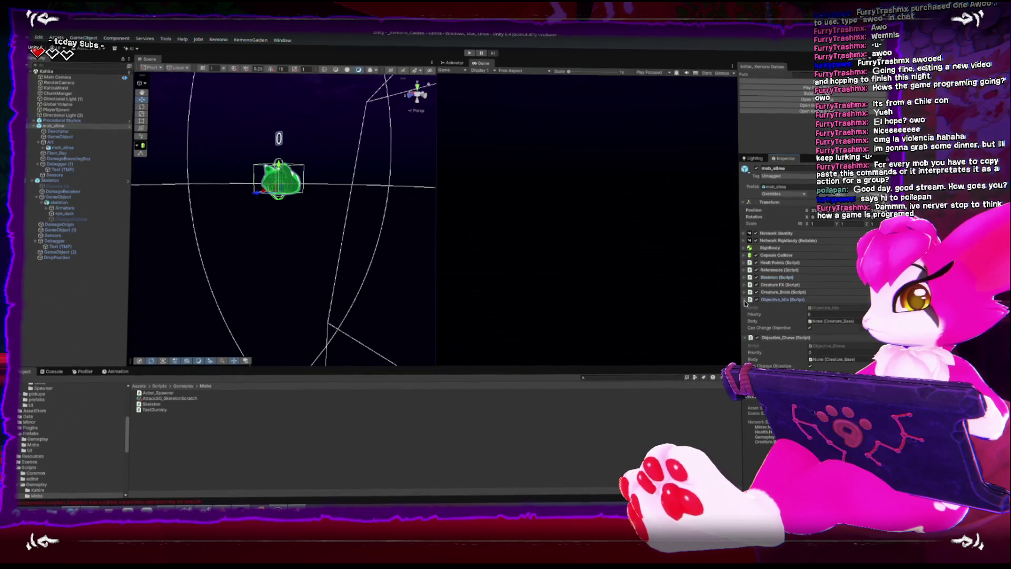
click(744, 300)
click(743, 307)
click(745, 300)
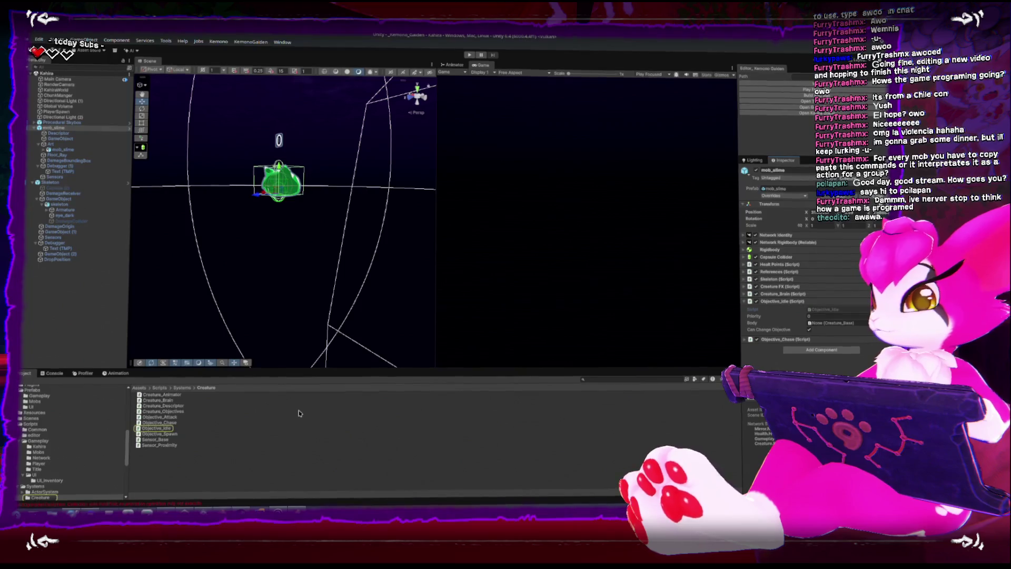
- Duplicate the Objective_Chase script as Objective_Jump and open it in the code editor
right_click(182, 472)
mouse_move(240, 262)
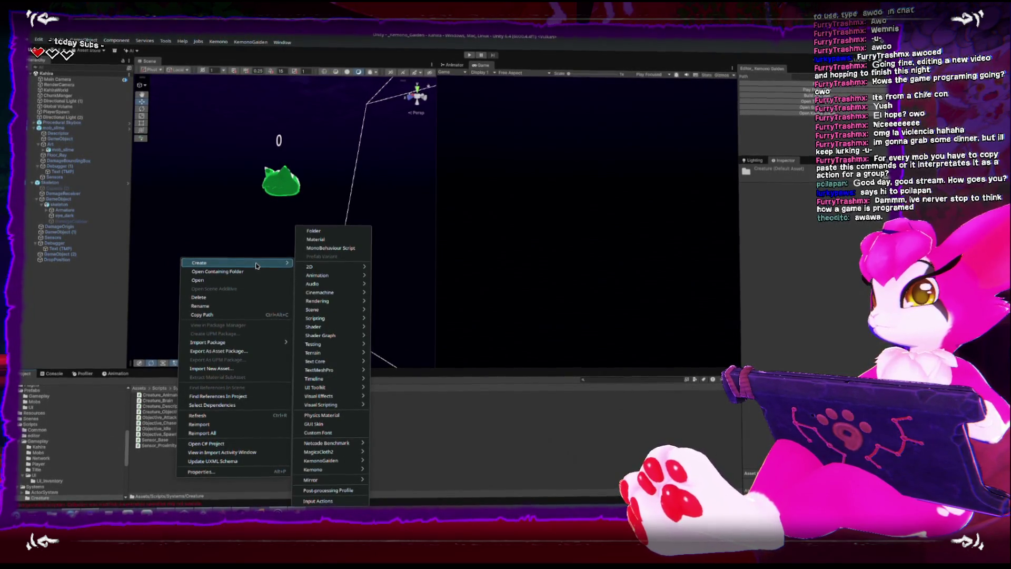
click(177, 432)
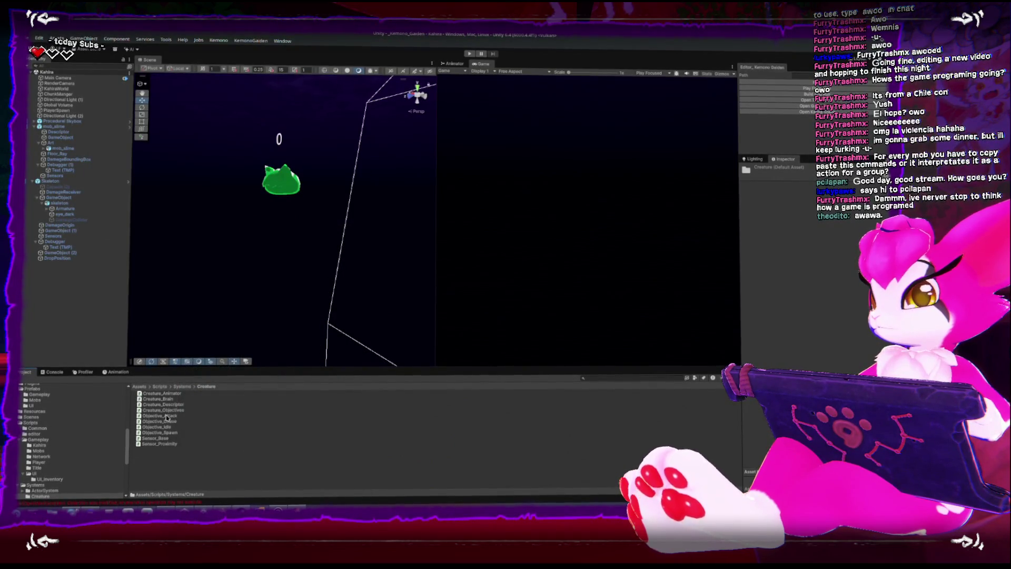
click(166, 416)
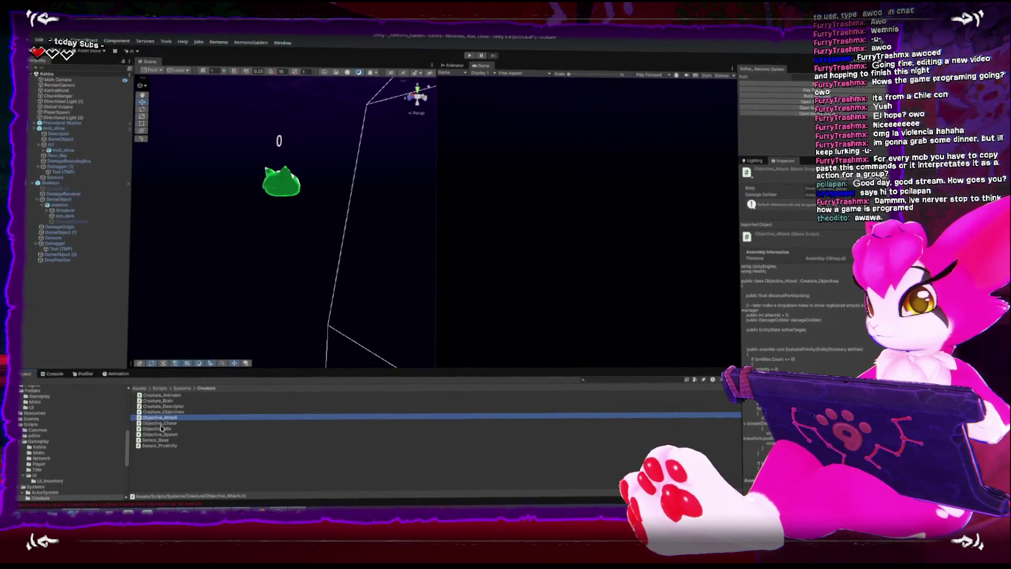
click(159, 422)
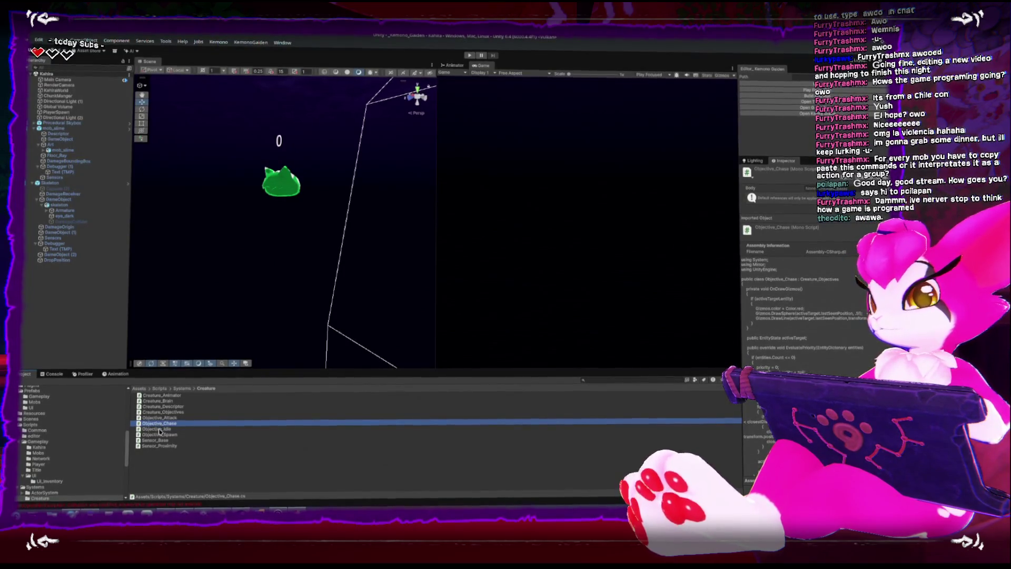
key(ctrl+d)
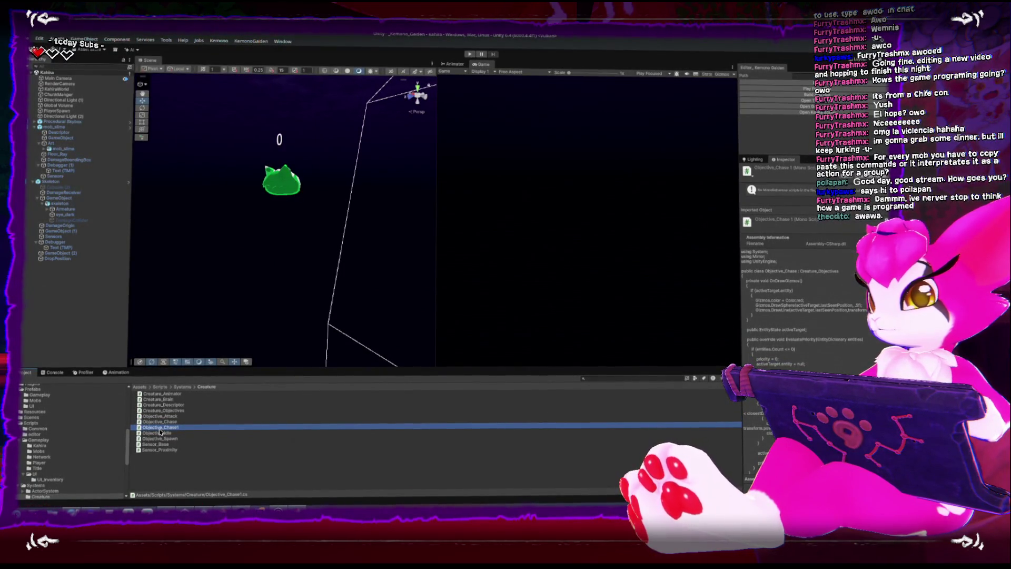
key(Return)
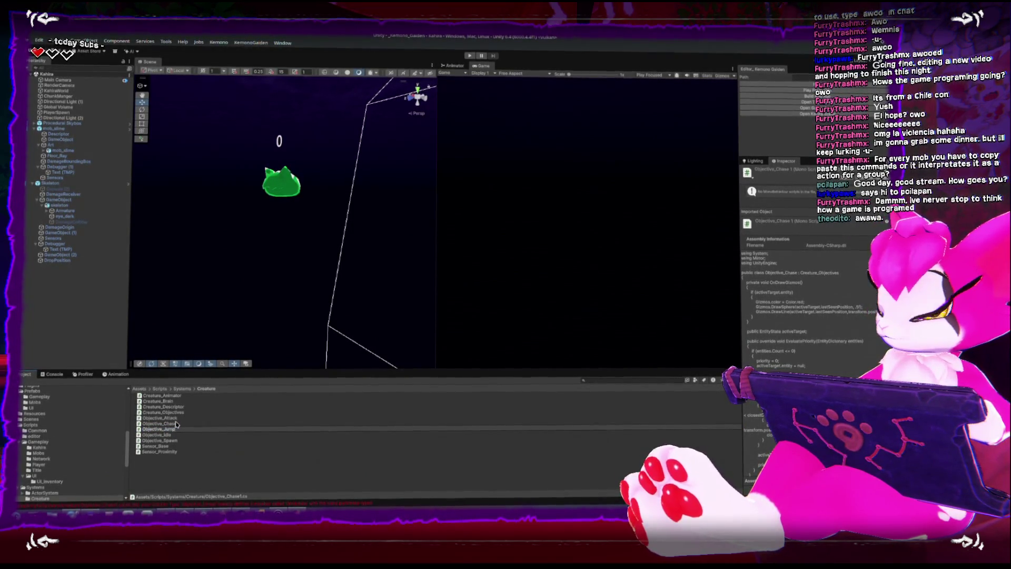
key(Return)
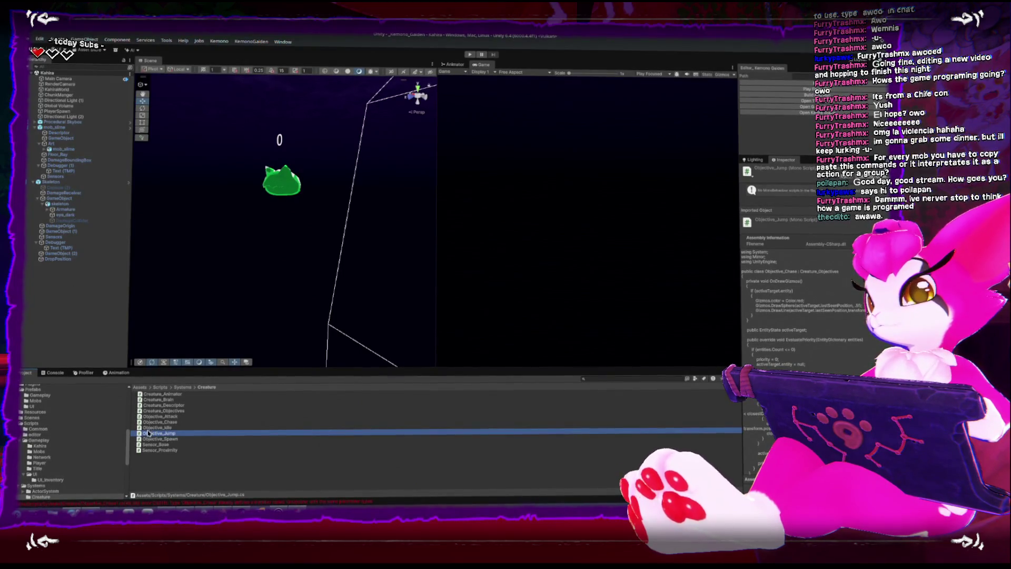
double_click(146, 434)
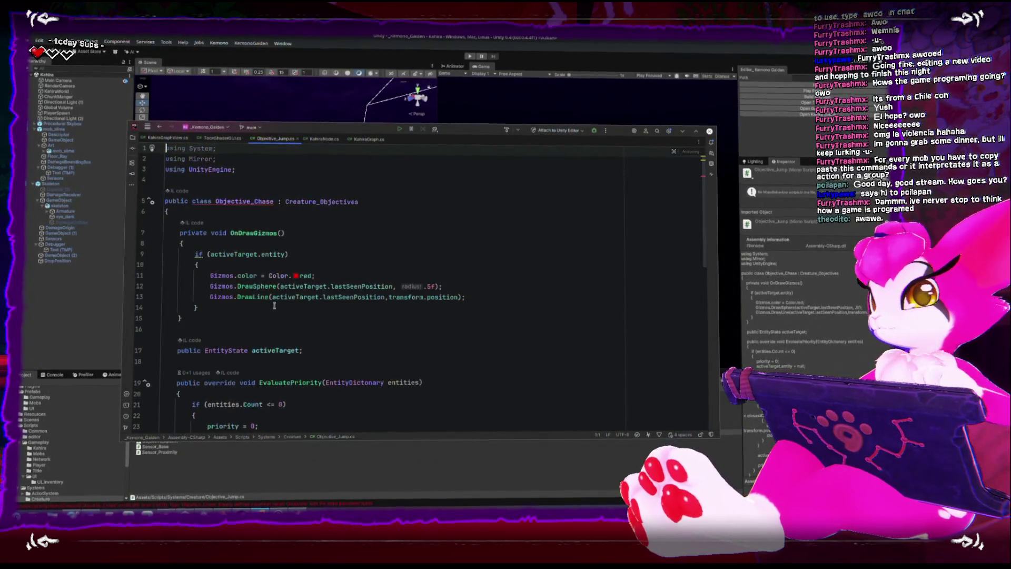
- Maximize Rider and rename the class from Objective_Chase to Objective_Jump
key(super+Up)
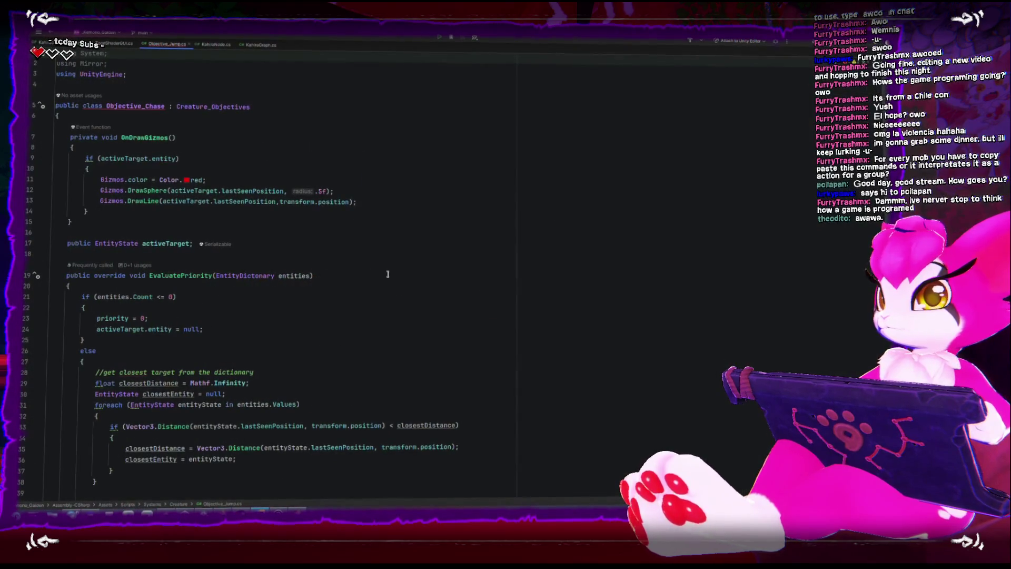
scroll(403, 248, down, 4)
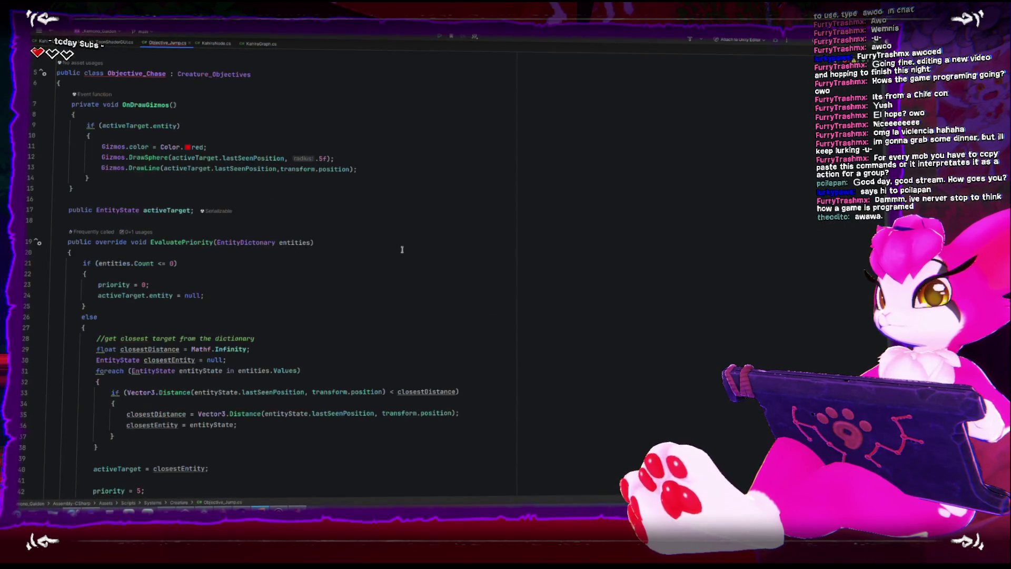
scroll(404, 249, up, 4)
click(146, 106)
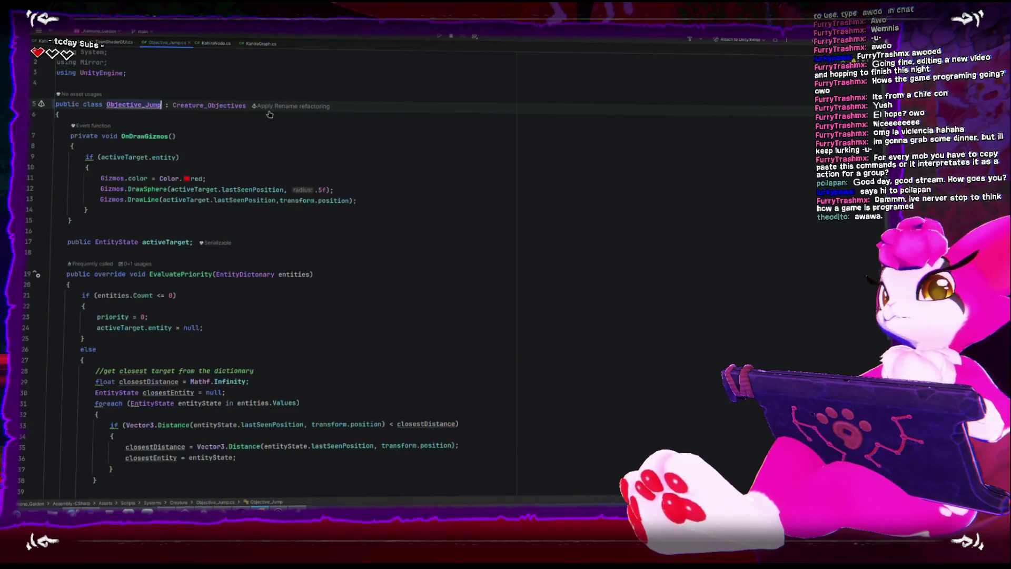
click(338, 137)
- Review the Objective_Jump code, then switch back to the Unity Editor
scroll(321, 160, down, 6)
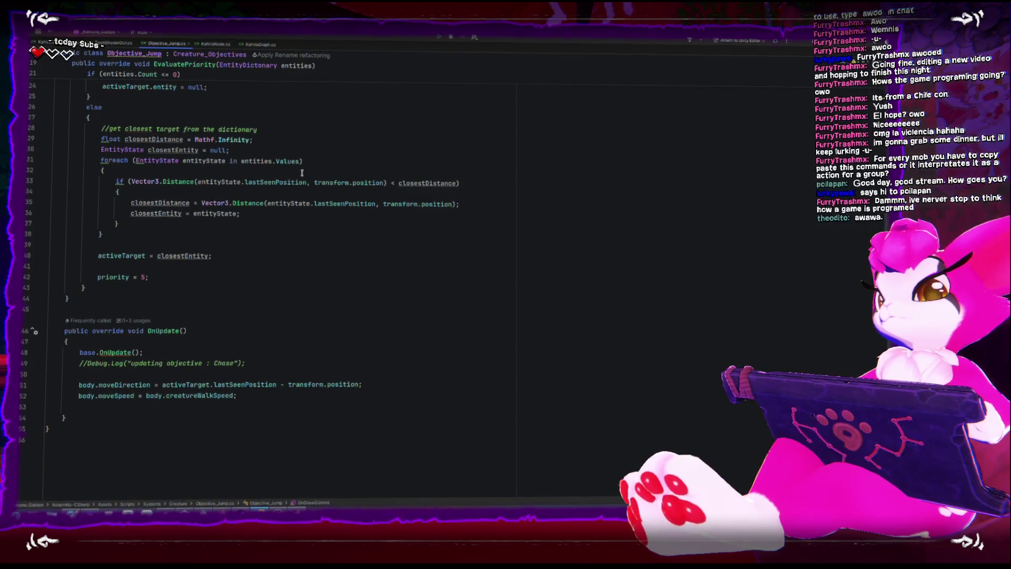
scroll(298, 172, up, 2)
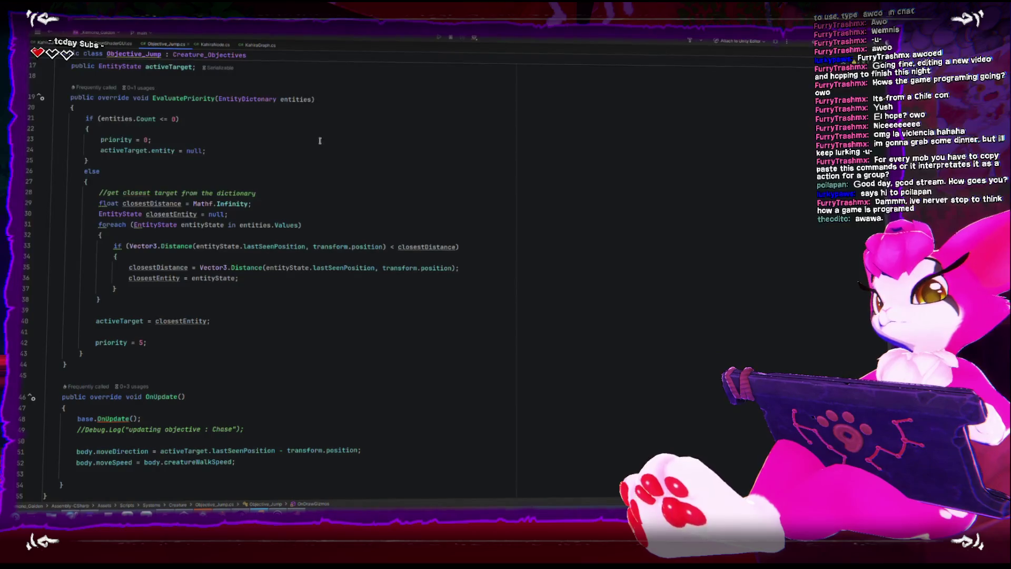
scroll(300, 146, up, 5)
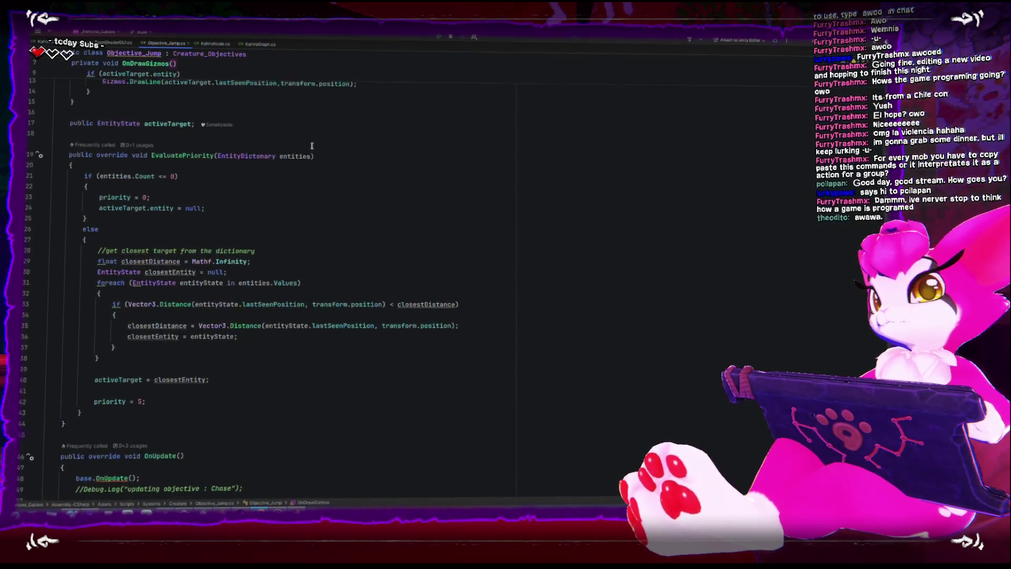
scroll(284, 145, down, 7)
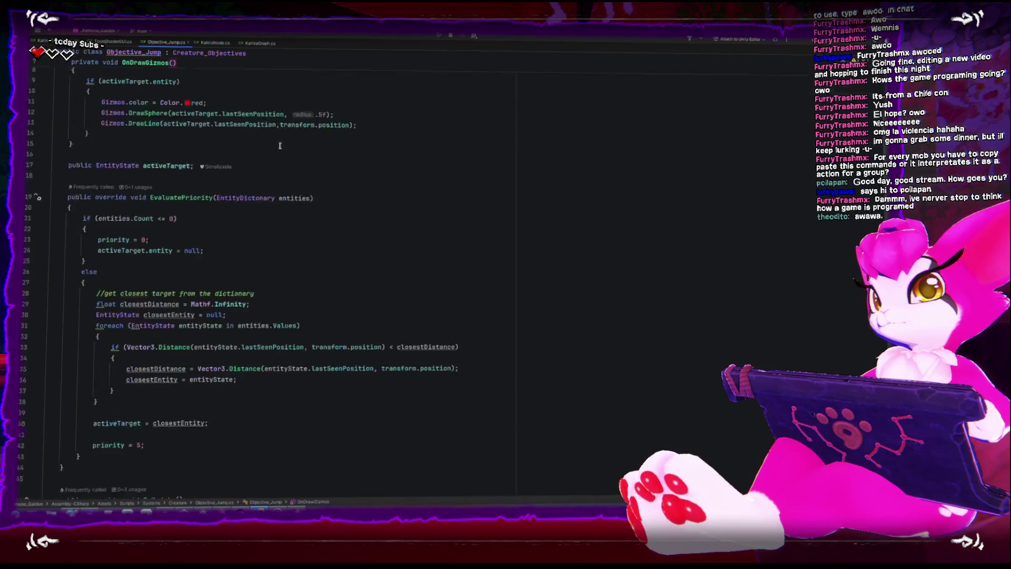
scroll(279, 152, up, 8)
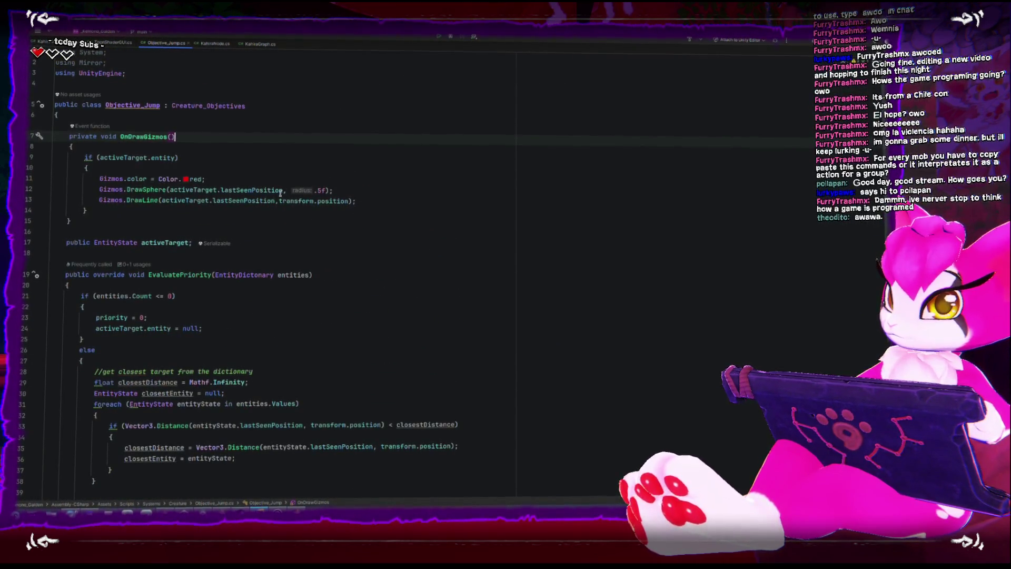
mouse_move(281, 193)
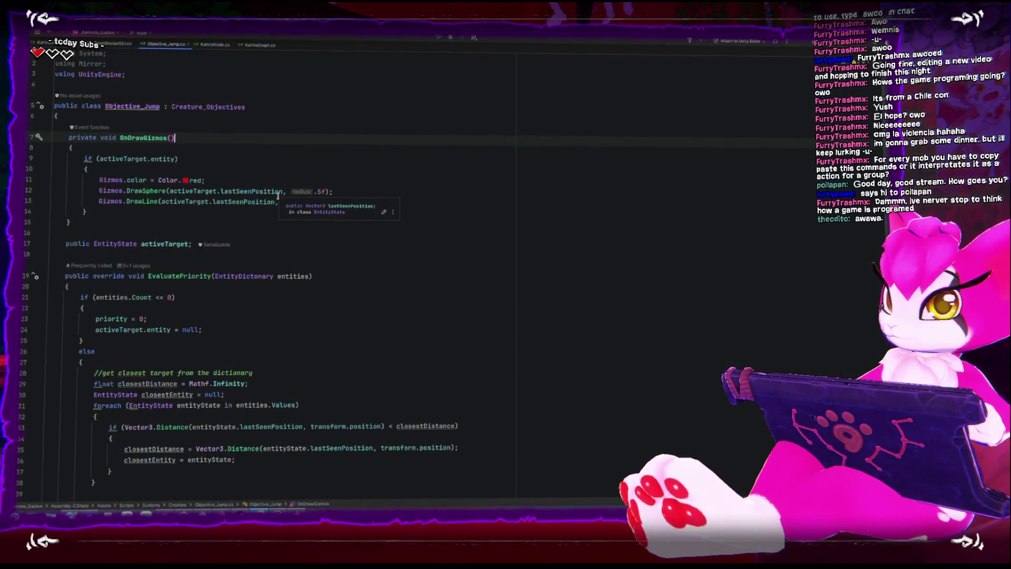
scroll(278, 196, down, 8)
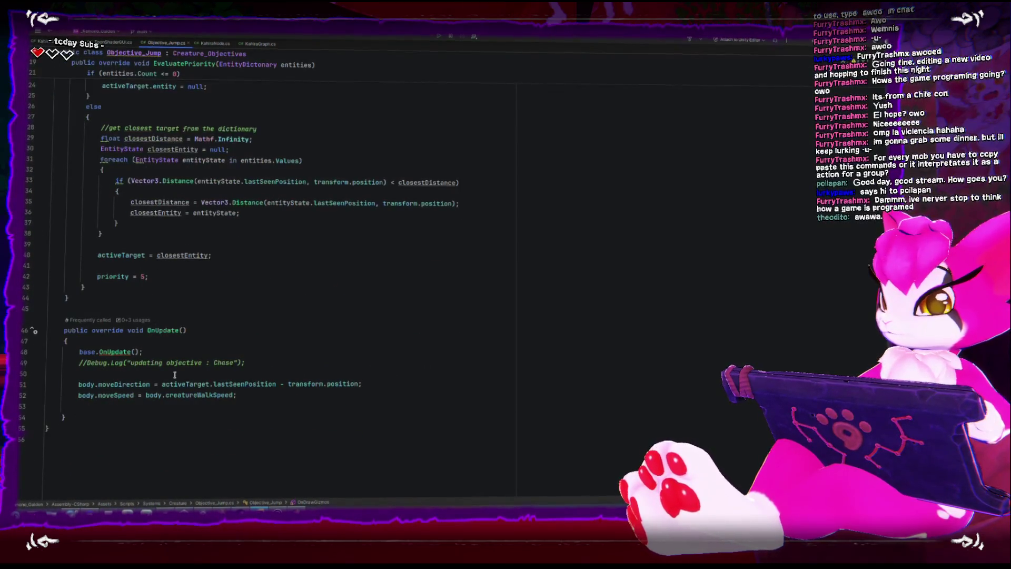
key(alt+Tab)
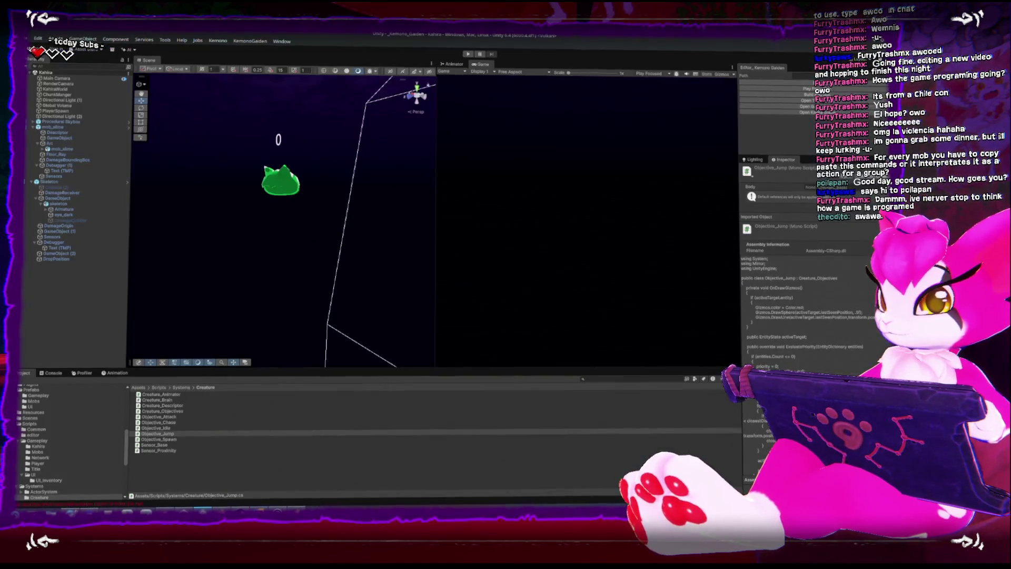
- Delete the Objective_Jump script from the Creature scripts folder
click(158, 445)
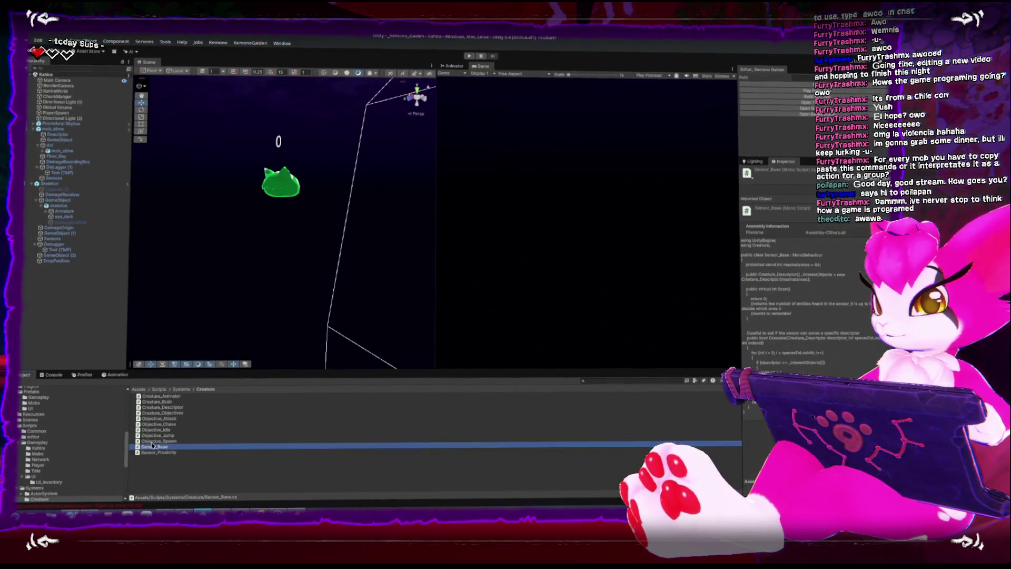
click(160, 435)
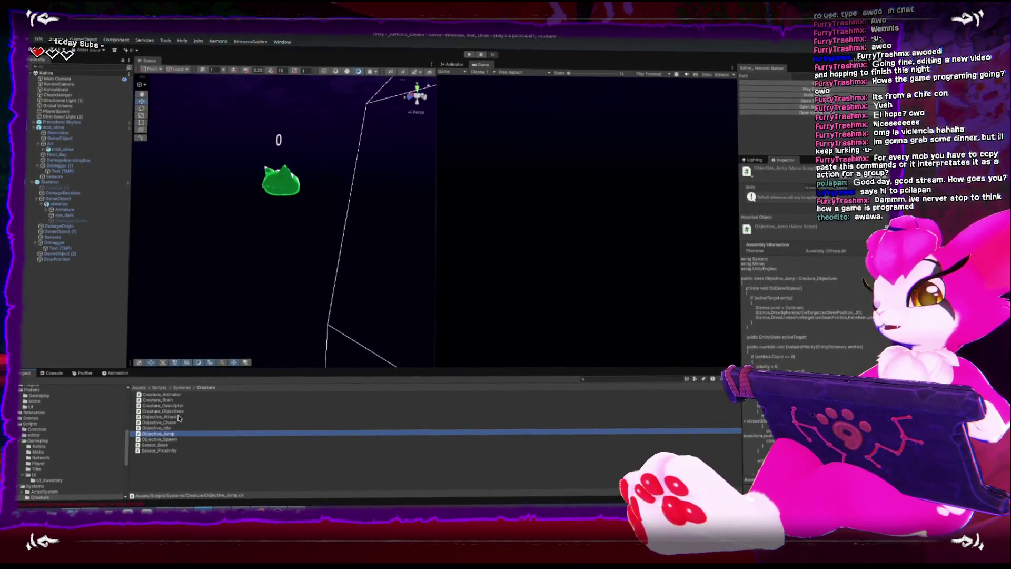
key(Delete)
key(Return)
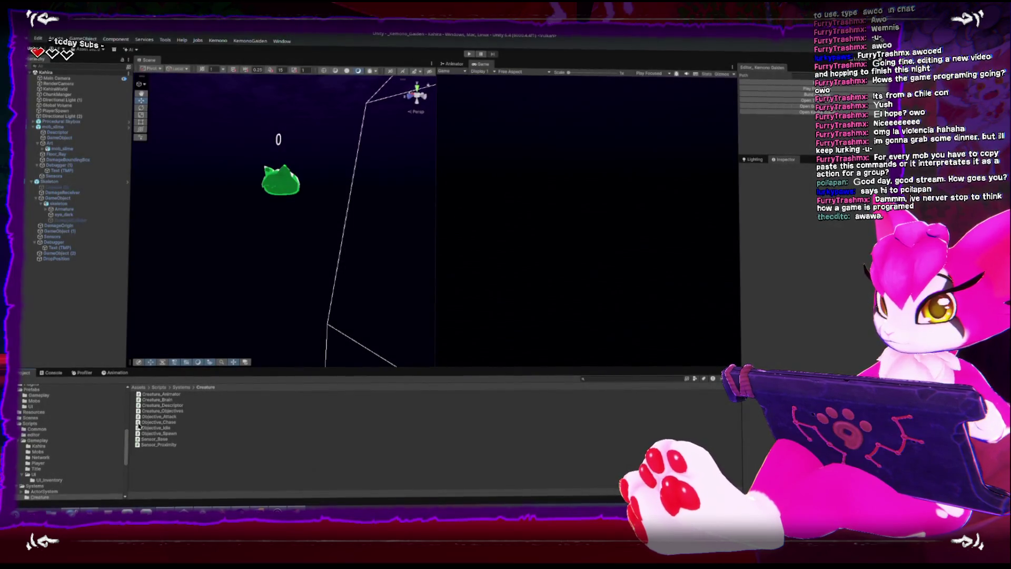
- Open Objective_Chase.cs in Rider for editing
click(139, 422)
double_click(139, 427)
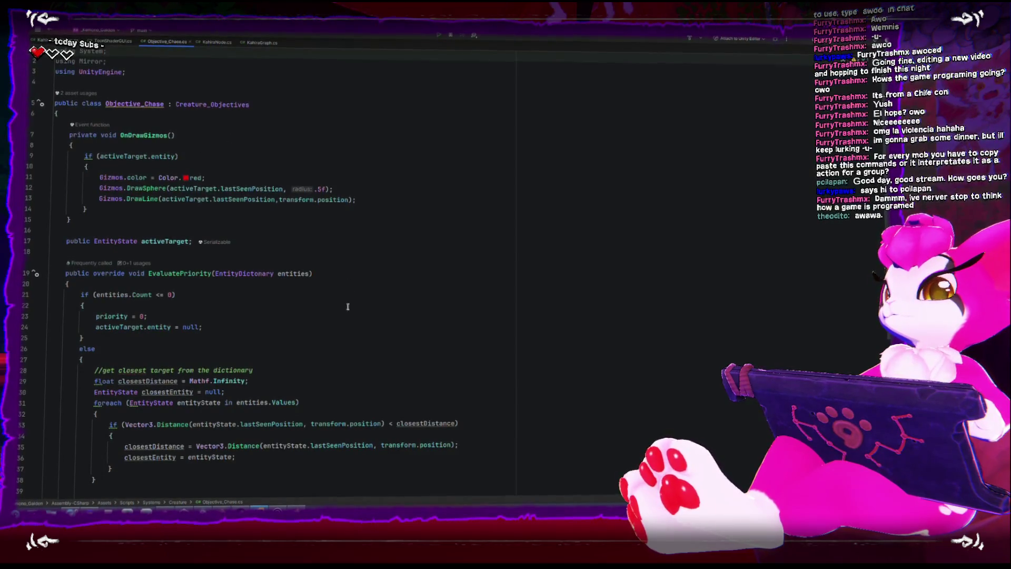
scroll(273, 282, down, 7)
- Start a public enum ChaseModes declaration at the top of the class body
scroll(274, 298, up, 7)
click(233, 125)
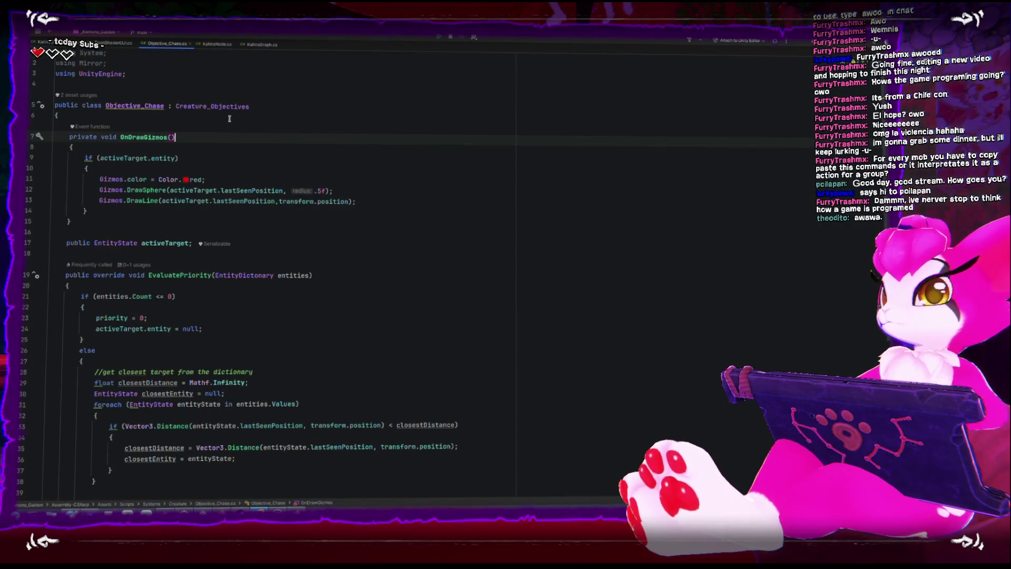
key(Return)
key(Return)
key(Up)
text(public )
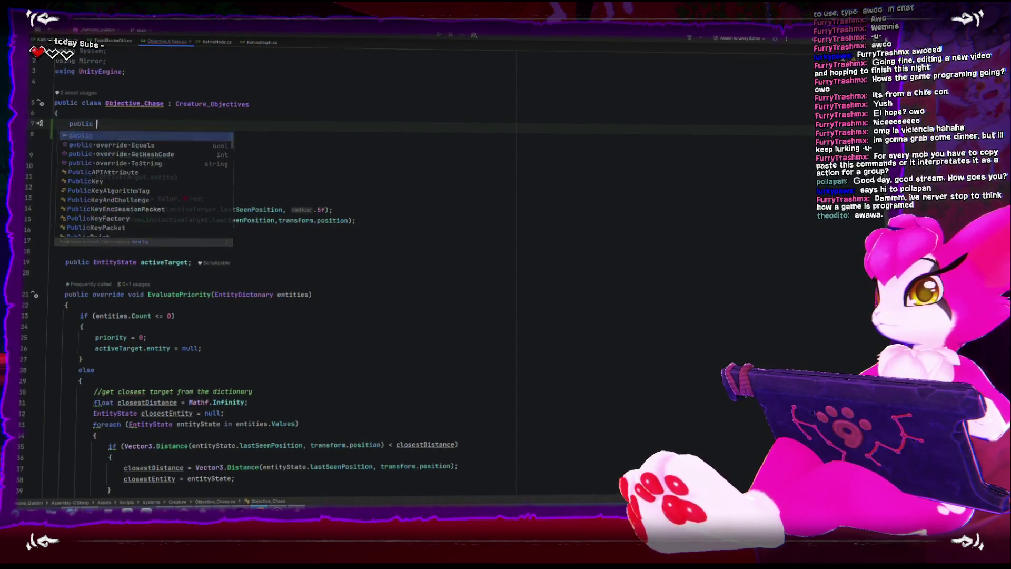
text(enum)
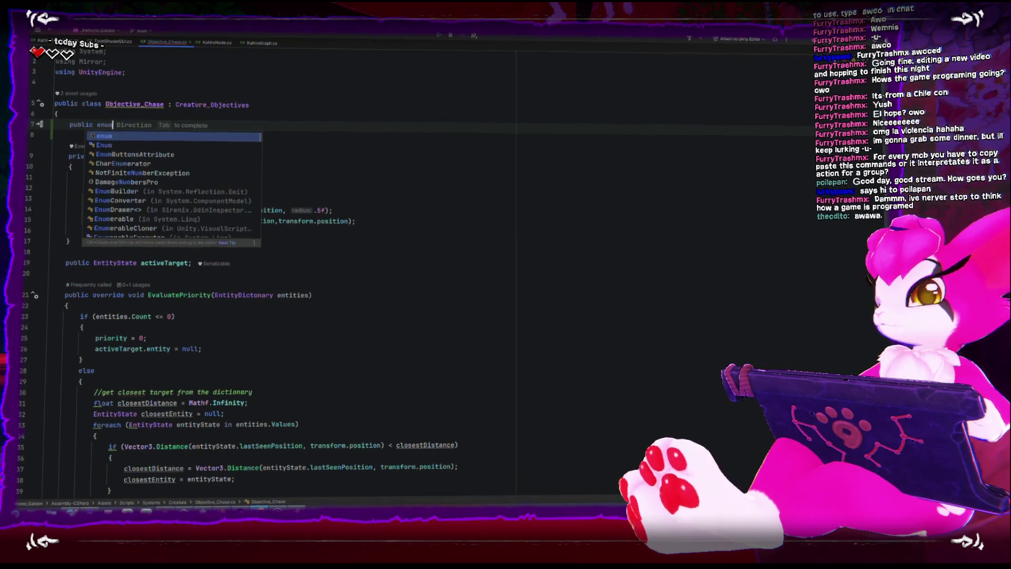
key(Escape)
key(shift+Home)
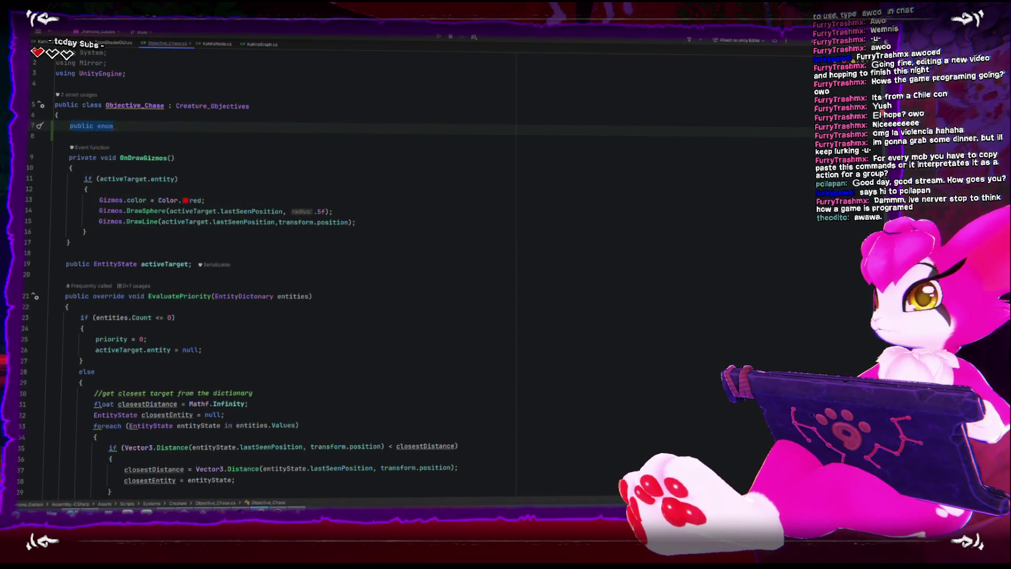
text(ChaseModes{)
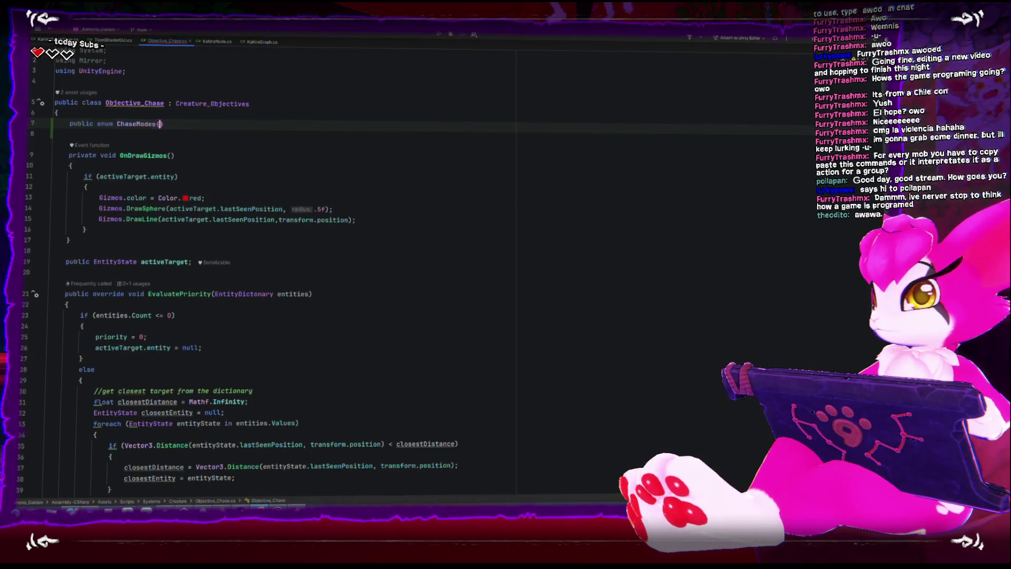
key(Return)
- Fill the ChaseModes enum with the values Walk, Run and Jump
text(Re)
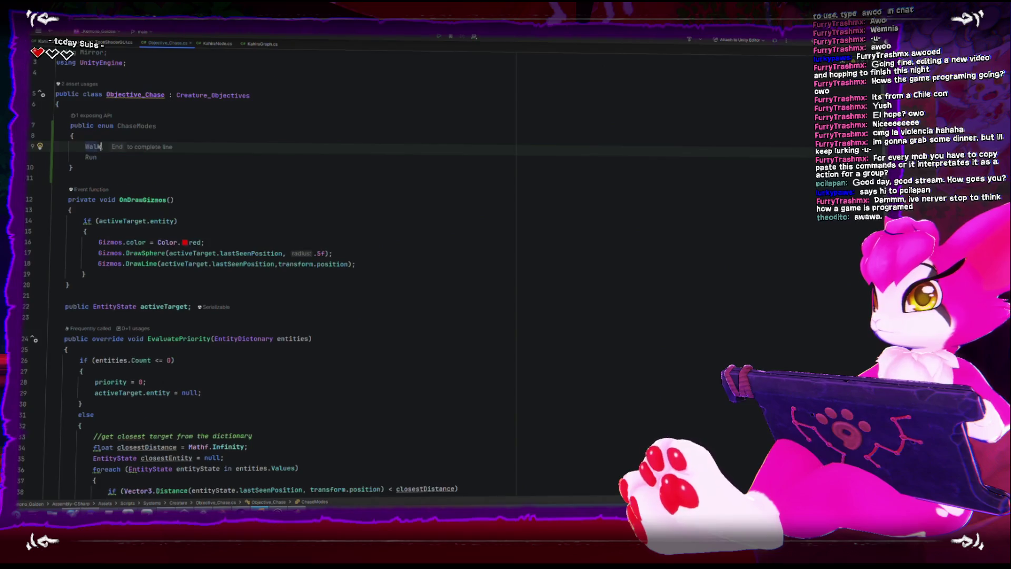
key(End)
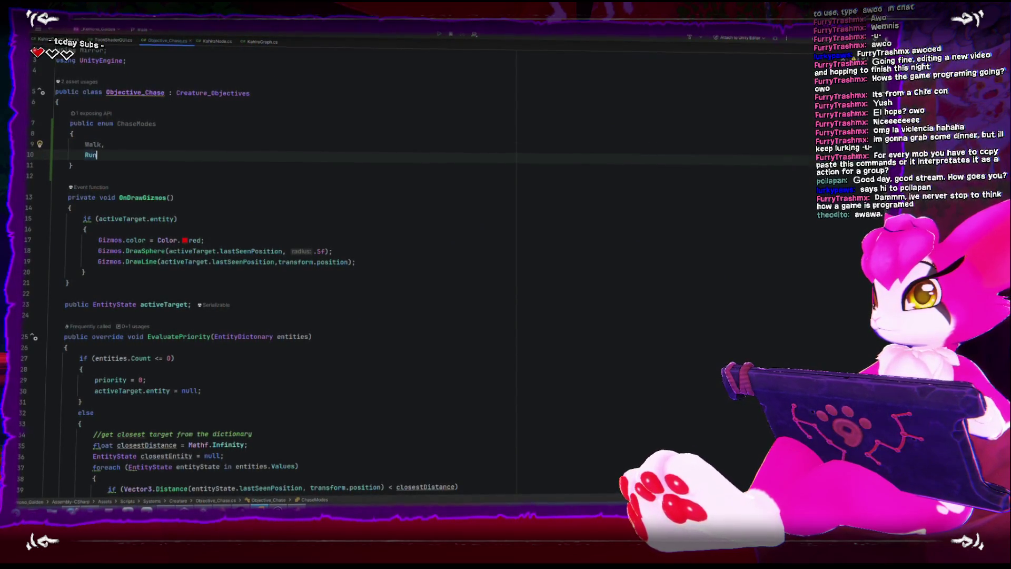
key(Return)
text(Jump,)
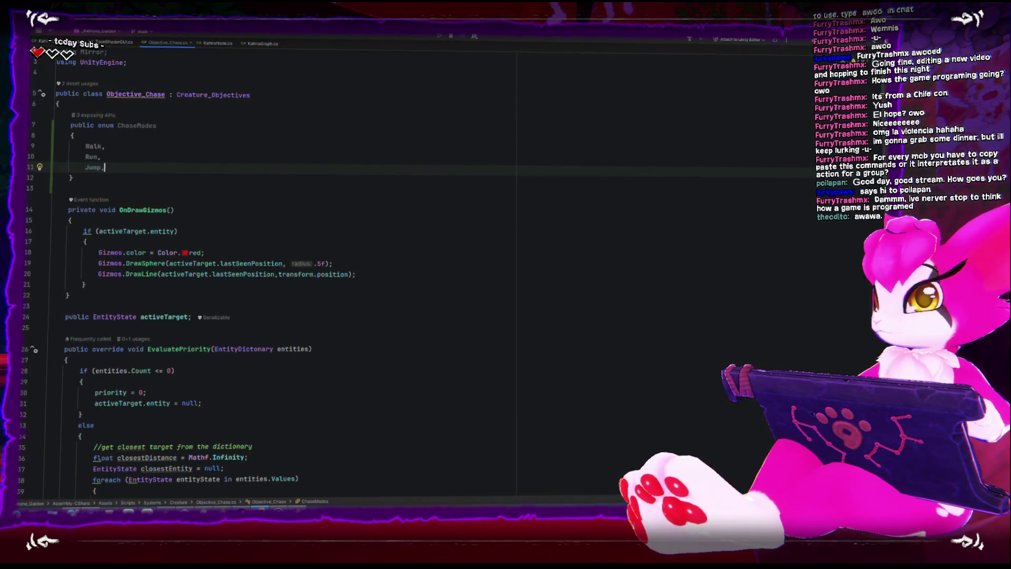
shift+click(224, 180)
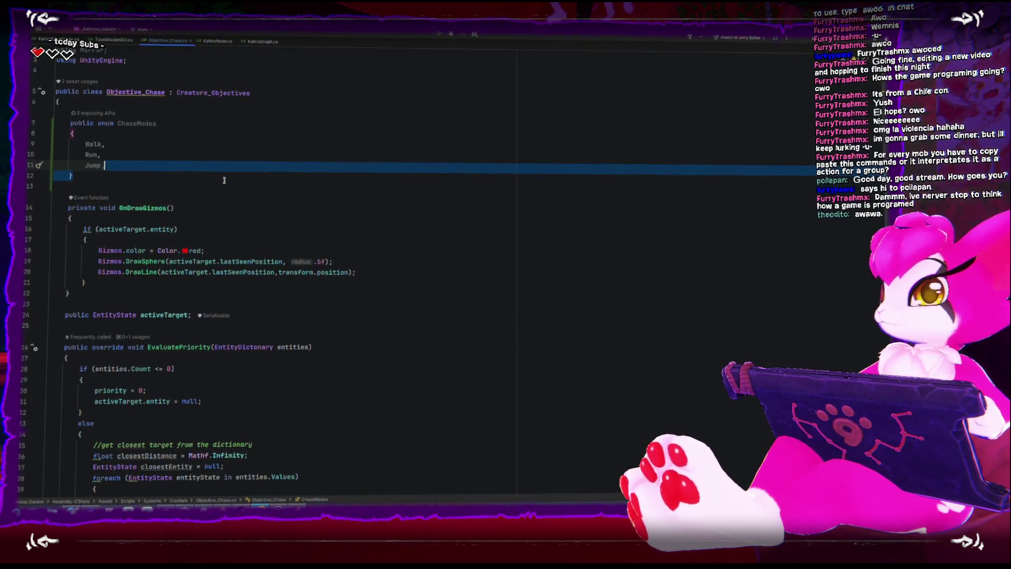
click(224, 181)
- Add a public ChaseModes chaseMode field below the enum
key(Return)
key(Return)
text(public)
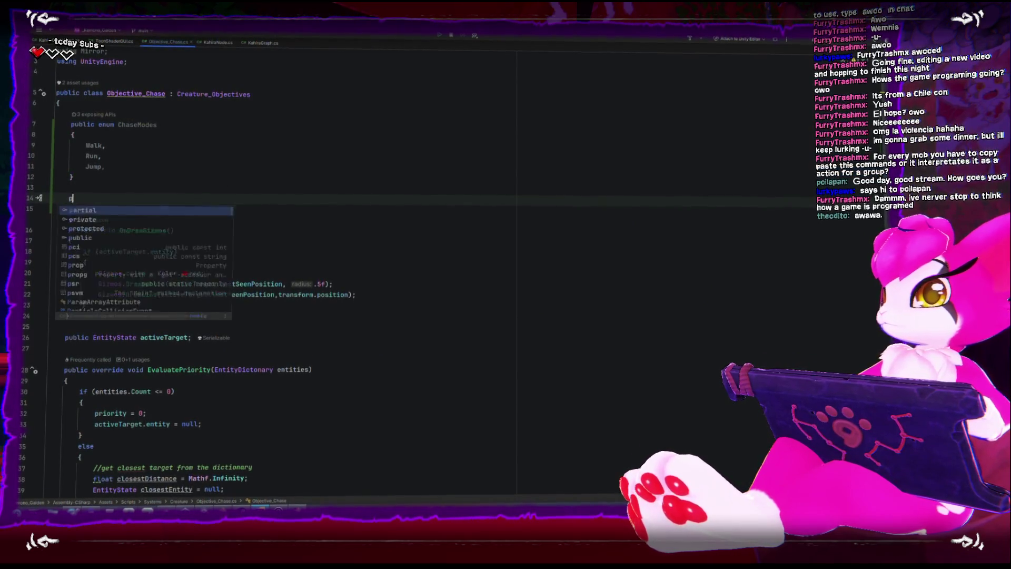
key(Tab)
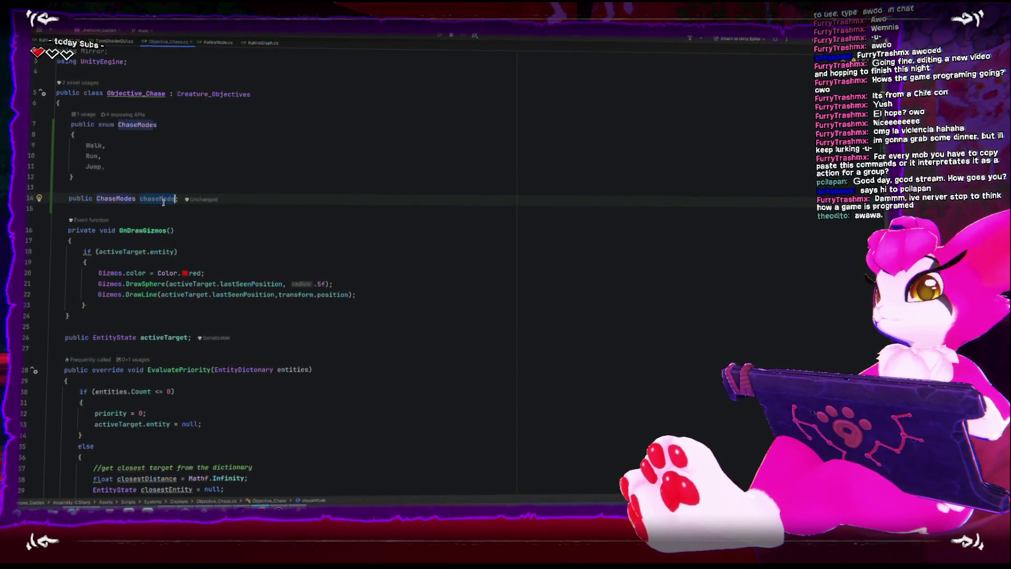
scroll(251, 336, down, 8)
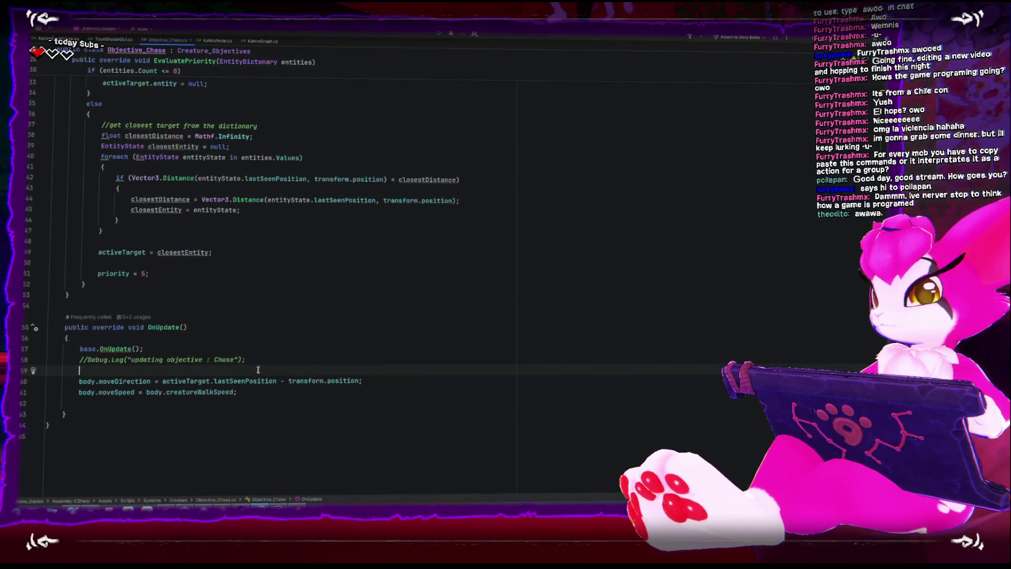
scroll(258, 368, up, 10)
scroll(267, 365, down, 10)
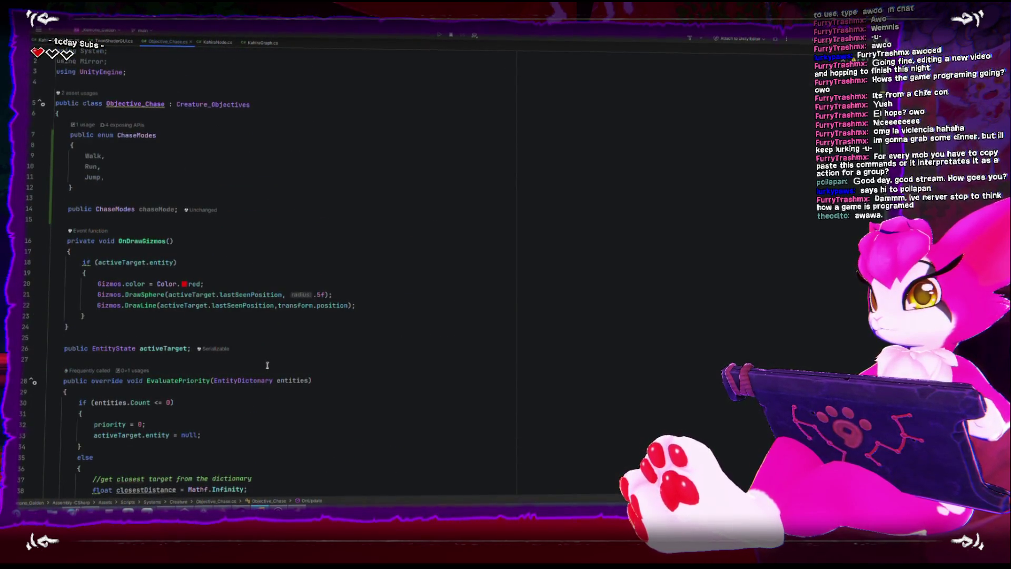
click(265, 364)
key(Return)
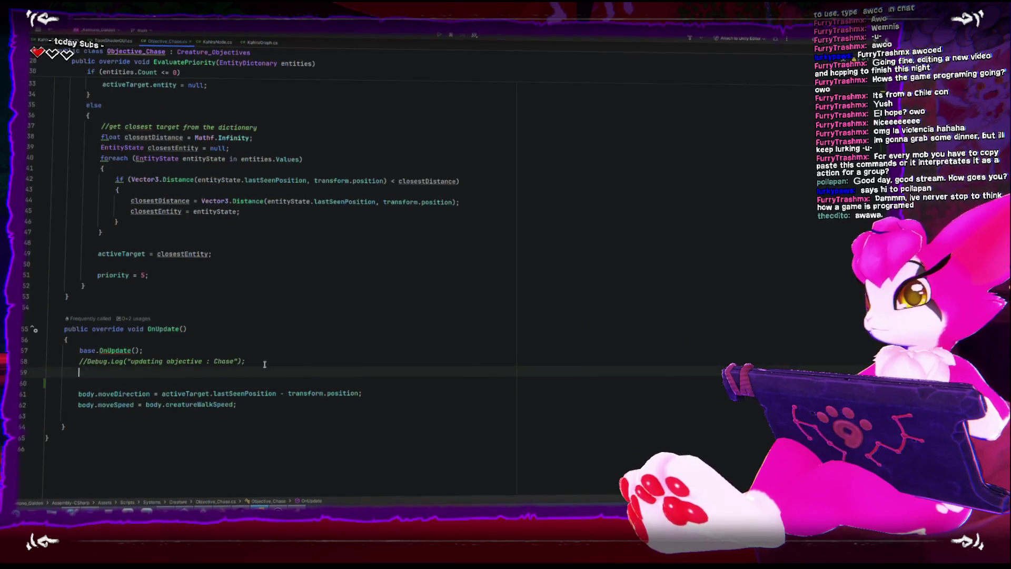
- Start a switch on chaseMode in OnUpdate with Walk and Run cases
text(switch()
text(cha)
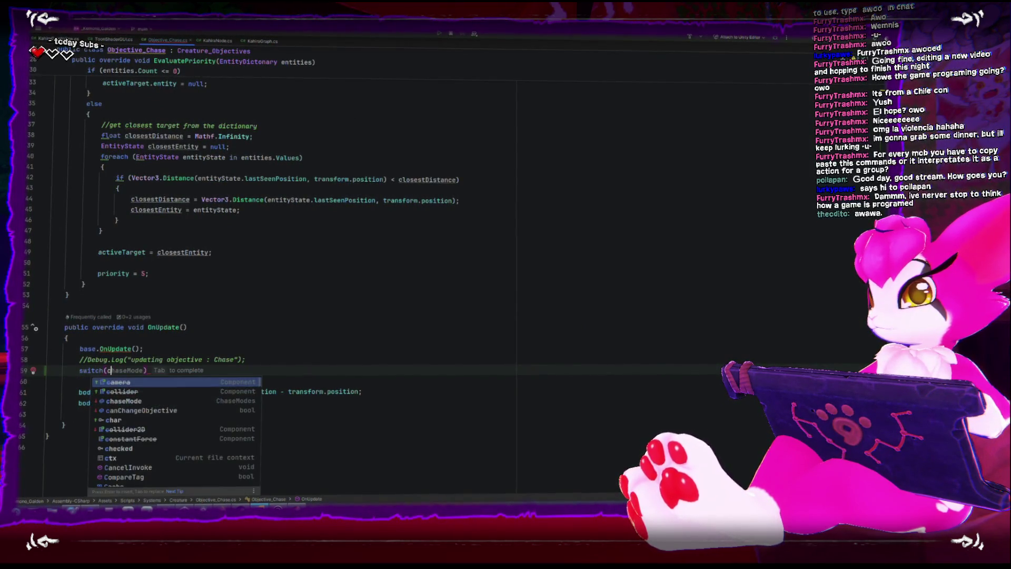
text(se)
key(Return)
key(Return)
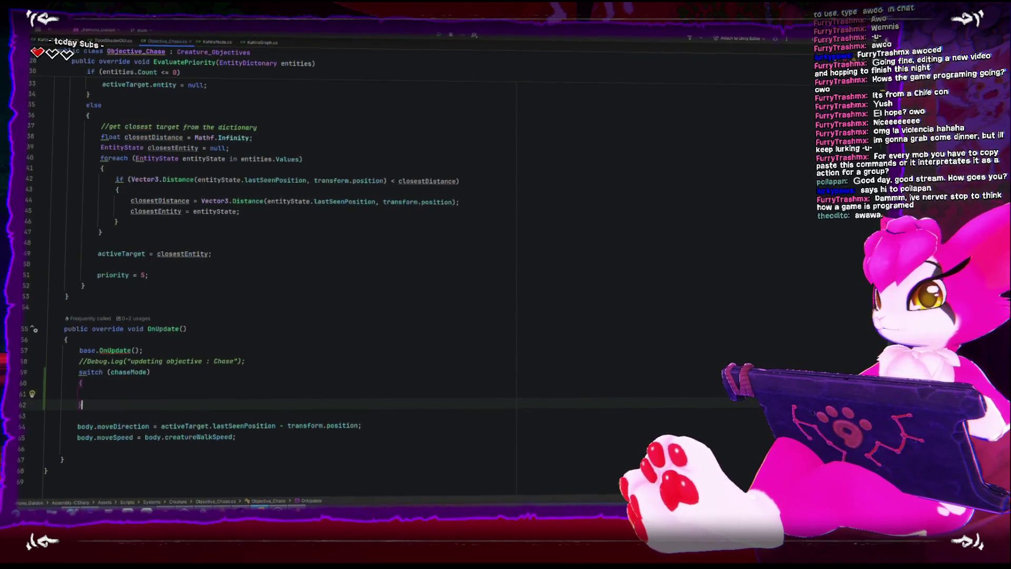
text(case ChaseModes.Walk)
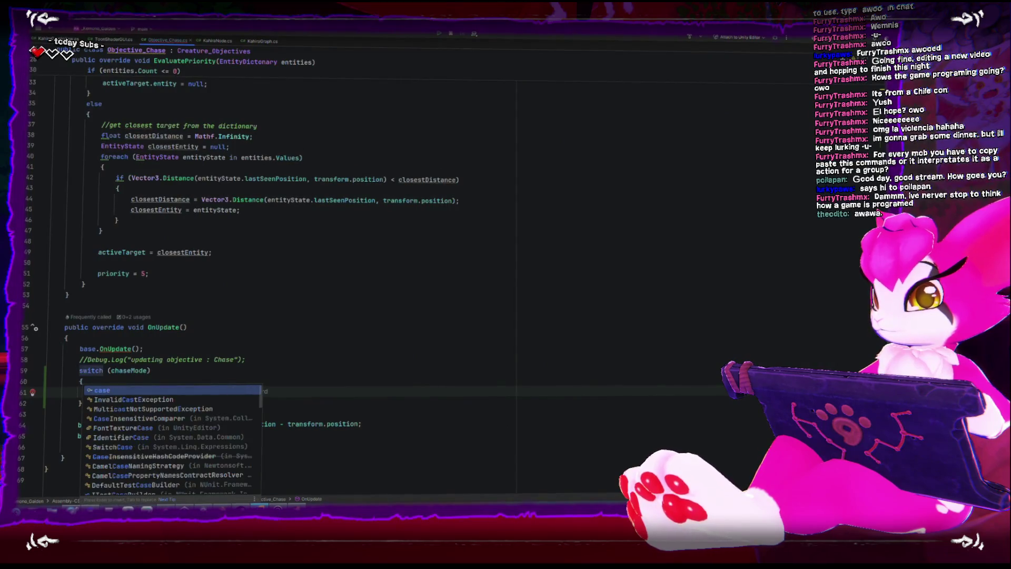
text(:)
key(Return)
key(BackSpace)
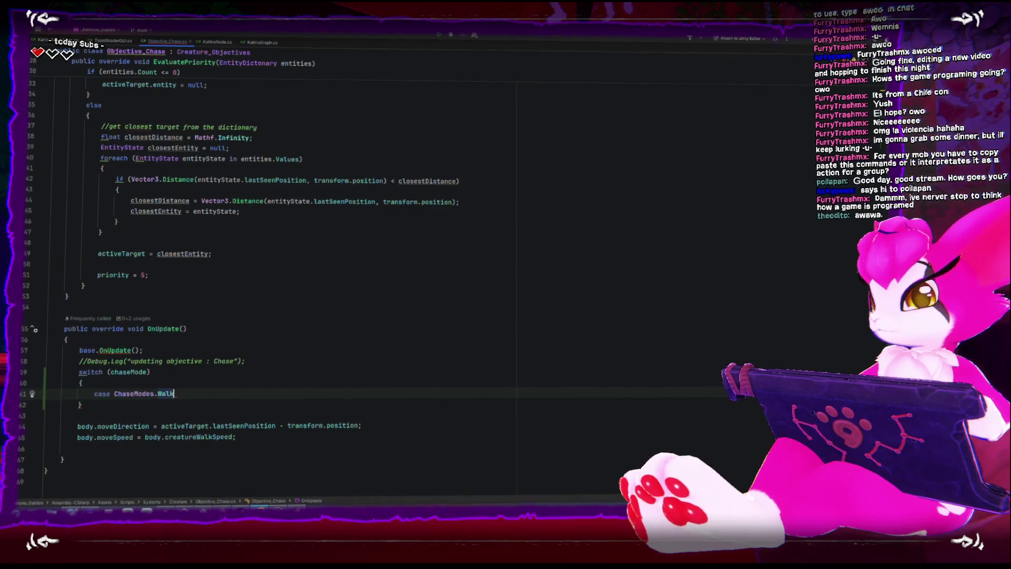
key(Return)
text(case C)
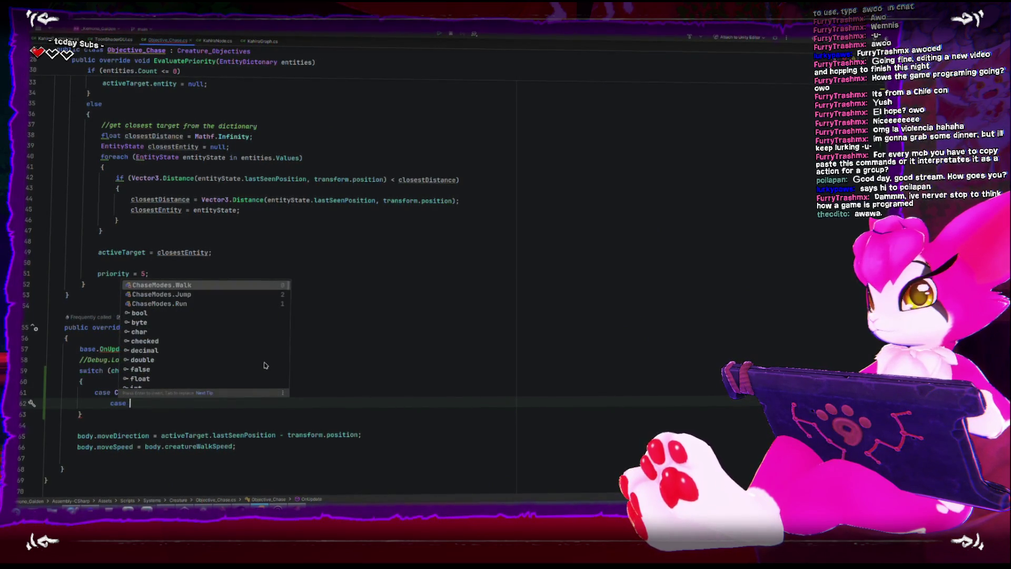
text(haseModes.Run:)
key(Return)
- Move the body movement lines under the Run case, indent them, and end with break
key(Down)
key(Down)
key(Down)
key(Home)
key(shift+Down)
key(shift+End)
key(alt+shift+Up)
key(alt+shift+Up)
key(alt+shift+Up)
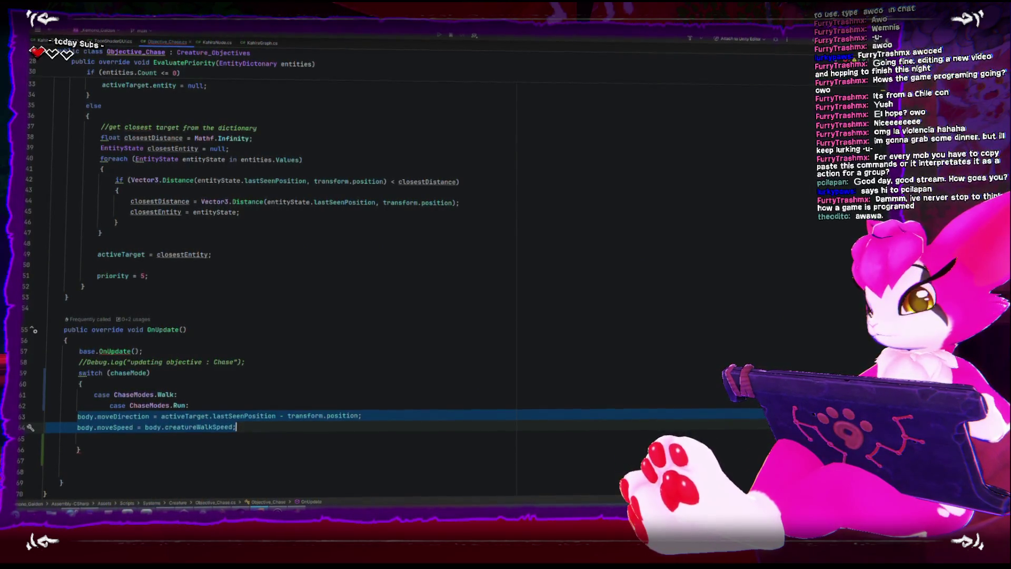
key(Tab)
key(Tab)
key(Up)
key(Up)
key(Home)
key(shift+Tab)
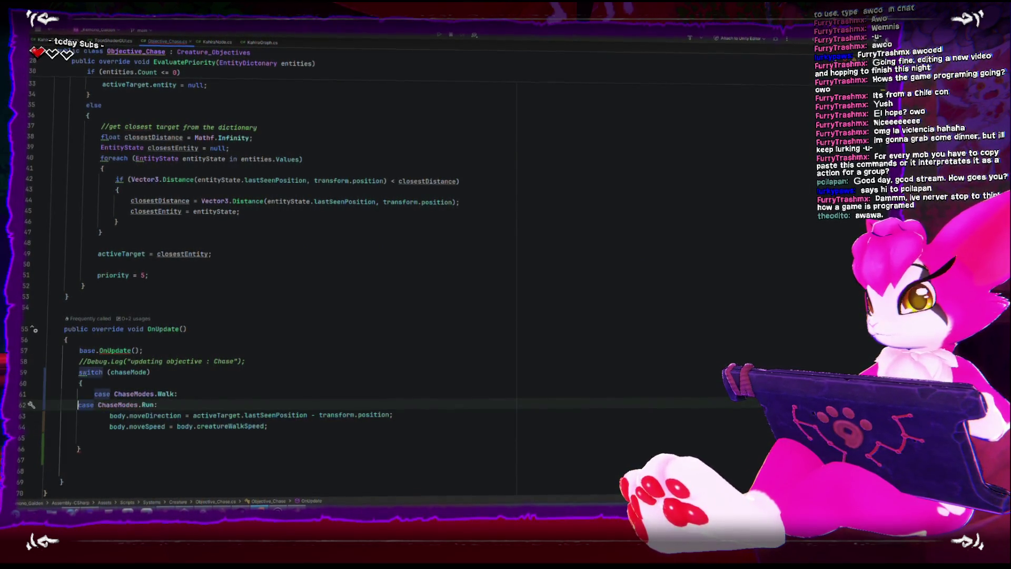
key(Down)
key(Down)
key(End)
key(Return)
text(break;)
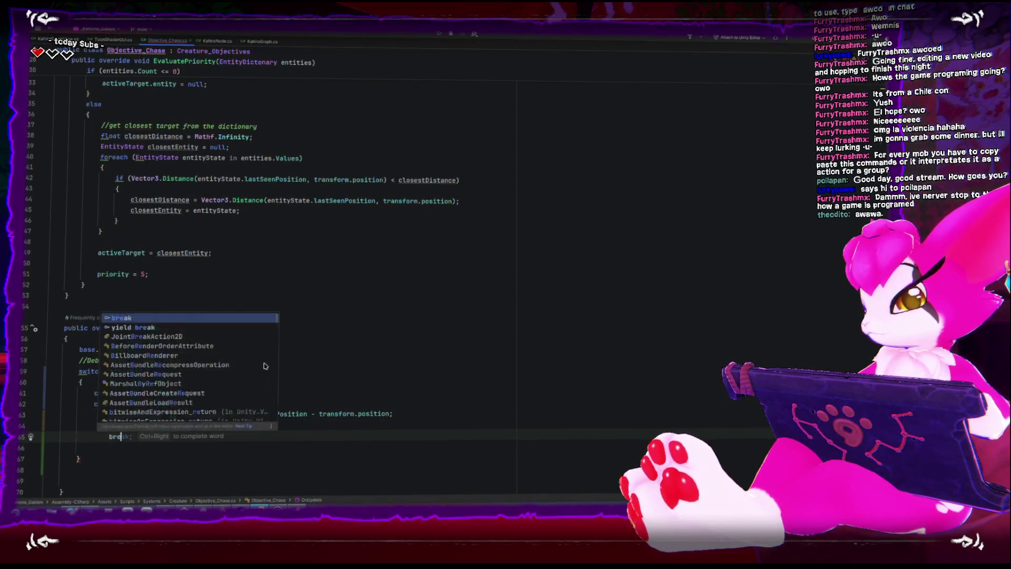
key(Return)
- Add a ChaseModes.Jump case ending with break
text(case)
key(Tab)
key(Return)
key(Return)
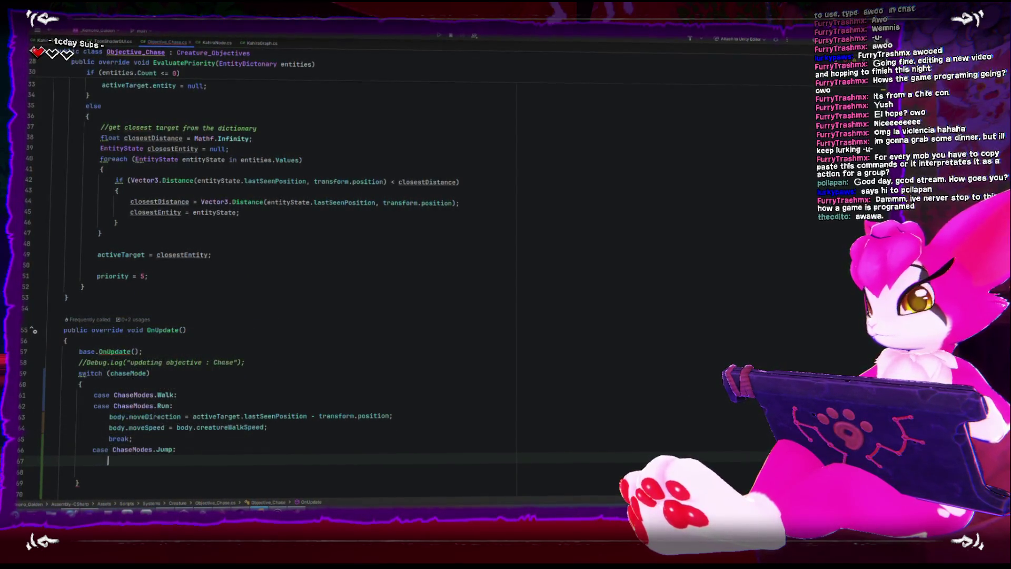
text(break;)
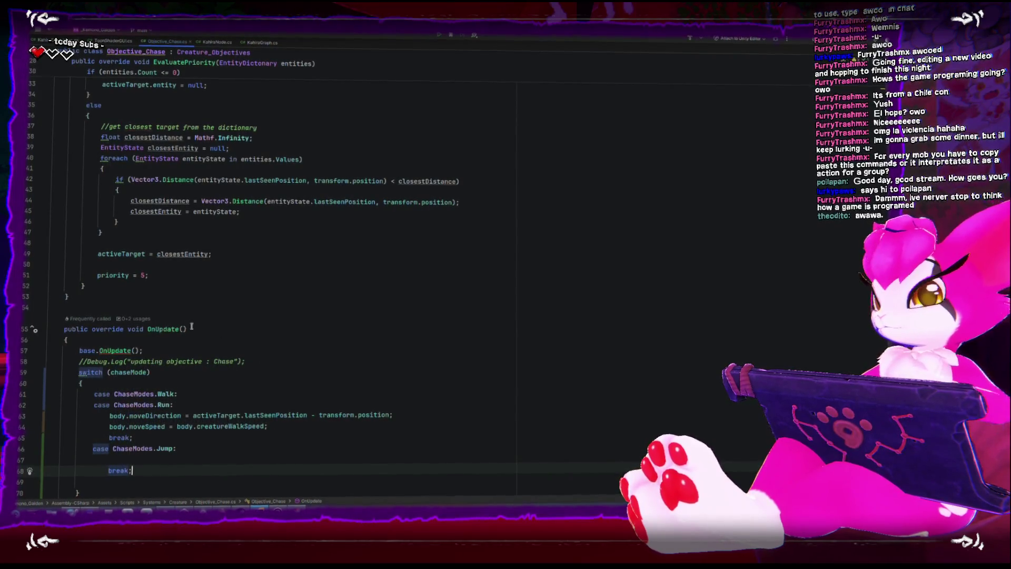
- Write a body.ActorJump() call inside the Jump case
click(141, 415)
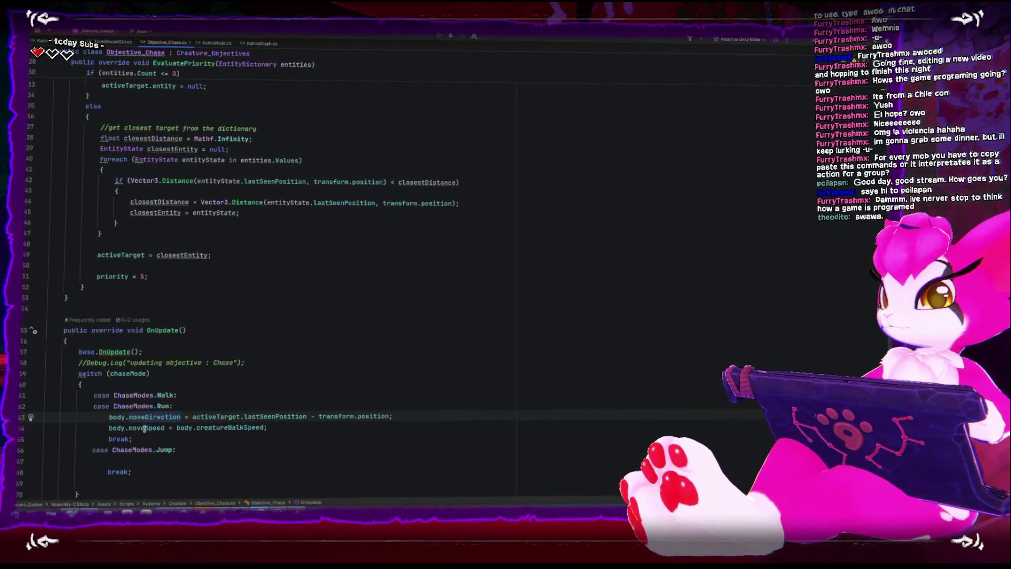
click(144, 459)
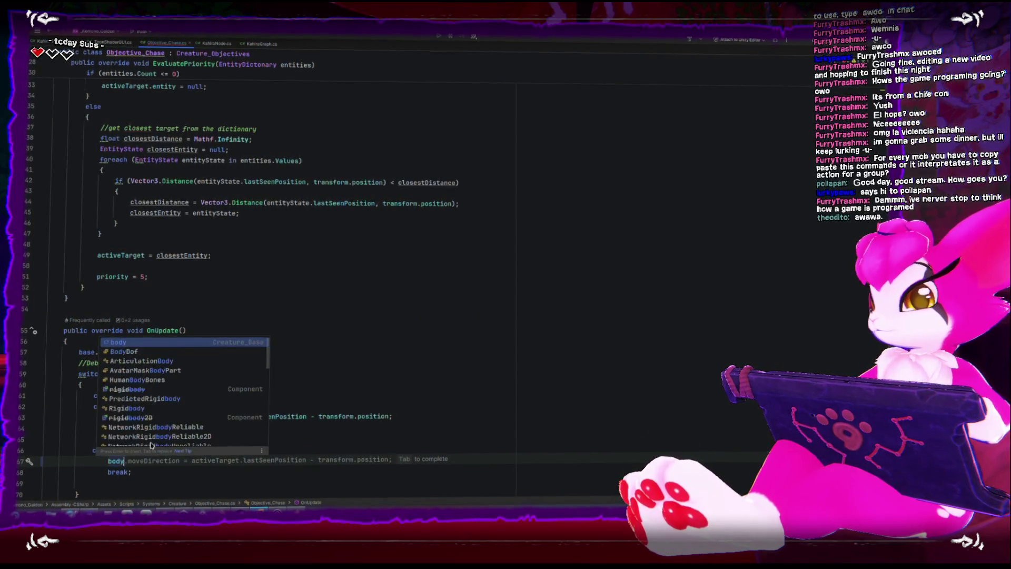
text(.jump)
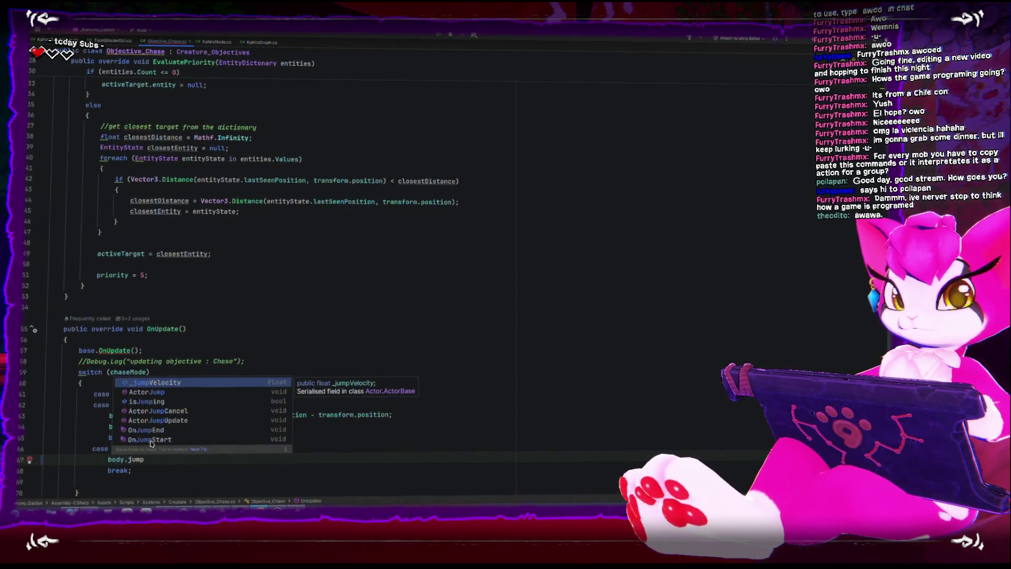
key(Down)
key(Down)
key(Down)
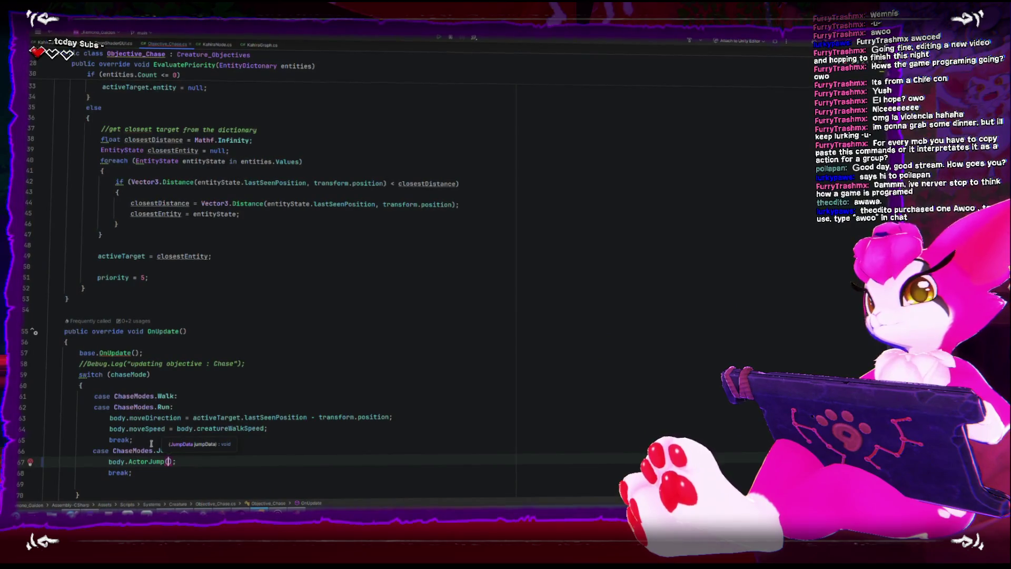
scroll(242, 361, up, 10)
click(303, 218)
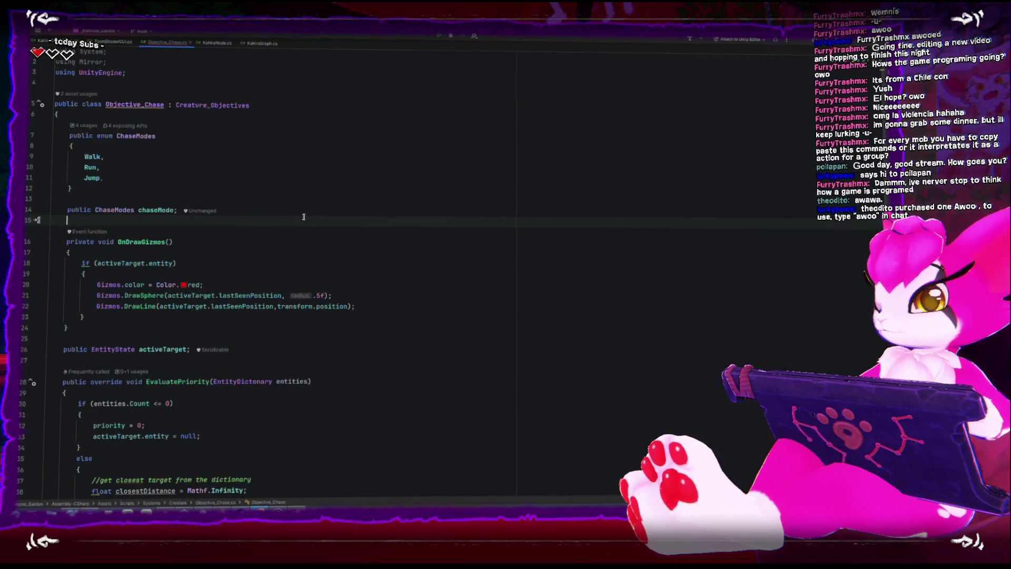
- Declare a public ActorData.JumpData jumpData field under chaseMode
key(Return)
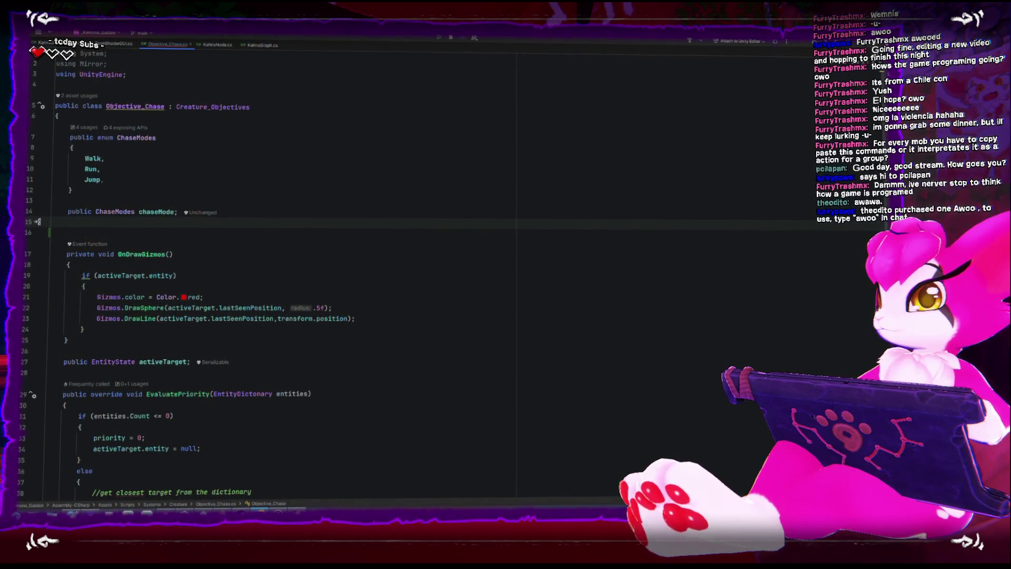
text(public ActorData.JumpData)
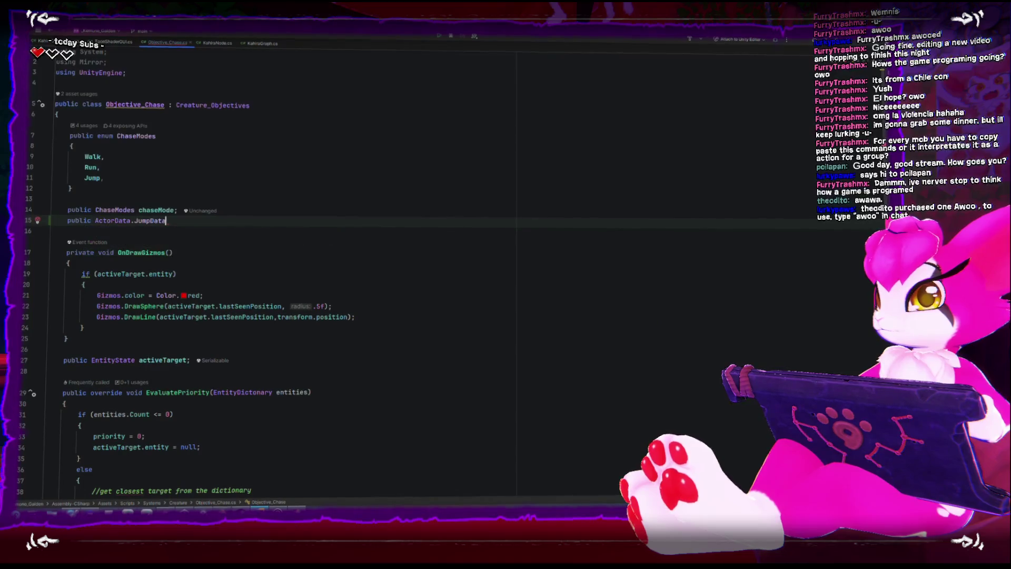
key(Tab)
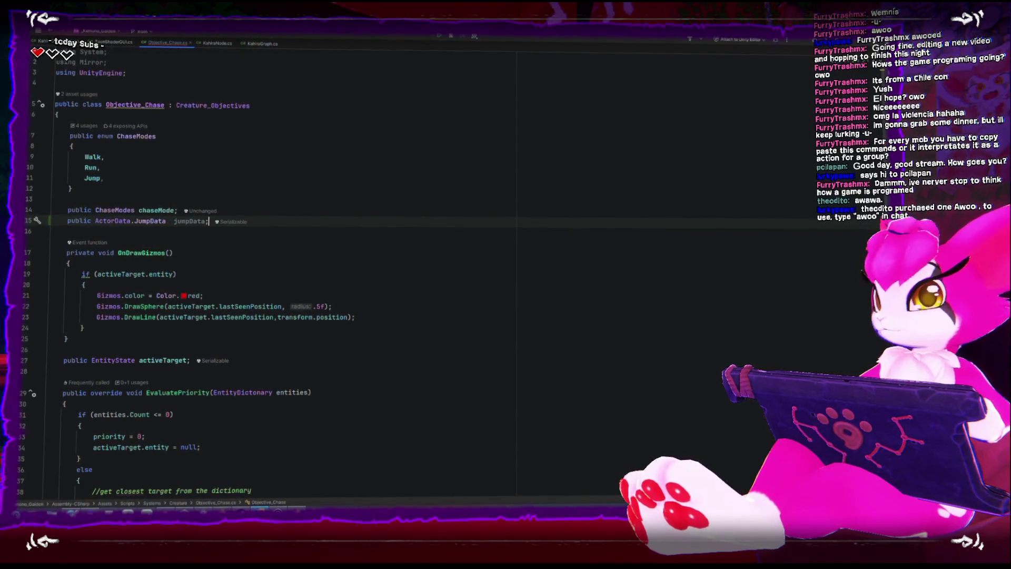
- Pass jumpData into the body.ActorJump call and return to Unity to recompile
scroll(278, 350, down, 10)
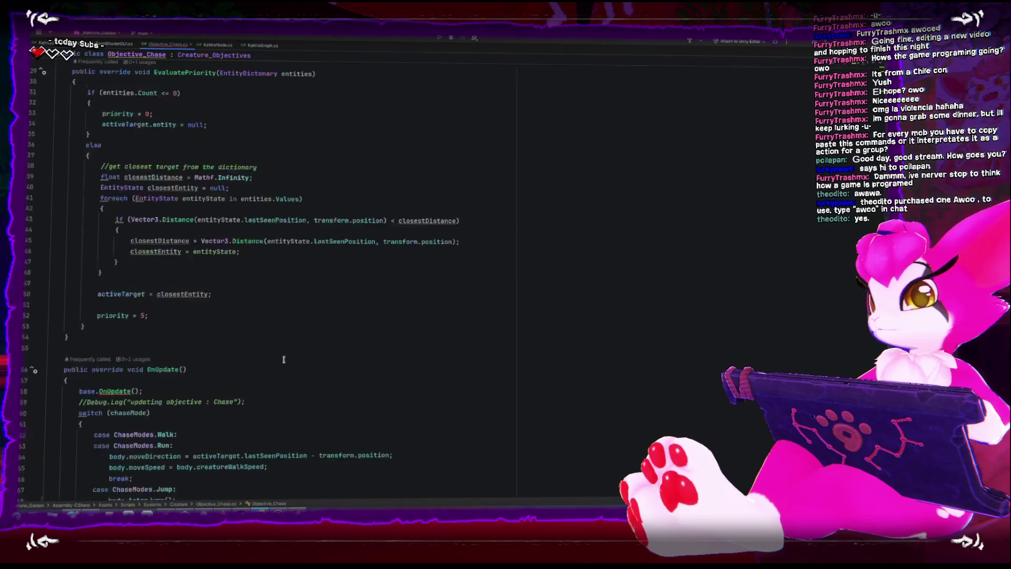
click(168, 404)
key(Right)
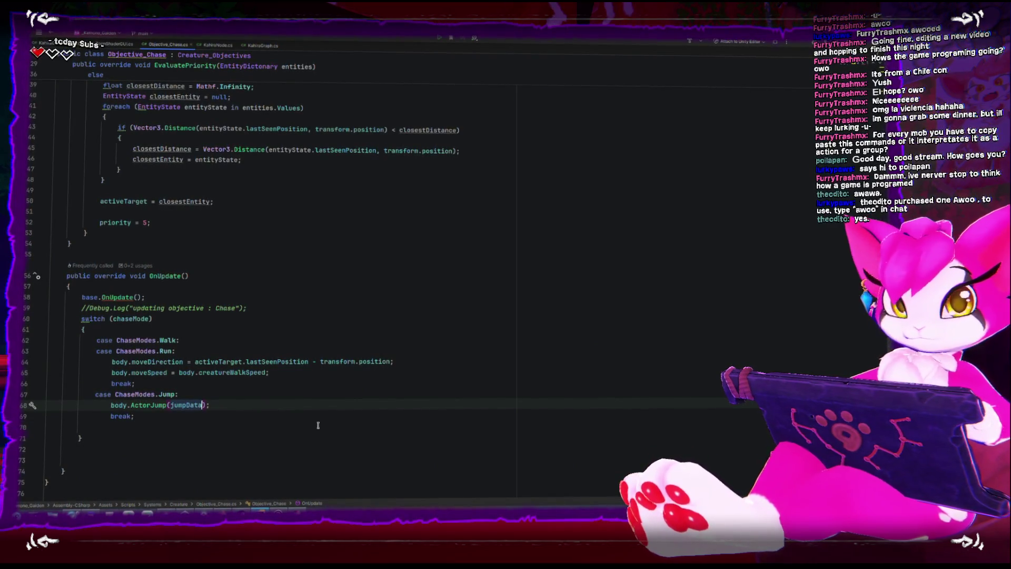
key(alt+Tab)
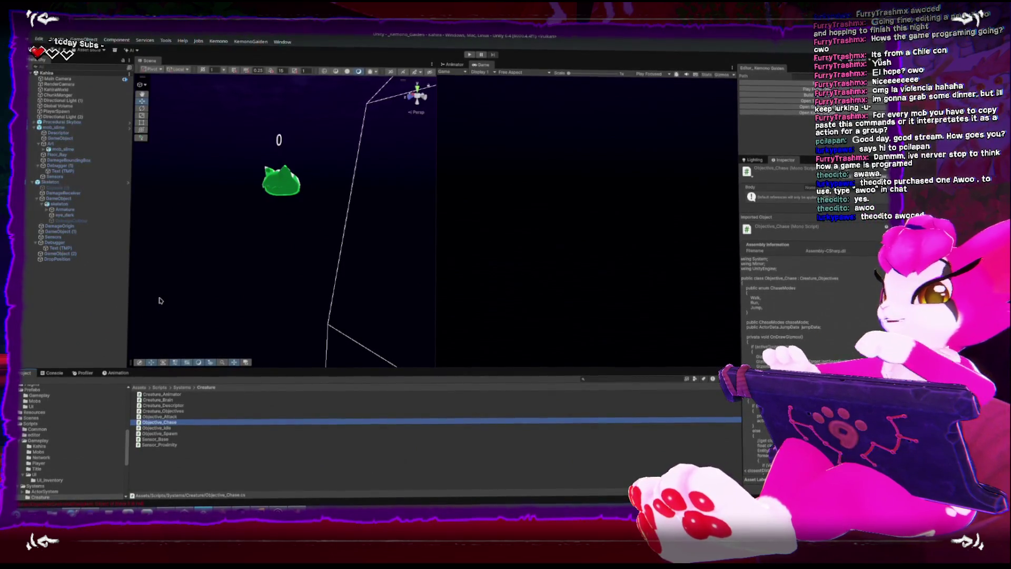
- Select the slime, widen the Inspector, and set its Chase Mode to Jump
click(281, 182)
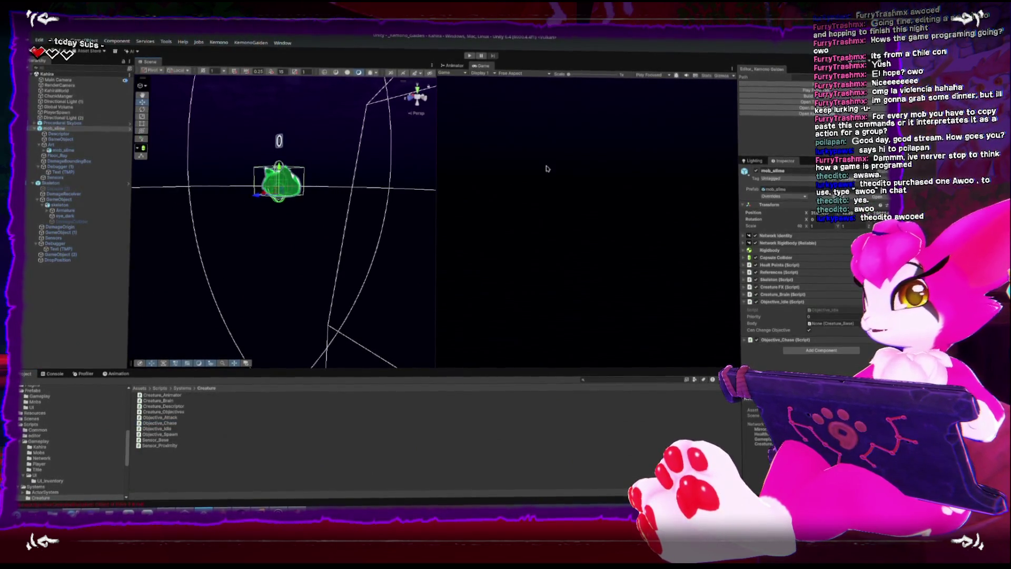
drag(739, 262, 675, 273)
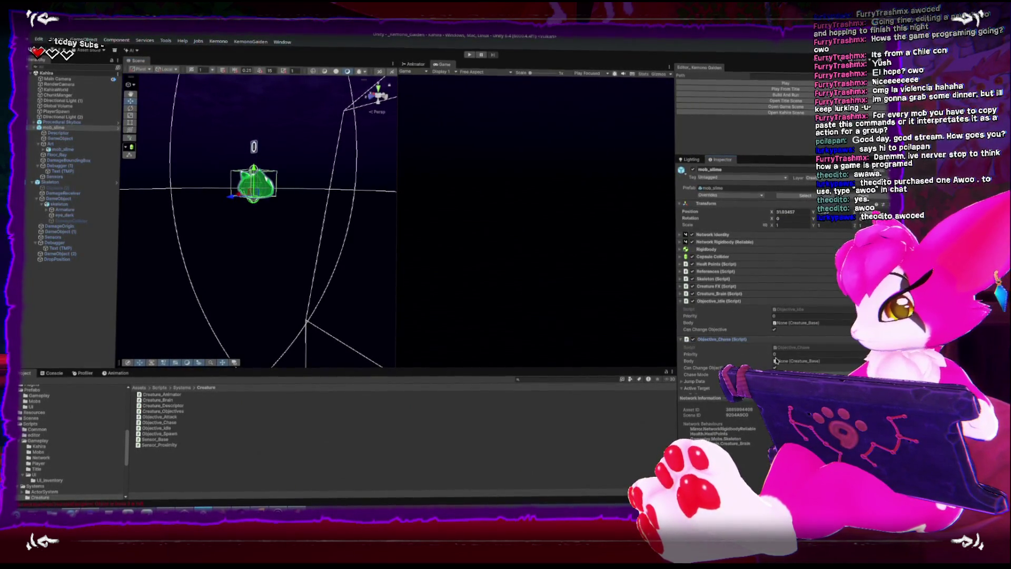
scroll(774, 356, down, 2)
click(784, 338)
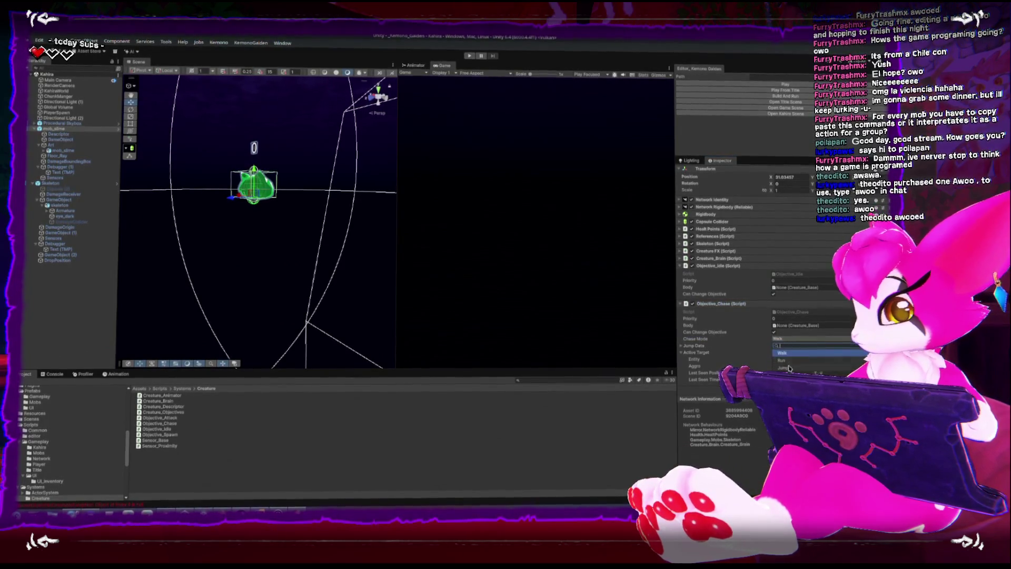
- Adjust Jump Speed in the slime's Jump Data, then start Play mode
click(682, 366)
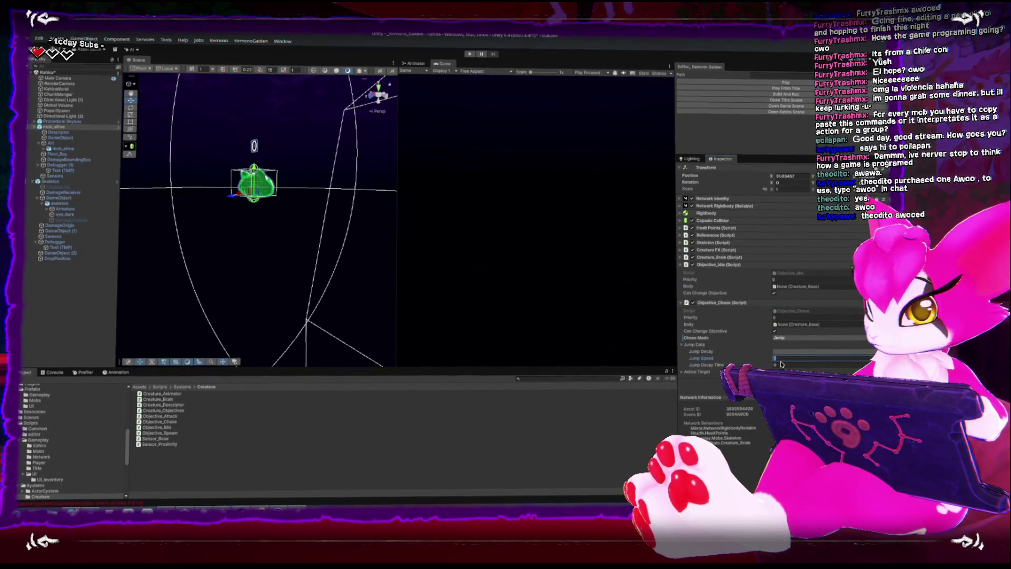
click(776, 359)
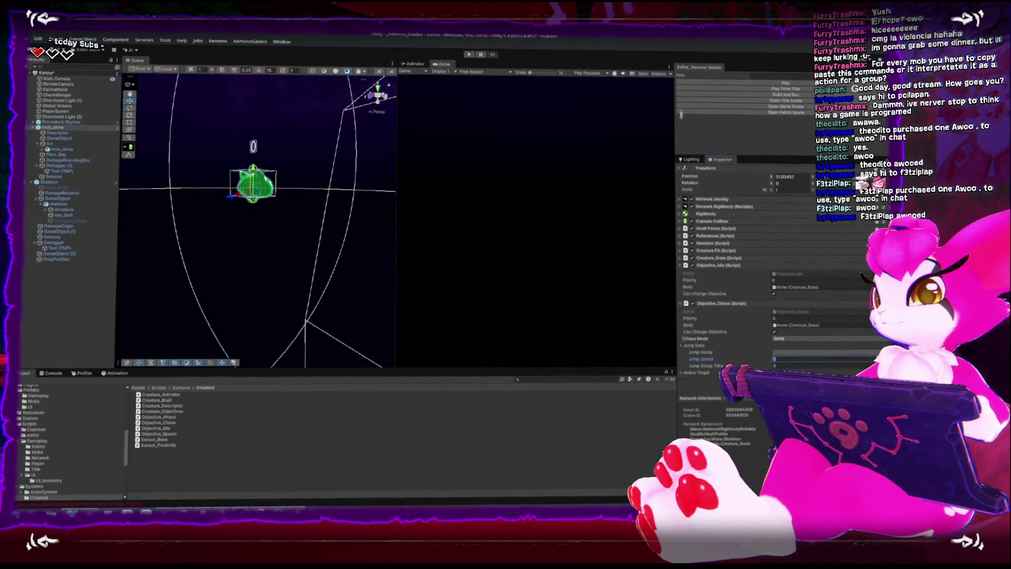
click(753, 84)
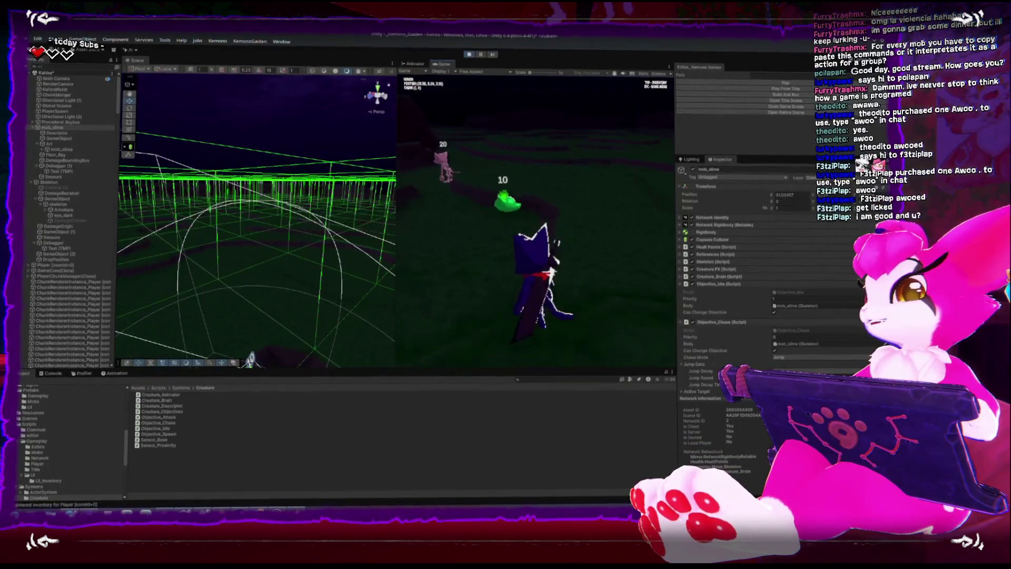
- Pause the game to free the cursor and select the player object in the Hierarchy
key(Escape)
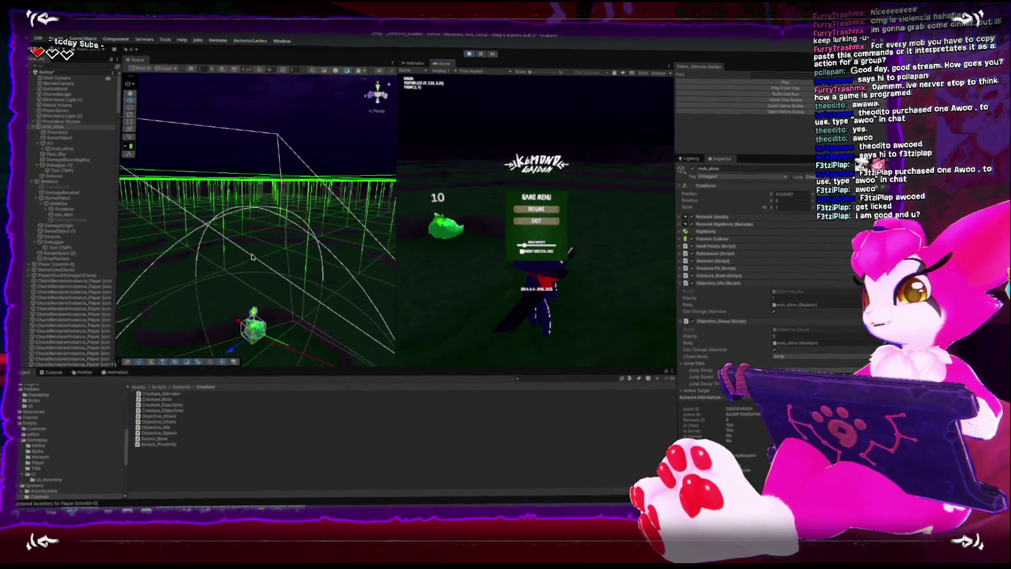
scroll(117, 210, down, 1)
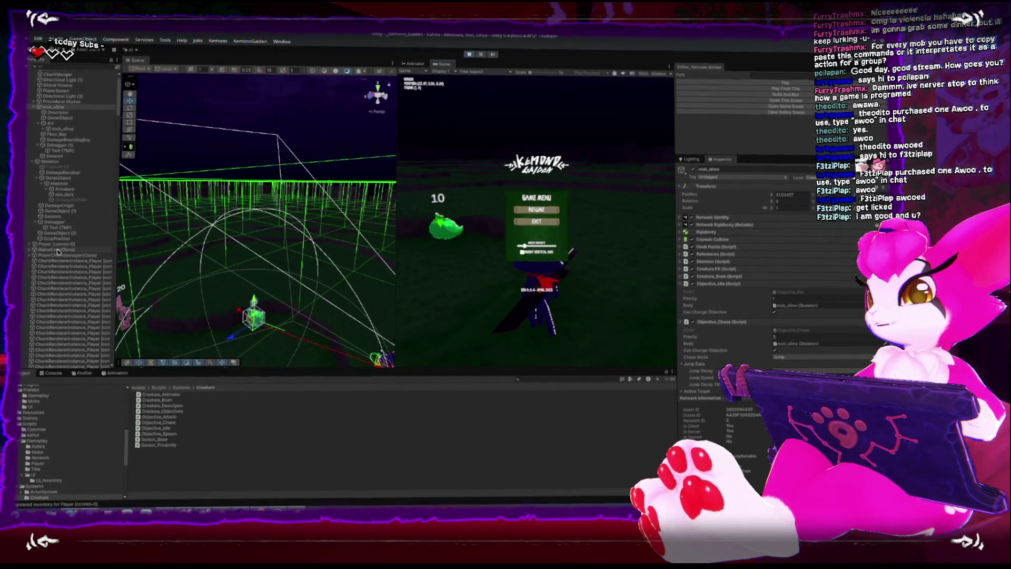
double_click(58, 244)
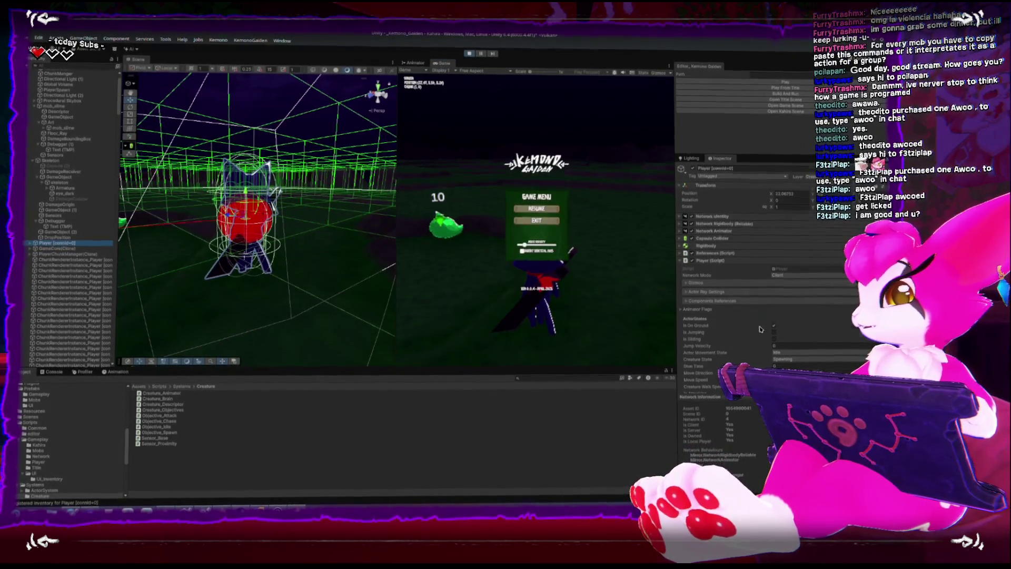
scroll(760, 329, down, 4)
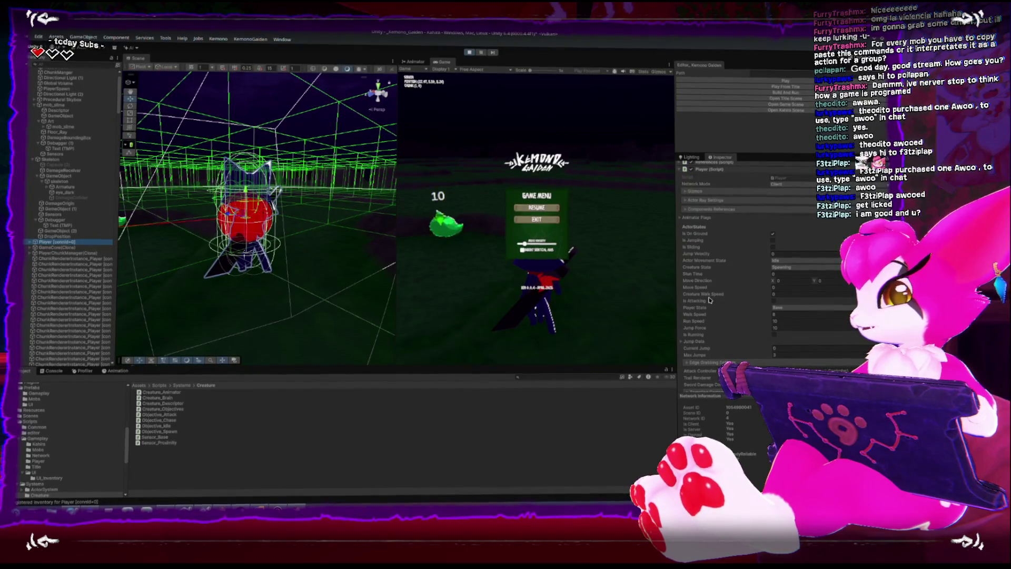
scroll(705, 305, down, 1)
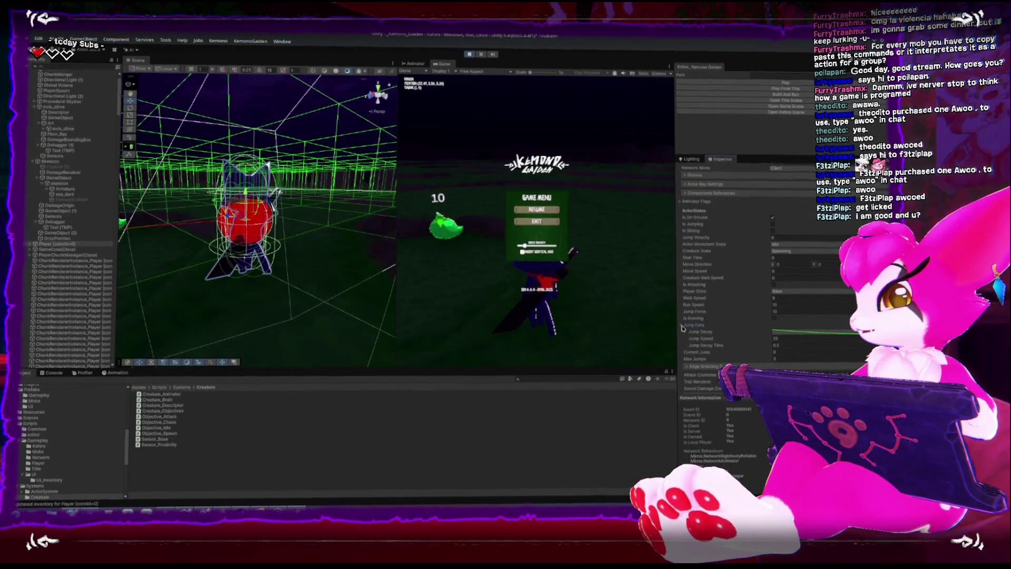
scroll(683, 327, down, 2)
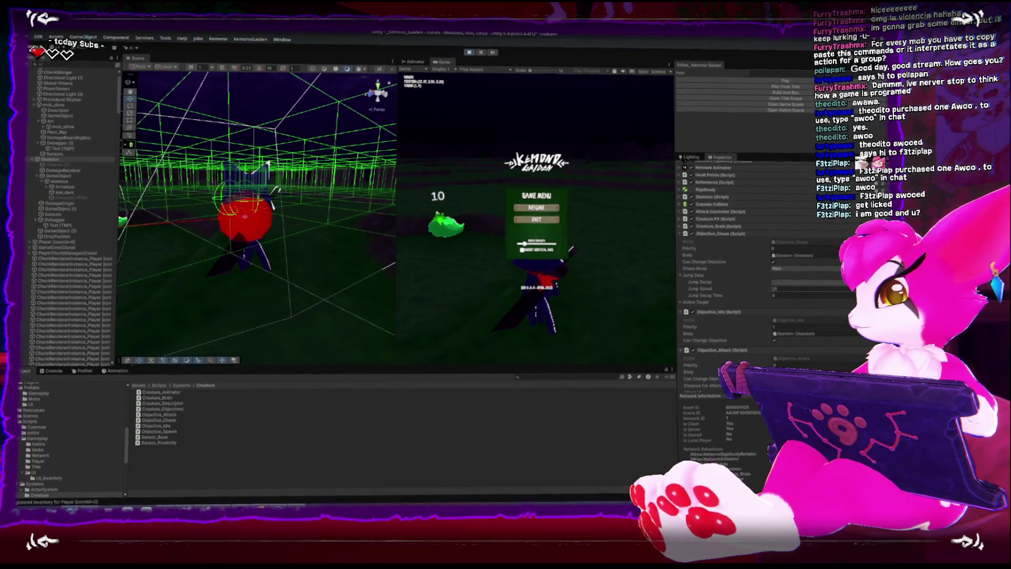
- Set Jump Decay Time to .1 and change the slime's Chase Mode while playing
click(777, 298)
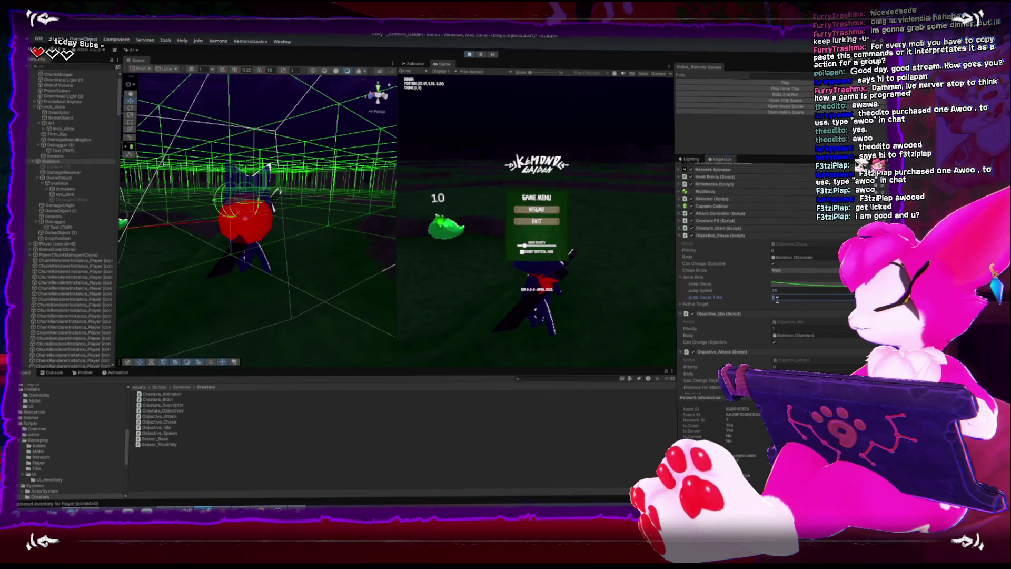
text(.1)
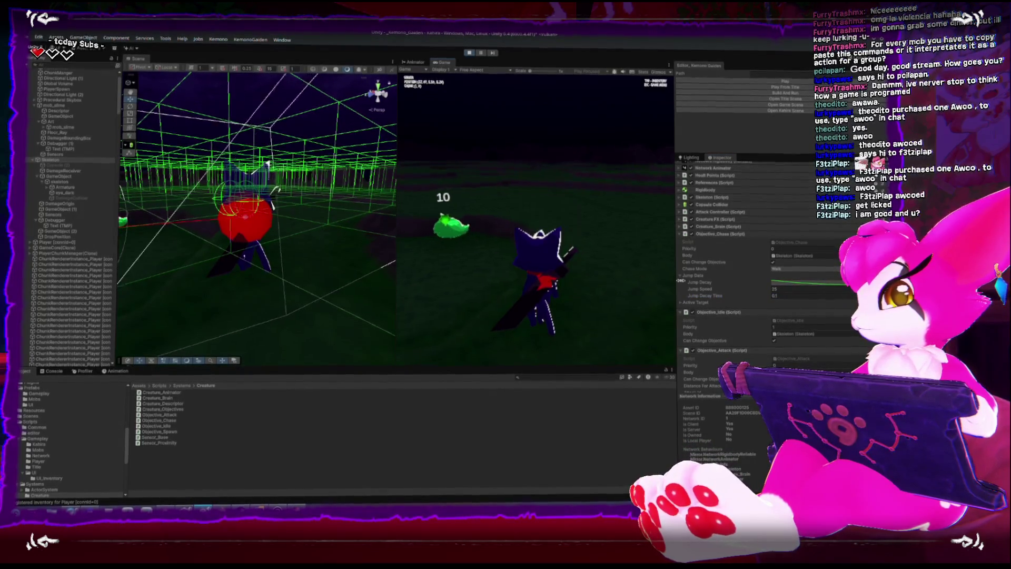
click(814, 269)
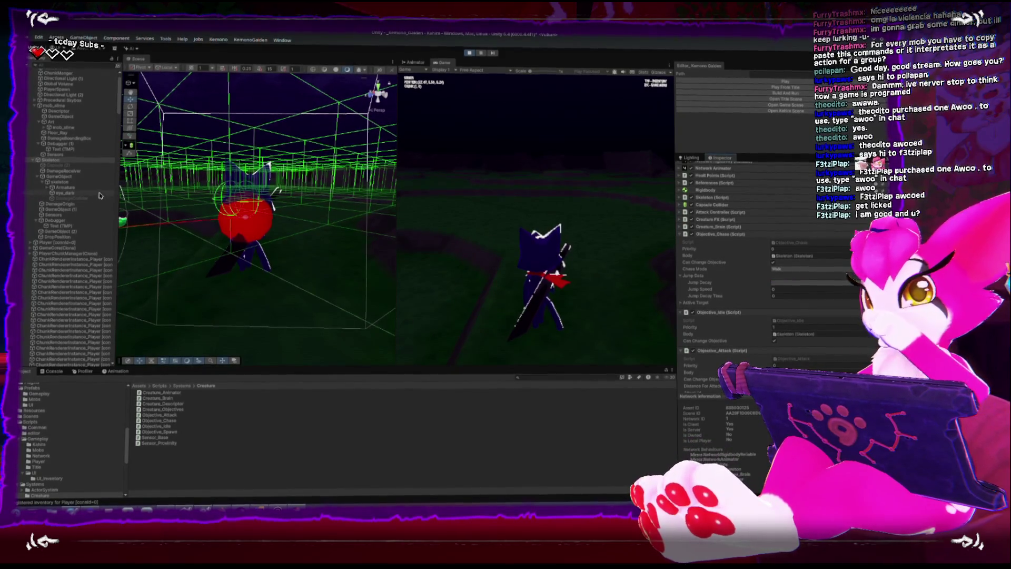
click(57, 107)
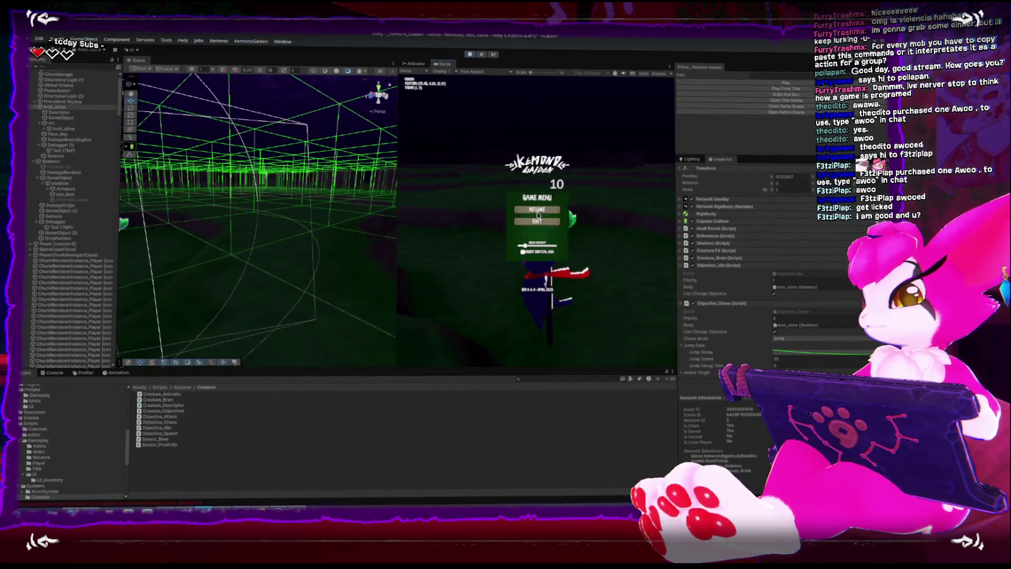
- Show the console log and playtest by attacking and walking toward the slime
click(55, 372)
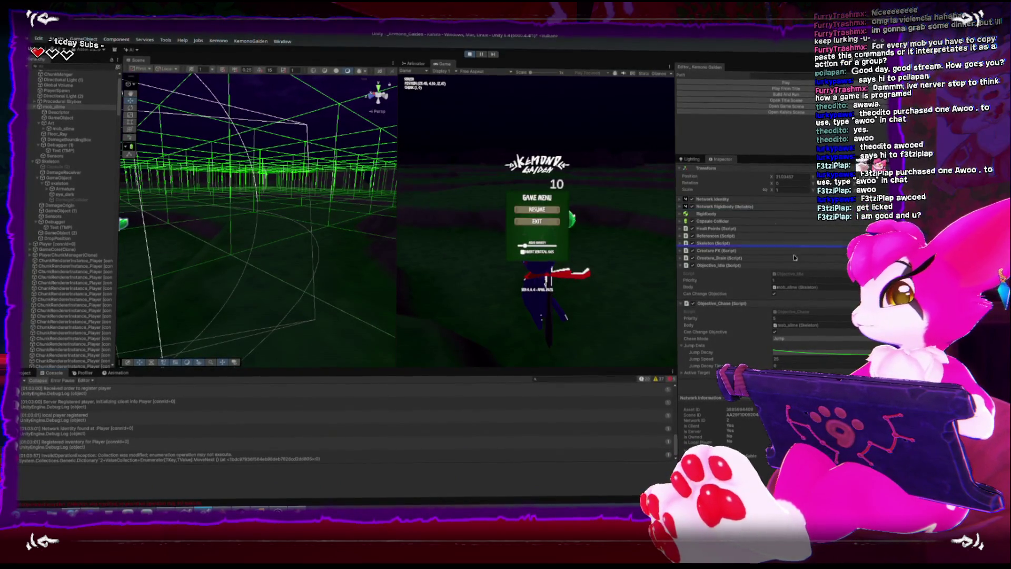
key(Escape)
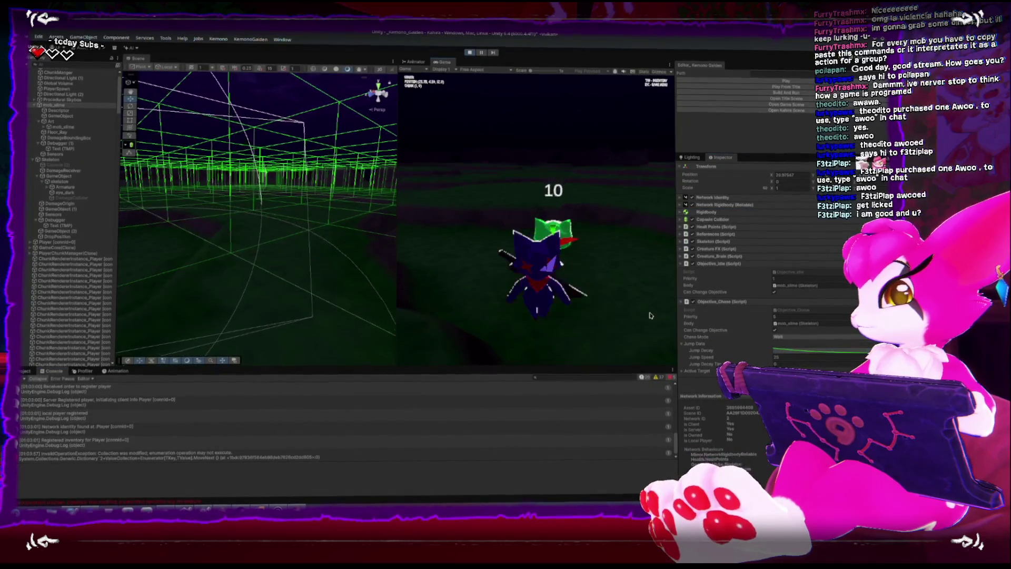
click(632, 317)
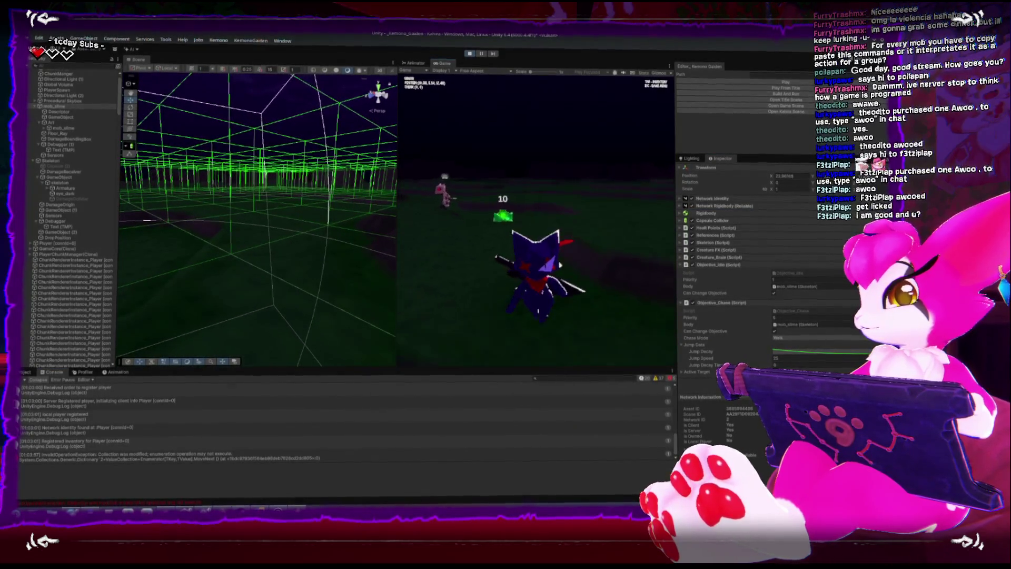
key(w)
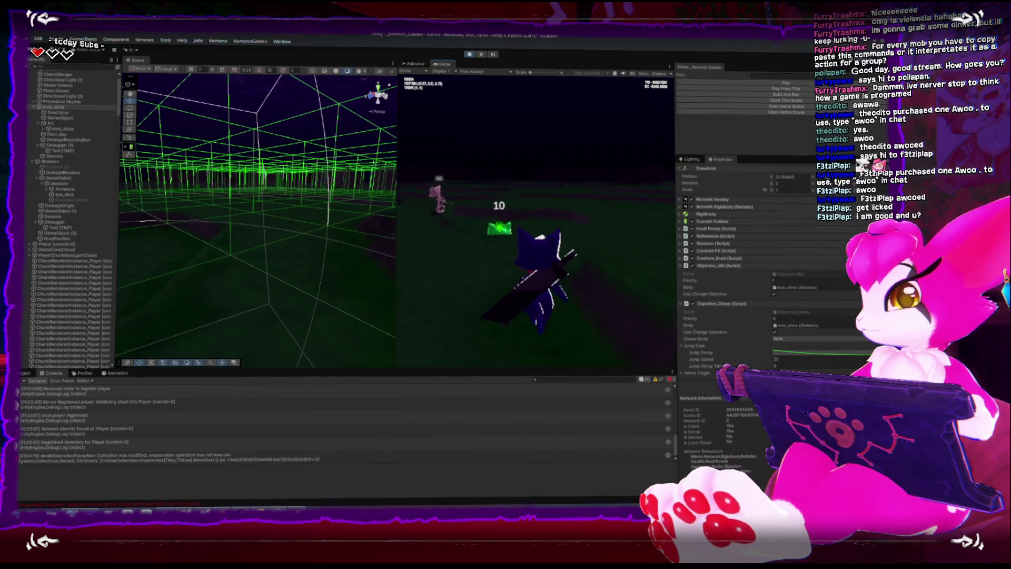
key(Escape)
- Switch the slime's Chase Mode back to Jump and resume play
click(792, 337)
click(784, 365)
click(467, 262)
key(Escape)
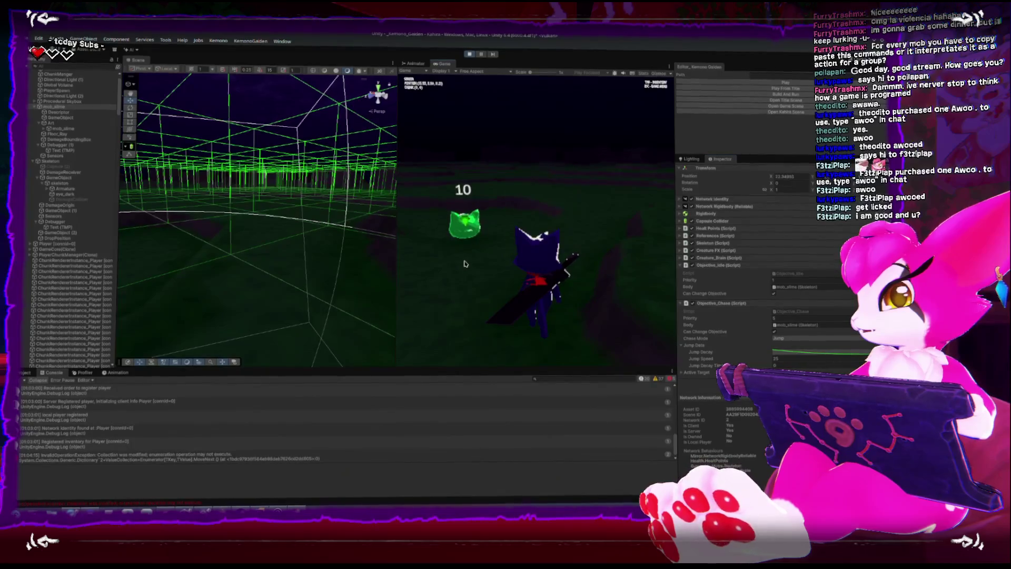
- Pause the game and select Player [connId=0] to view its properties
key(Escape)
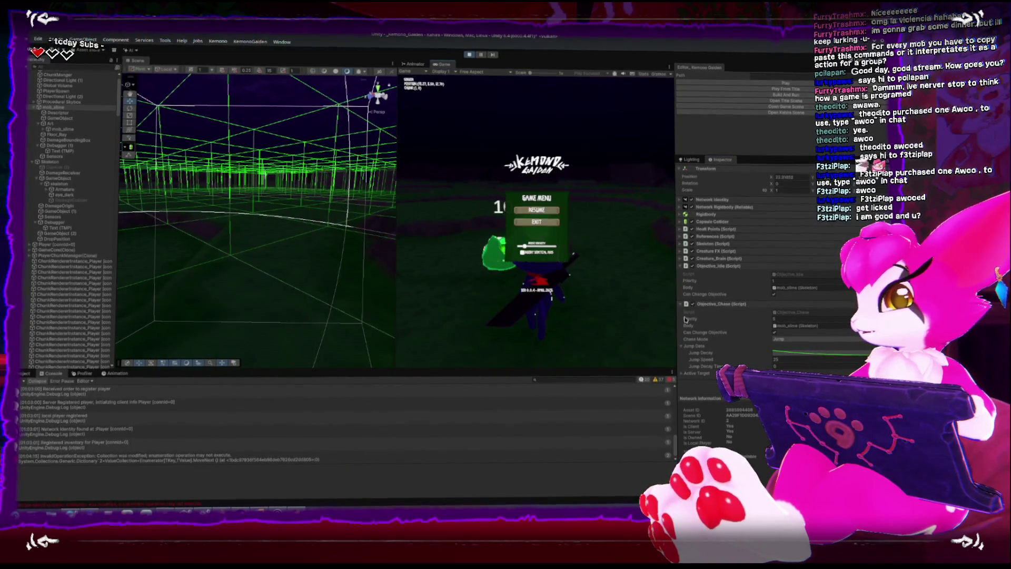
click(74, 245)
scroll(728, 315, down, 5)
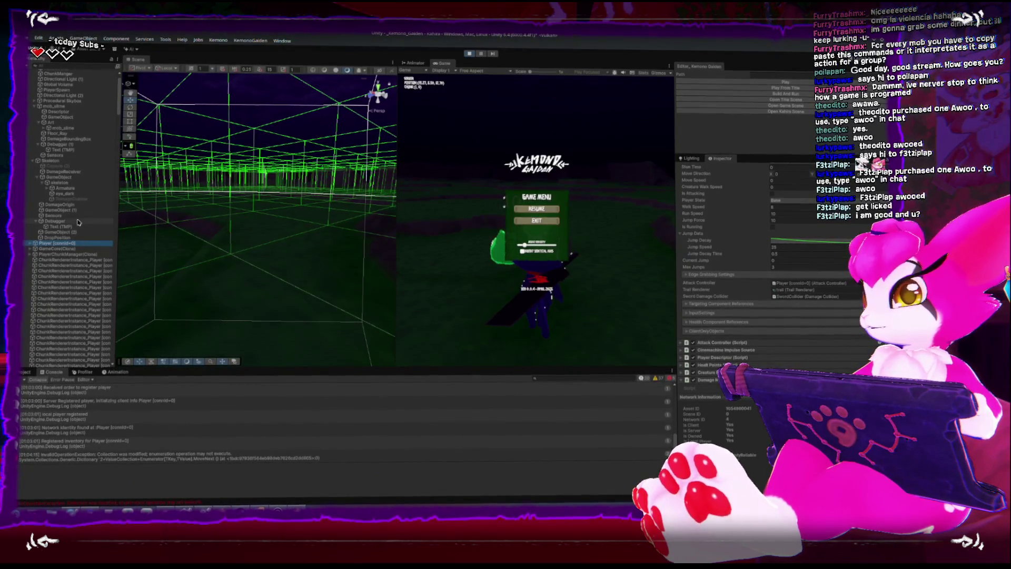
- Playtest the chase by swinging the sword and walking up to the green slime
click(583, 158)
key(Escape)
click(584, 158)
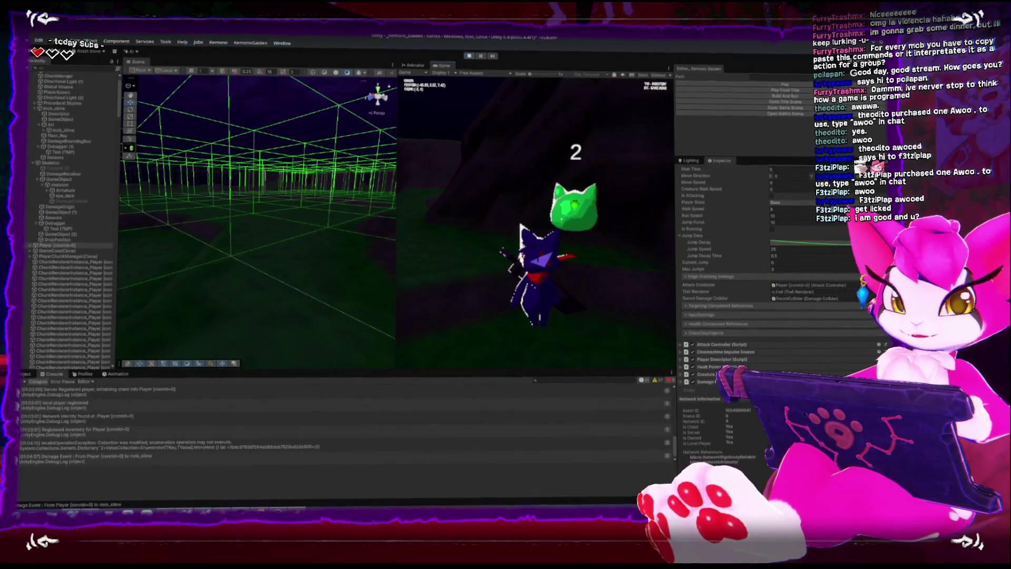
key(Escape)
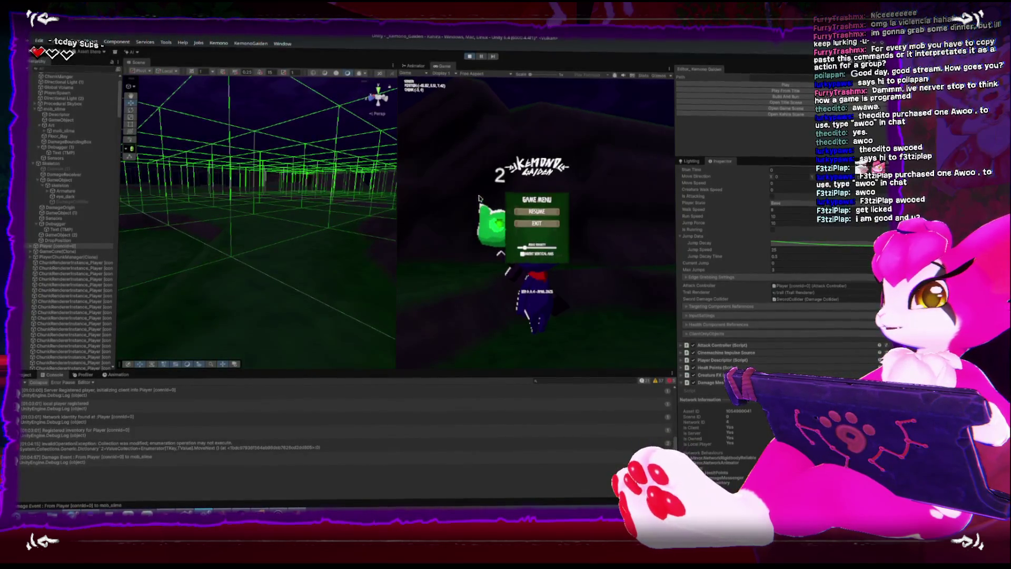
key(Escape)
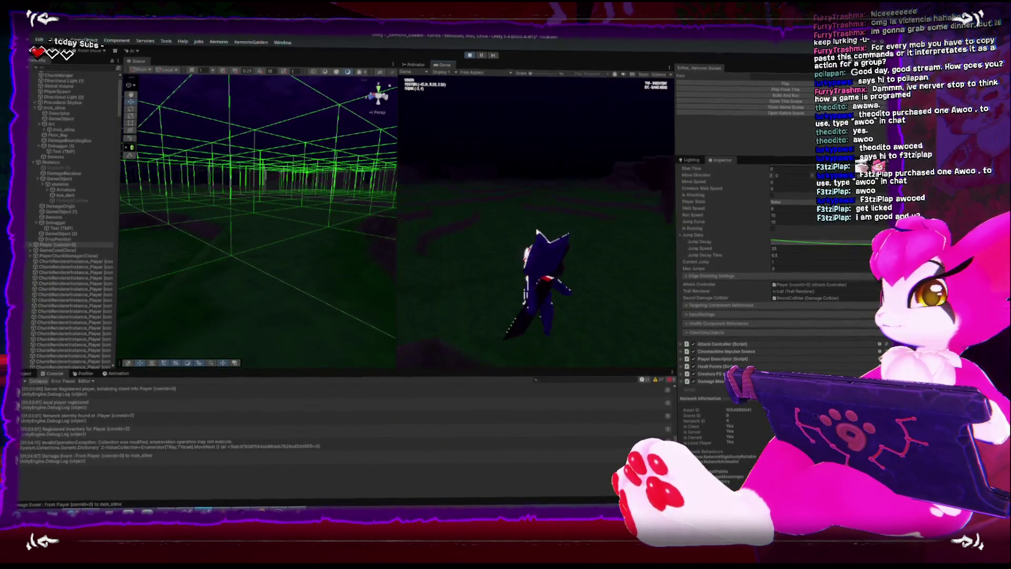
key(w)
key(w)
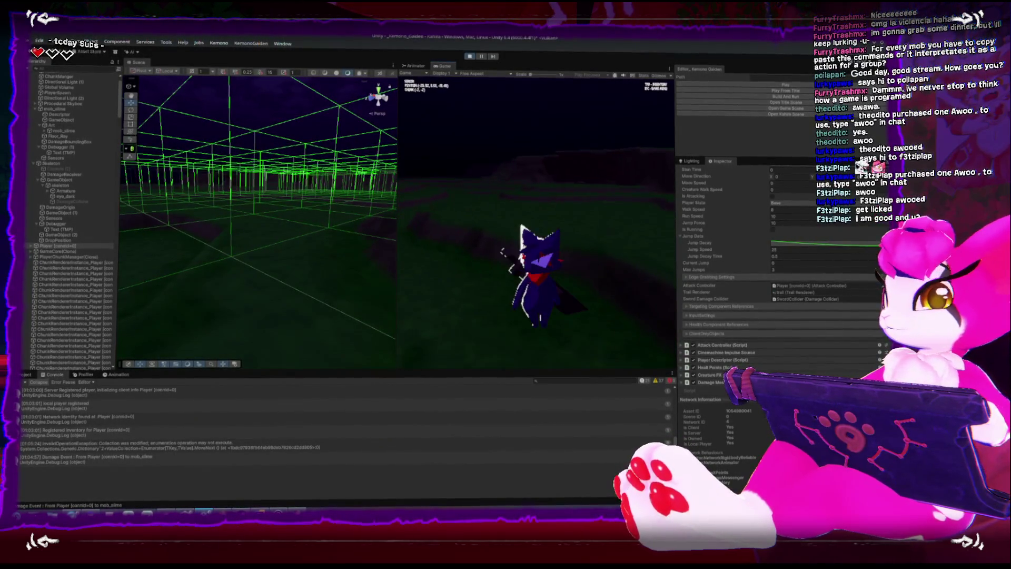
key(w)
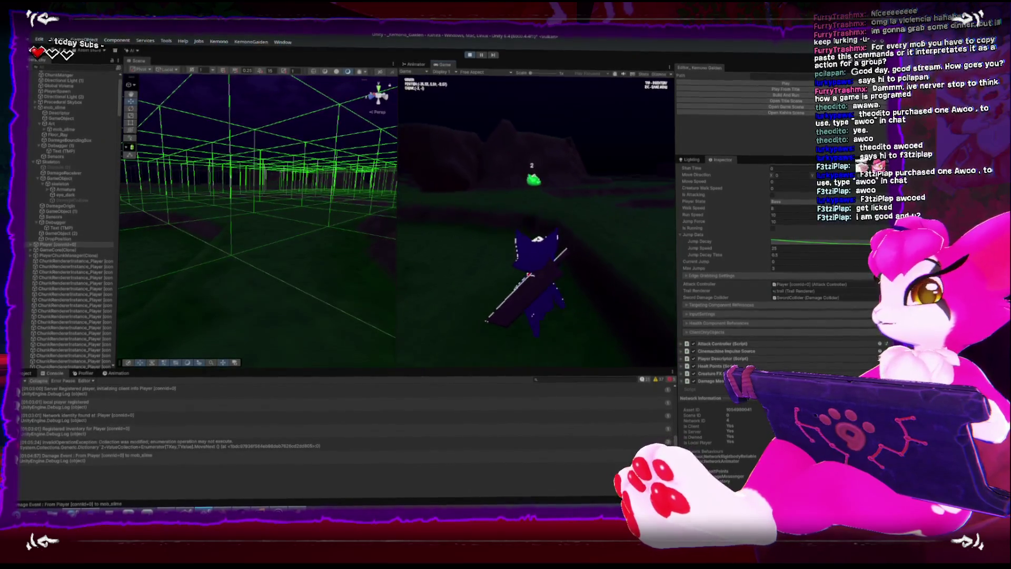
key(w)
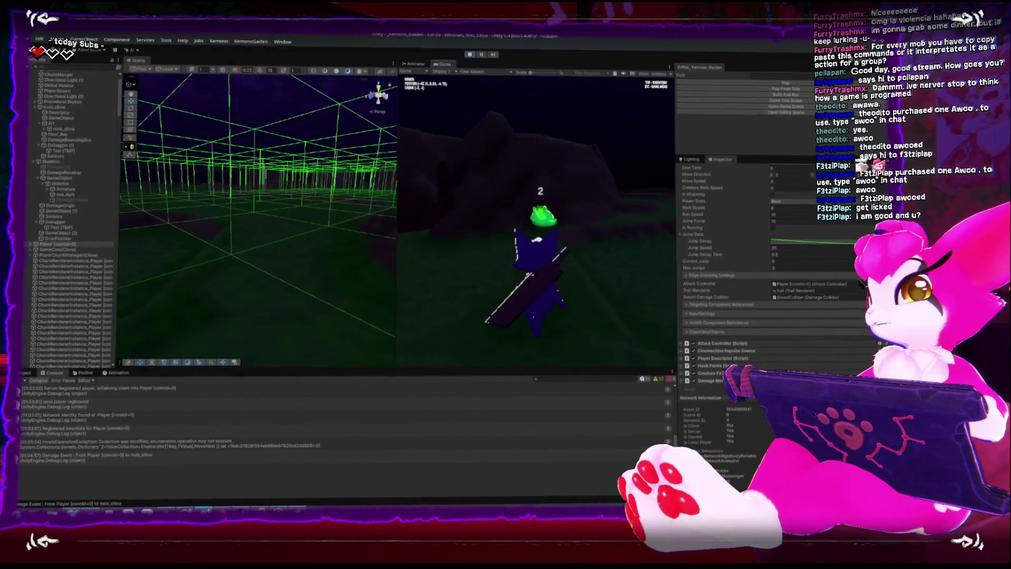
- Stop Play mode and switch to the Objective_Chase script in Rider
key(Escape)
click(470, 55)
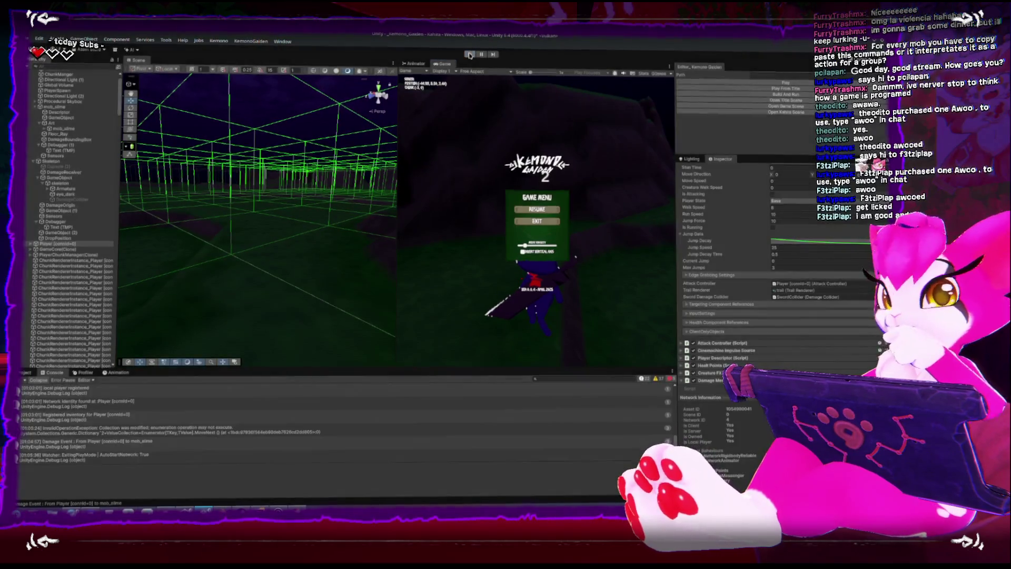
key(alt+Tab)
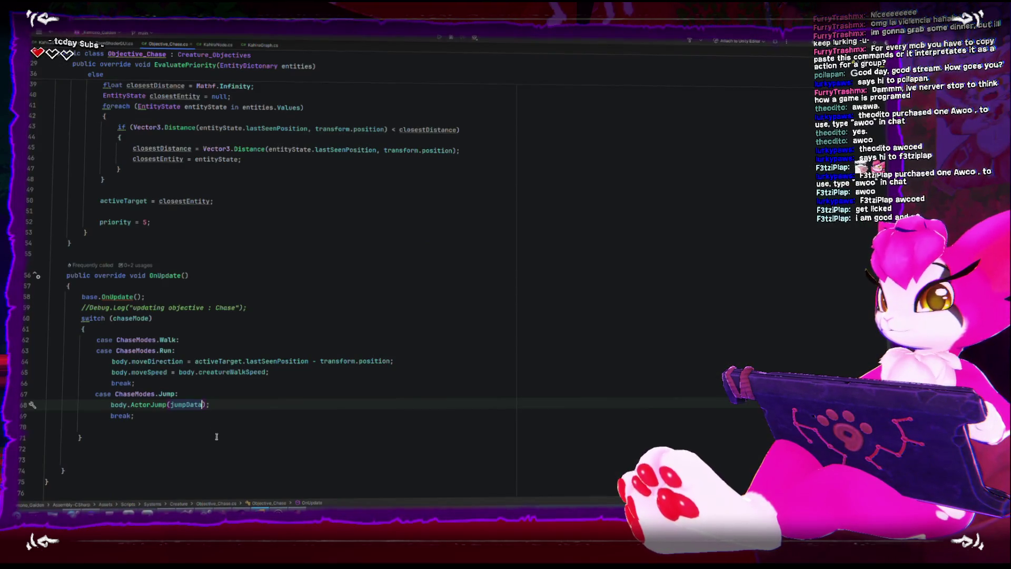
- Copy the Run case's moveDirection and moveSpeed lines into case ChaseModes.Jump, then return to Unity
drag(112, 360, 321, 369)
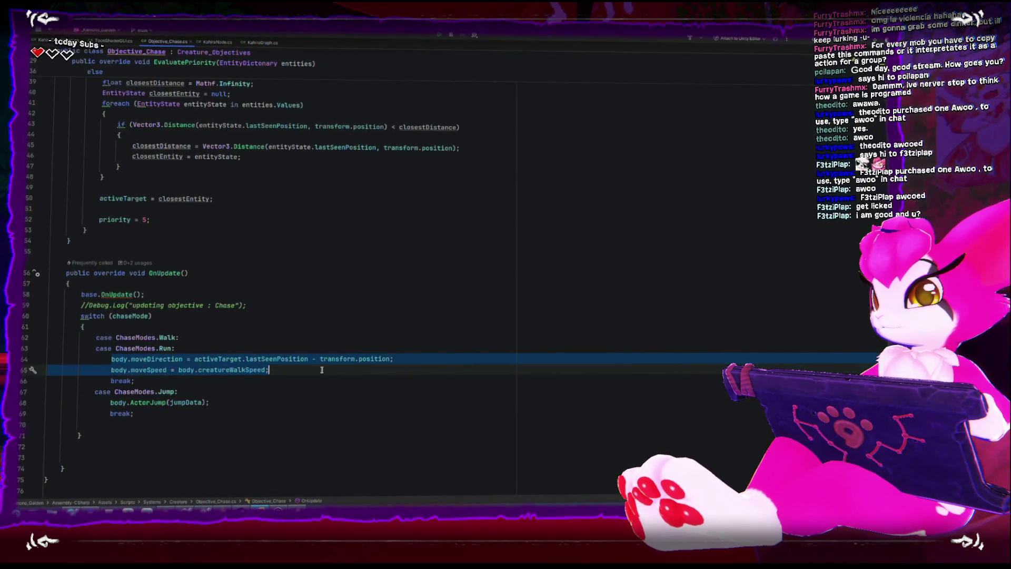
key(ctrl+c)
click(244, 390)
key(Return)
key(ctrl+v)
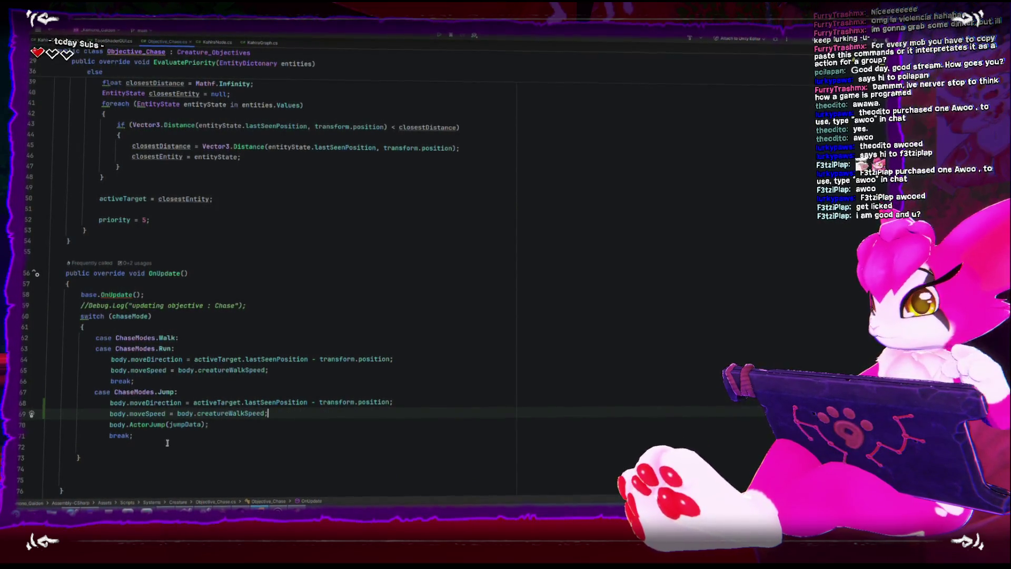
key(alt+Tab)
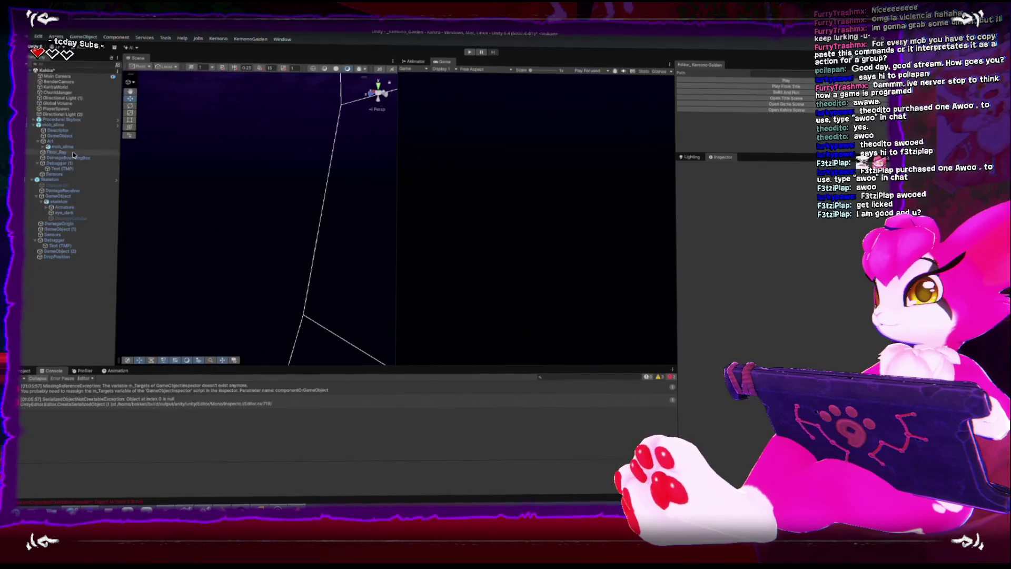
- Give mob_slime a decaying Jump Decay preset curve and Jump Decay Time 0.5, then play
click(66, 125)
scroll(761, 344, down, 2)
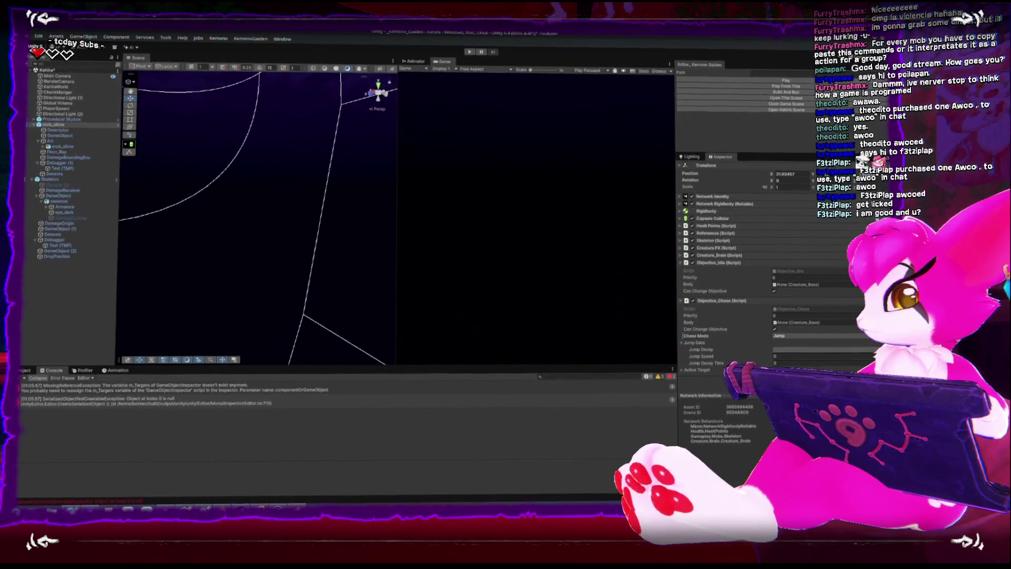
click(811, 349)
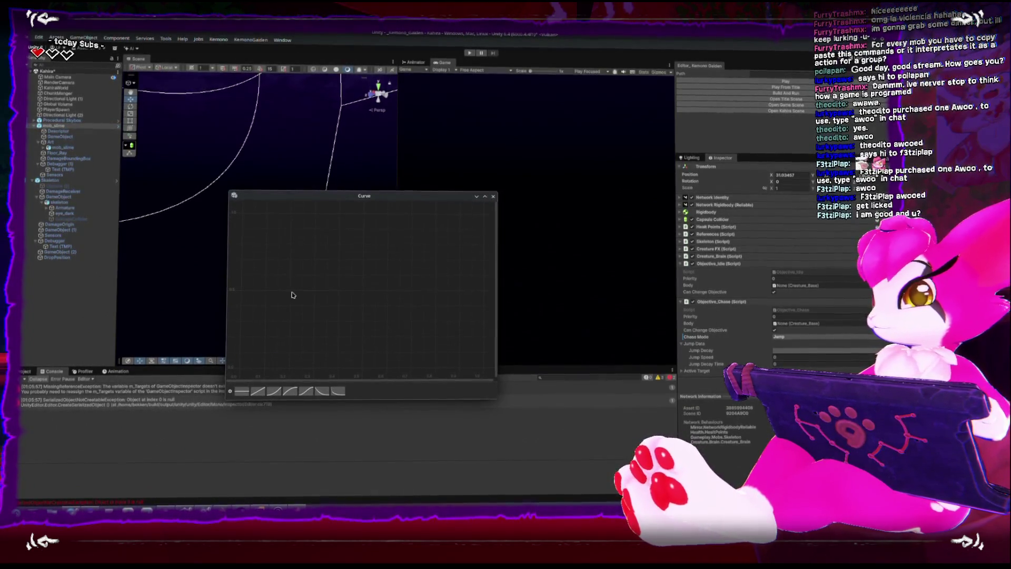
click(320, 392)
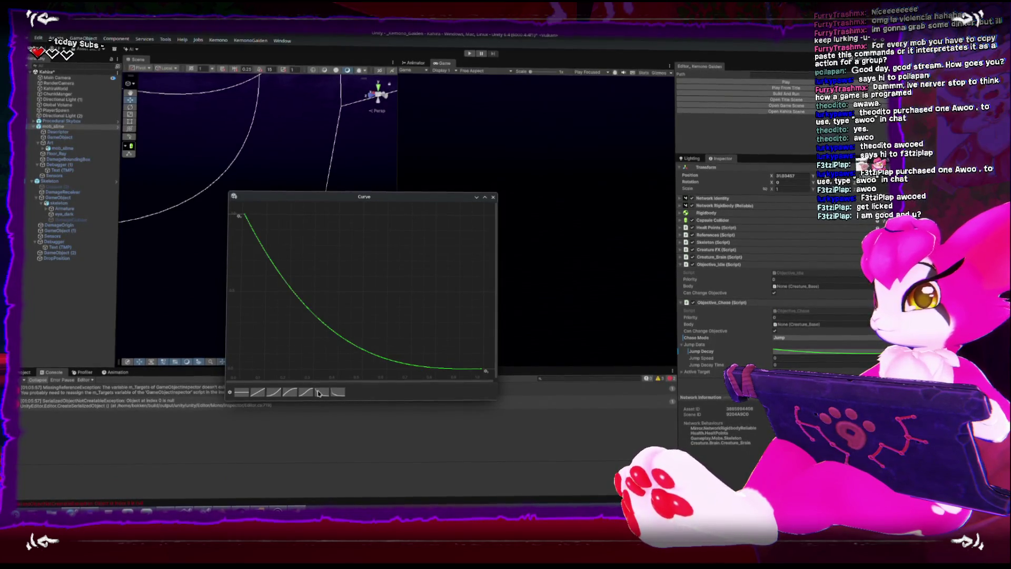
click(493, 196)
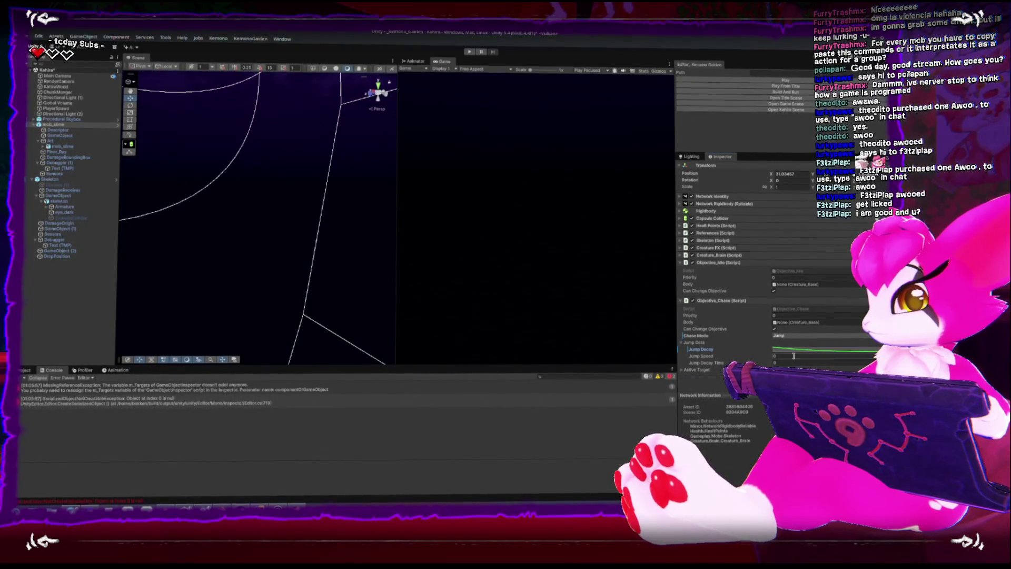
text(0.5)
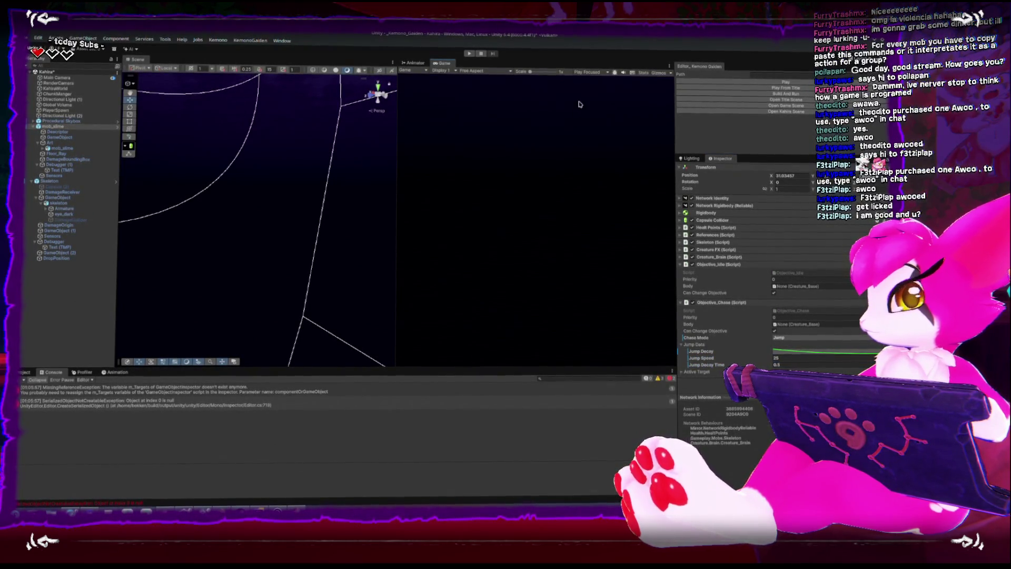
key(ctrl+p)
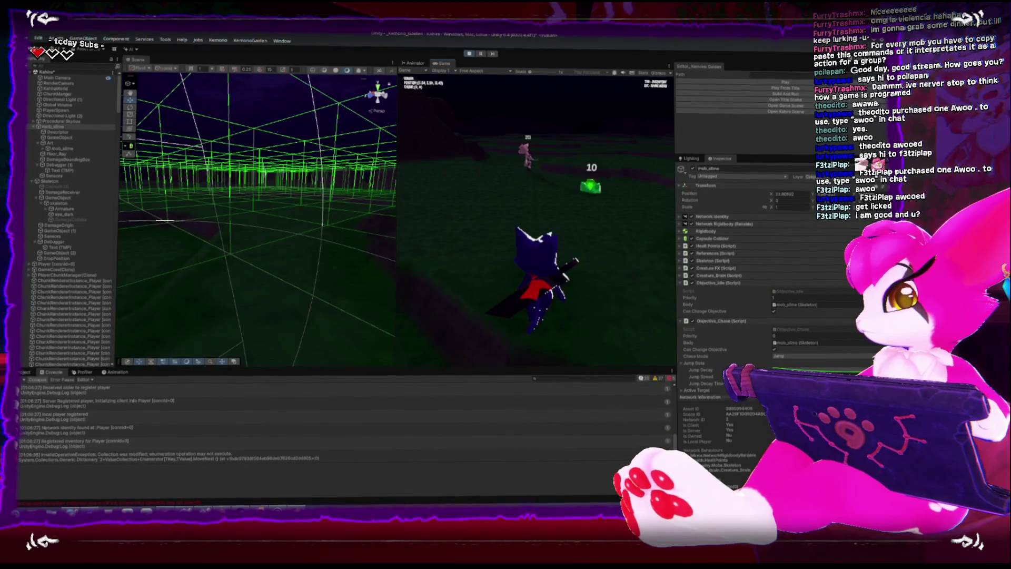
- Pause, inspect the slime's expanded Skeleton (Script) component, stop Play mode and switch to Rider
key(Escape)
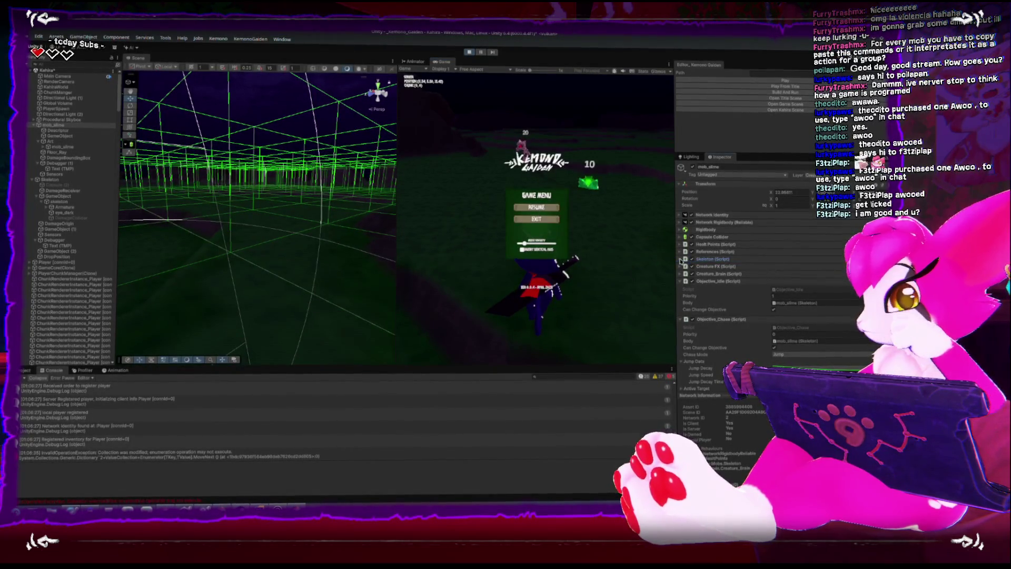
click(681, 259)
scroll(731, 310, down, 2)
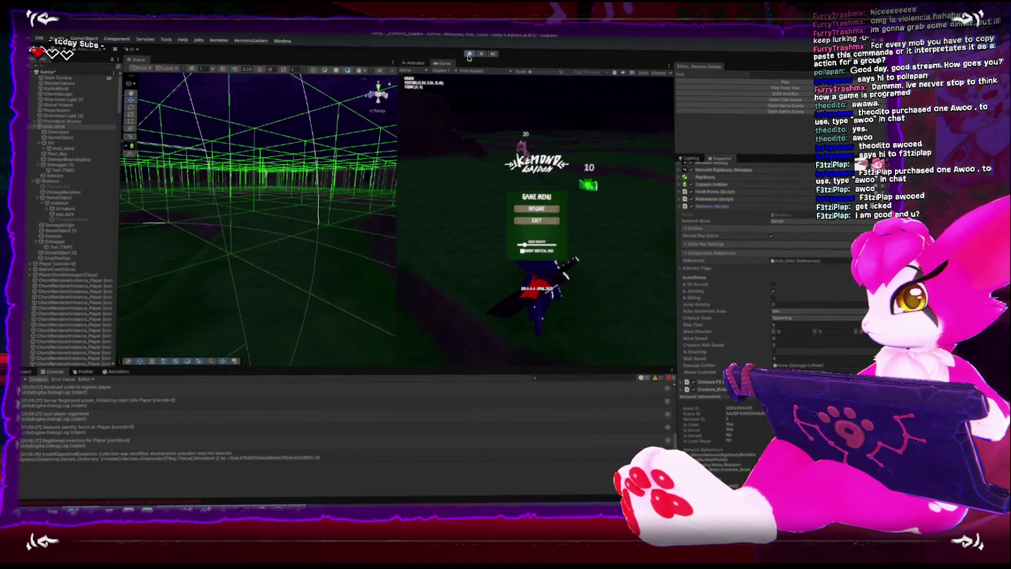
key(ctrl+p)
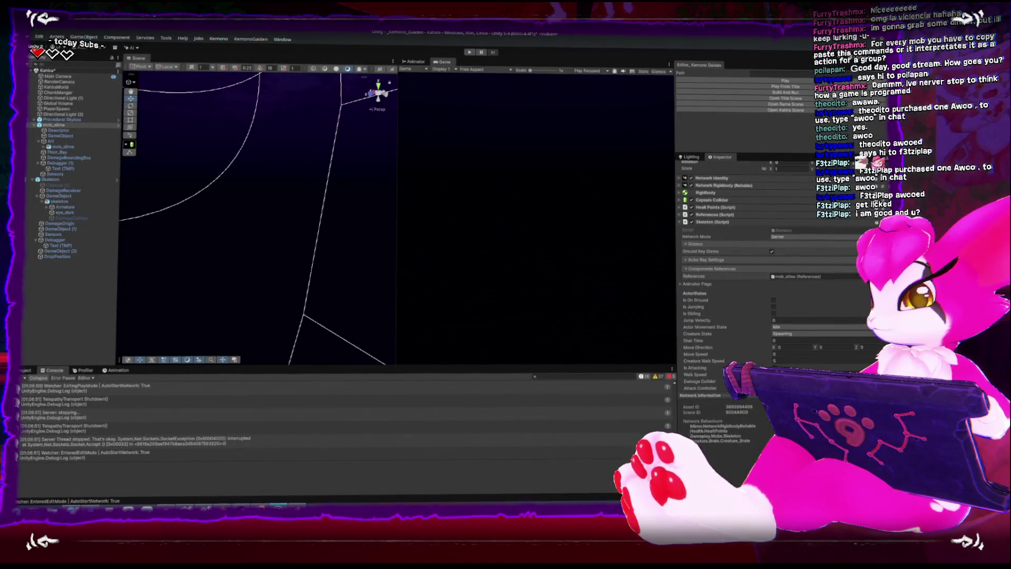
key(alt+Tab)
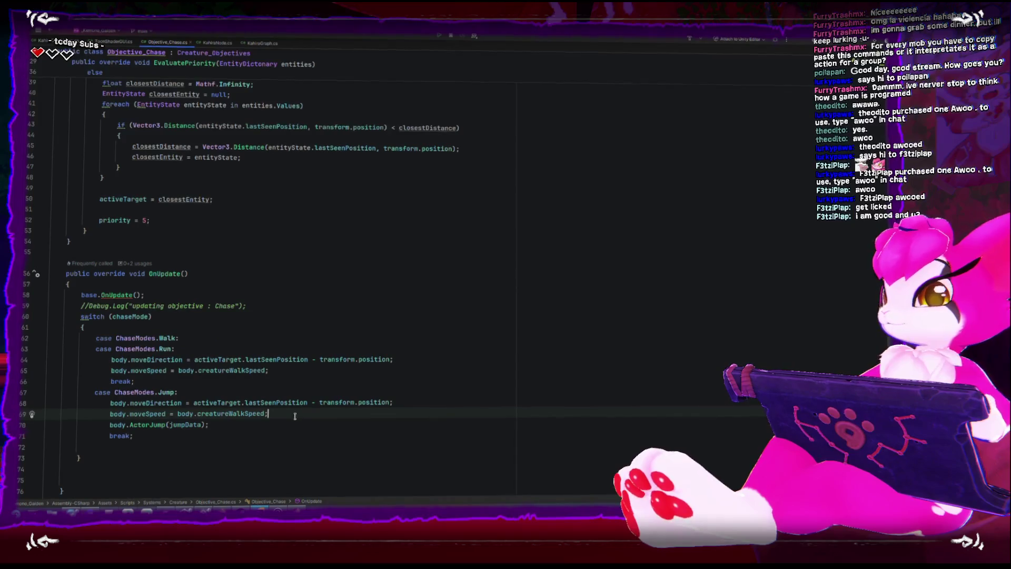
- Delete the pasted movement lines from the Jump case and bring Unity back to the front
drag(299, 416, 46, 402)
key(BackSpace)
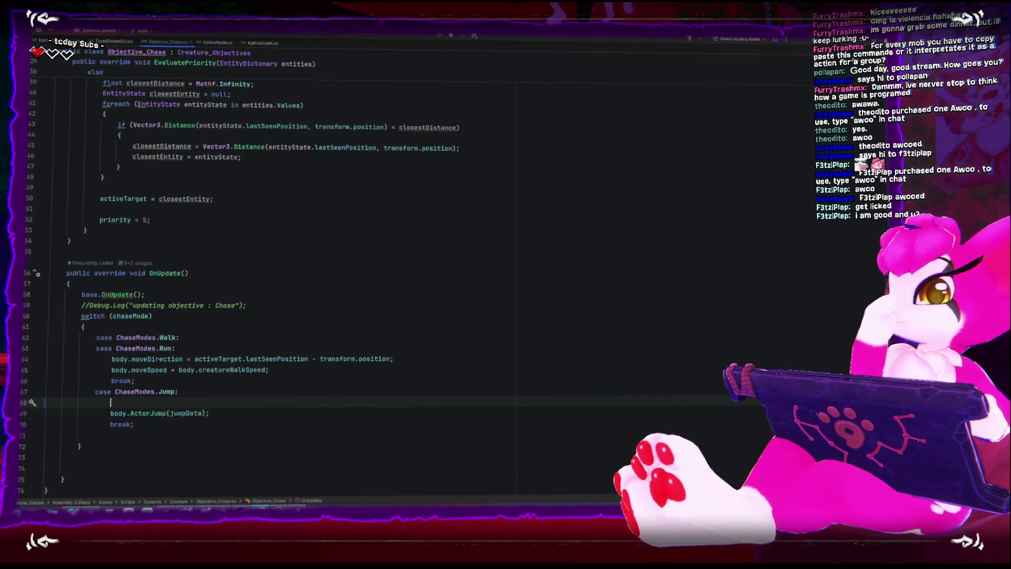
key(BackSpace)
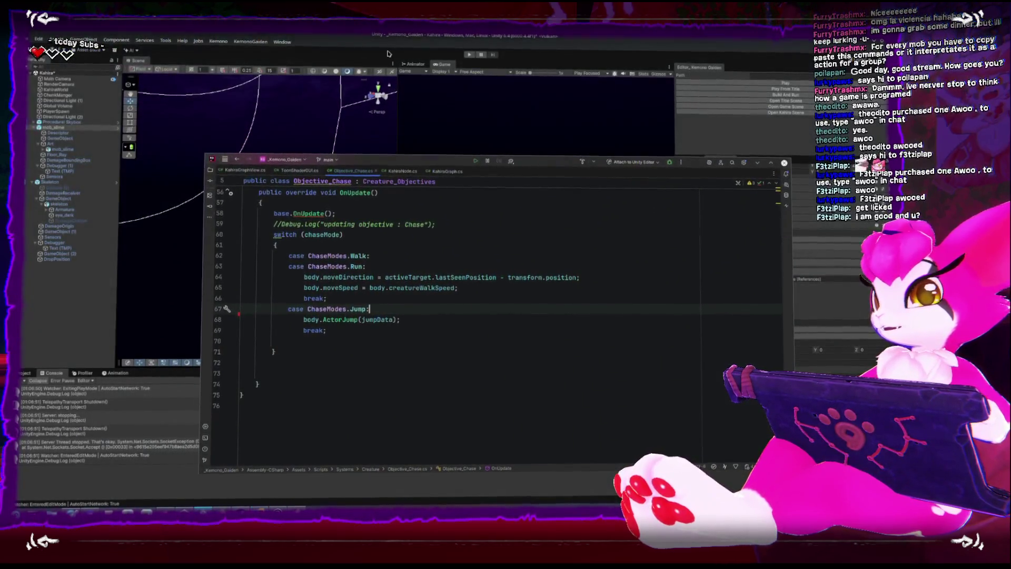
click(379, 94)
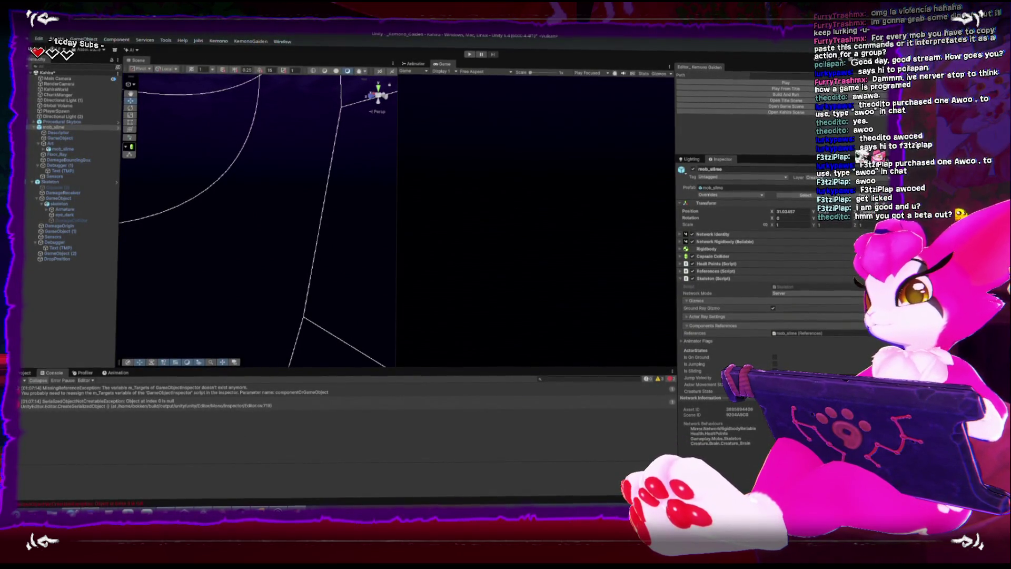
- Open Skeleton.cs in Rider and delete its OnStartClient method with the leftover line
double_click(799, 288)
scroll(527, 314, down, 7)
scroll(527, 314, down, 3)
scroll(527, 314, up, 2)
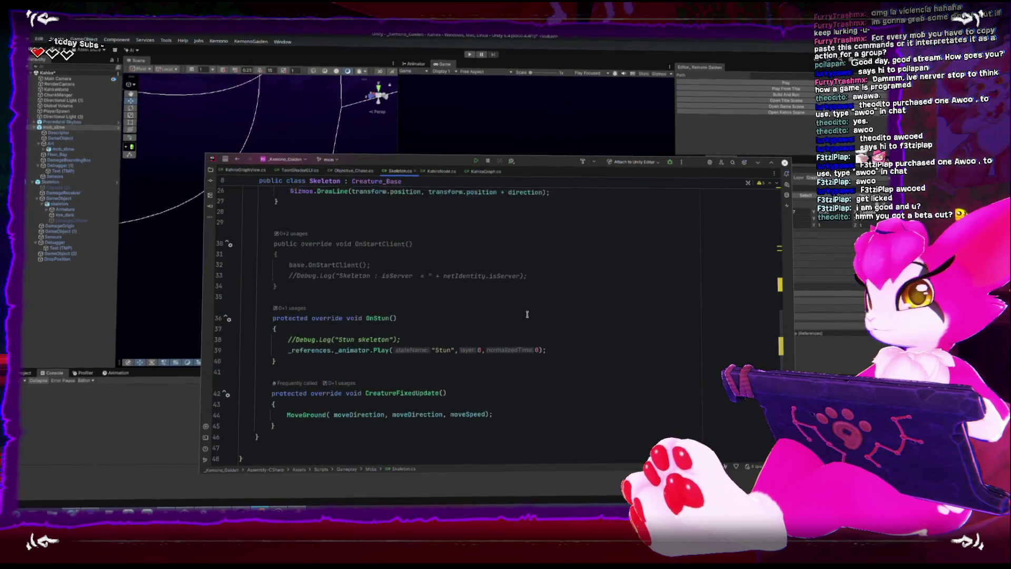
scroll(525, 317, up, 3)
scroll(430, 367, up, 5)
scroll(430, 367, down, 9)
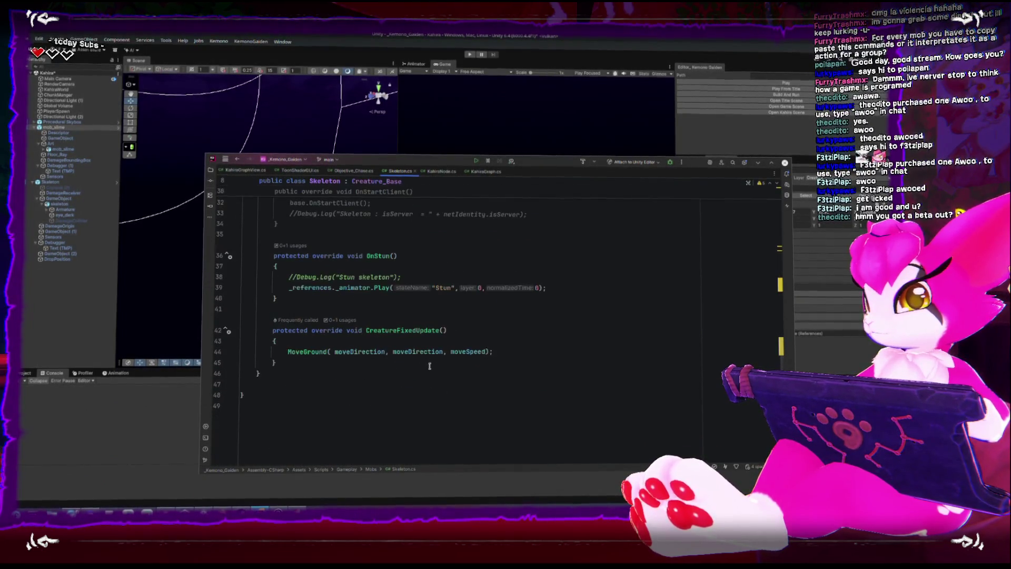
scroll(429, 366, up, 4)
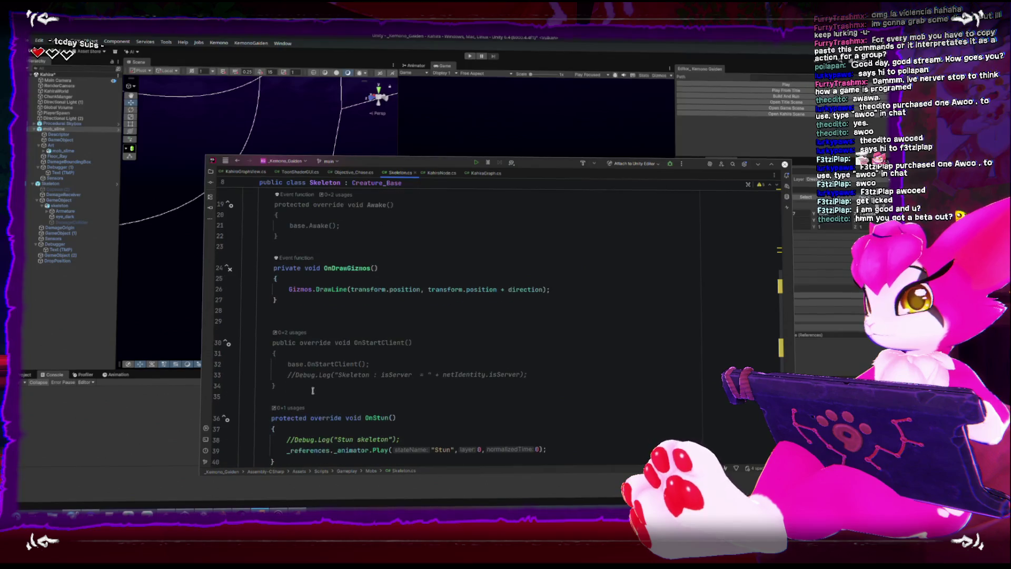
drag(305, 385, 239, 341)
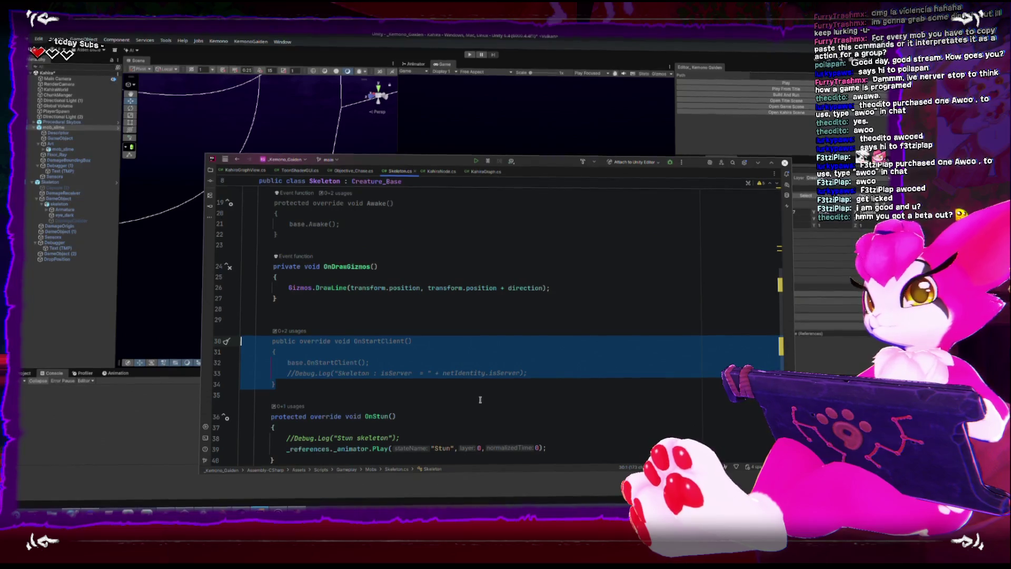
key(BackSpace)
key(BackSpace)
key(BackSpace)
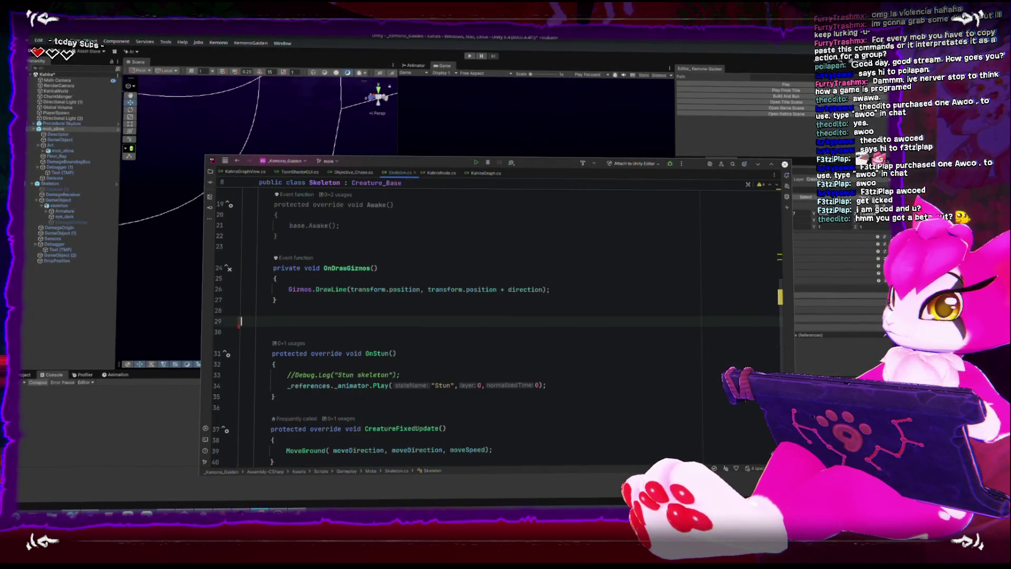
key(Delete)
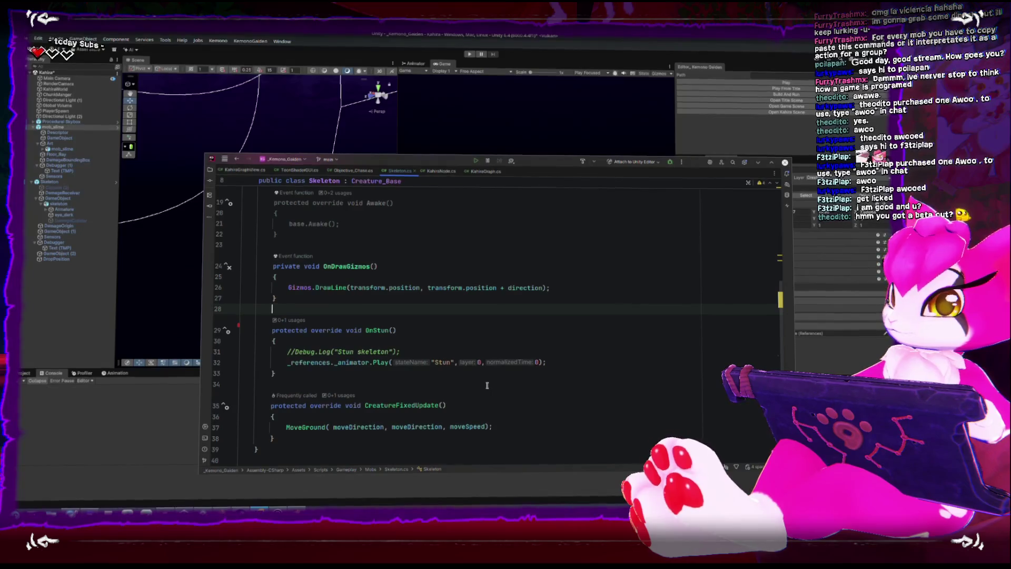
- Delete the Awake method and remove the blank line left behind
scroll(471, 372, up, 3)
drag(347, 346, 202, 291)
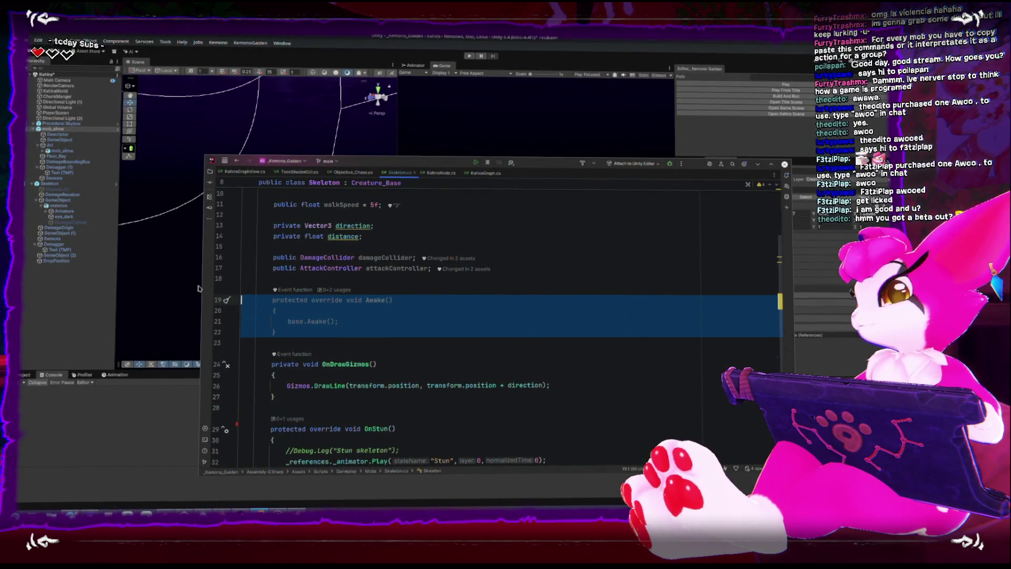
key(Delete)
scroll(221, 290, up, 3)
key(BackSpace)
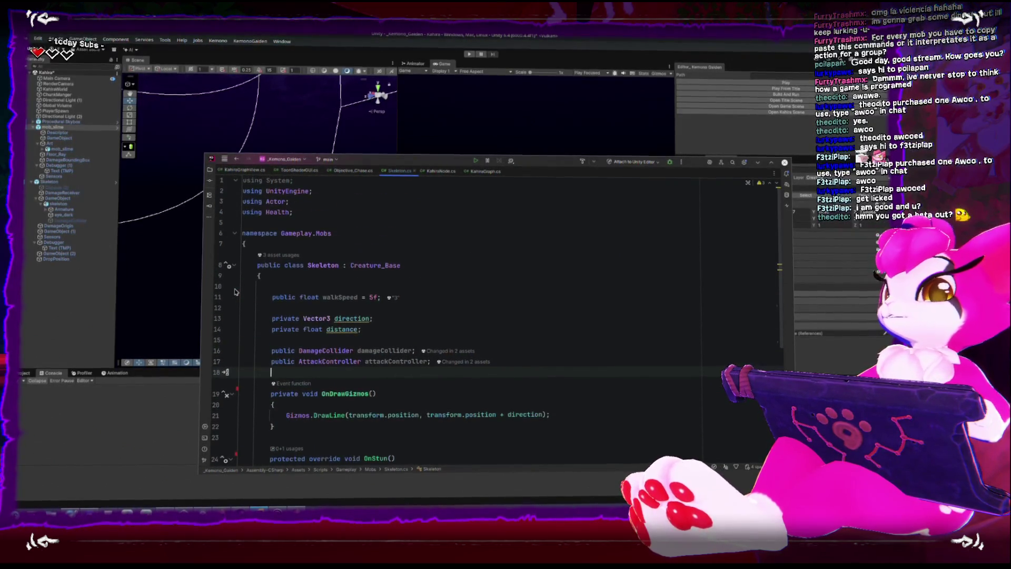
- Rename the Skeleton class to Creature_Body using Refactor > Rename
right_click(329, 265)
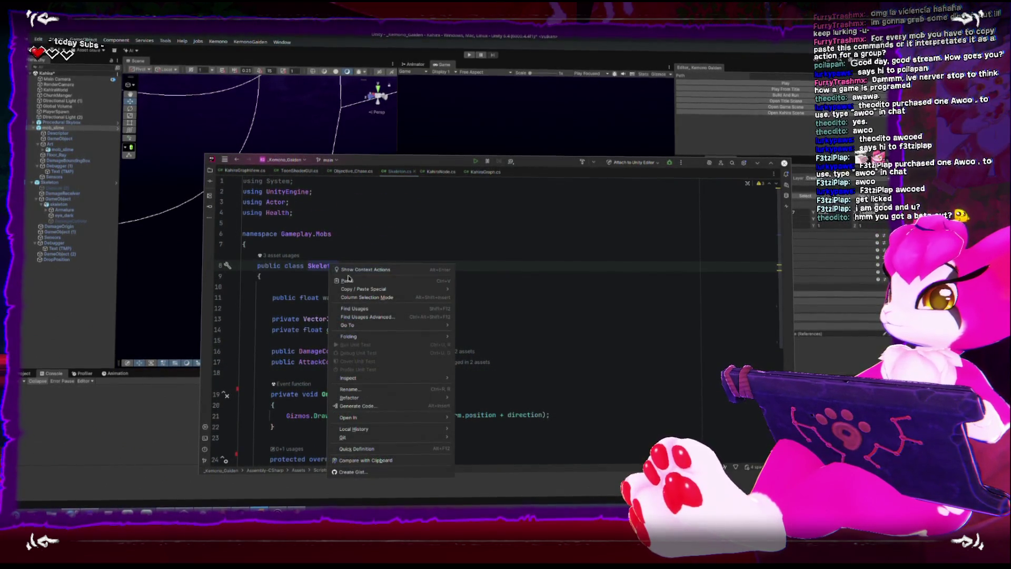
click(368, 390)
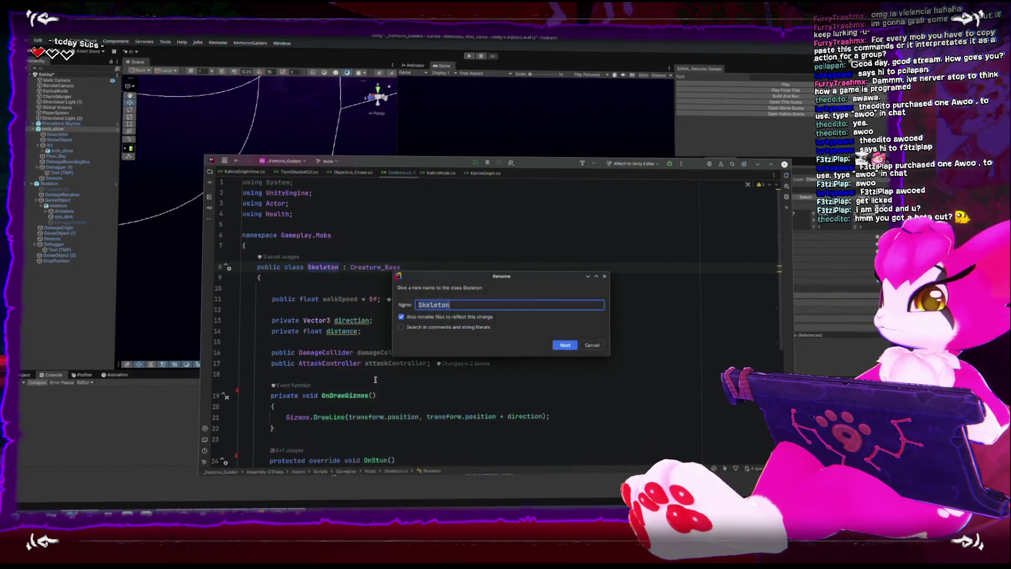
text(Body)
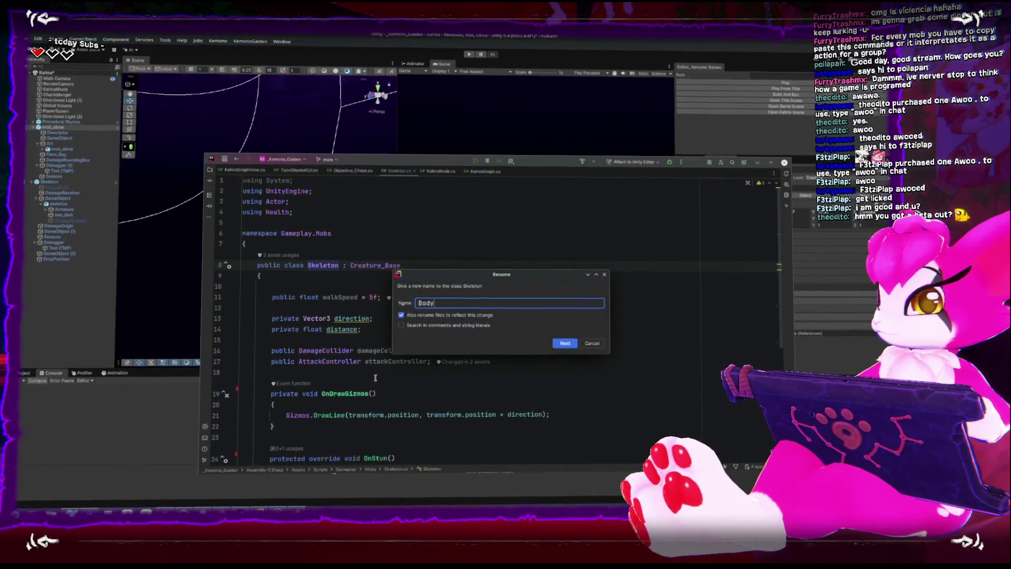
key(Home)
text(Creature)
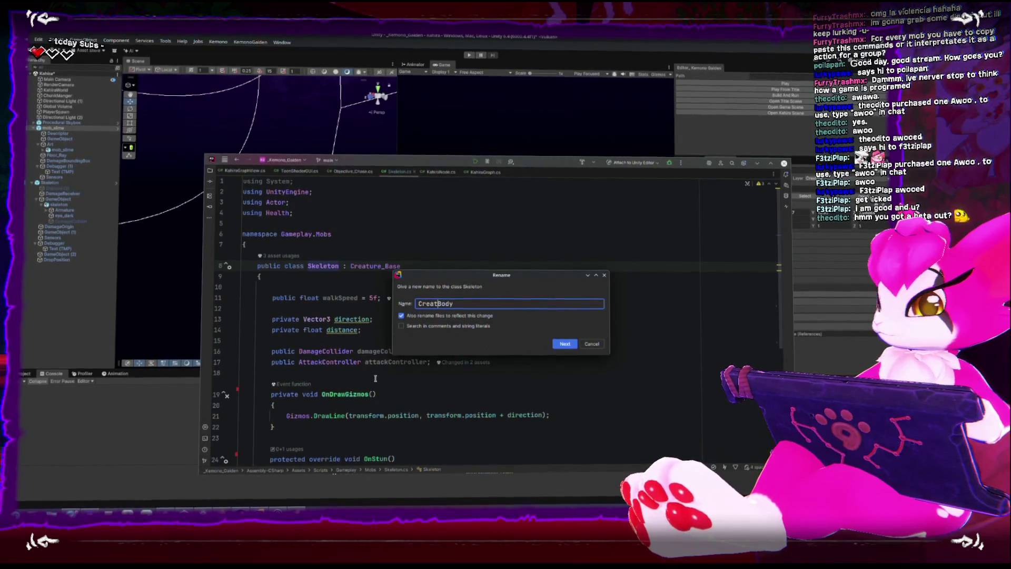
text(_)
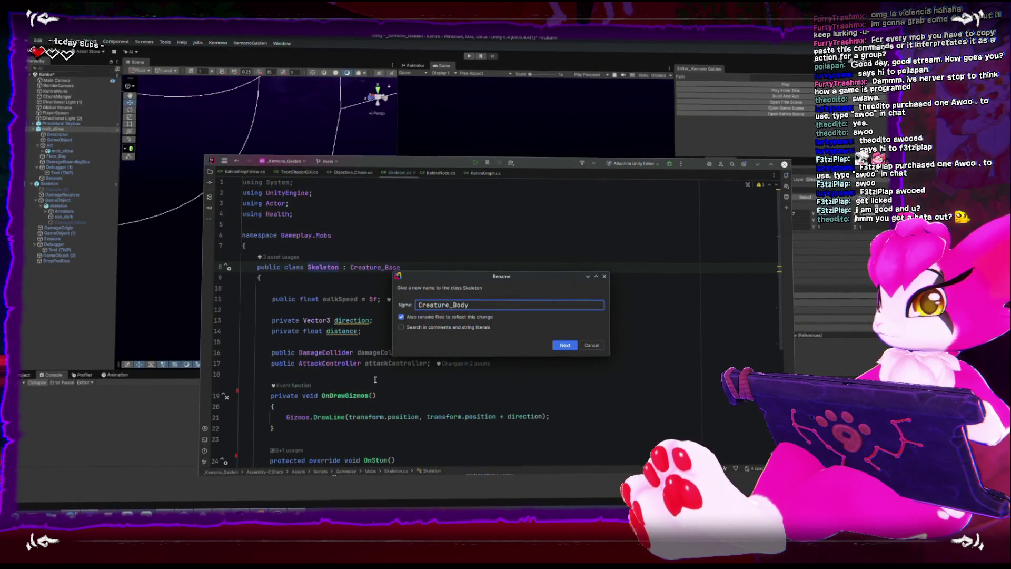
key(Return)
scroll(440, 342, down, 1)
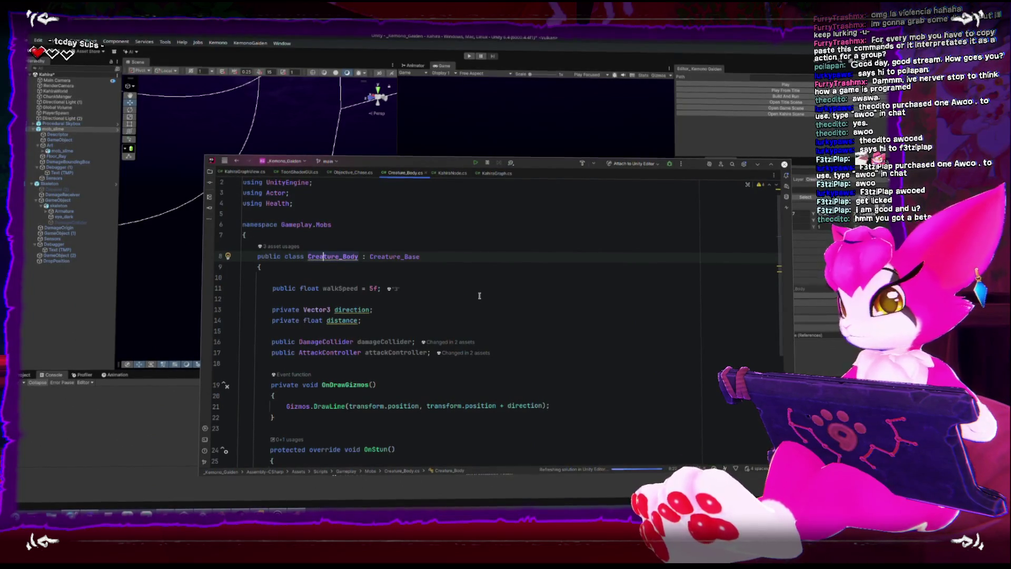
- Add a single-line /// doc comment above the Creature_Body class declaration
click(466, 233)
key(Return)
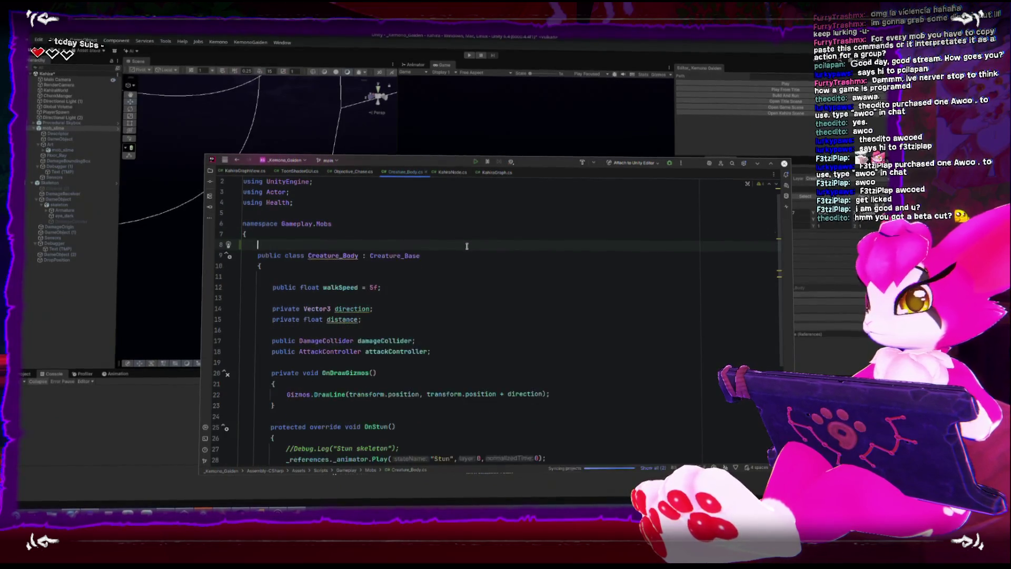
text(/// <summary>)
key(Down)
key(End)
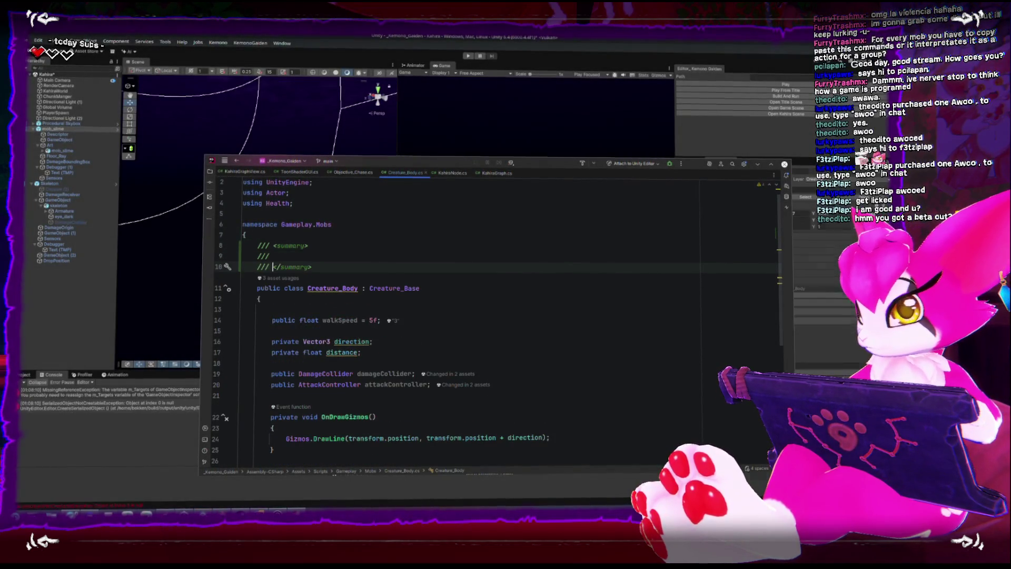
key(BackSpace)
key(ctrl+z)
key(ctrl+z)
key(ctrl+z)
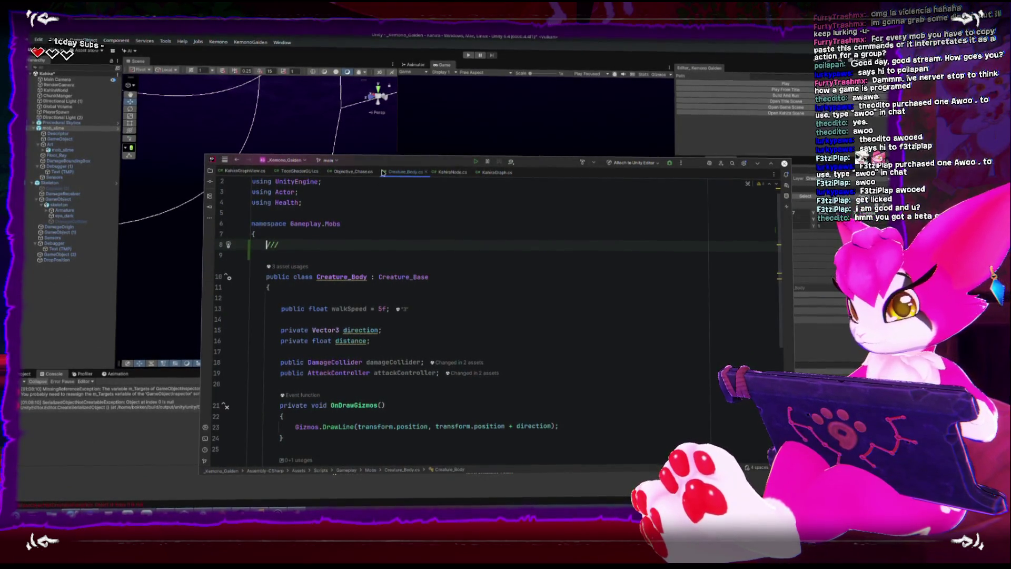
click(360, 256)
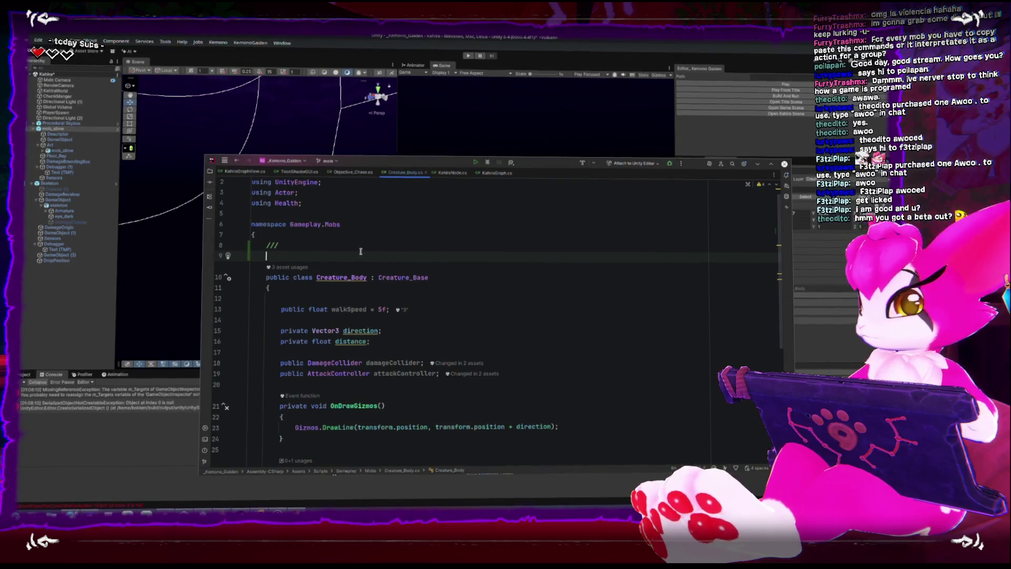
click(361, 246)
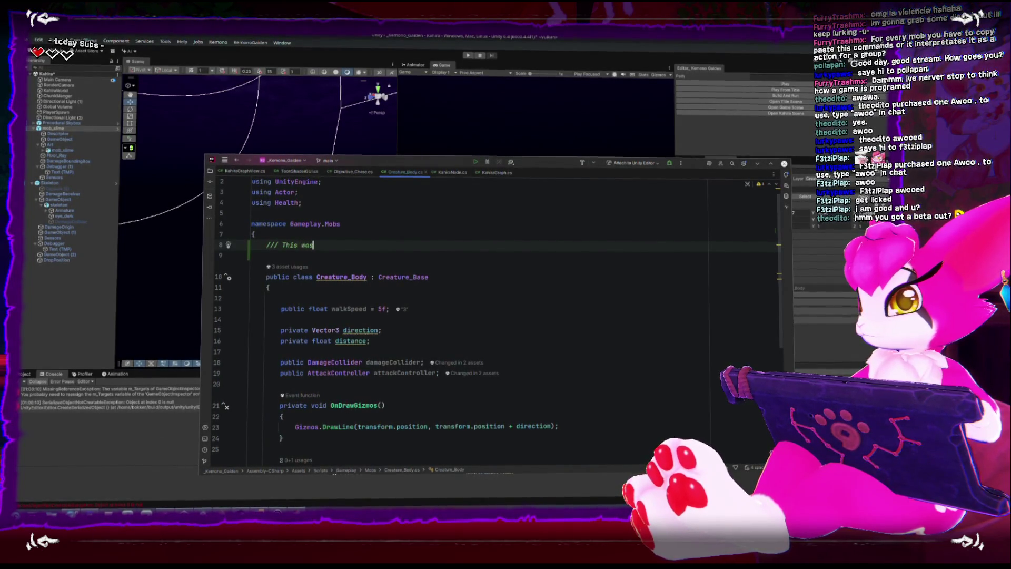
- Write the comment: formerly skeleton code, now a component giving a wide range of movement for mob behaviours
key(BackSpace)
key(BackSpace)
key(BackSpace)
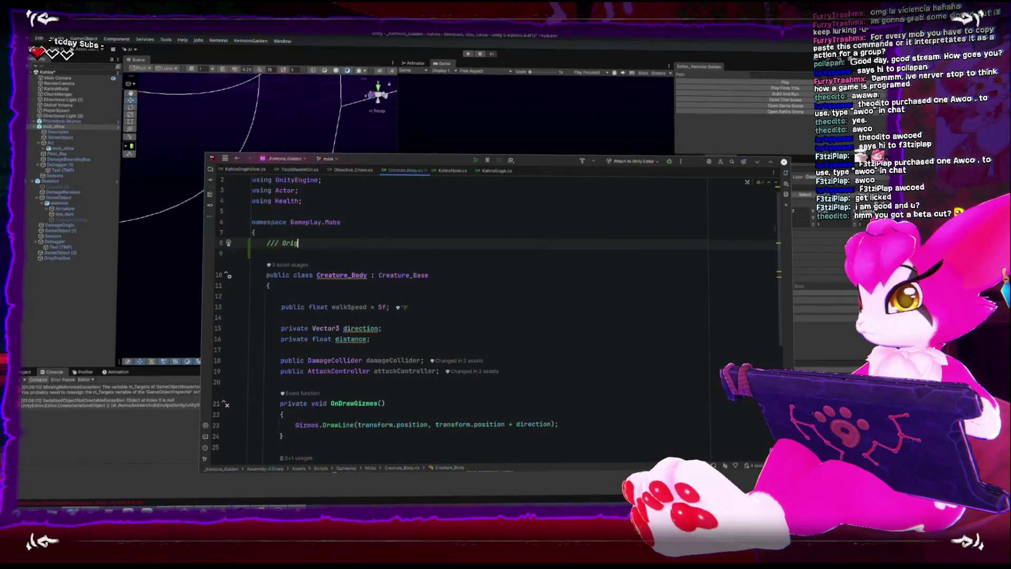
text(l)
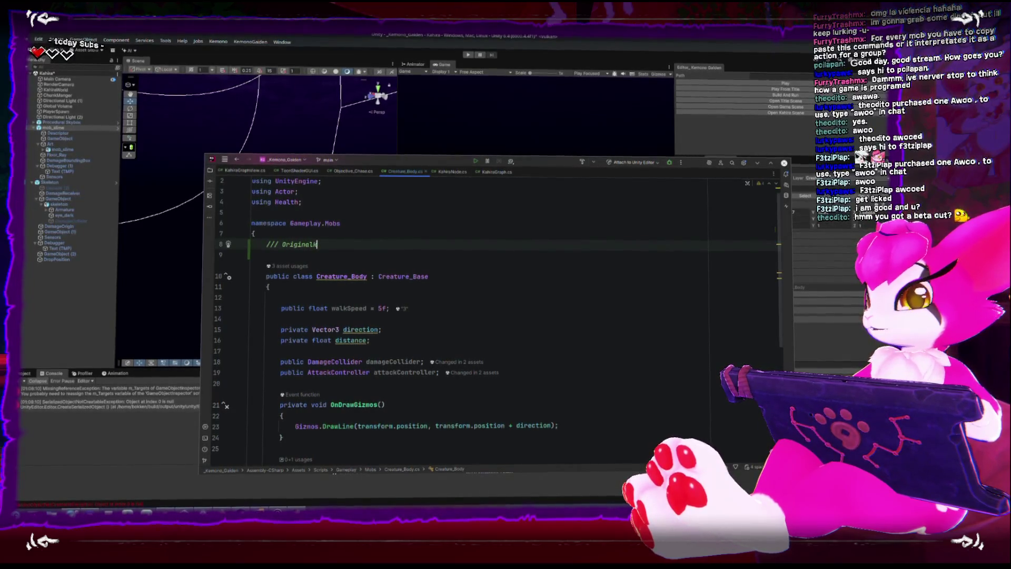
text(y this was the cod)
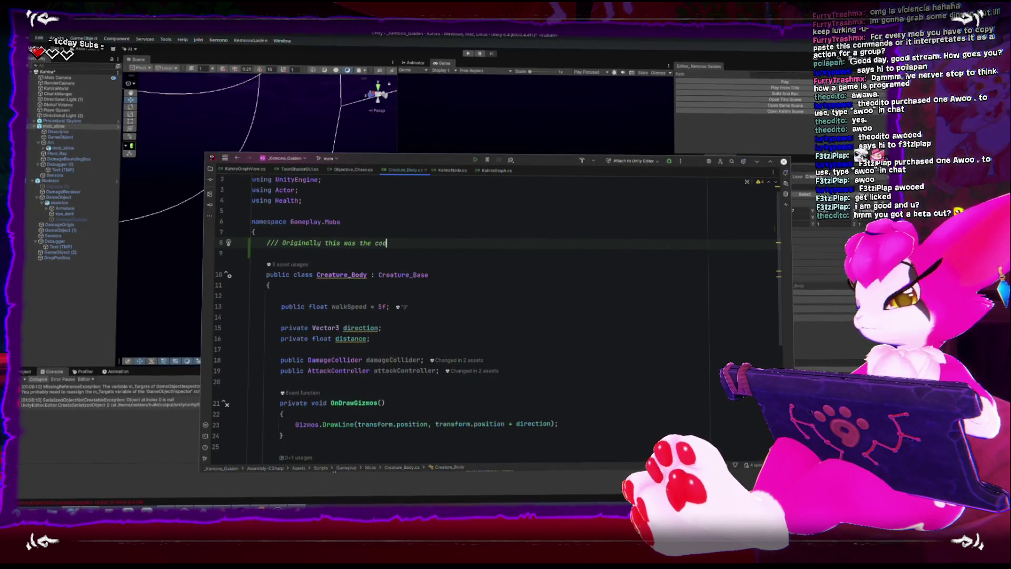
text(e for the skeleton, howe)
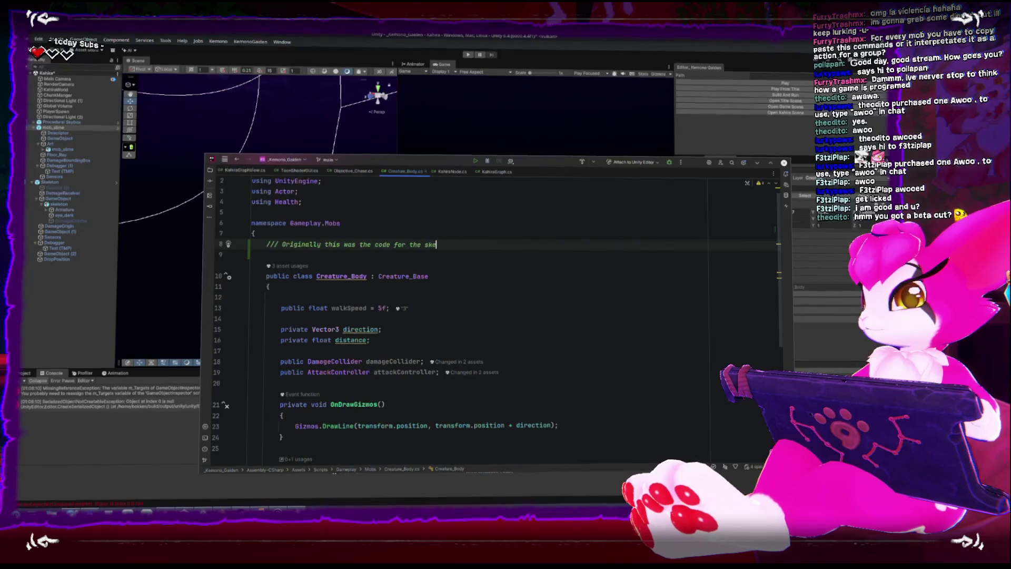
text(ver with the new br)
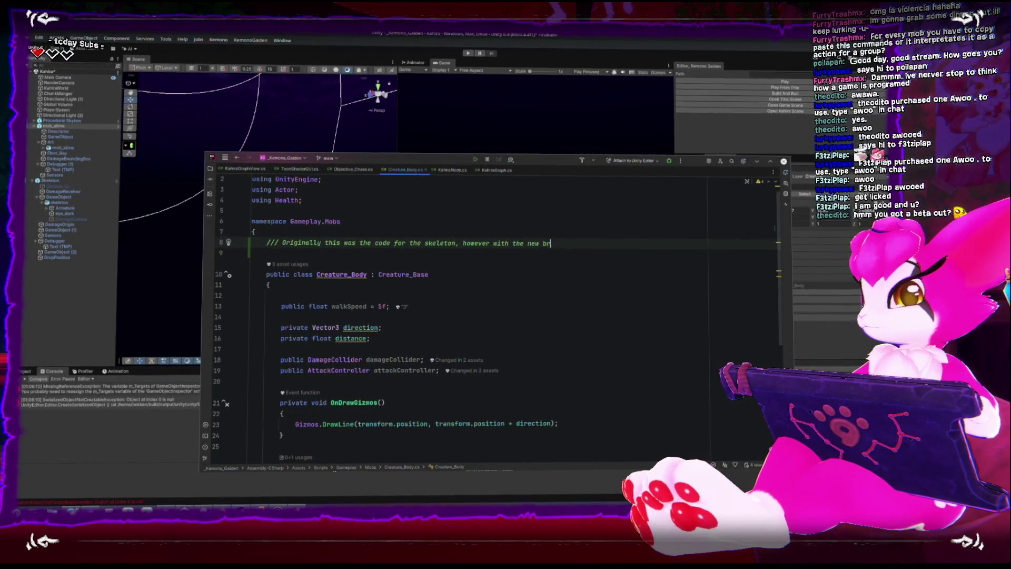
text(ain appeach)
key(Return)
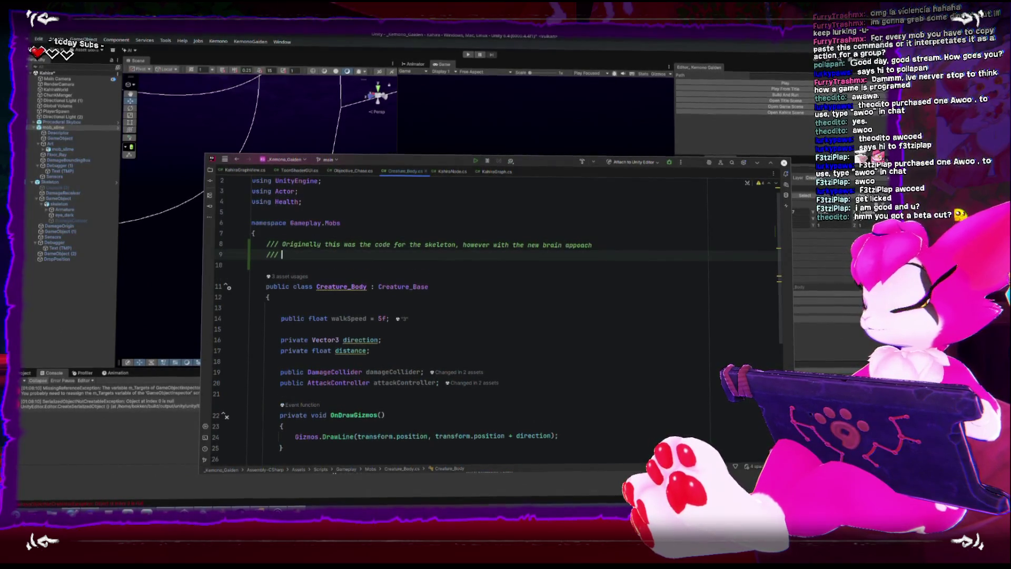
text(this component i)
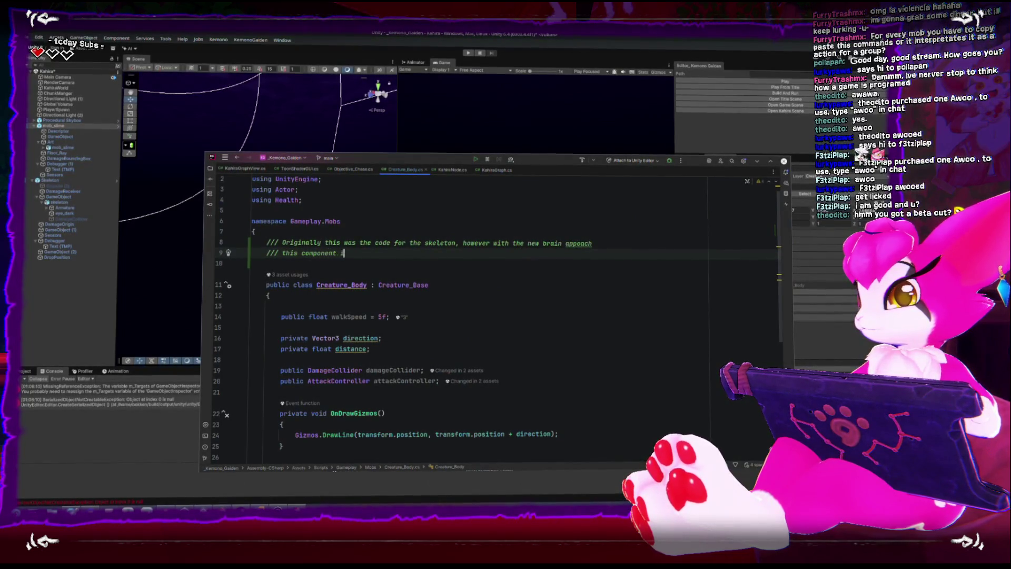
text(s in charge o)
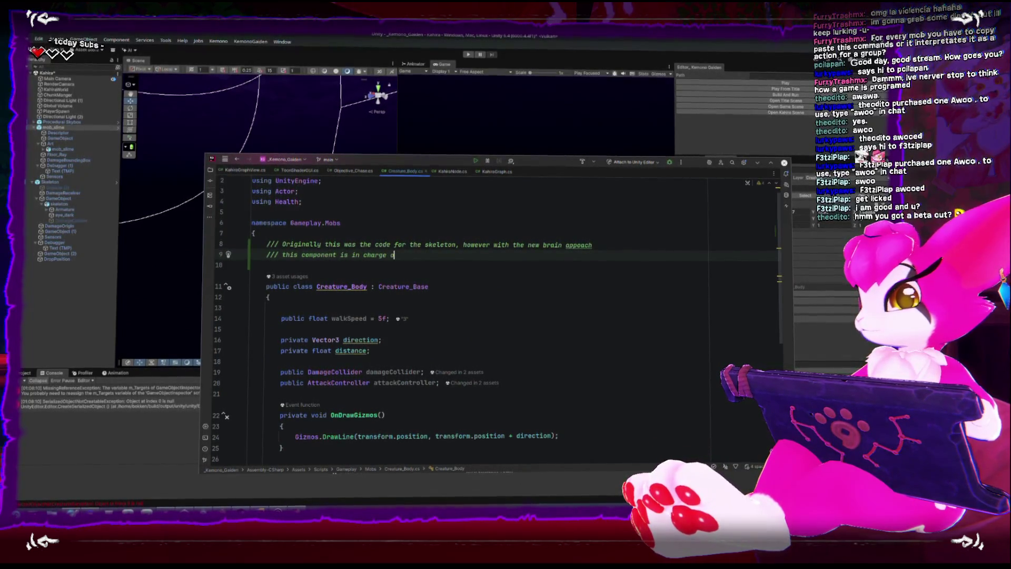
text(f providing a widre)
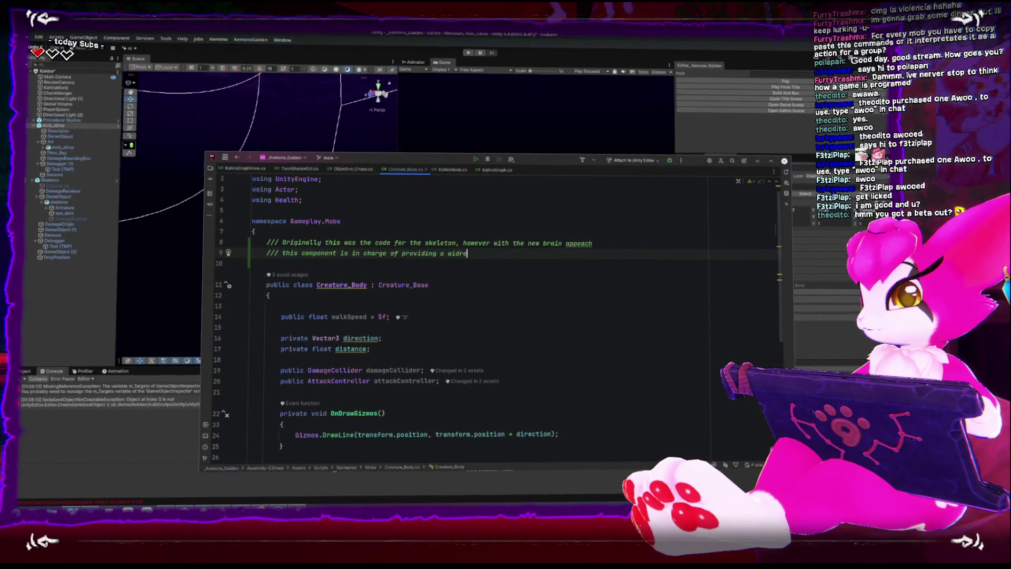
key(BackSpace)
key(BackSpace)
text(e range of )
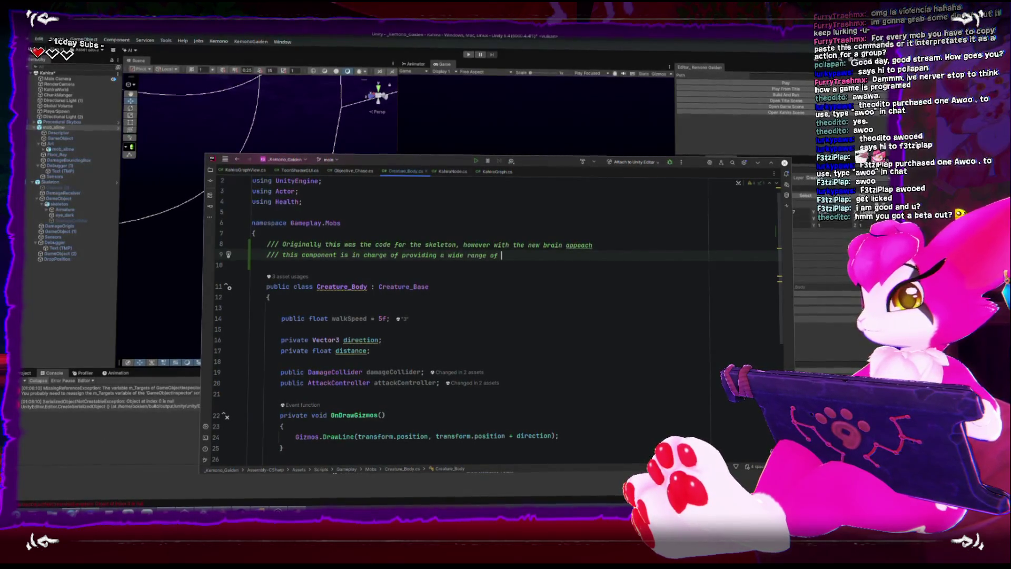
text(movement to create d)
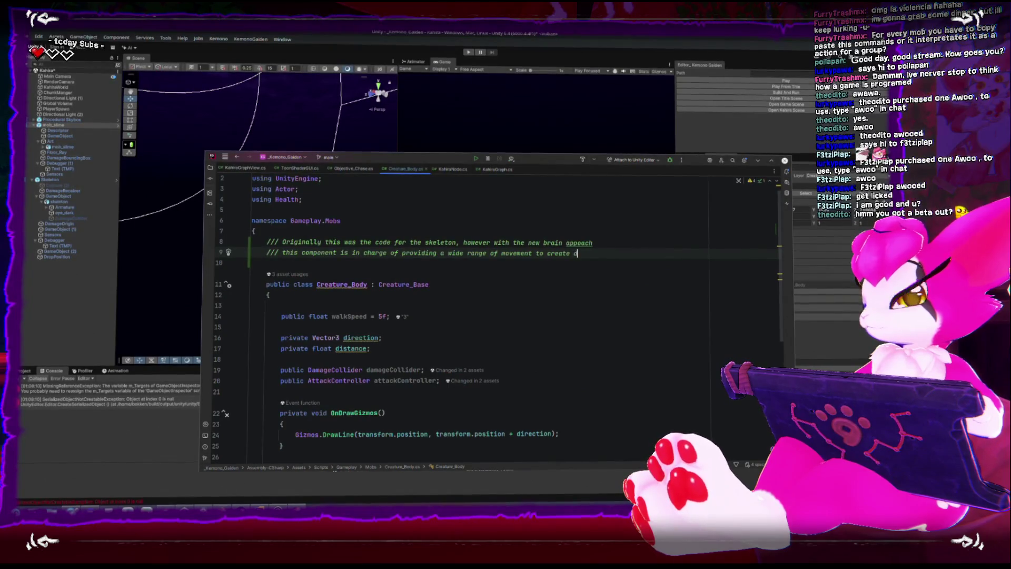
text(ifferenet)
key(Return)
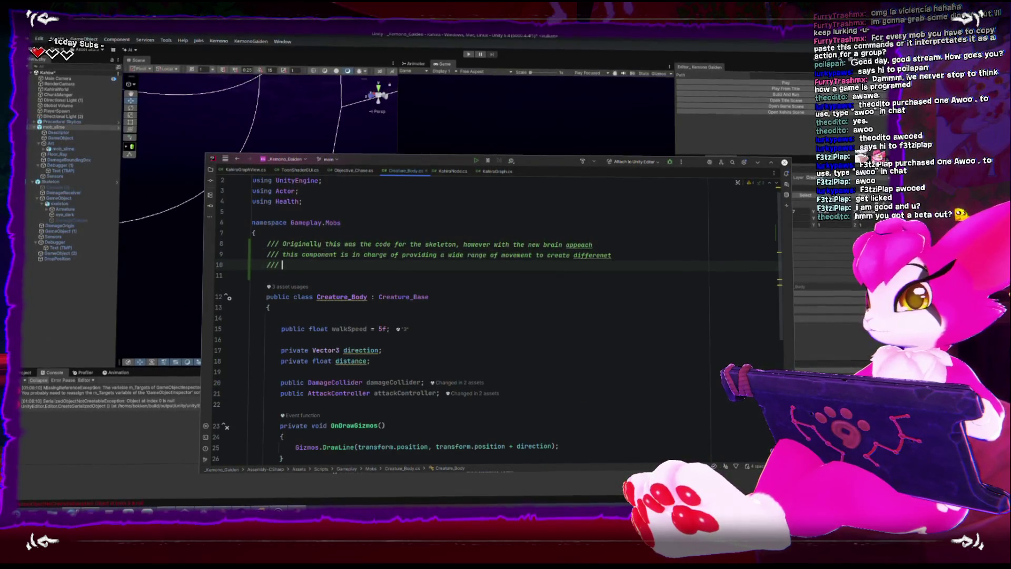
text( mob behaviours)
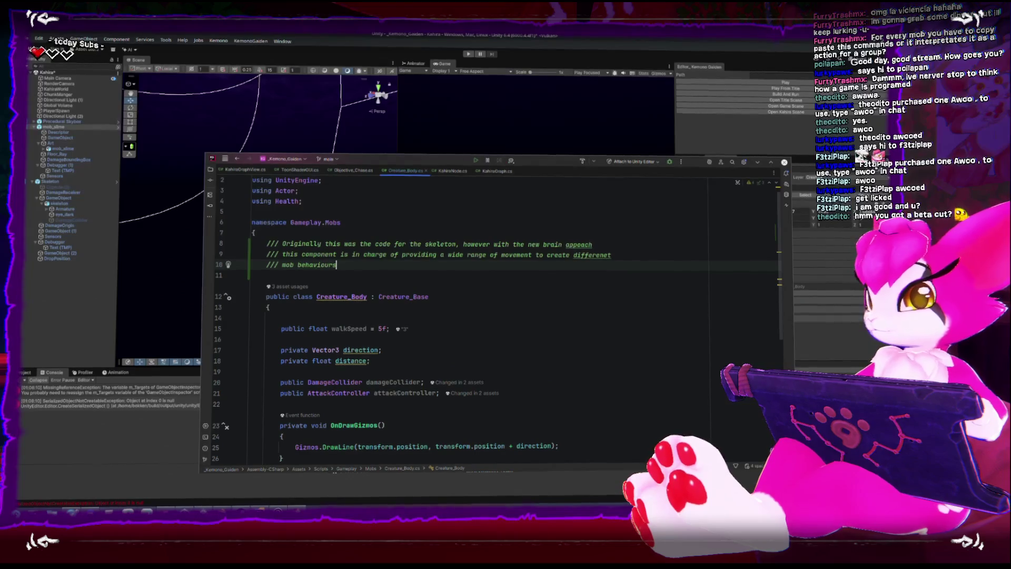
click(398, 294)
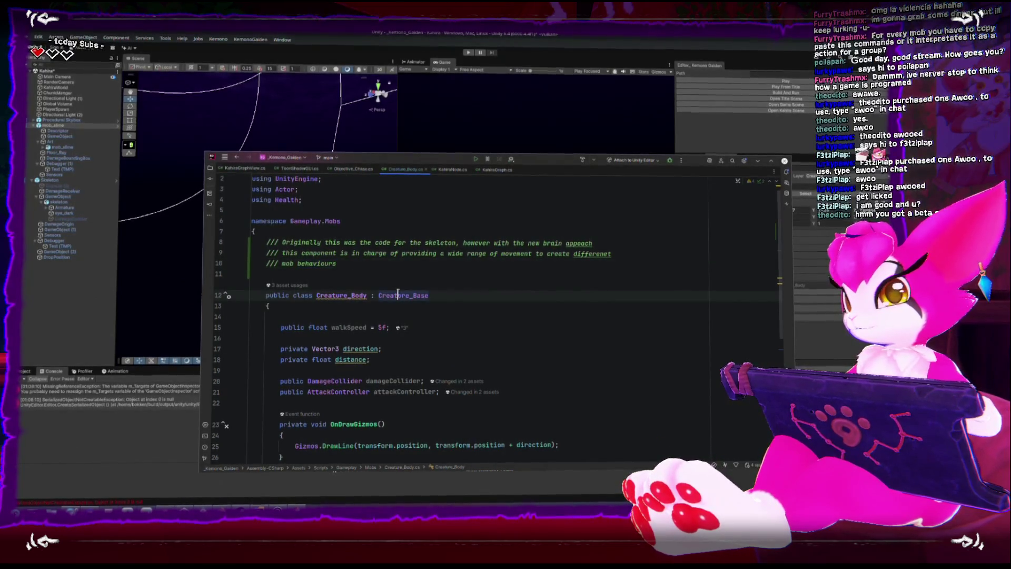
- Open the Creature_Base class and look through it, expanding the folded Pushback region
ctrl+click(401, 292)
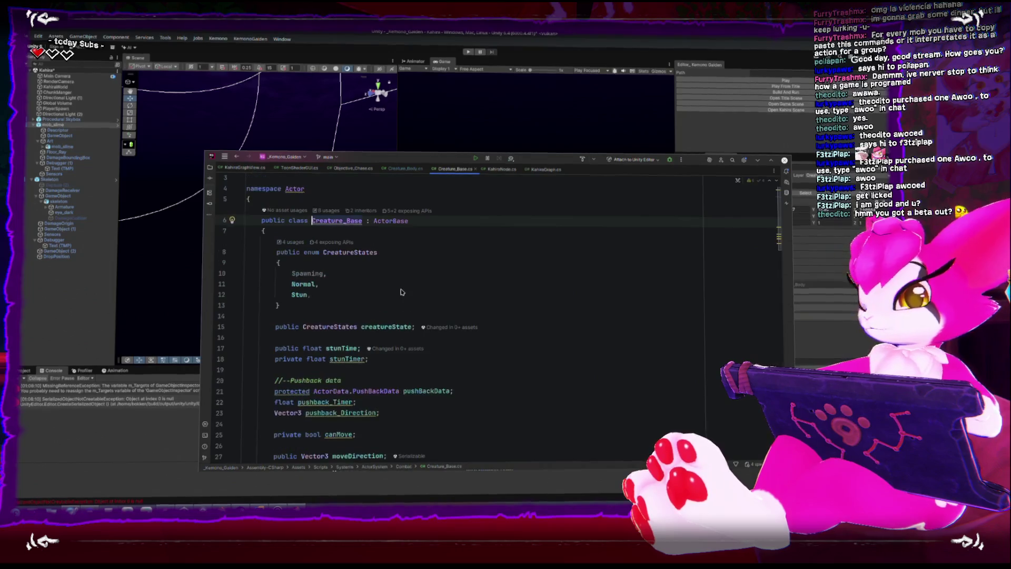
scroll(389, 282, down, 5)
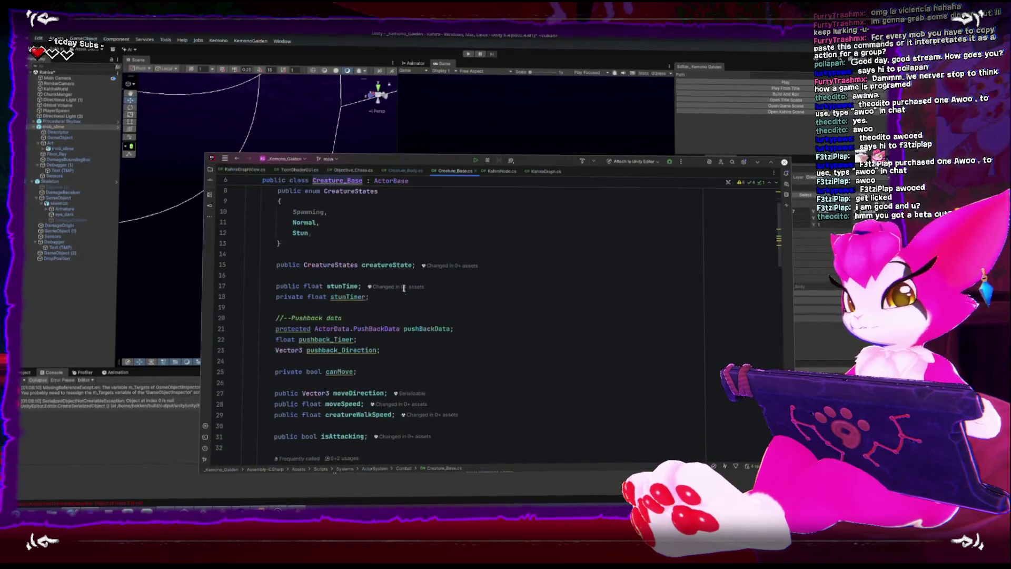
scroll(407, 283, down, 6)
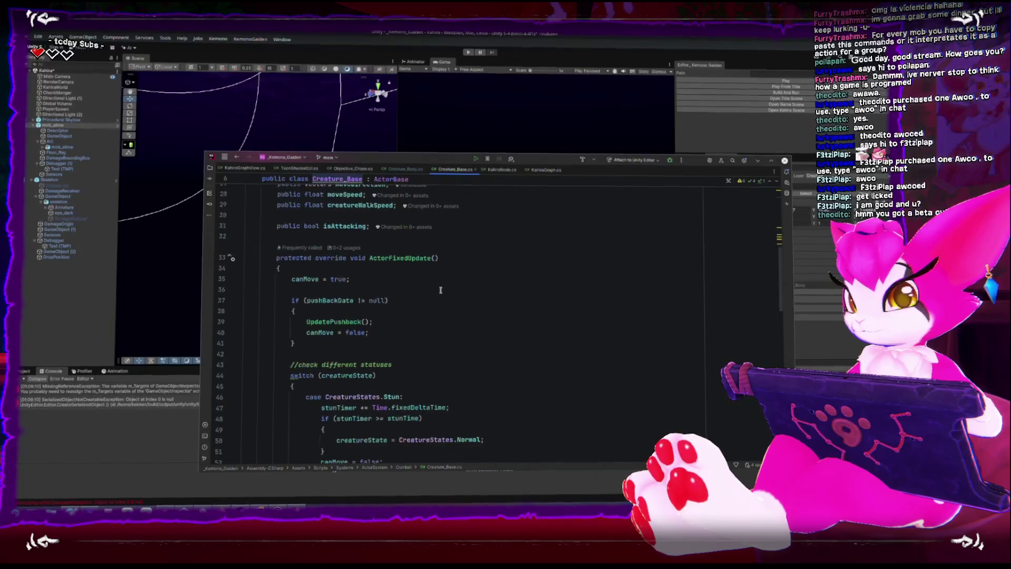
scroll(441, 289, down, 13)
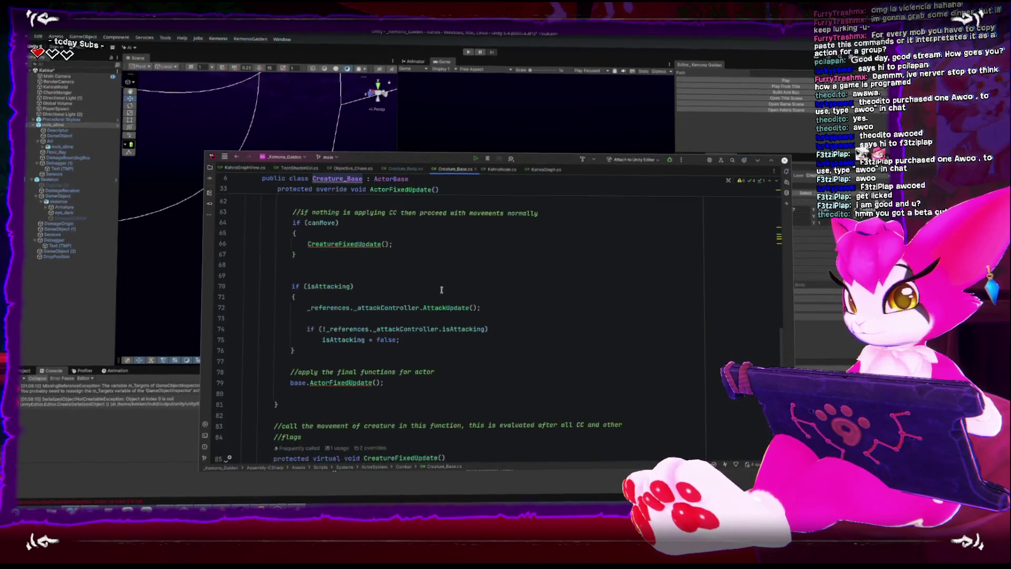
scroll(441, 290, down, 4)
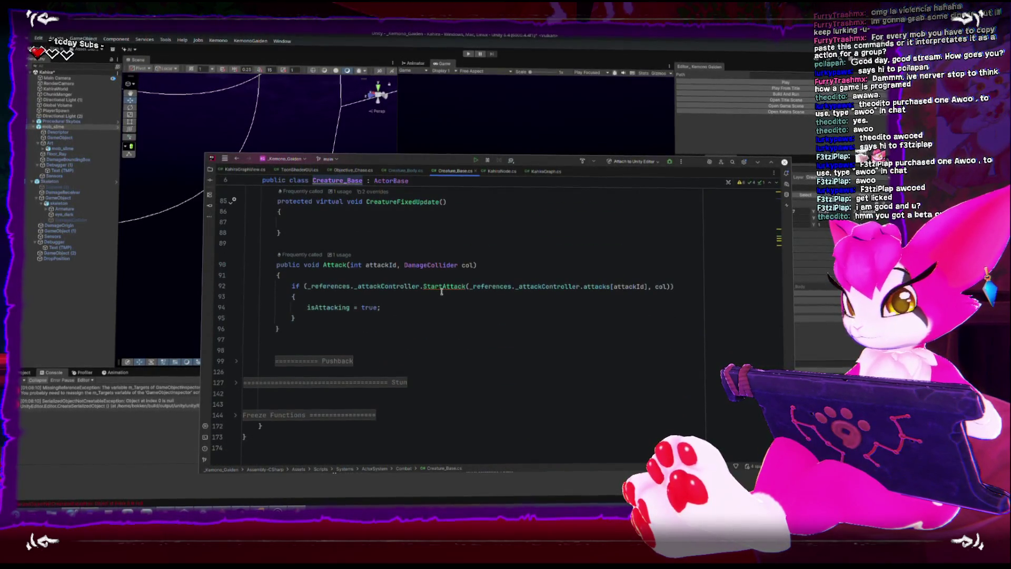
click(236, 361)
scroll(320, 377, up, 10)
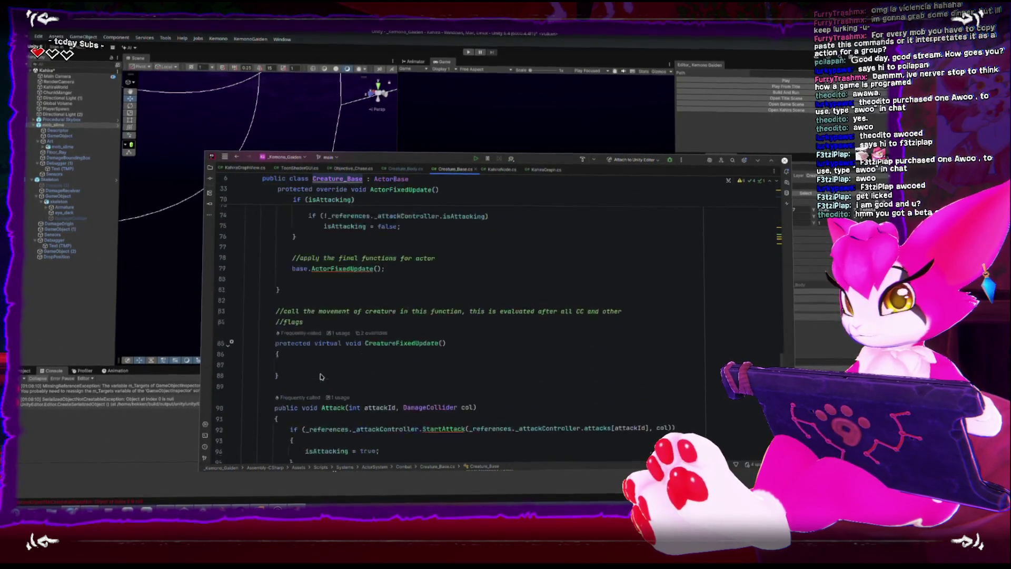
scroll(320, 377, up, 10)
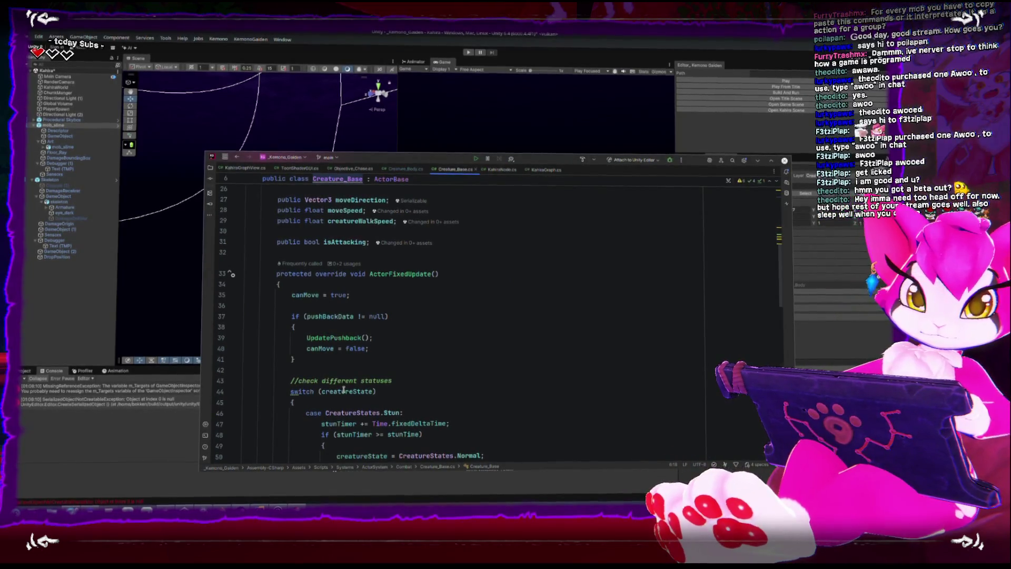
mouse_move(343, 390)
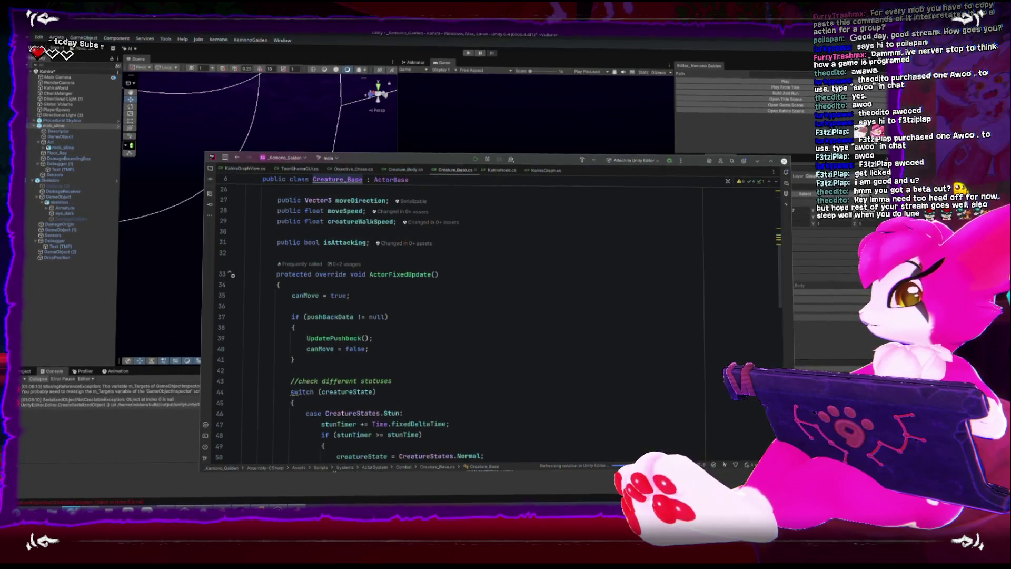
- Switch to Unity and scroll mob_slime's Inspector to the Objective_Chase jump settings
key(alt+Tab)
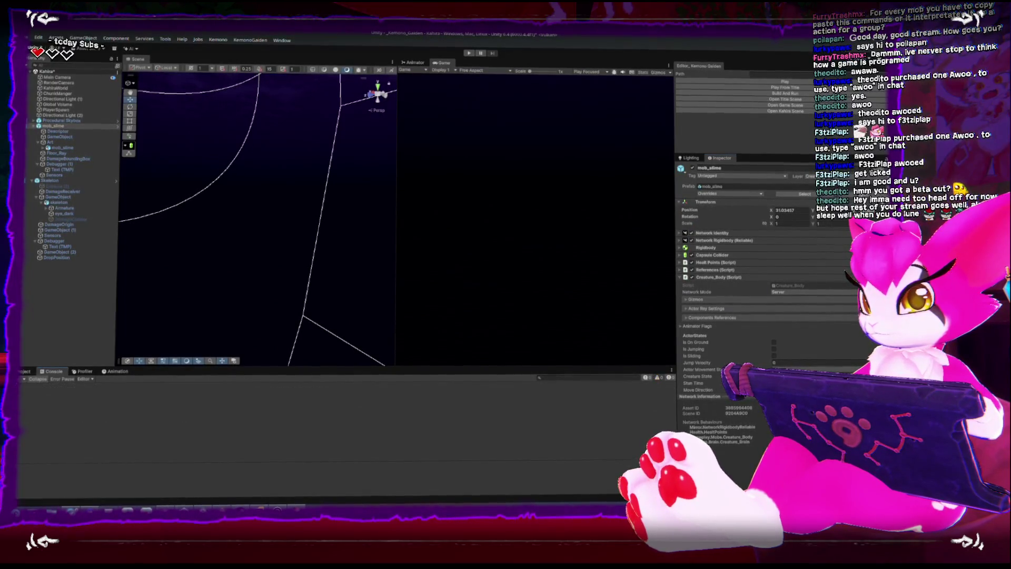
scroll(700, 306, down, 3)
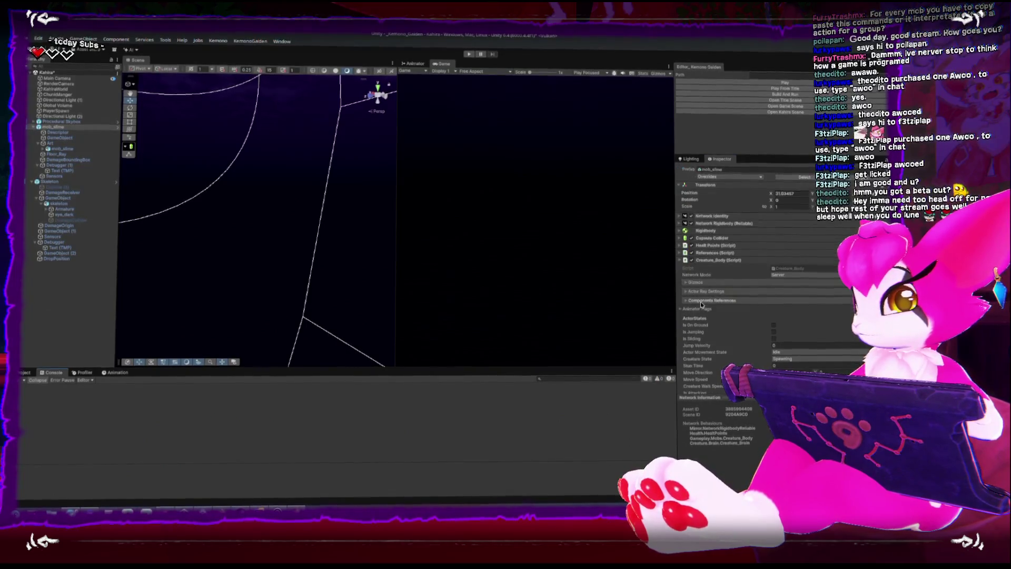
scroll(702, 306, down, 2)
scroll(701, 307, down, 2)
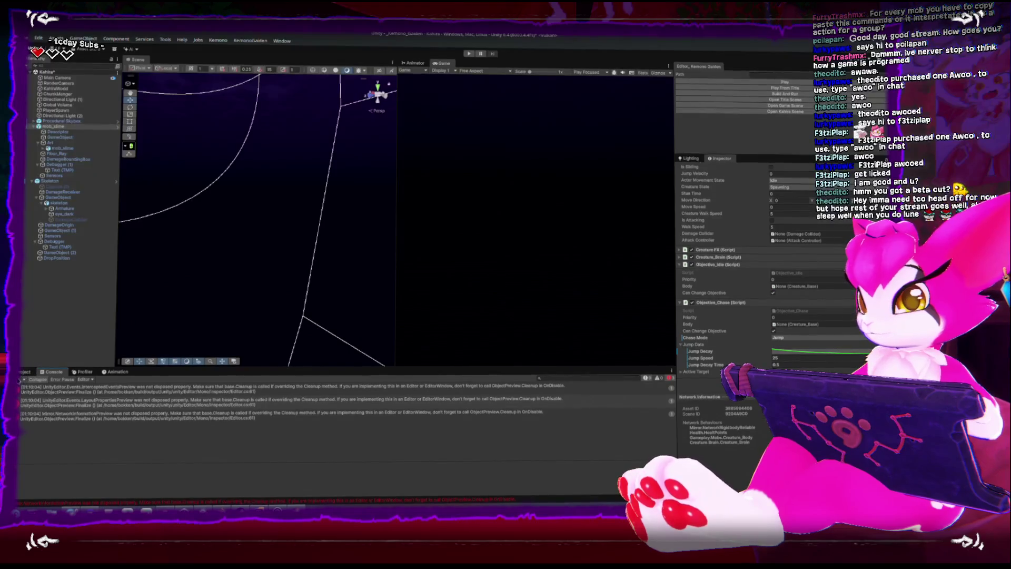
- Return to Rider and scroll through Creature_Base.cs
key(alt+Tab)
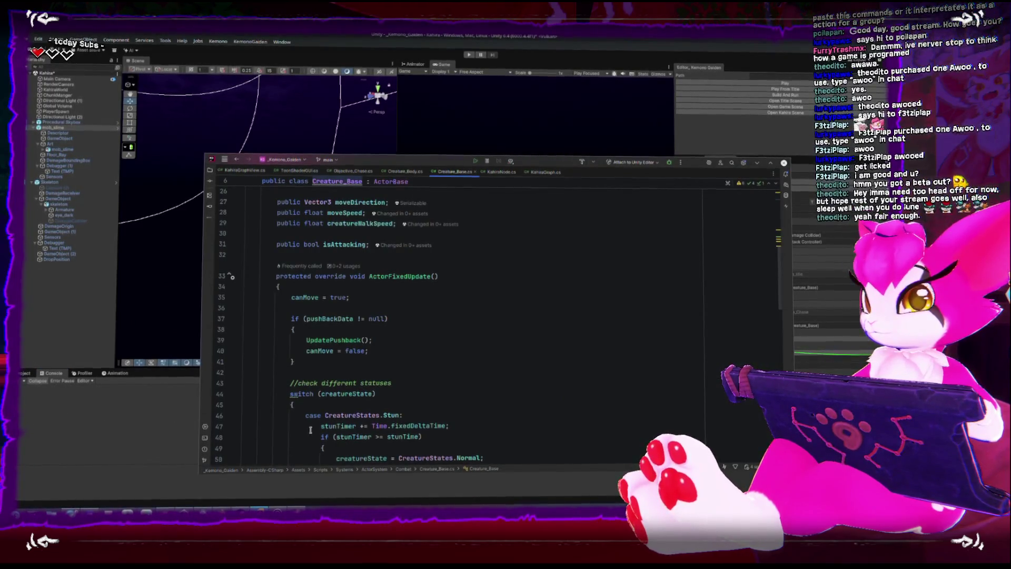
scroll(311, 432, down, 3)
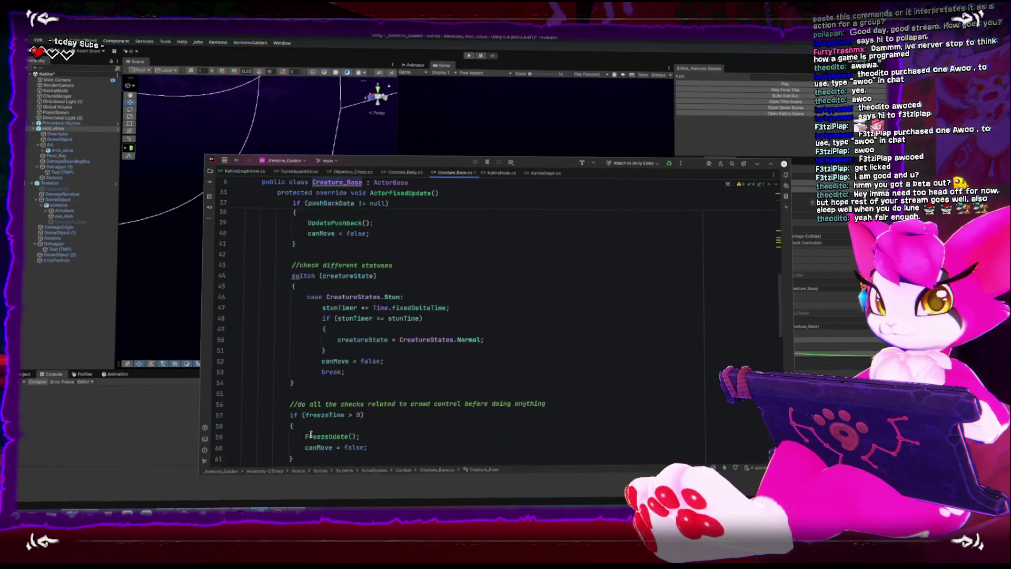
scroll(388, 380, up, 3)
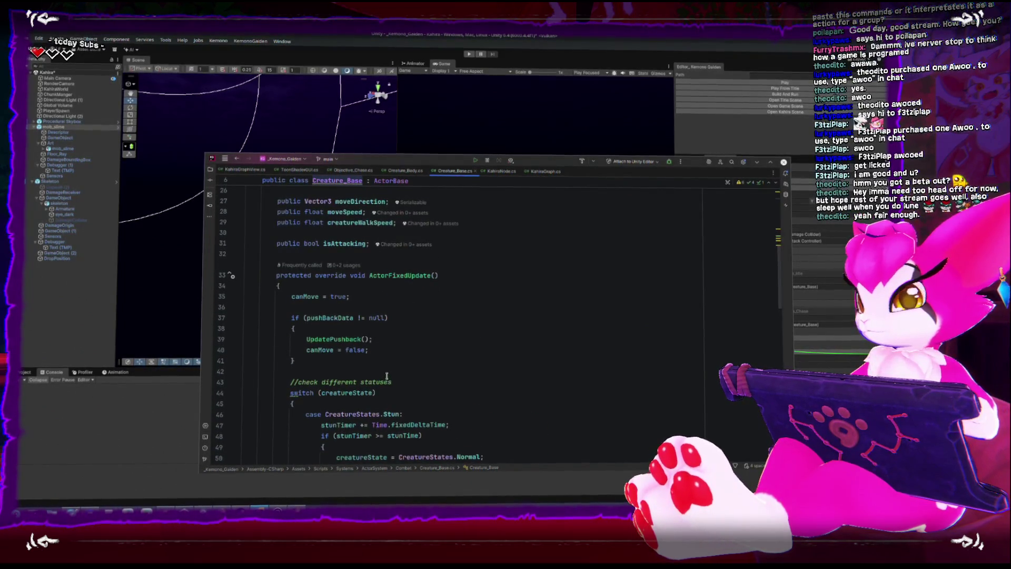
scroll(388, 380, up, 6)
scroll(388, 374, down, 4)
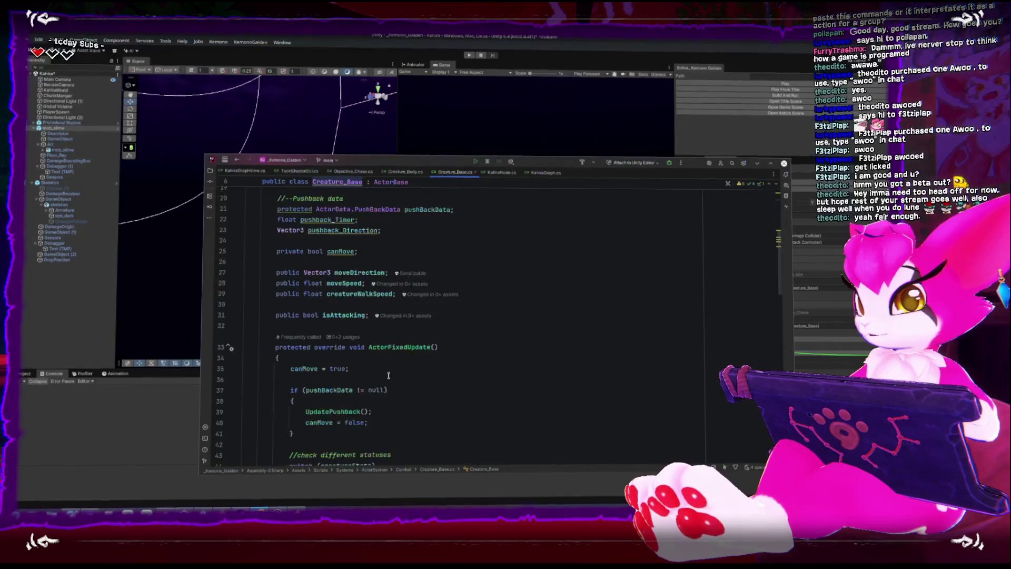
scroll(244, 366, down, 15)
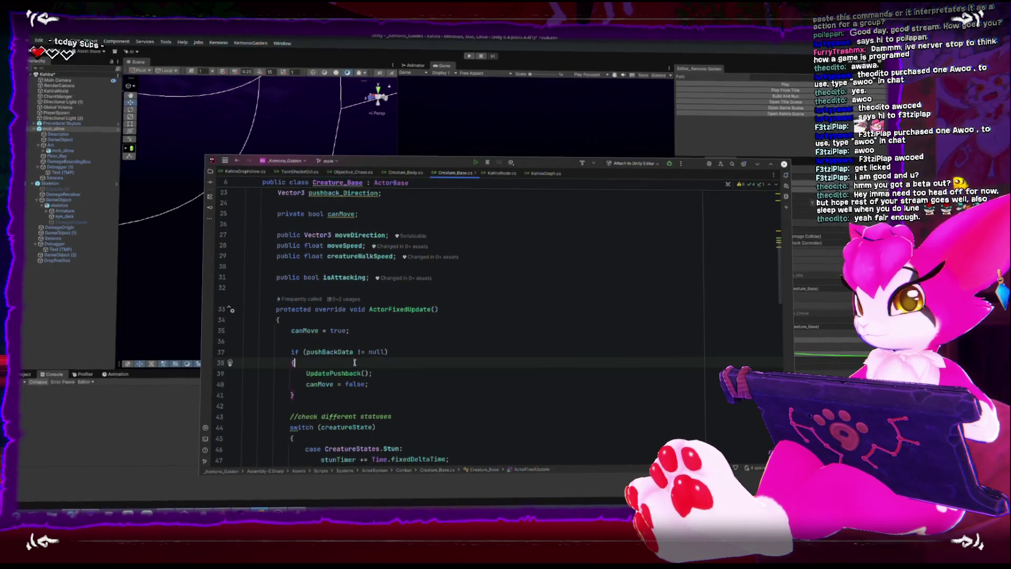
scroll(353, 361, down, 4)
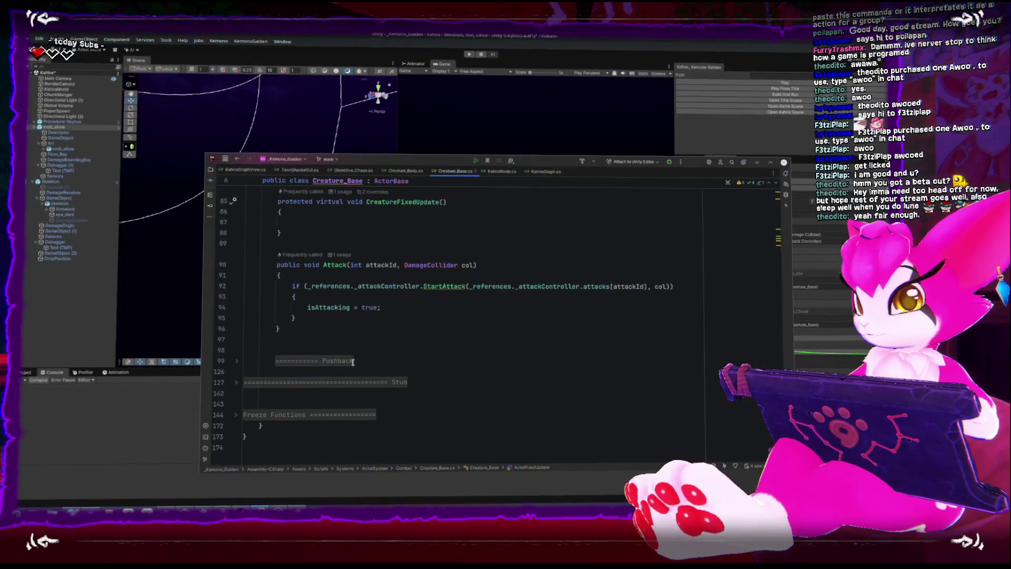
scroll(352, 361, up, 1)
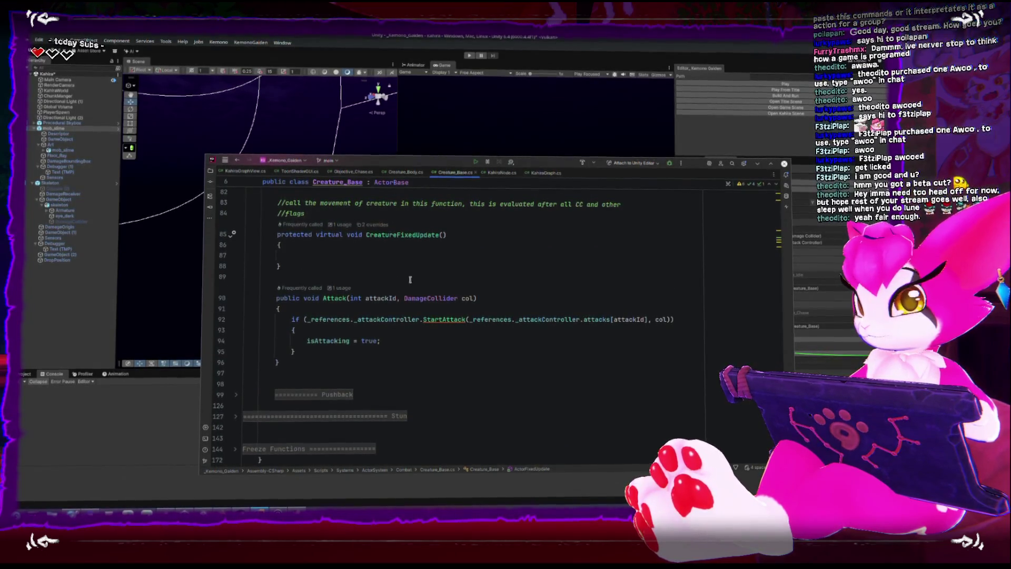
- Switch to Creature_Body.cs and go to the commented-out debug line in OnStun
click(400, 175)
scroll(453, 341, down, 3)
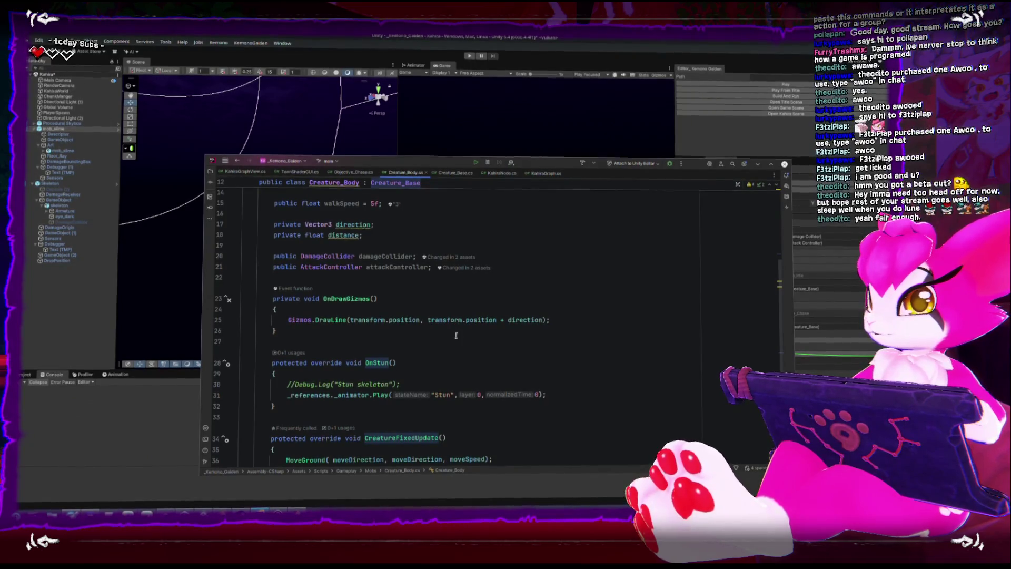
click(437, 379)
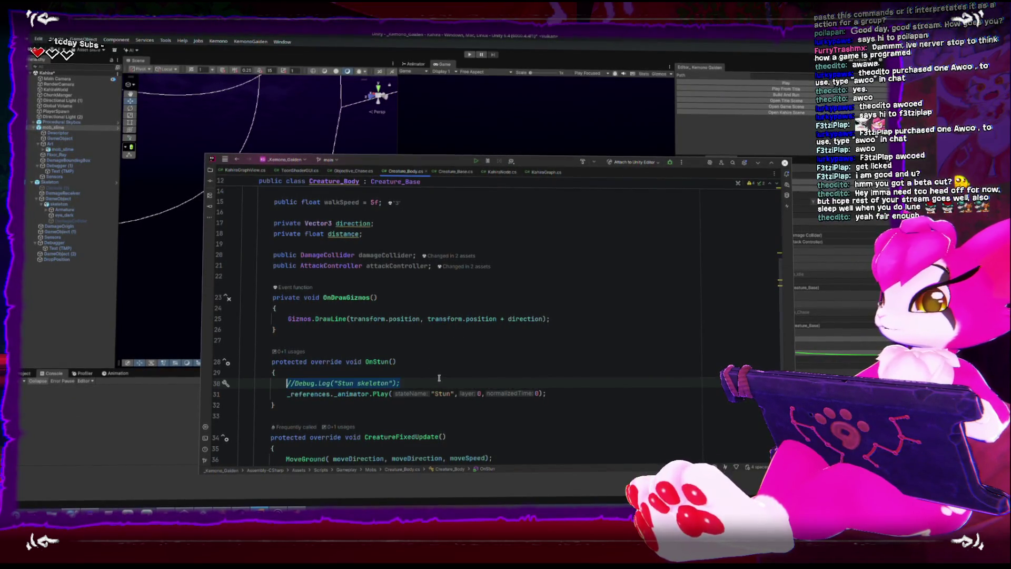
- Delete the commented-out 'Stun skeleton' Debug.Log line from OnStun
key(BackSpace)
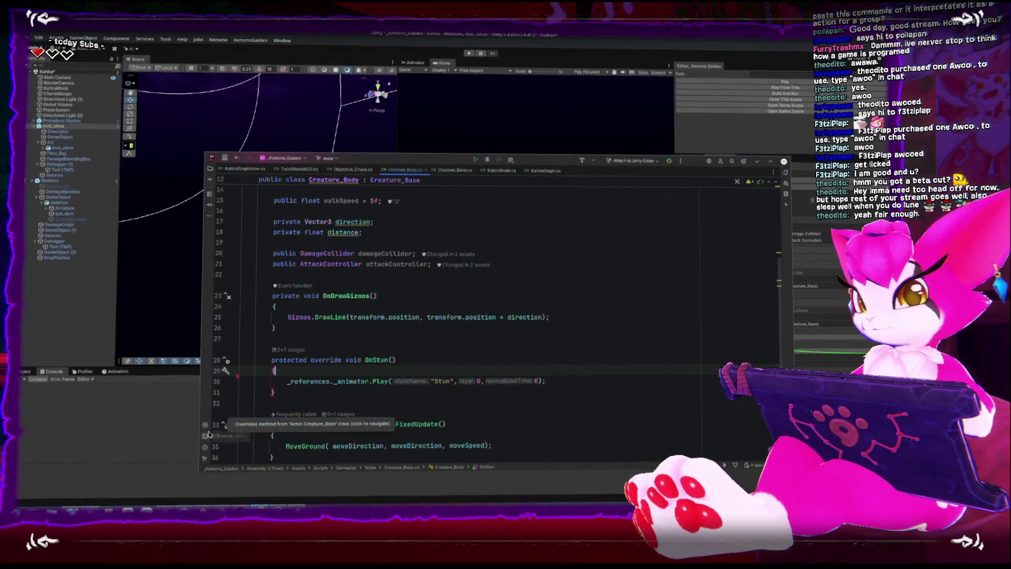
scroll(313, 383, down, 3)
scroll(313, 382, up, 4)
scroll(312, 382, up, 2)
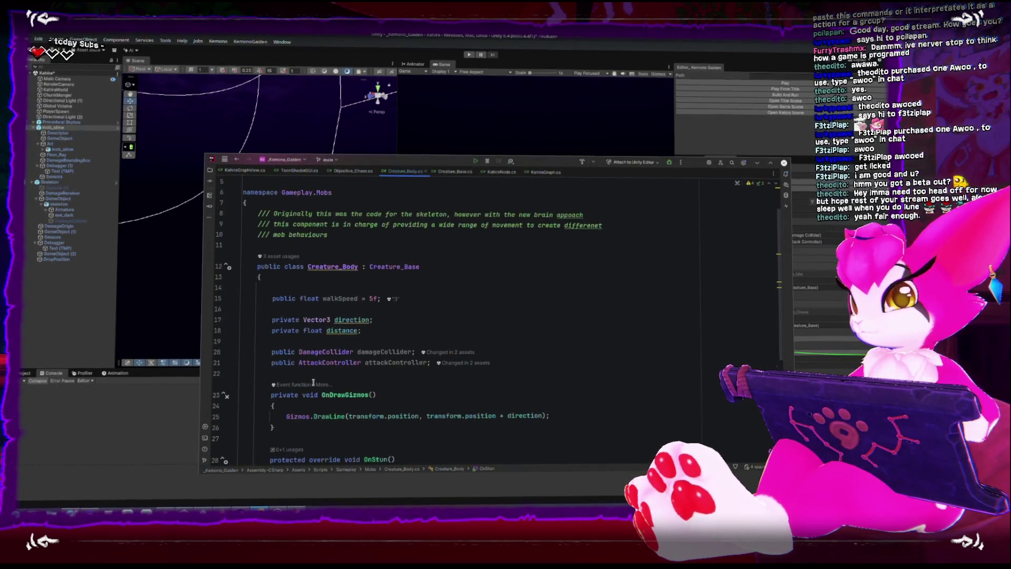
scroll(312, 382, down, 6)
- Add a 'public void RigidBodyJump(Vector3 direction)' method after CreatureFixedUpdate
click(327, 362)
key(Return)
key(Return)
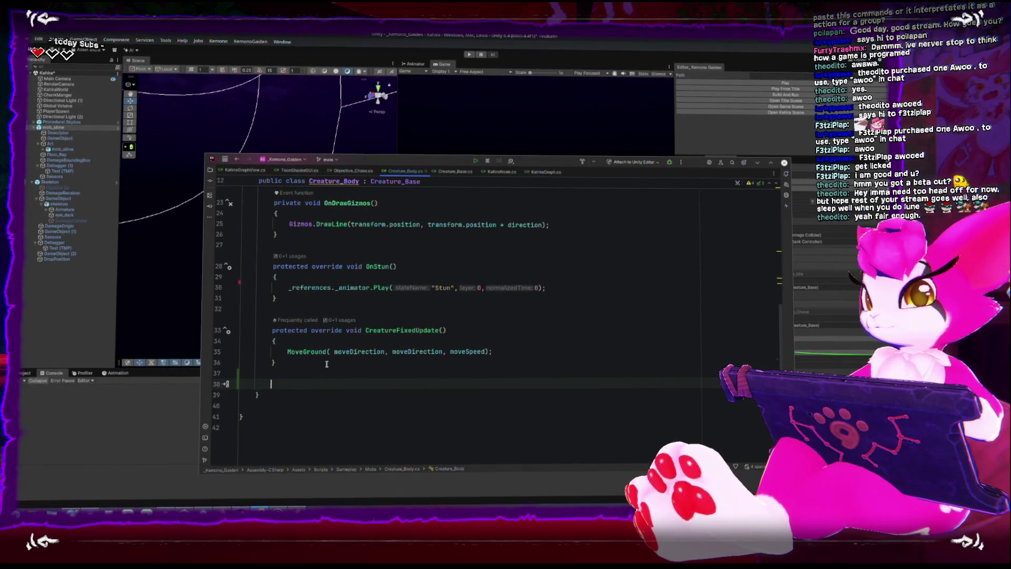
text(public void)
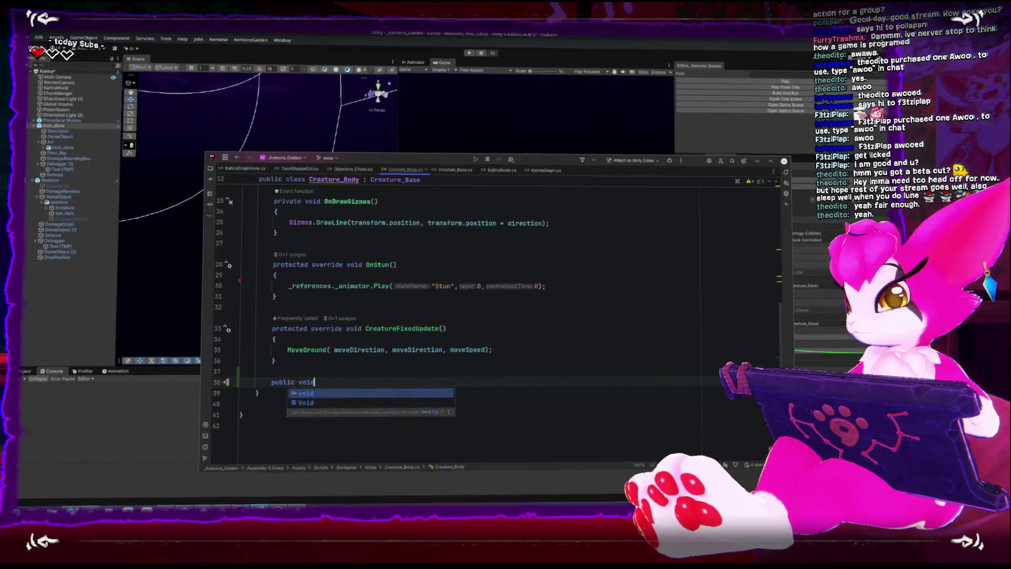
text( Jump)
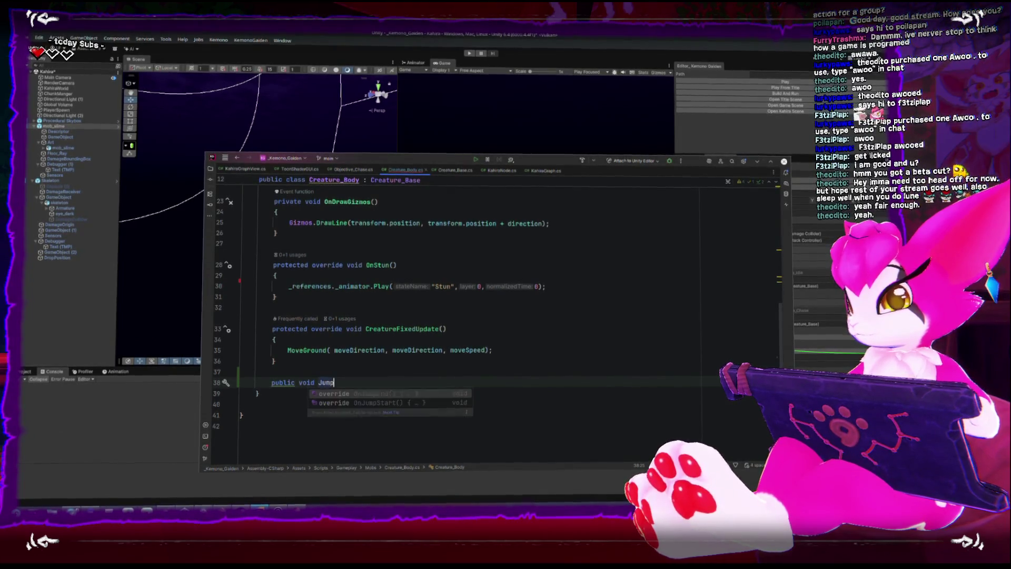
text(Towards(Vector3 direction)
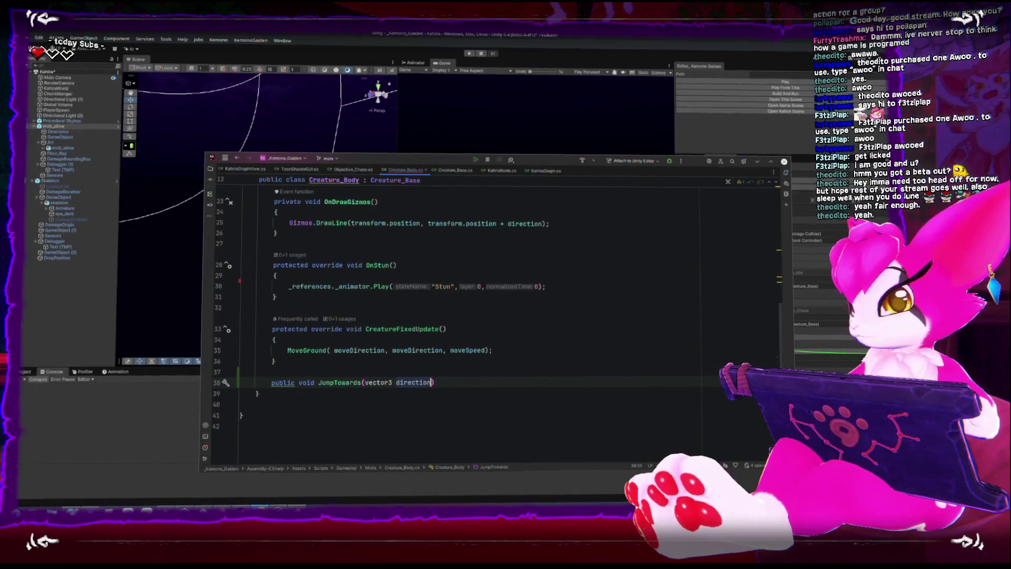
key(Delete)
text(V)
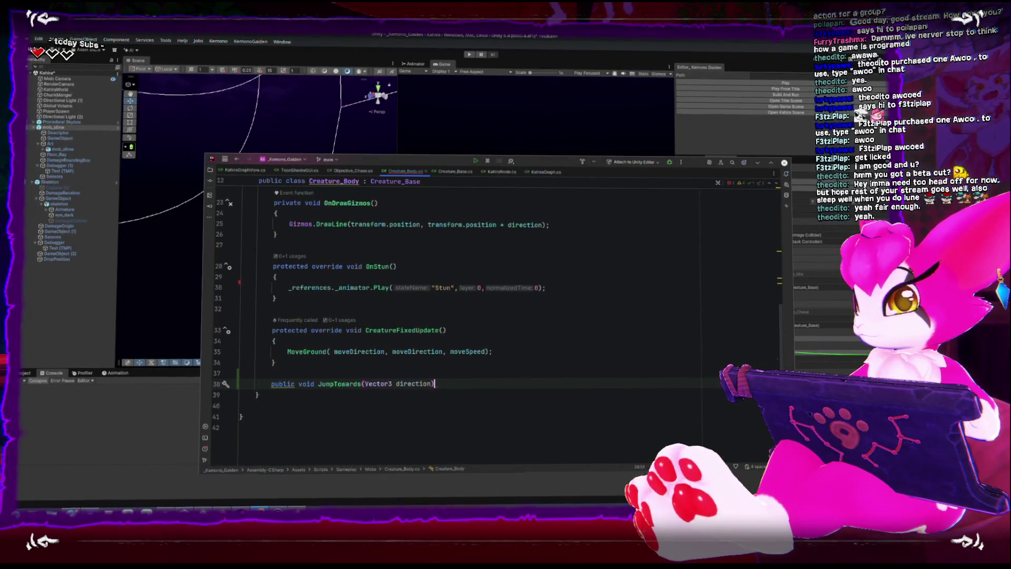
key(End)
key(Return)
text({)
key(Return)
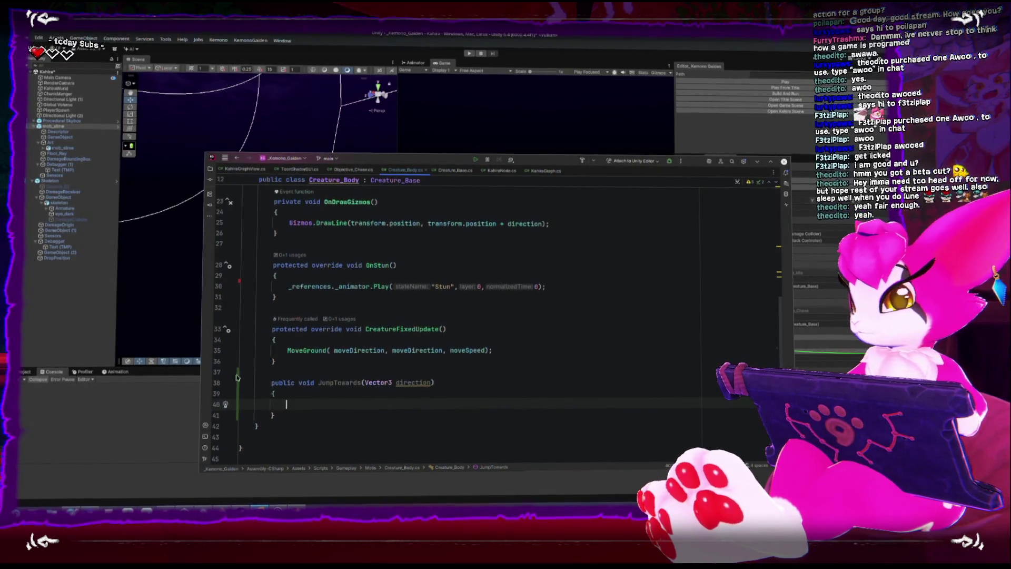
double_click(341, 376)
text(RigidBody)
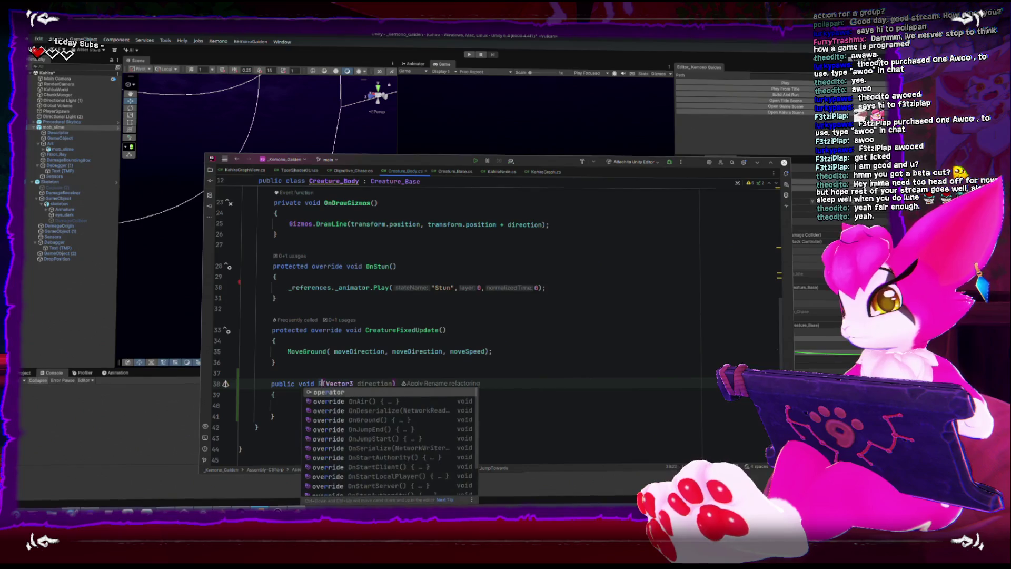
text(Jump)
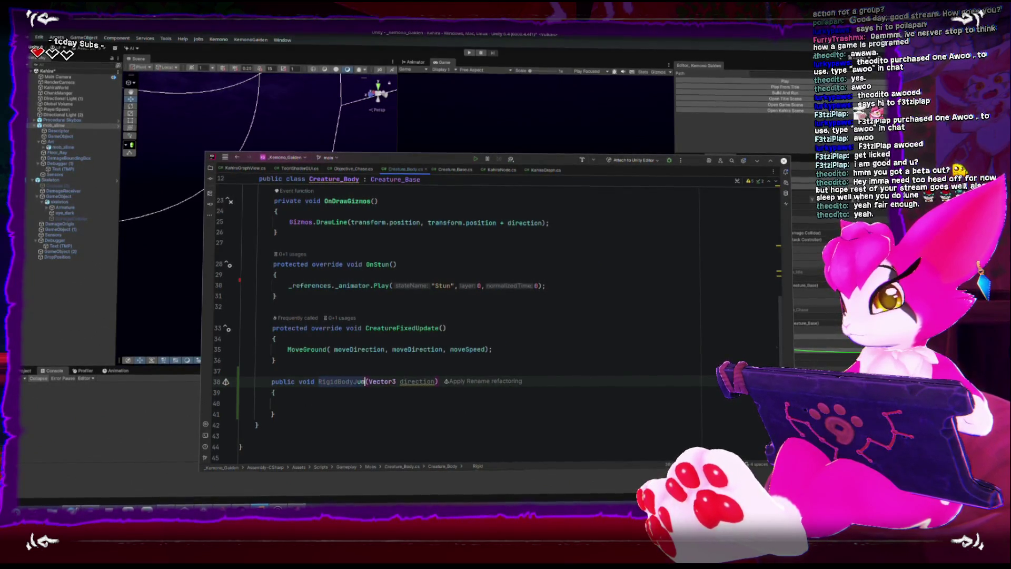
- Make RigidBodyJump start with 'if (!isOnGround) return;'
key(Down)
key(Down)
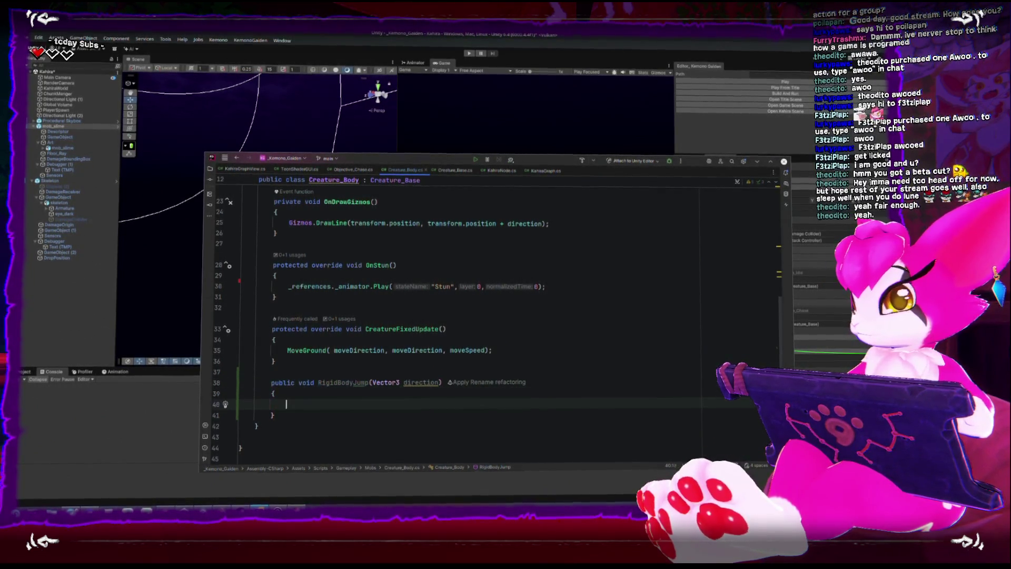
text(if(is)
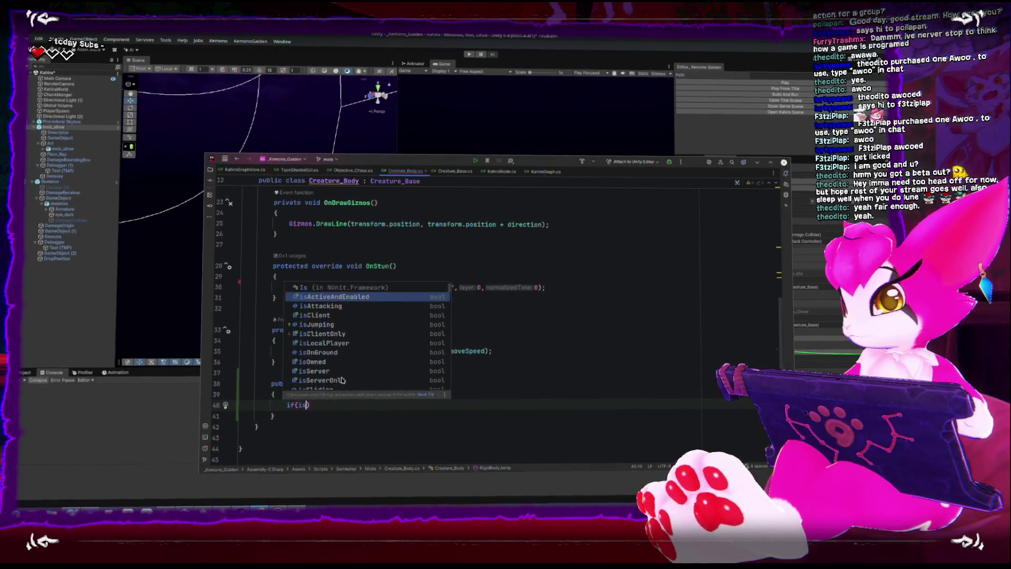
text(On)
key(Return)
key(End)
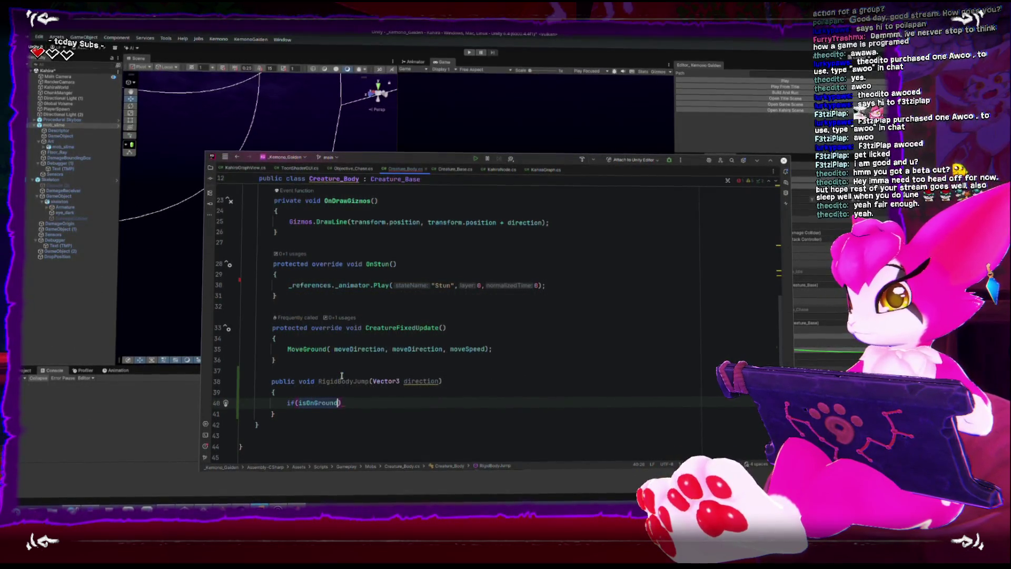
key(End)
key(Return)
text(return;)
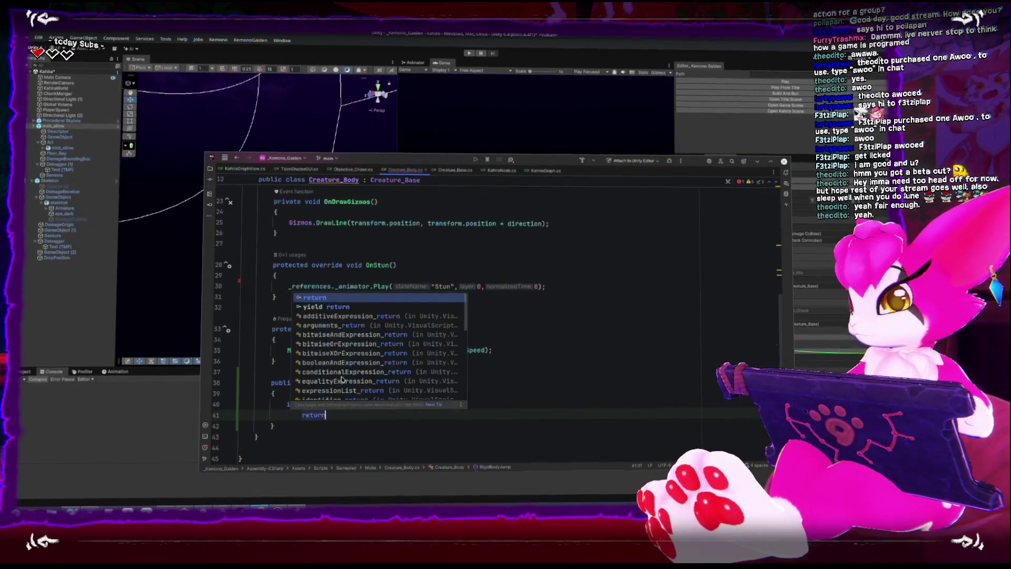
key(Return)
key(Return)
text(refer)
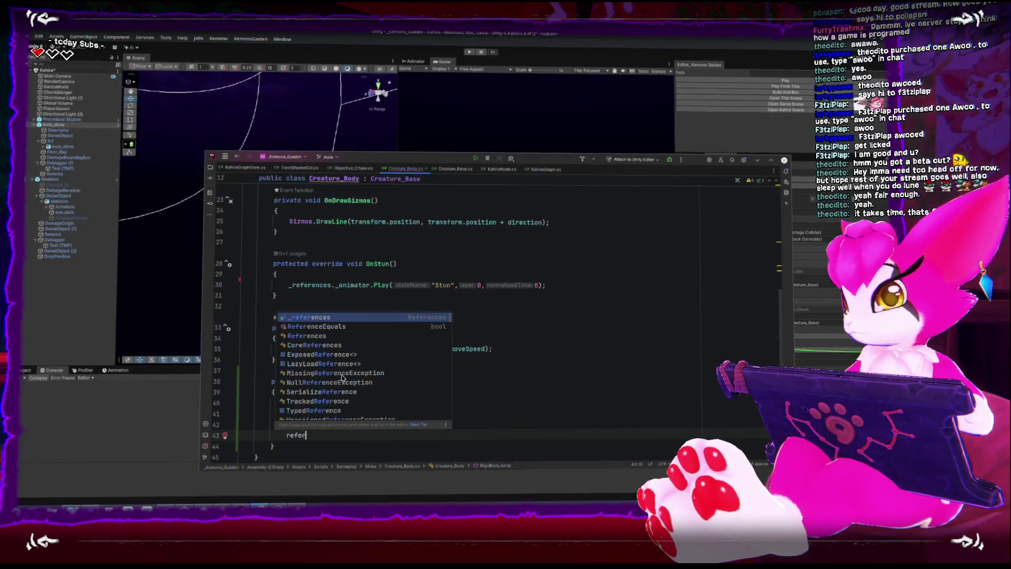
- Set '_references._rigidbody.linearVelocity = direction;' in RigidBodyJump
key(Return)
text(.gi)
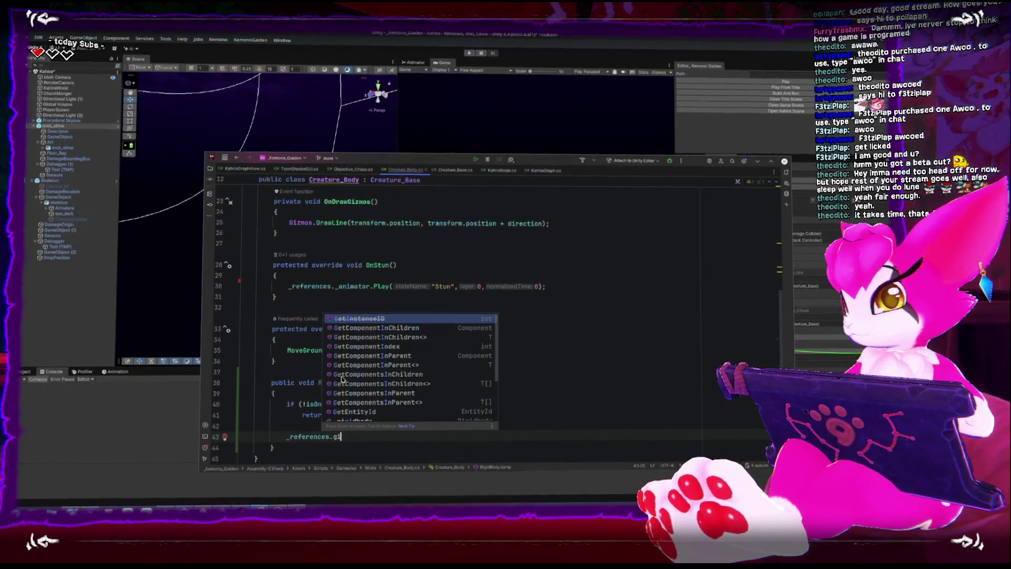
key(BackSpace)
key(BackSpace)
text(rig)
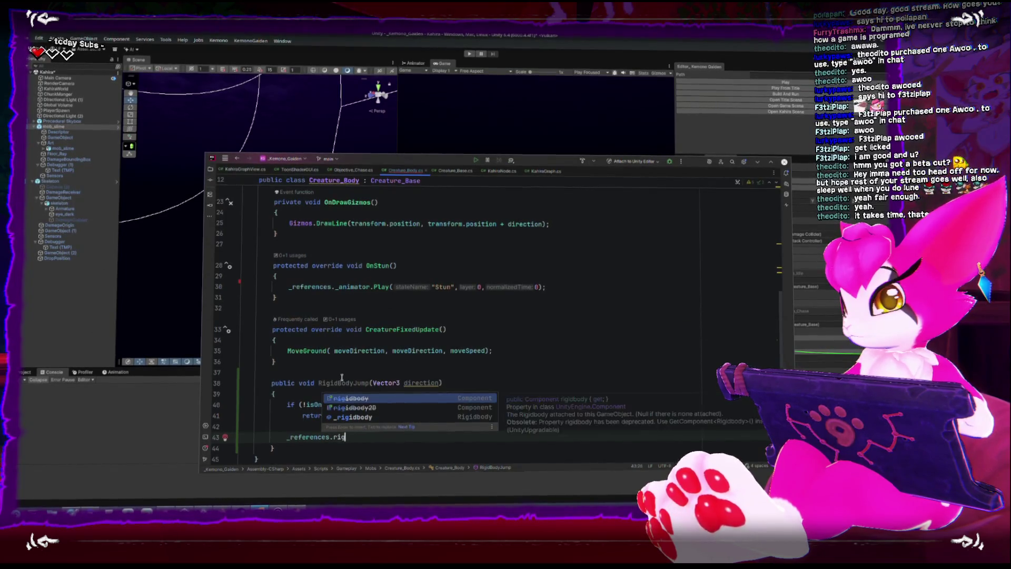
key(Down)
key(Down)
key(Return)
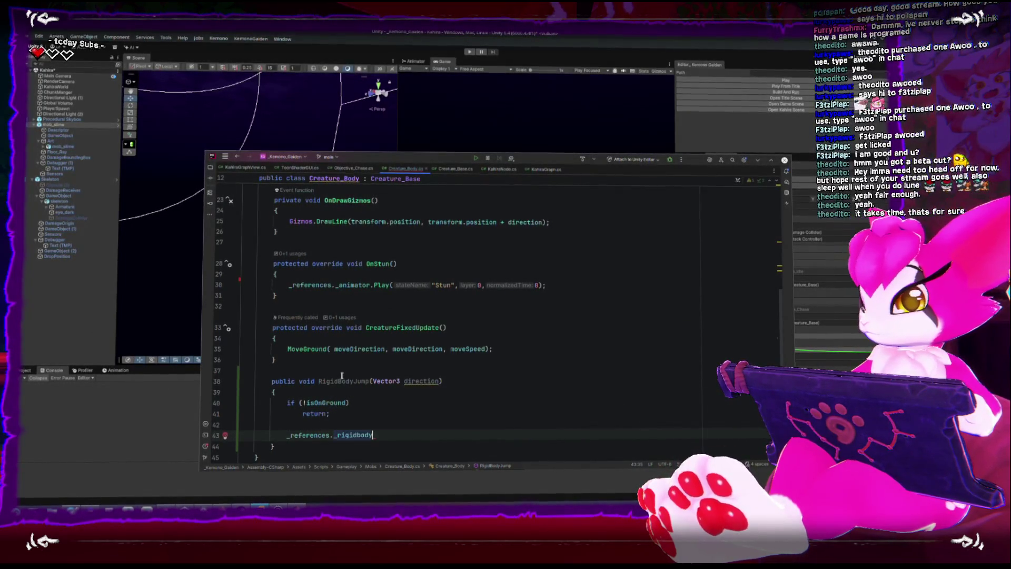
text(.ve)
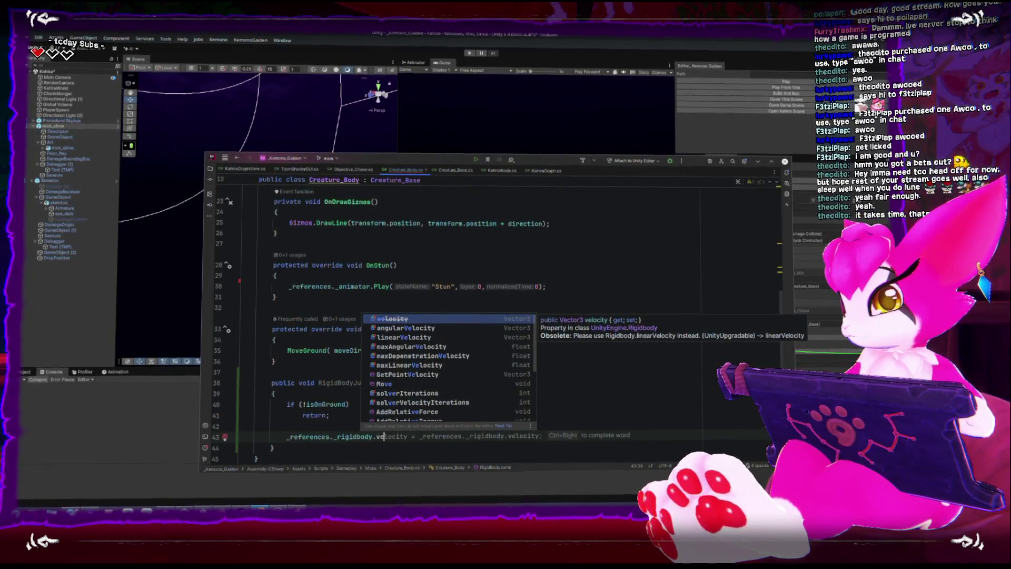
key(Down)
key(Down)
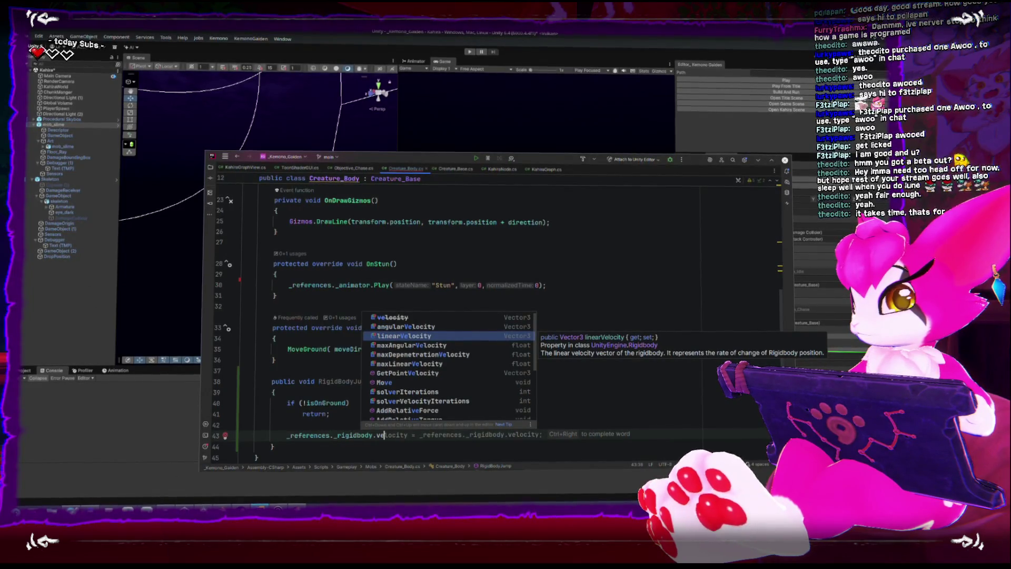
key(Up)
key(Up)
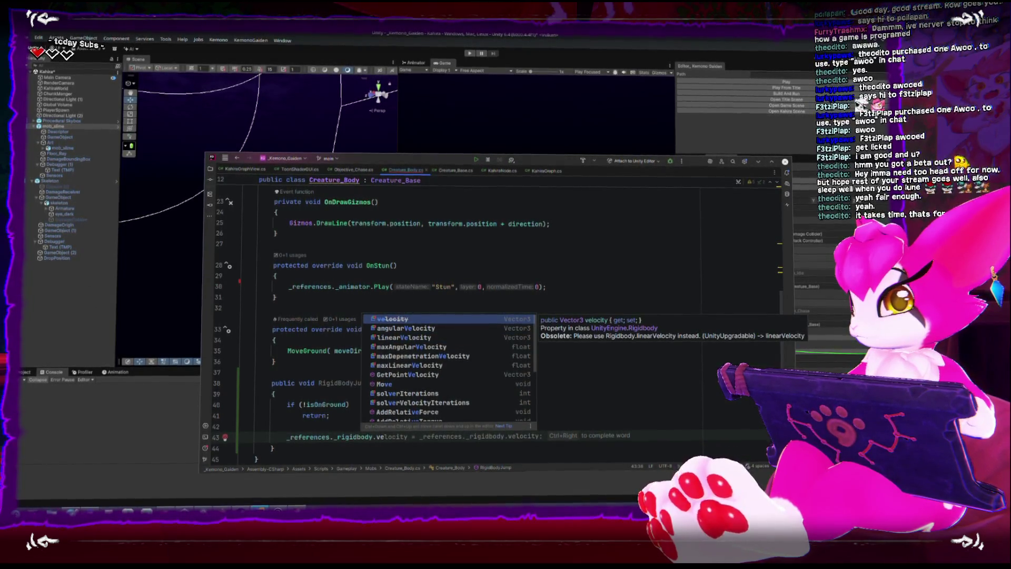
key(Down)
key(Down)
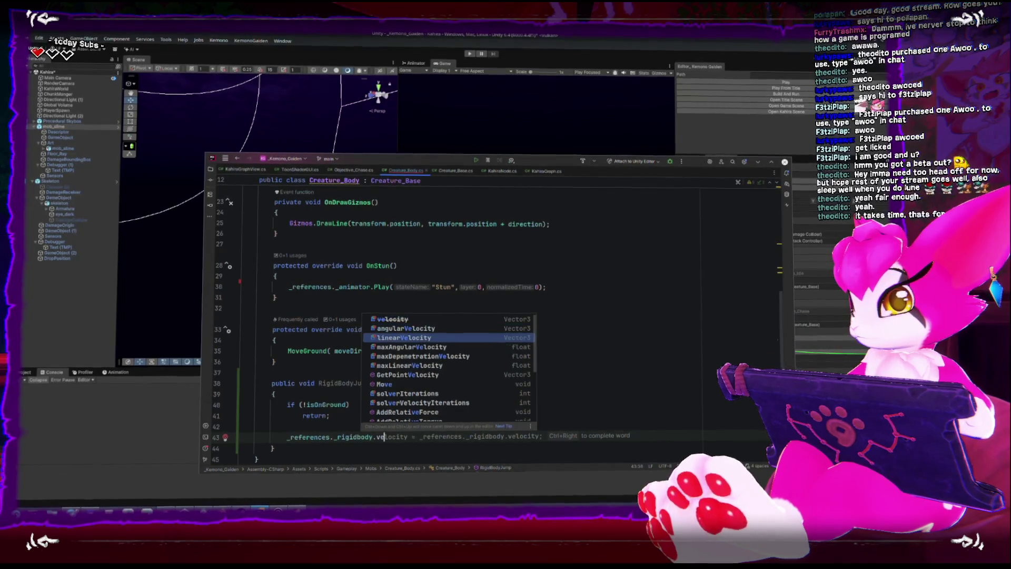
key(Return)
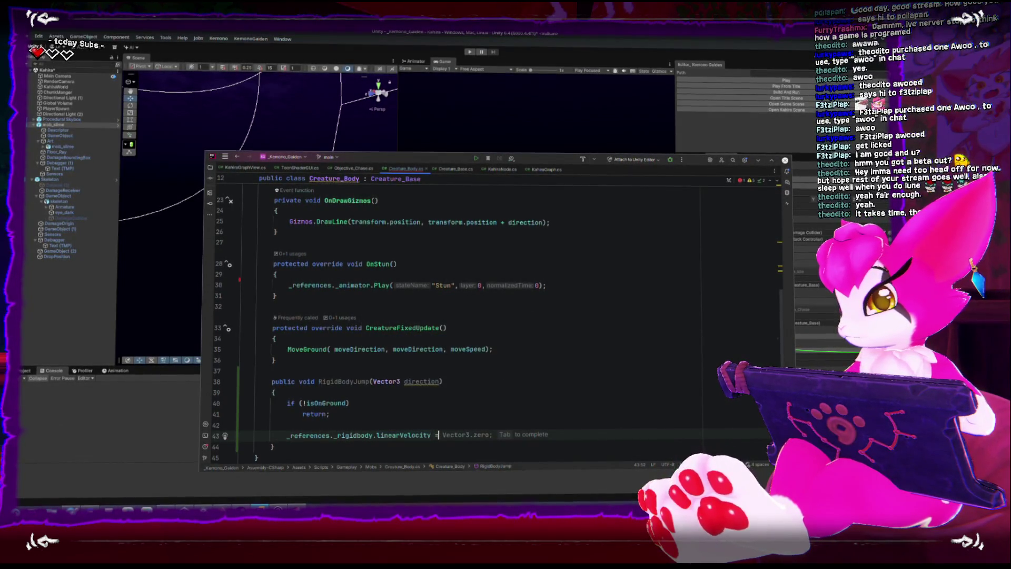
text(direction;)
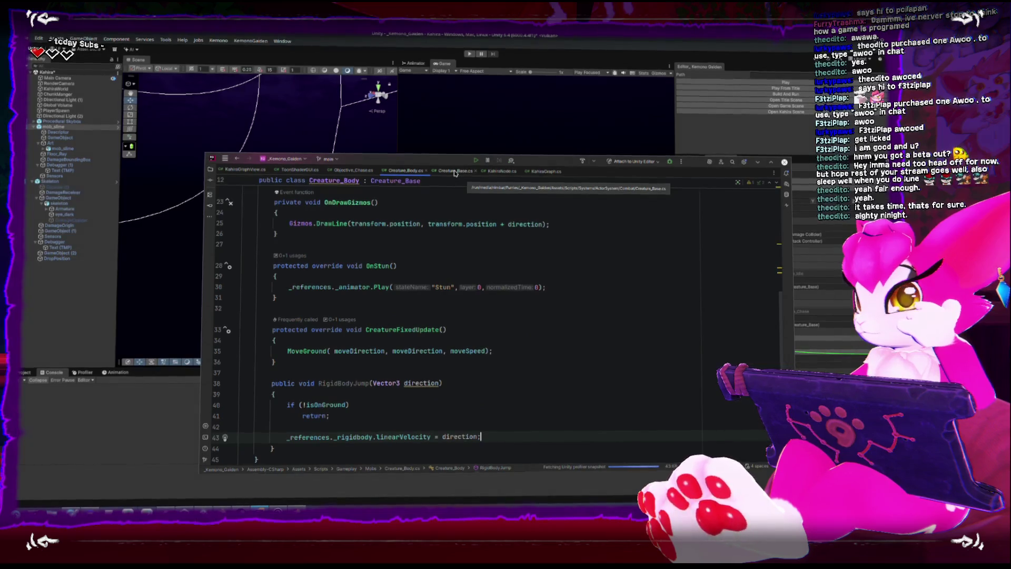
key(alt+Tab)
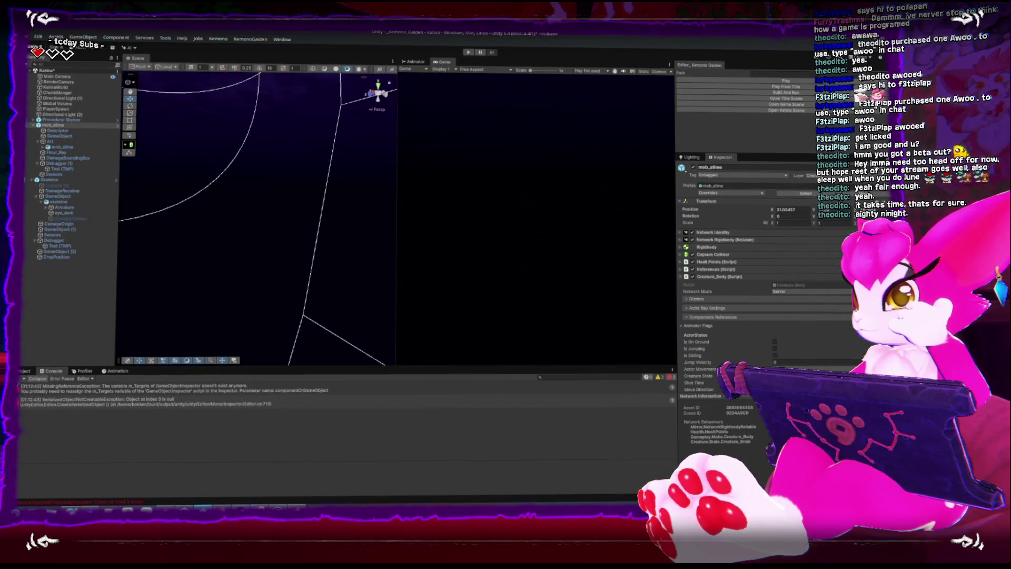
- Clear the console's two errors, close the reference sketch window, and return to Rider
click(19, 379)
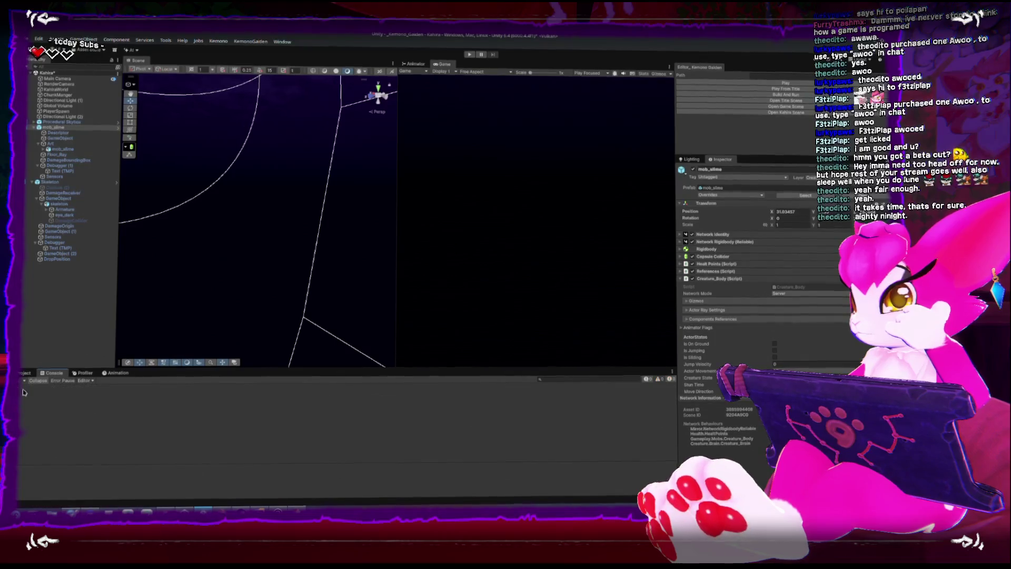
click(204, 508)
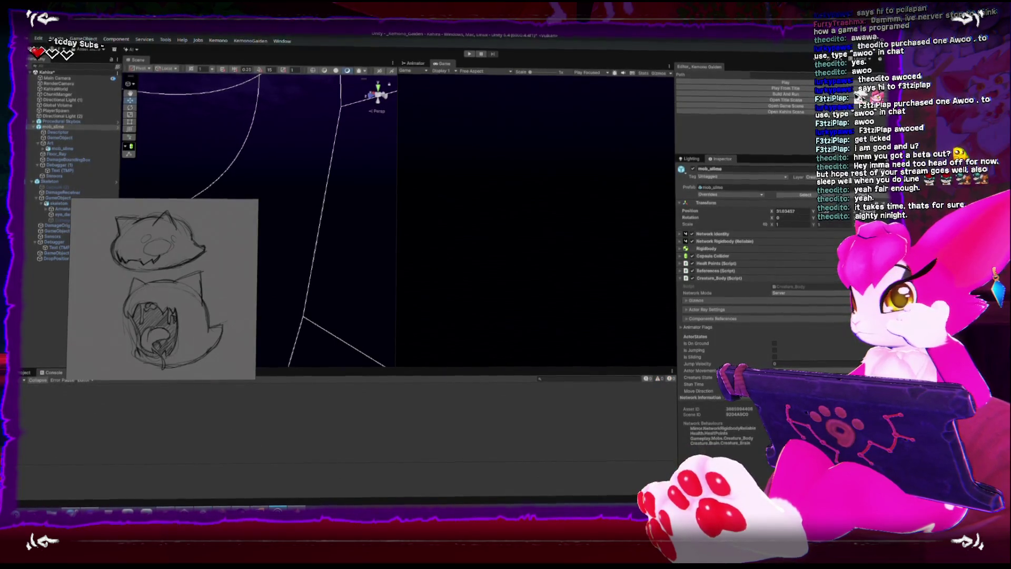
right_click(220, 339)
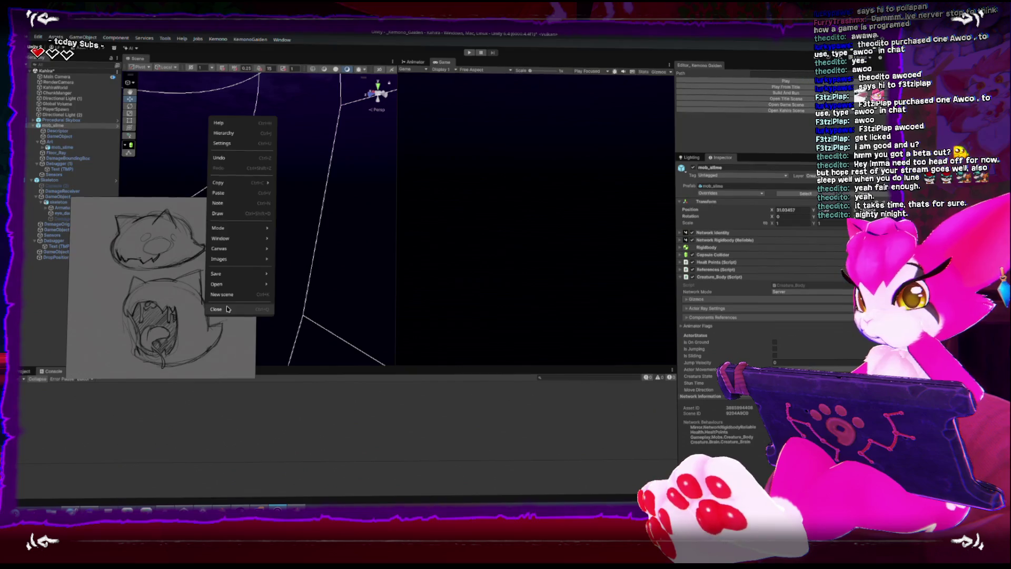
click(227, 309)
click(160, 310)
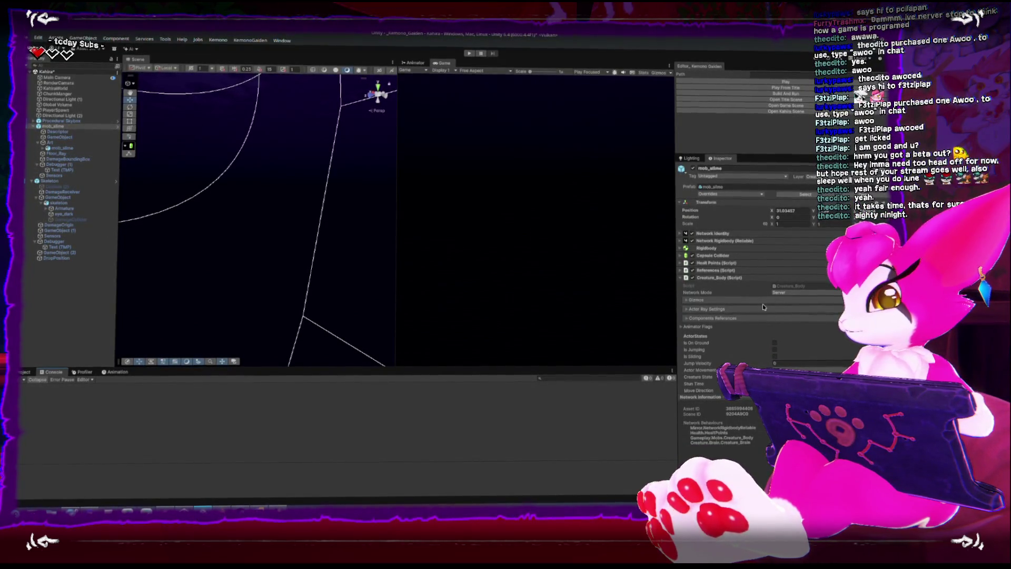
scroll(737, 305, down, 5)
click(259, 508)
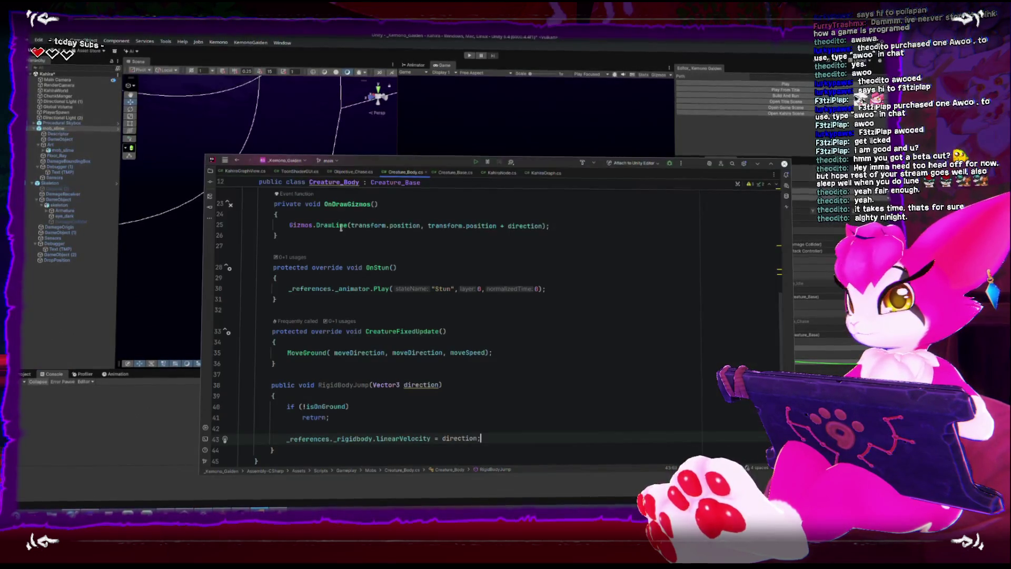
- Show Objective_Chase.cs in a split to the right and maximize the Rider window
mouse_move(353, 173)
mouse_down()
mouse_move(400, 179)
mouse_move(606, 290)
mouse_up()
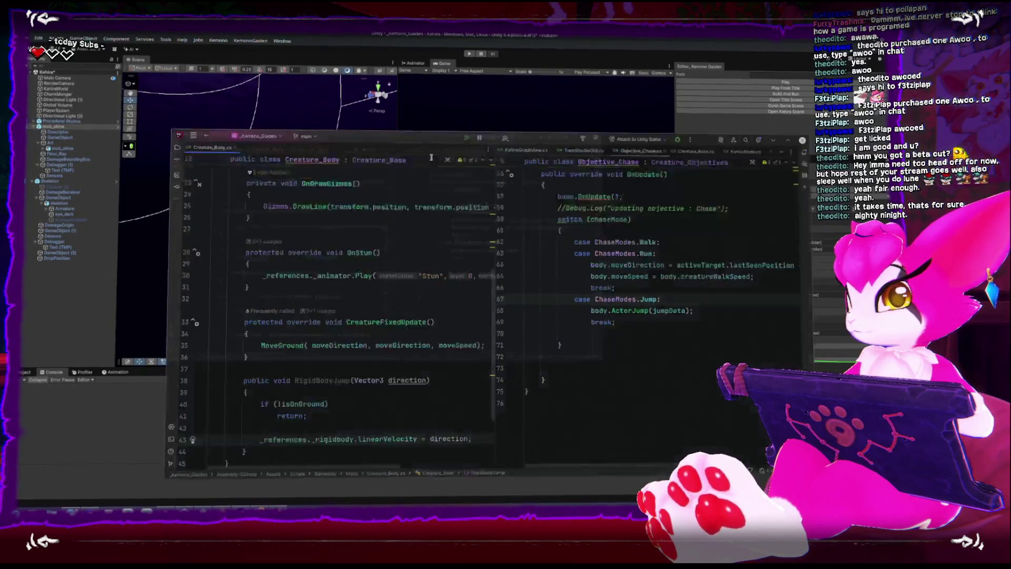
double_click(431, 159)
scroll(579, 182, up, 10)
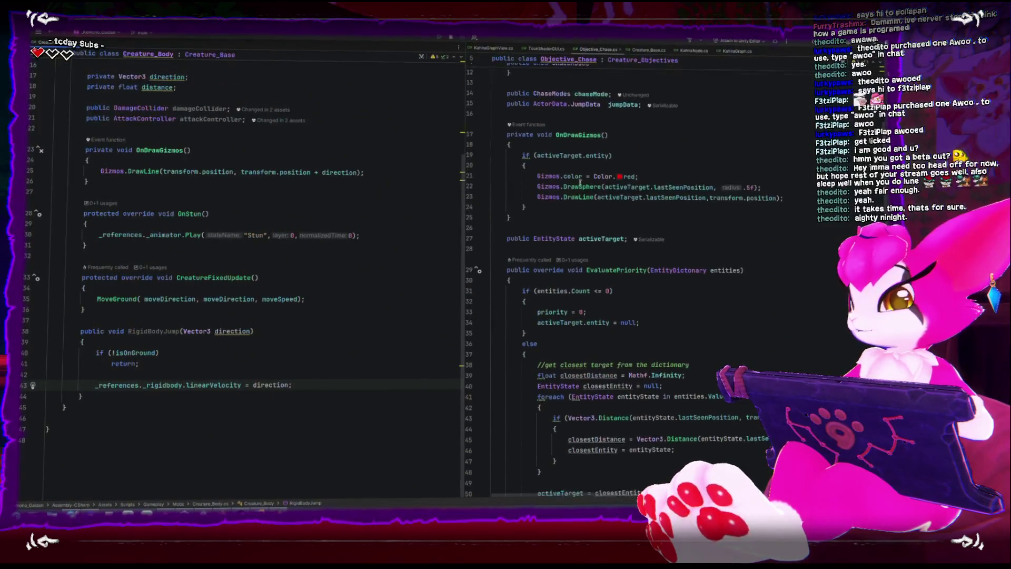
scroll(579, 183, down, 8)
- Replace the Jump case's body.ActorJump(jumpData) call with a partly typed body.RigidBo
click(668, 347)
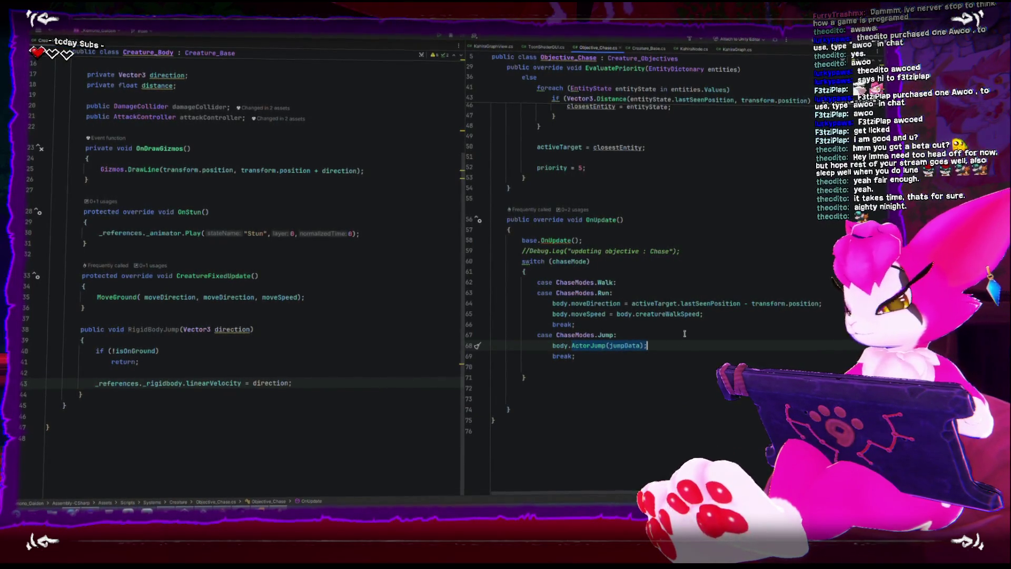
key(BackSpace)
key(BackSpace)
key(BackSpace)
text(Ri)
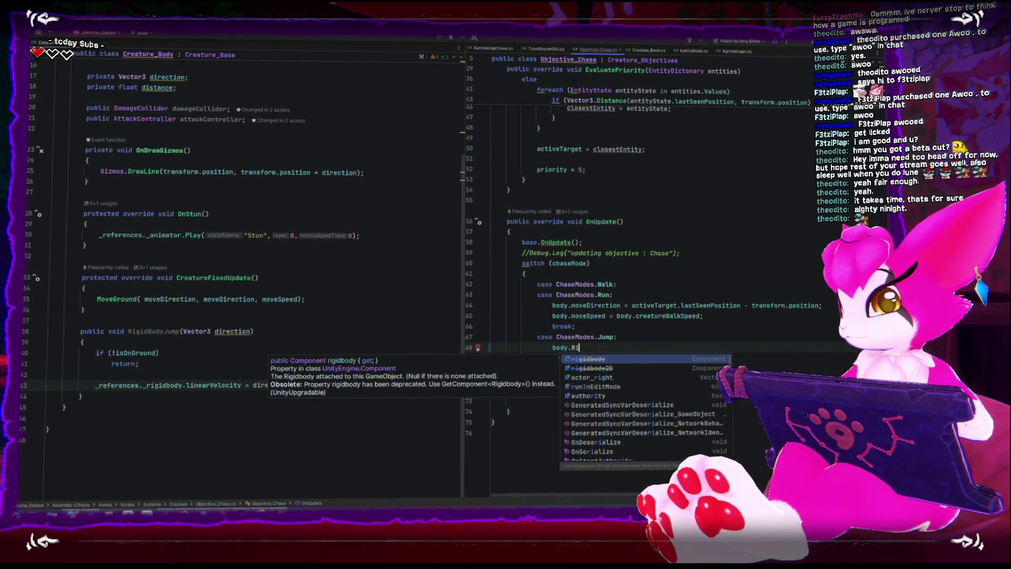
key(Escape)
key(ctrl+space)
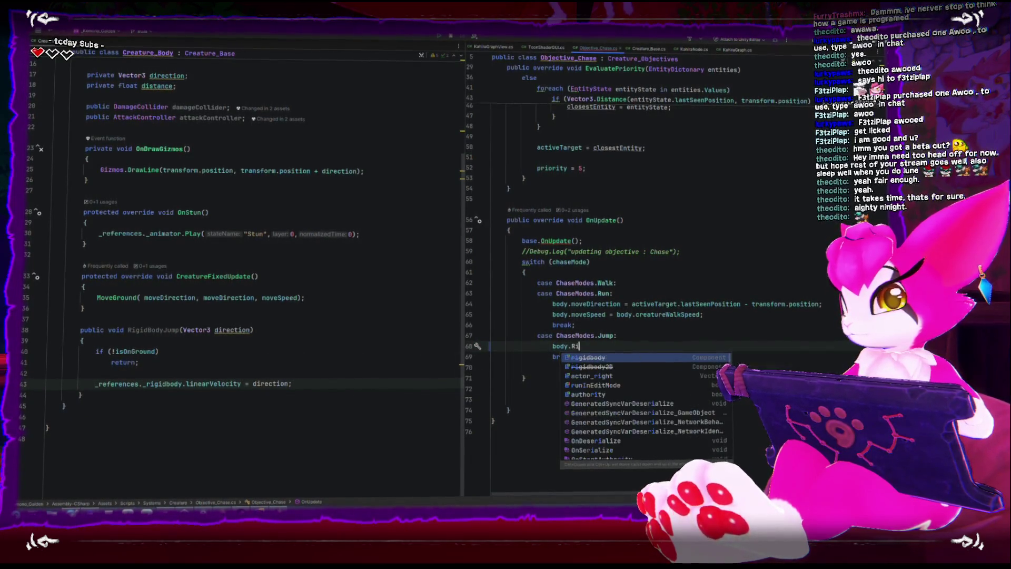
text(gidBo)
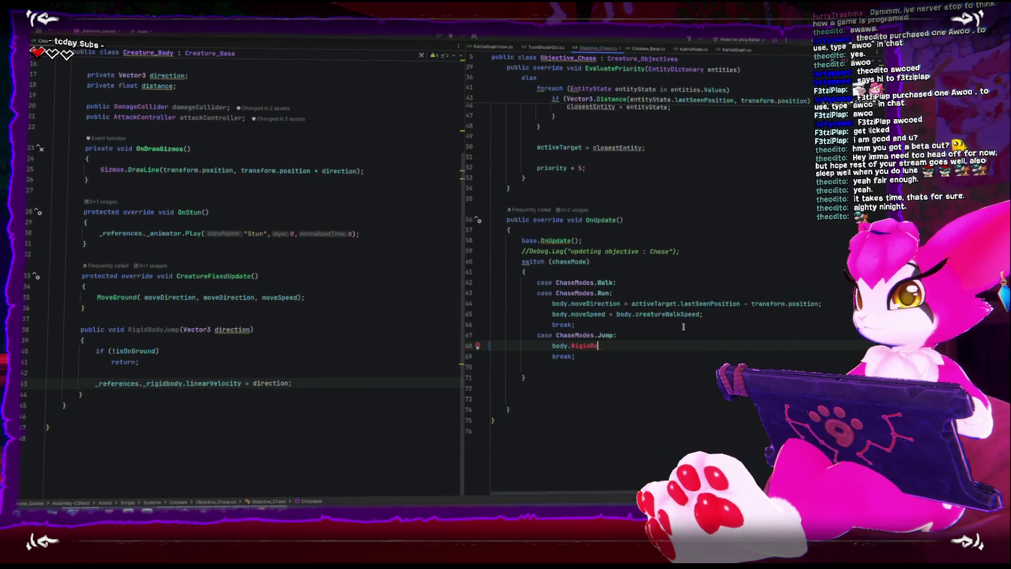
- Open the Creature_Objectives class definition
scroll(684, 324, up, 15)
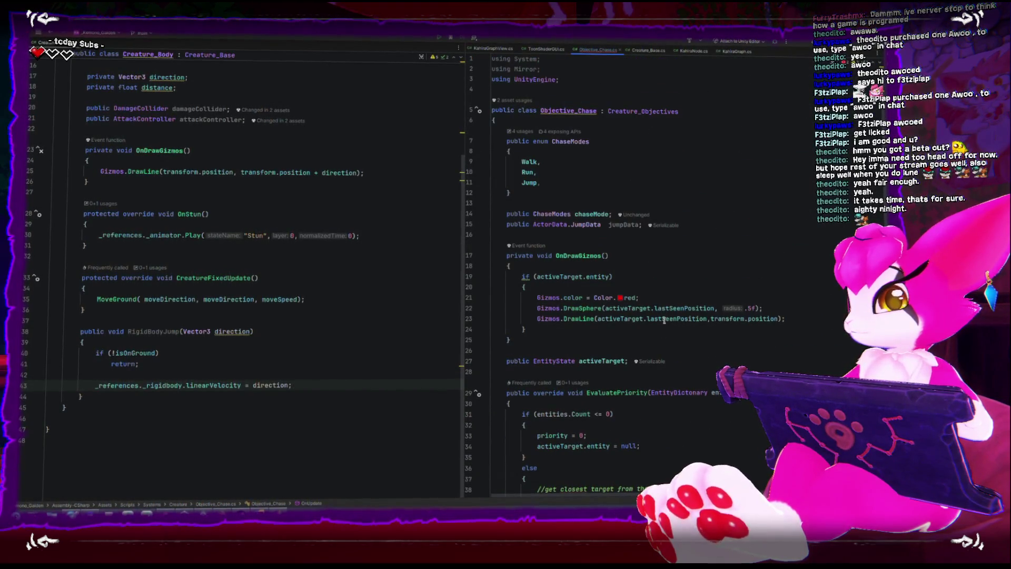
scroll(663, 319, down, 15)
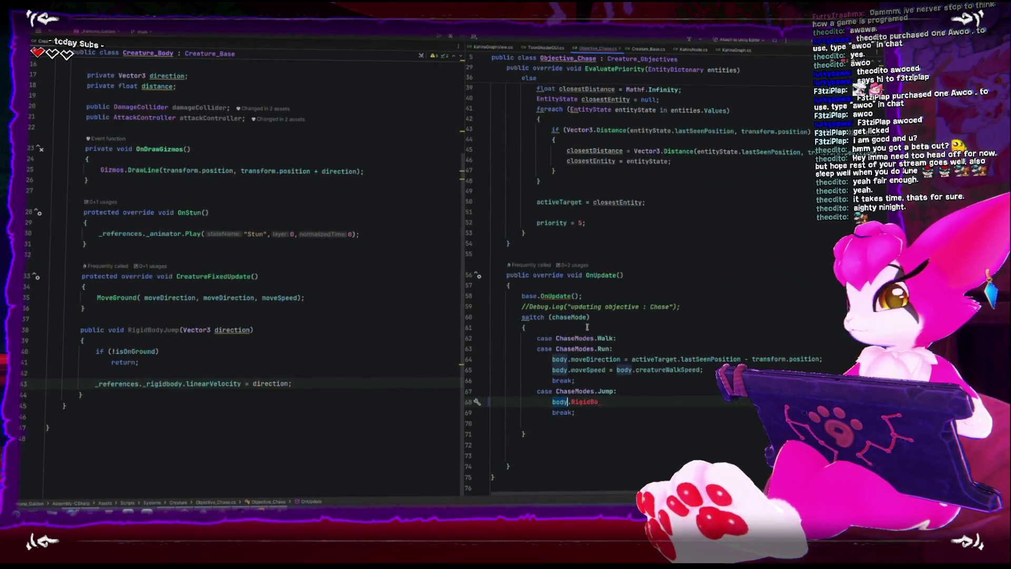
scroll(578, 347, up, 13)
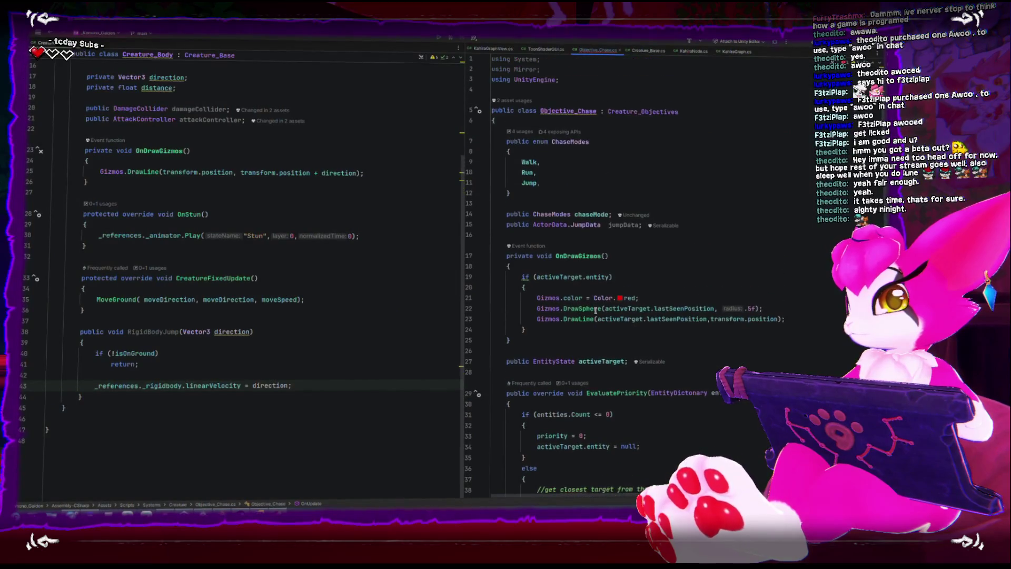
ctrl+click(653, 111)
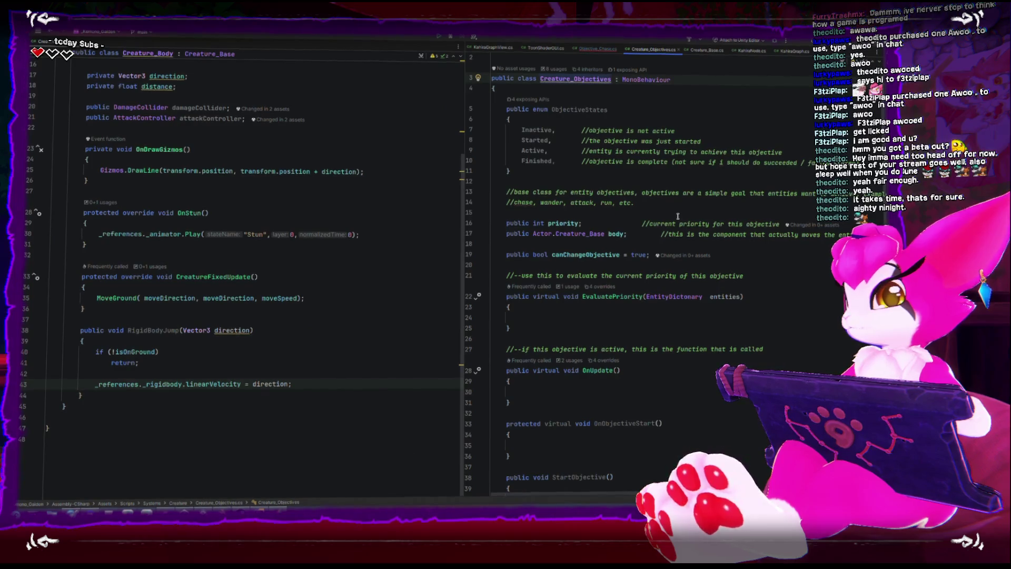
- Inspect the body field's Creature_Base type and open its class definition
scroll(458, 261, up, 4)
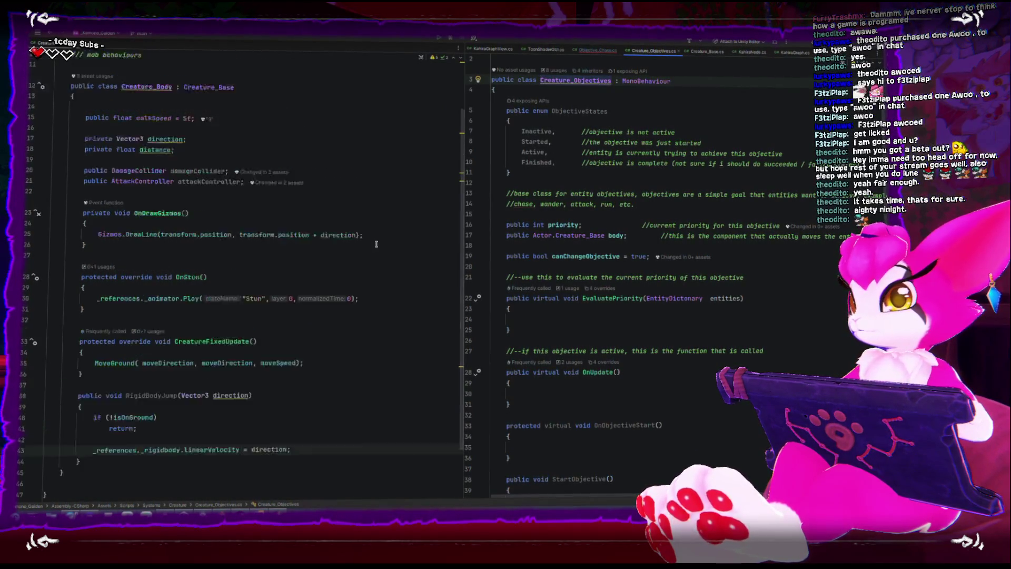
double_click(578, 234)
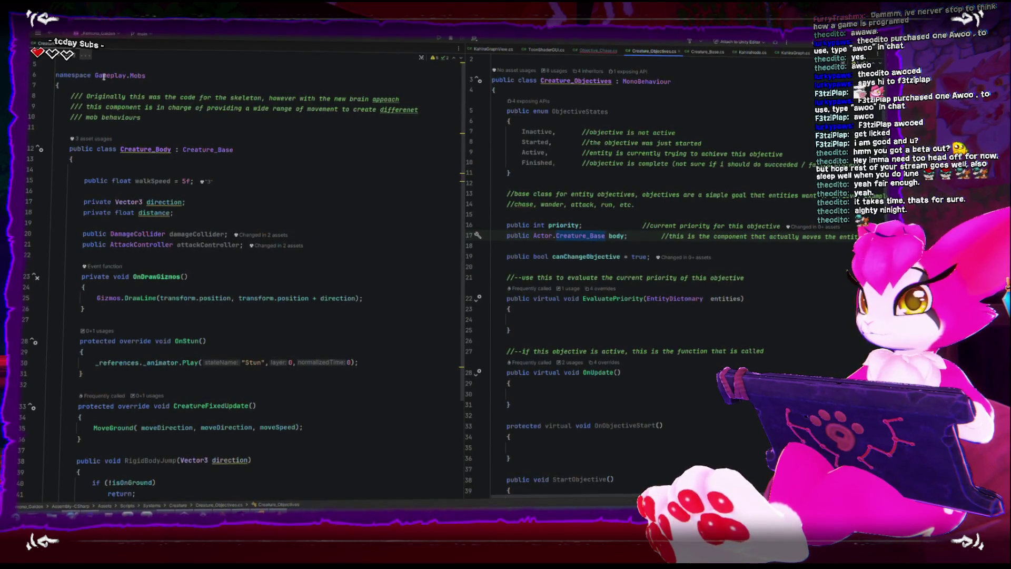
click(534, 235)
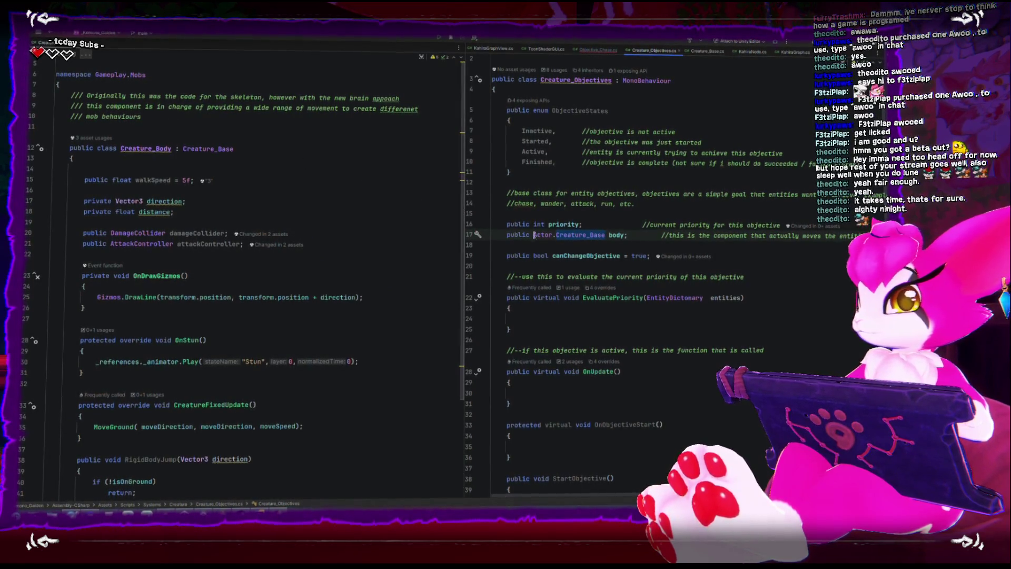
ctrl+click(571, 234)
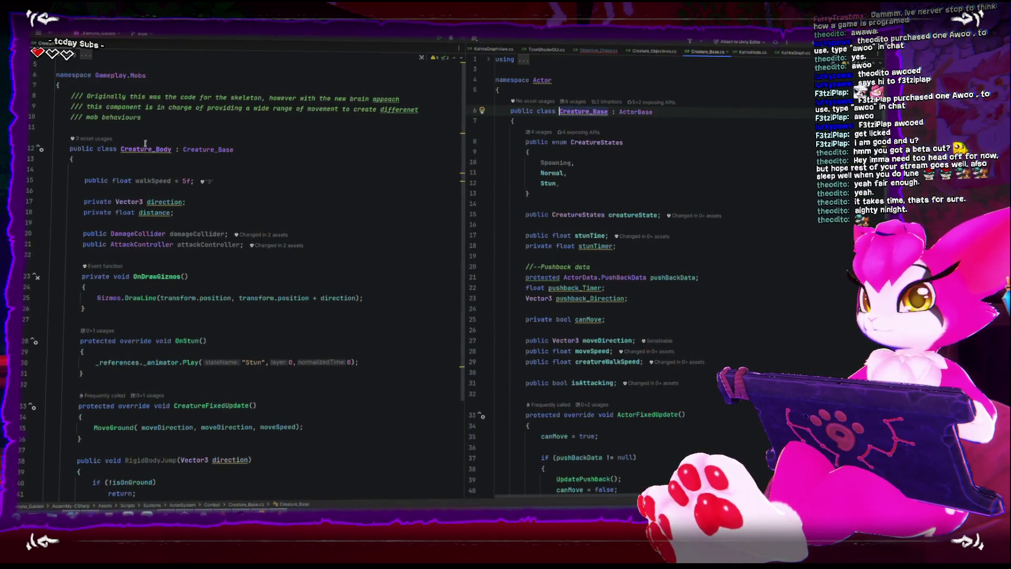
- Change Creature_Body's namespace from Gameplay.Mobs to Actor.Creature
click(127, 73)
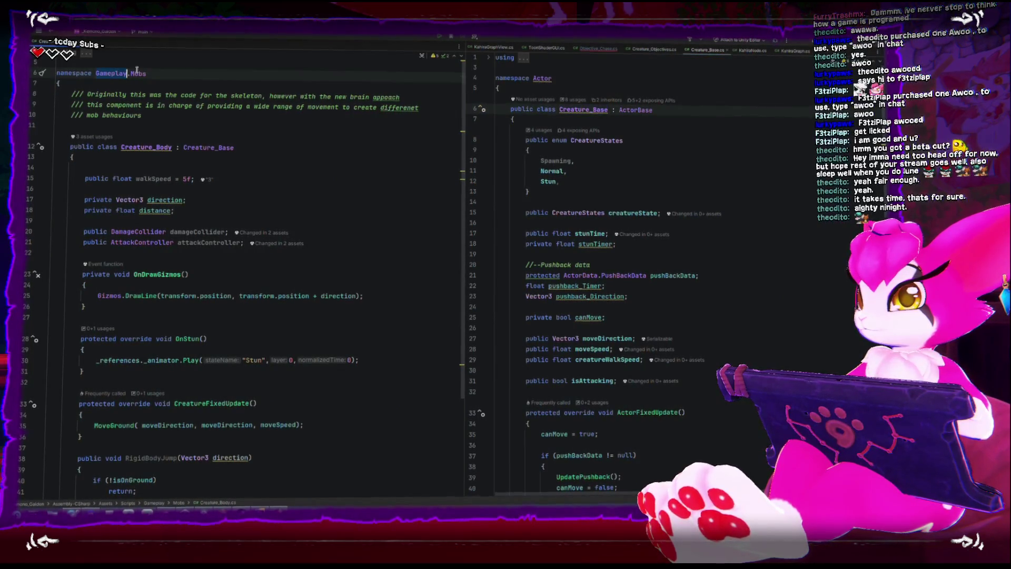
text(Actor.)
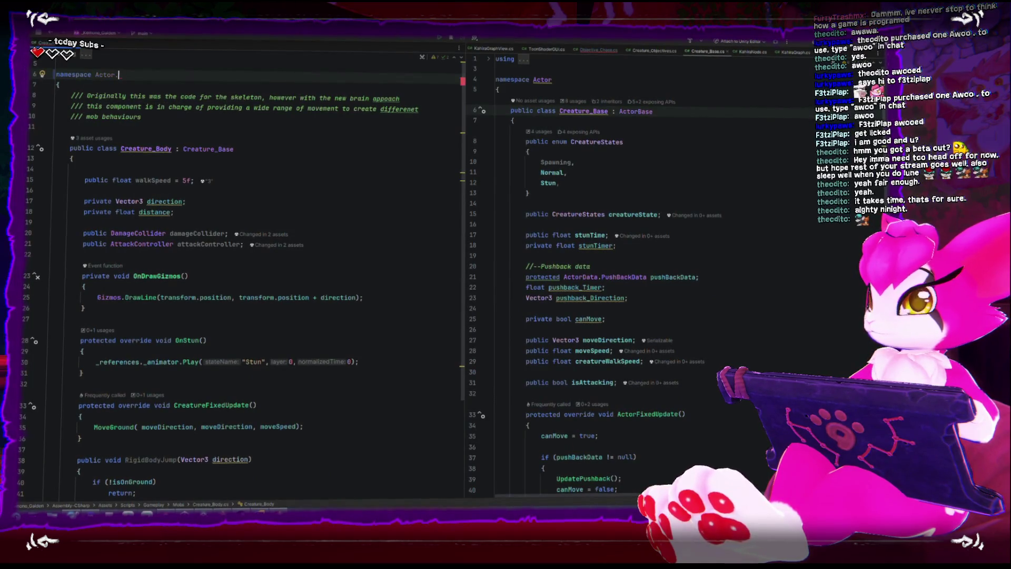
text(Creature)
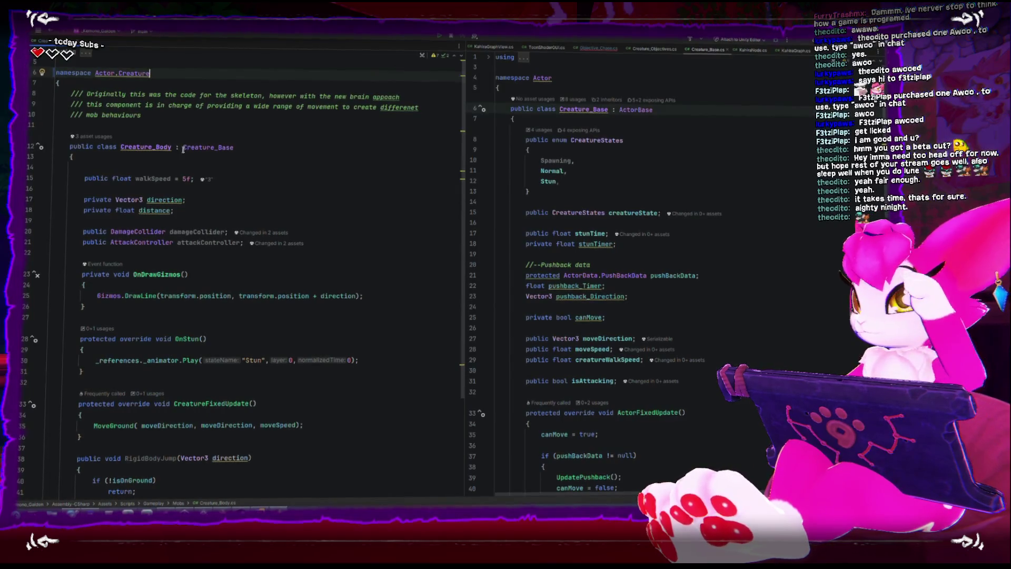
click(301, 182)
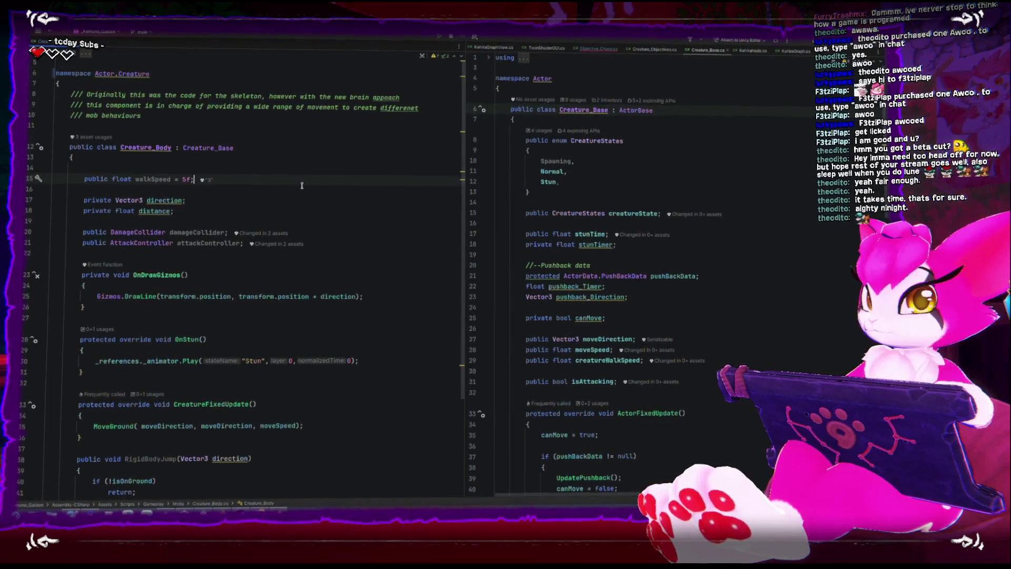
click(303, 191)
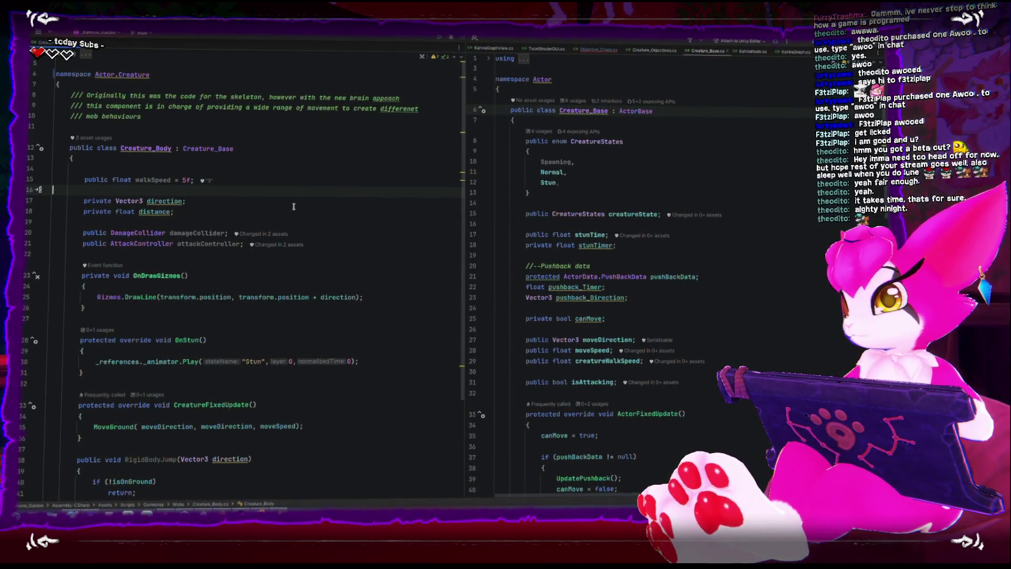
key(super+Down)
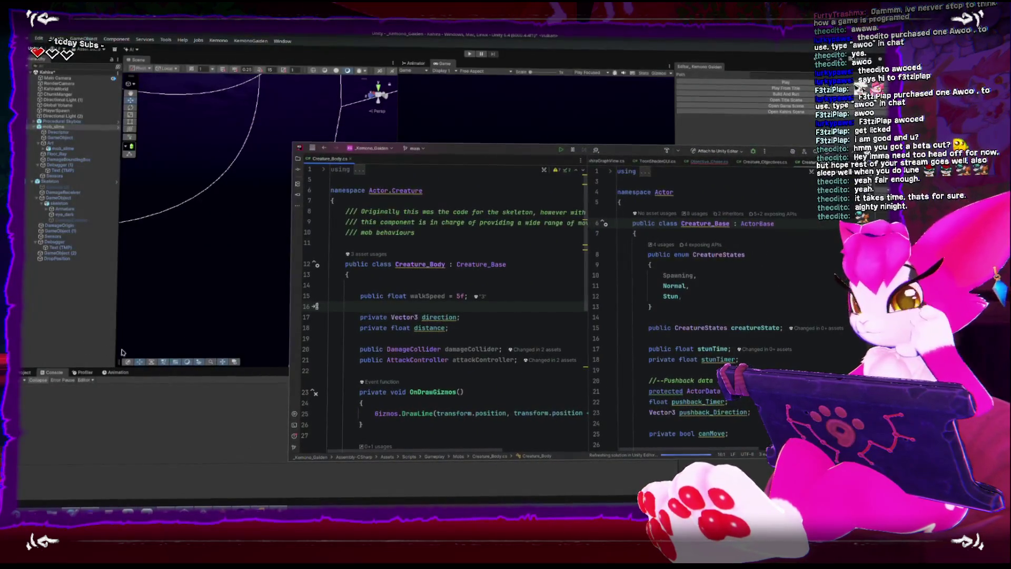
- Open the CS1002 '; expected' error from Unity's Console at Objective_Chase.cs line 68
key(super+Down)
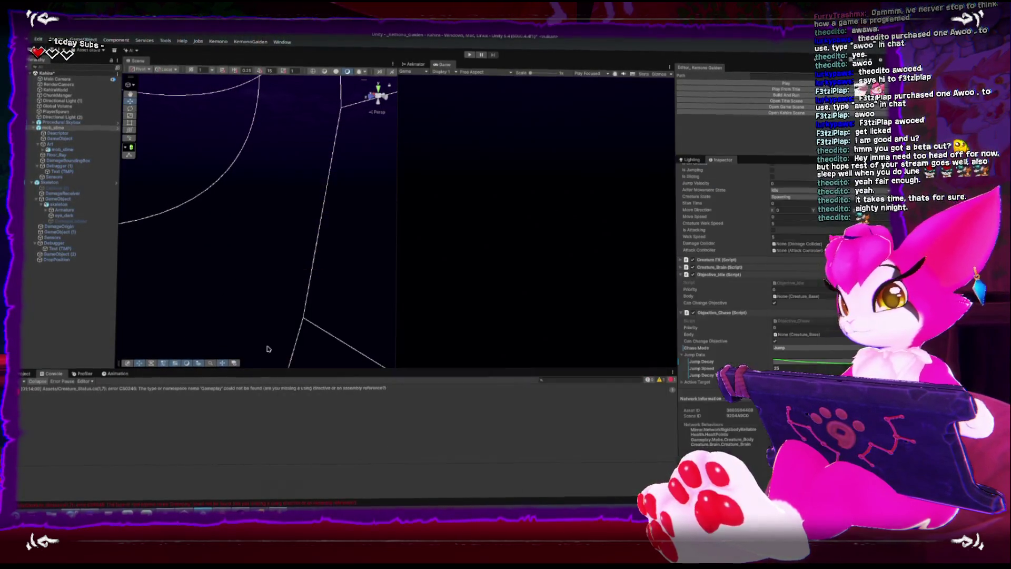
click(51, 389)
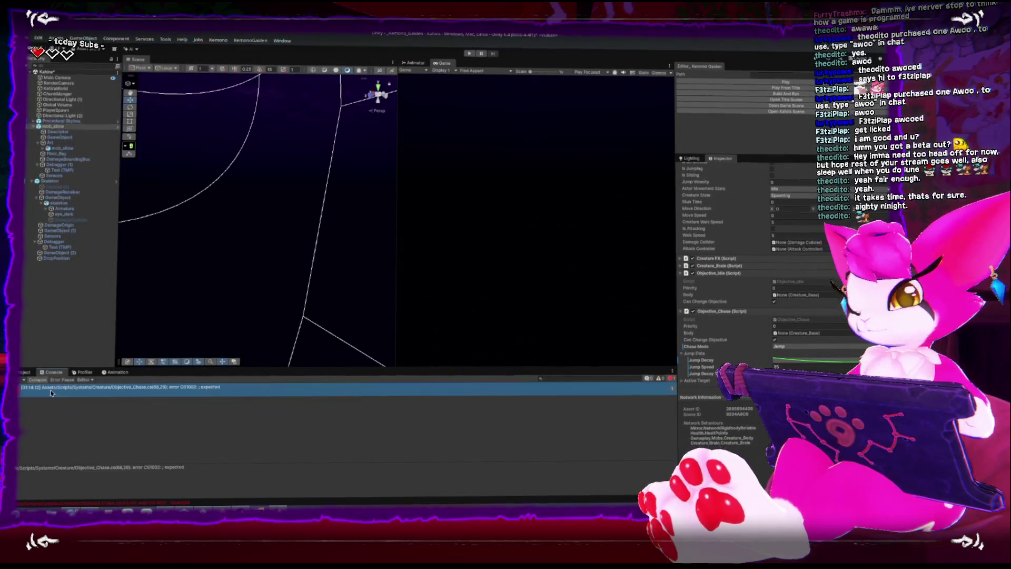
double_click(89, 390)
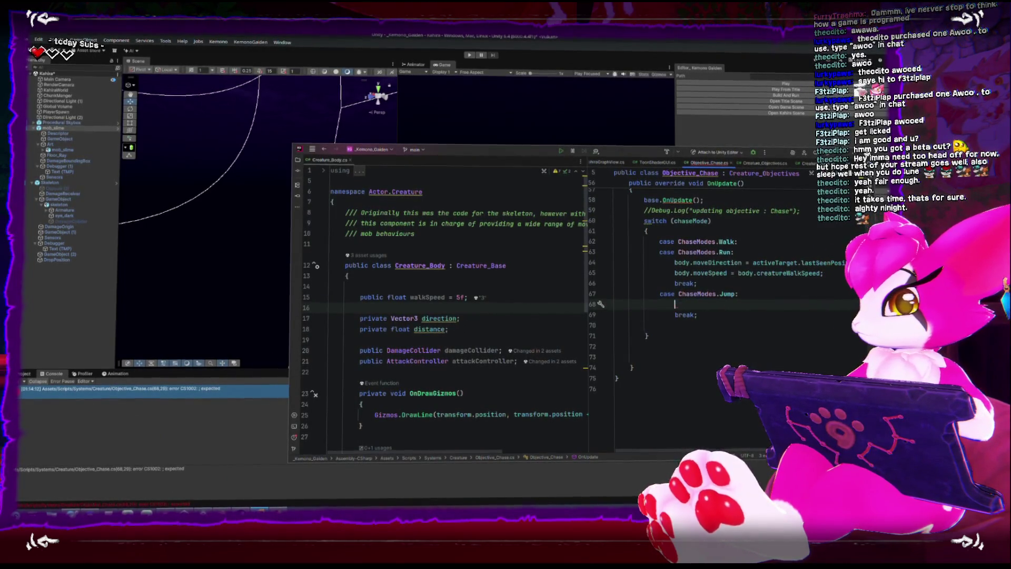
- Retype Creature_Objectives' body field from Creature_Base to Creature.Creature_Body
text(bo)
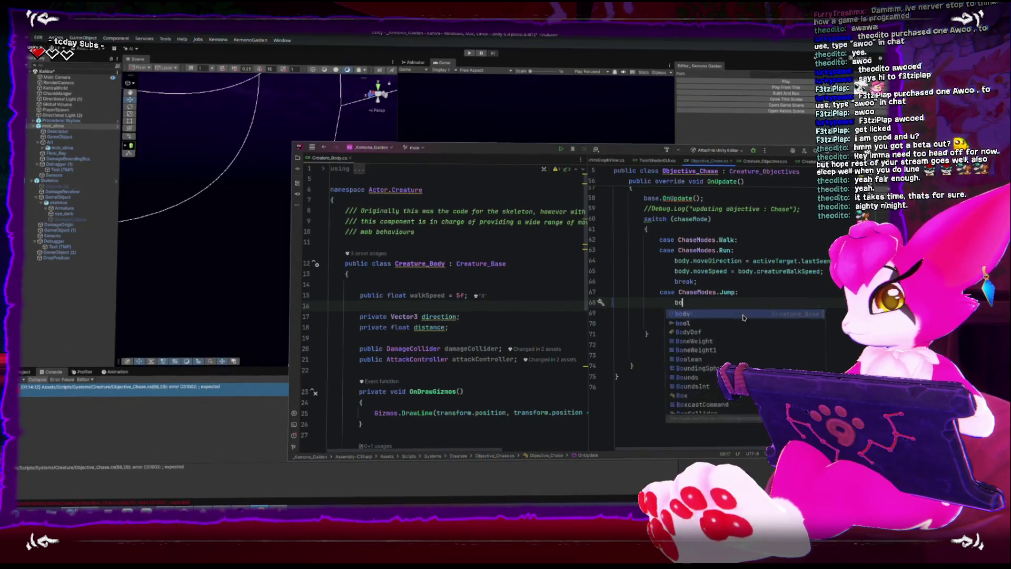
text(dy.ri)
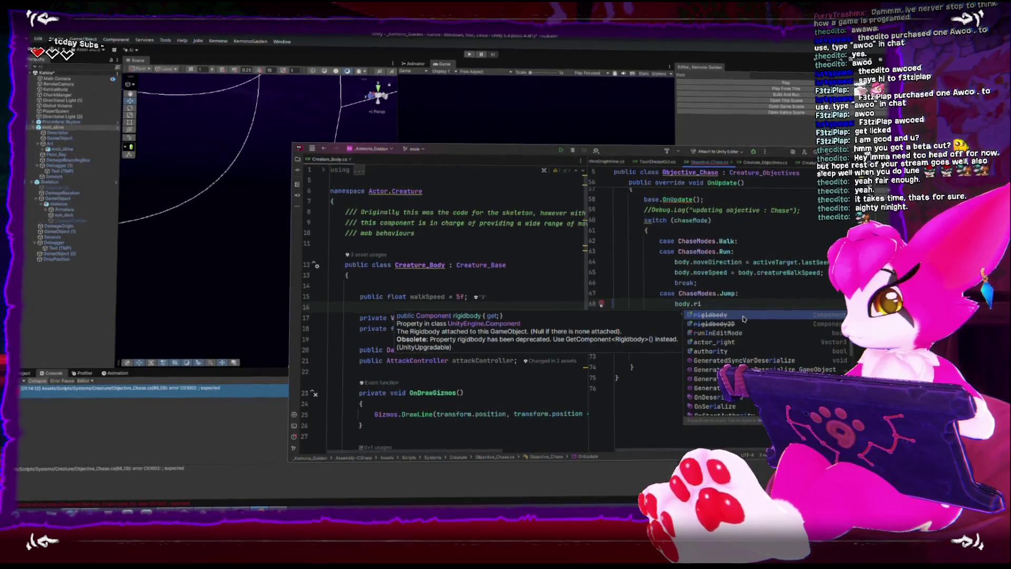
key(BackSpace)
key(BackSpace)
key(BackSpace)
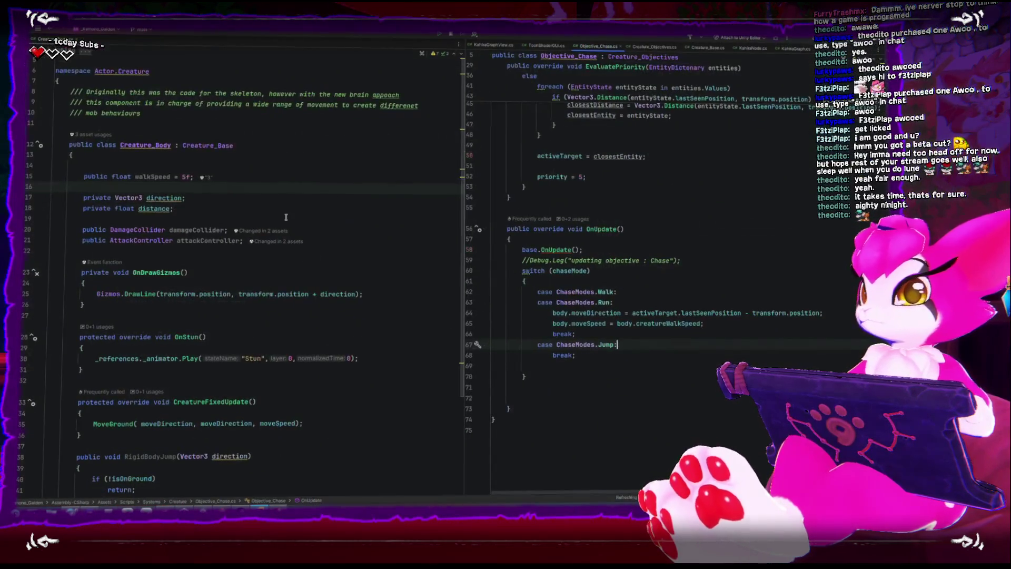
scroll(583, 198, up, 10)
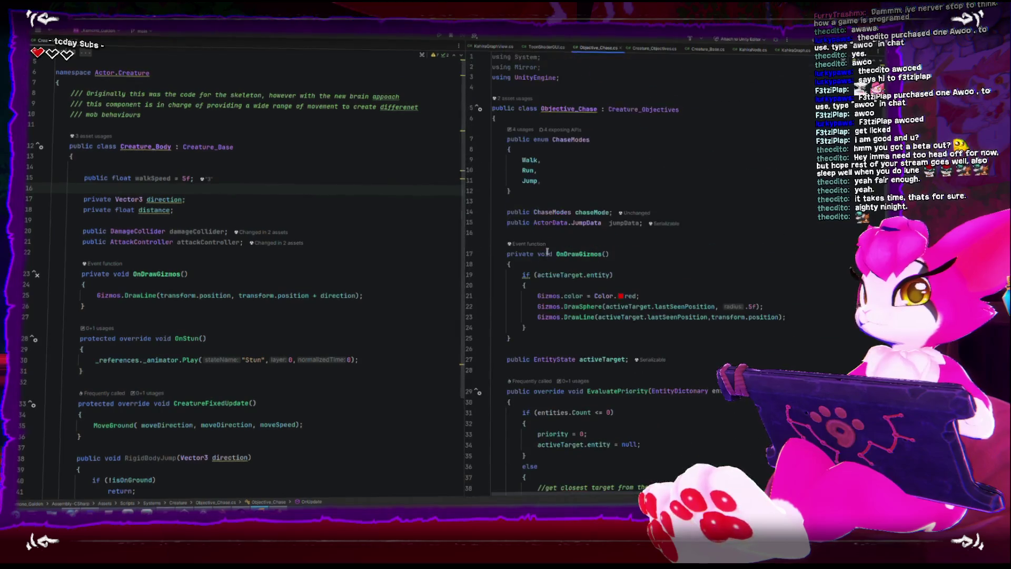
ctrl+click(627, 110)
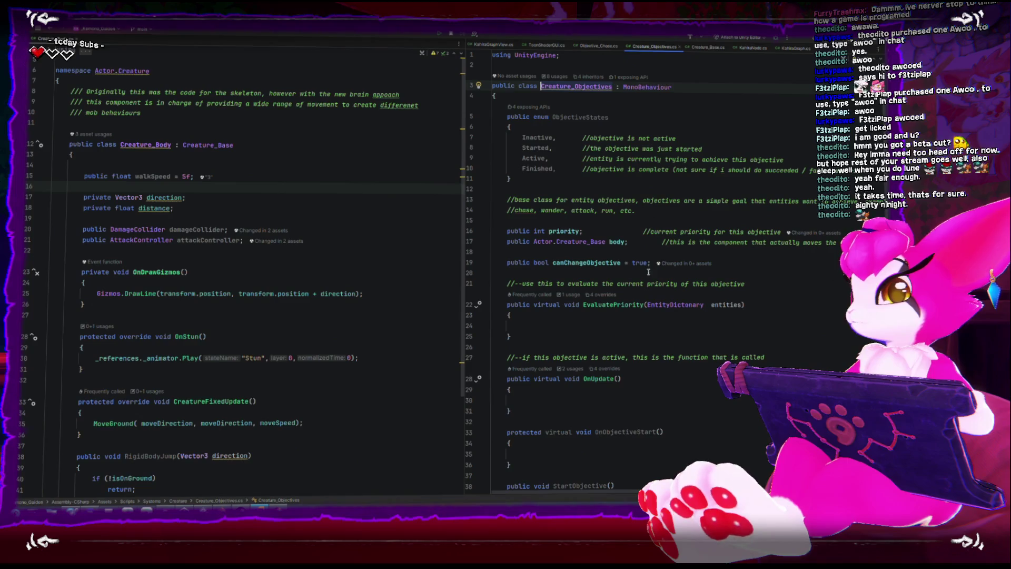
click(604, 244)
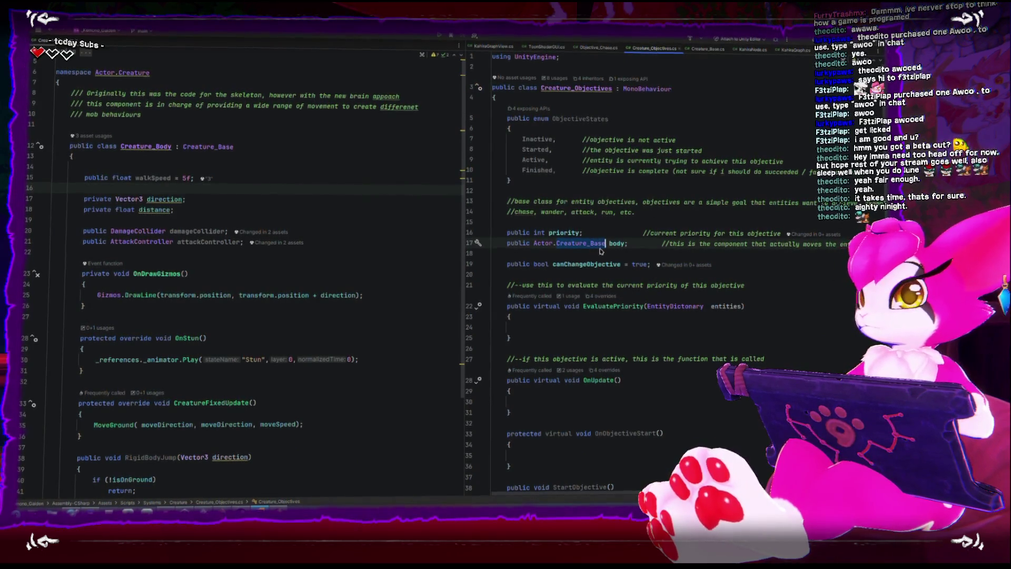
key(BackSpace)
key(BackSpace)
key(BackSpace)
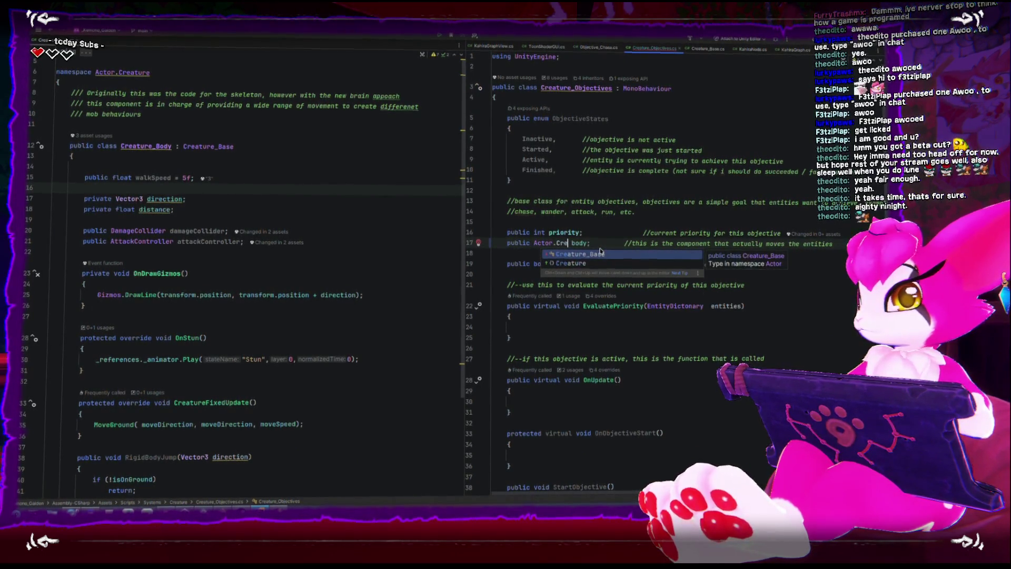
text(ature.Creature_Body)
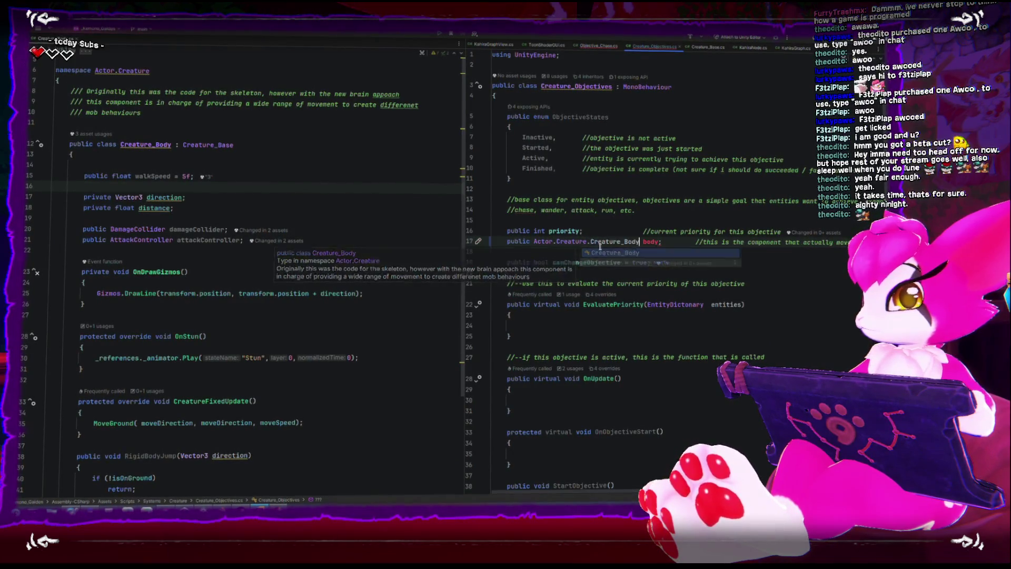
key(Return)
click(571, 323)
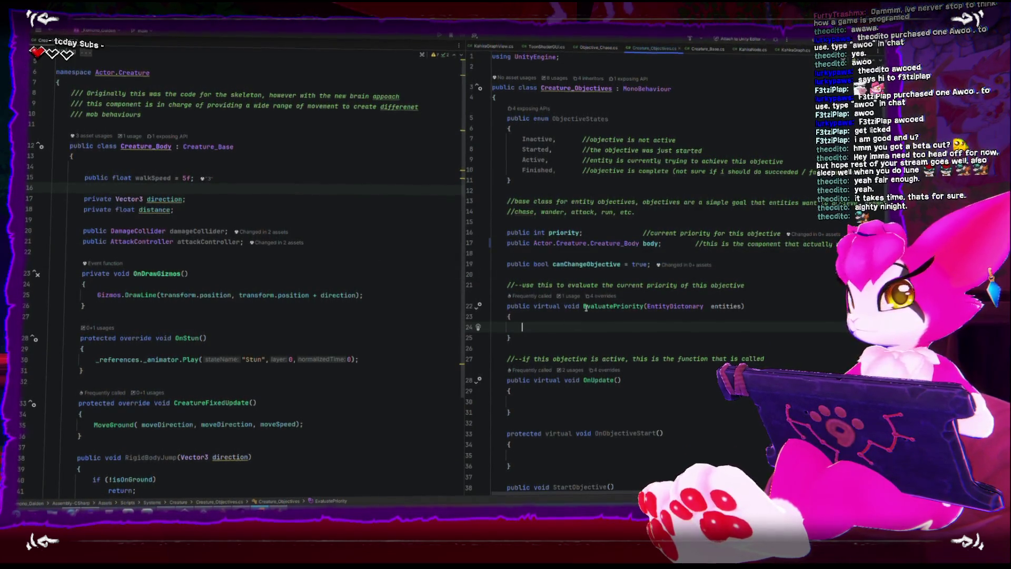
key(alt+Tab)
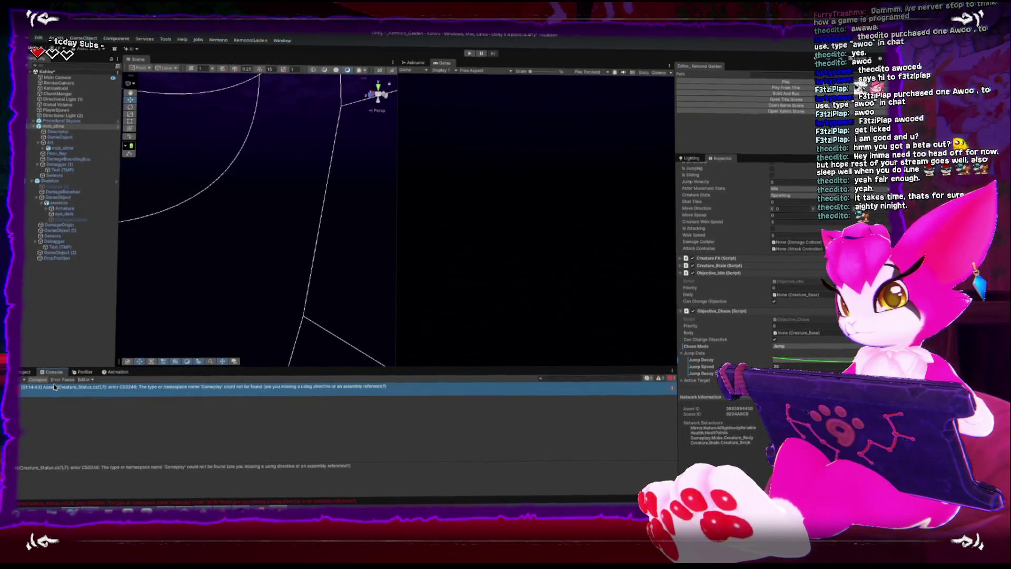
- Open Creature_Status.cs from the CS0246 missing 'Gameplay' namespace error
double_click(125, 386)
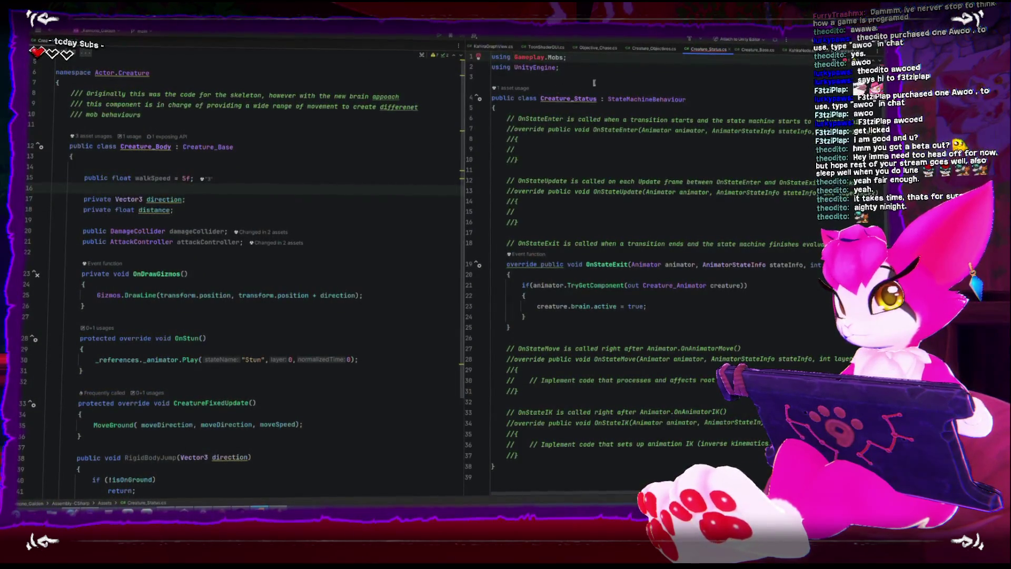
- Change Creature_Status to 'using Actor.Creature;', then open the Creature_Brain conversion error
click(546, 57)
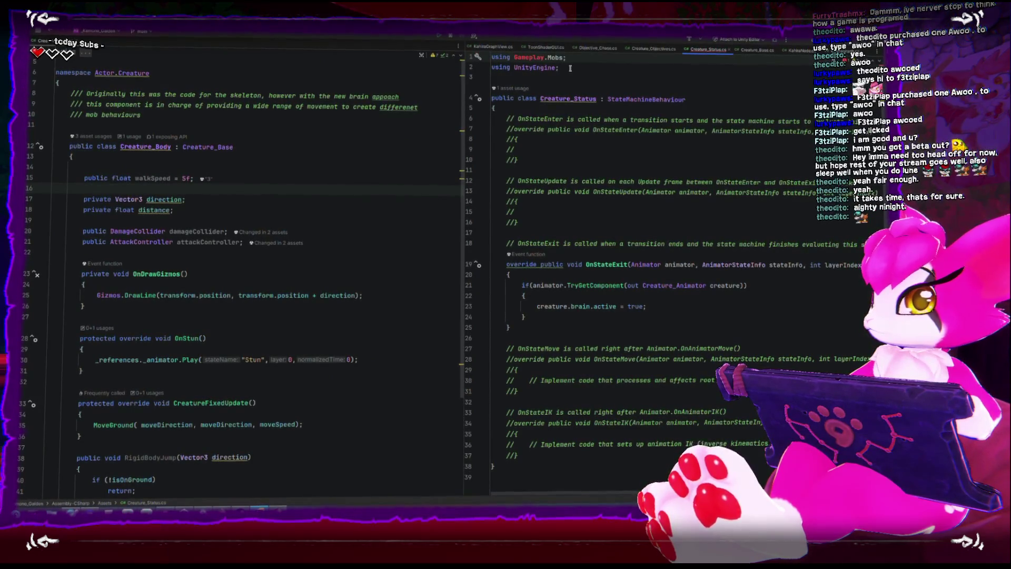
text(Actor.cre)
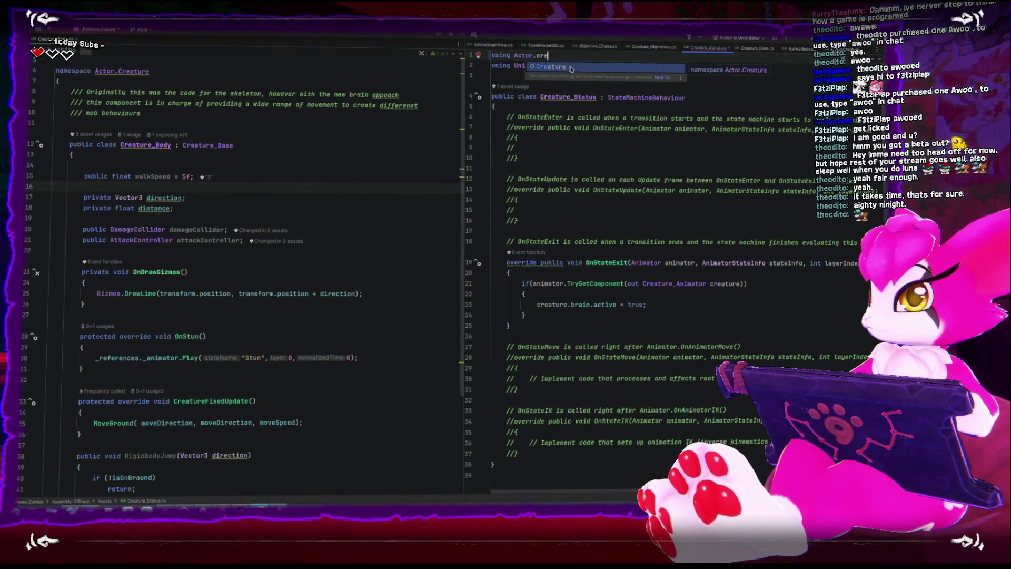
click(571, 69)
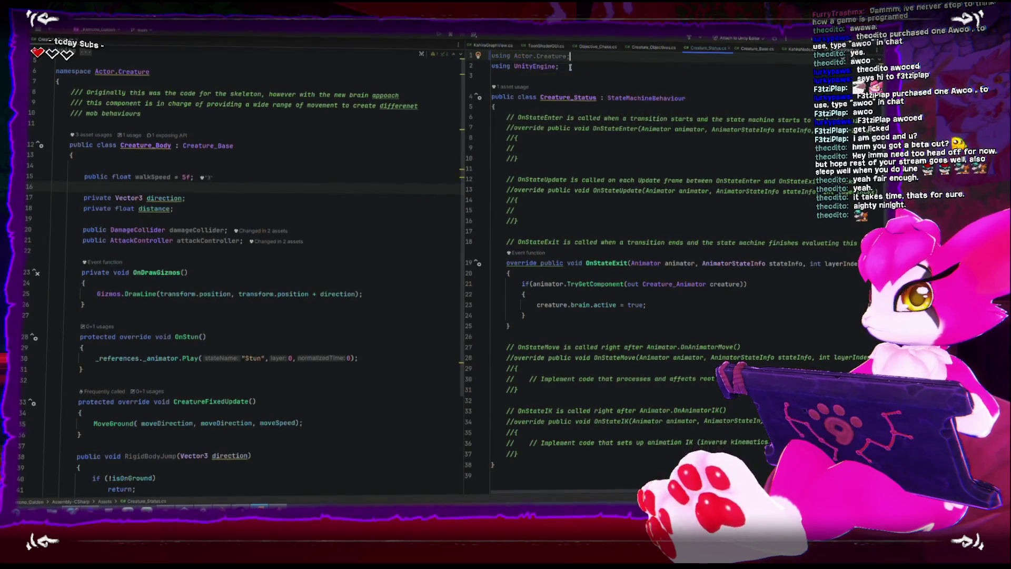
click(514, 191)
key(alt+Tab)
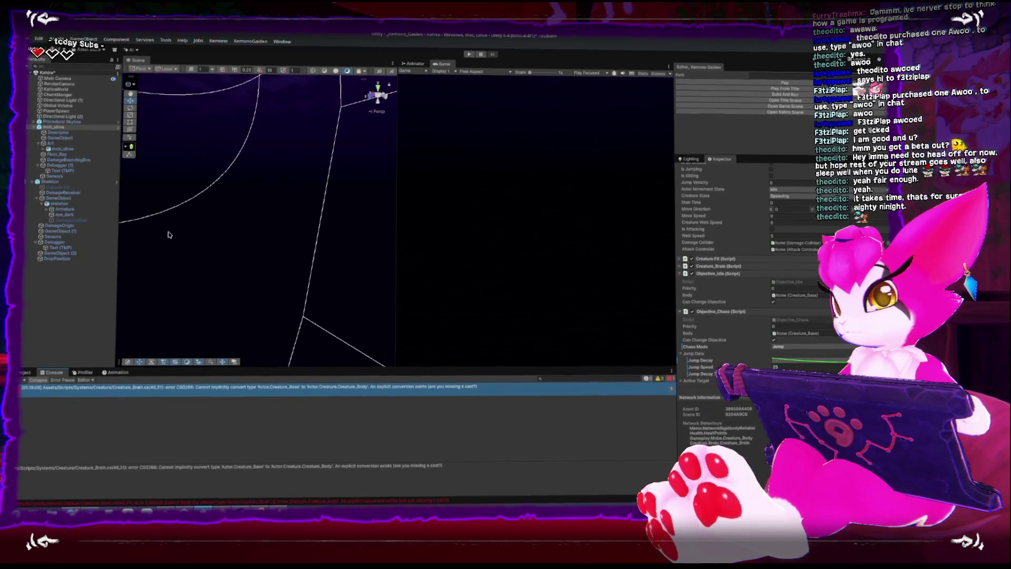
double_click(272, 393)
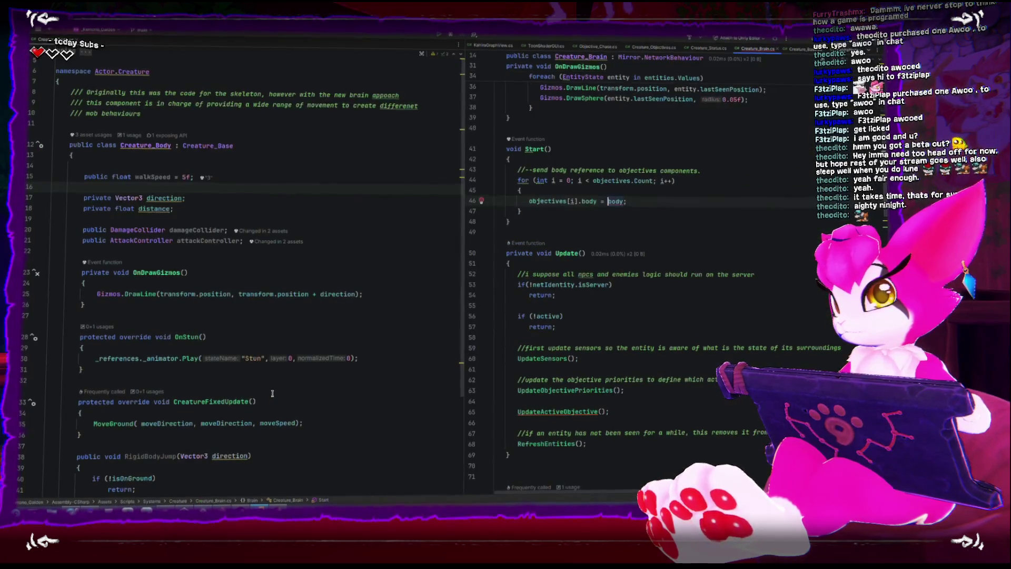
- Change Creature_Brain's body field type from Creature_Base to Actor.Creature.Creature_Body, then recompile in Unity
scroll(596, 316, up, 5)
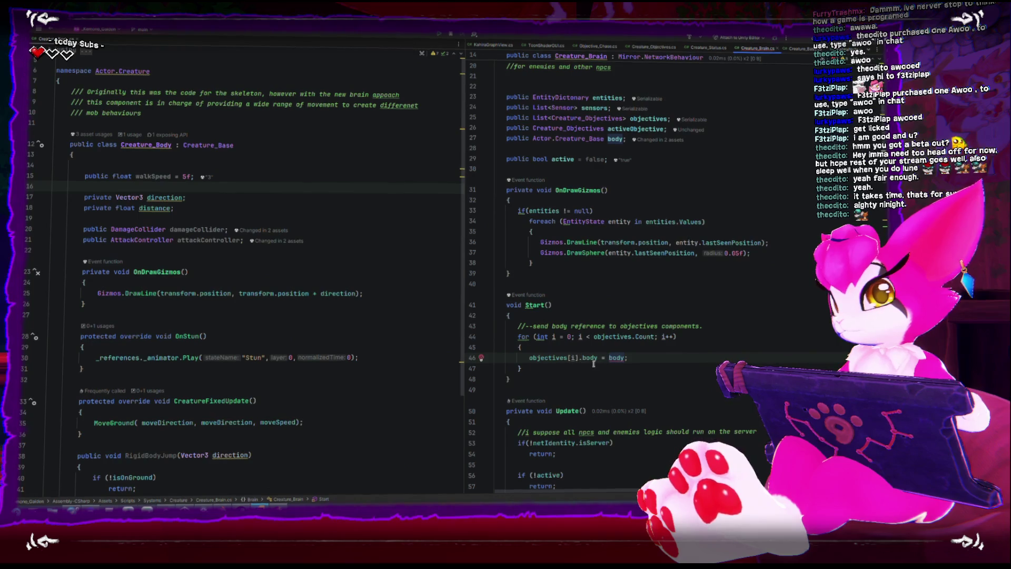
mouse_move(590, 360)
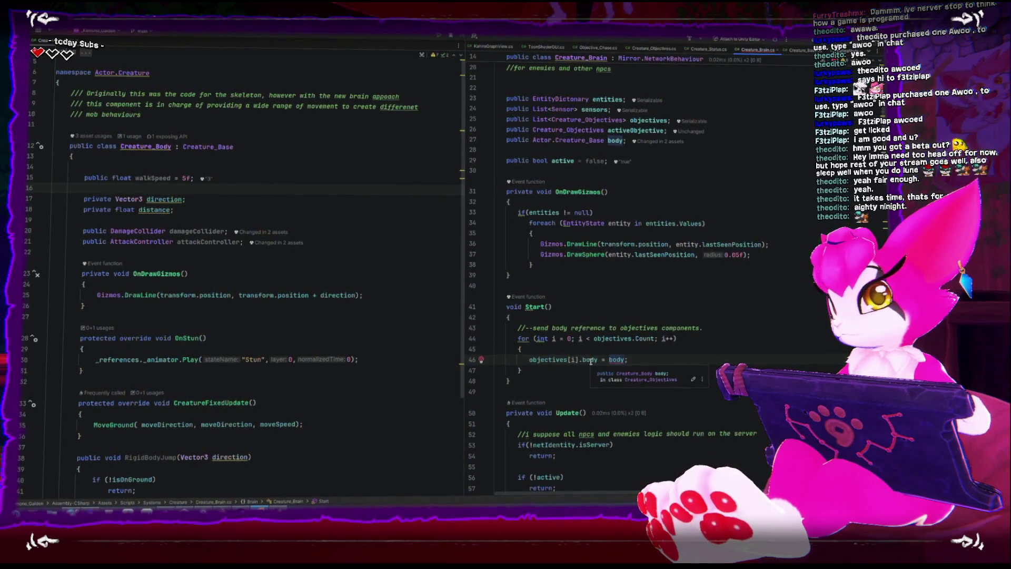
key(ctrl+b)
key(Left)
key(ctrl+shift+Left)
text(ctor.Creature.)
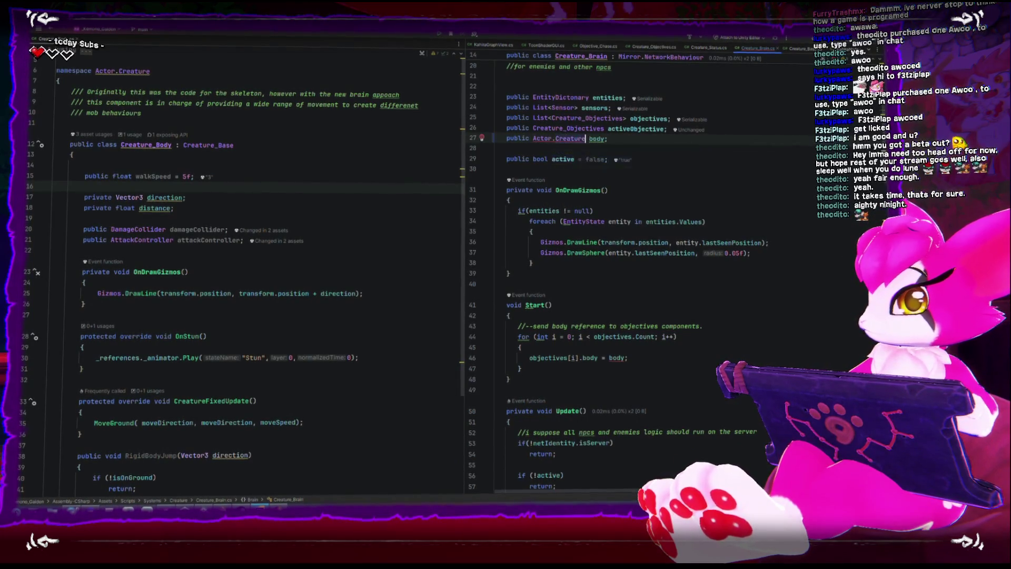
key(Return)
click(691, 235)
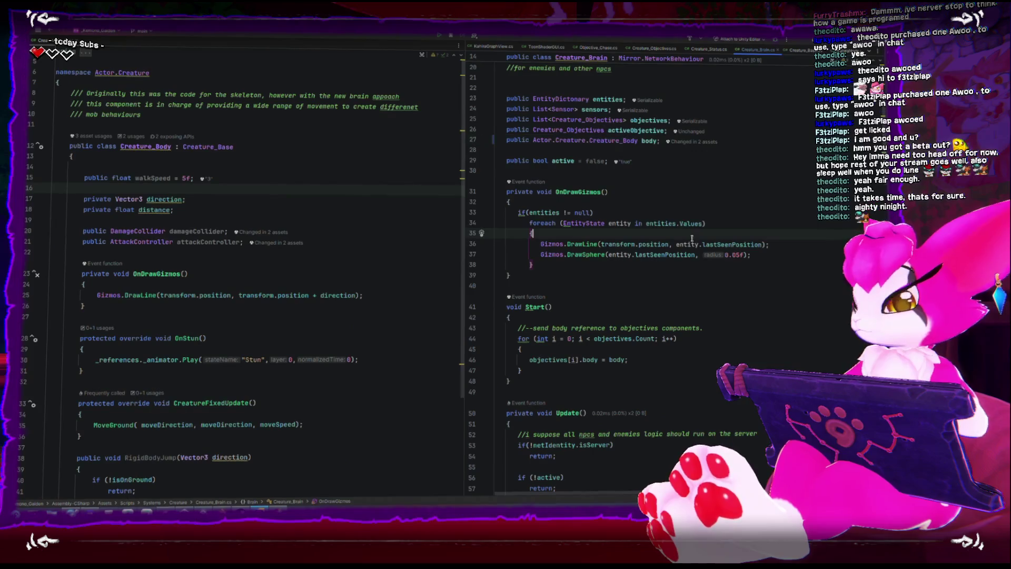
key(alt+Tab)
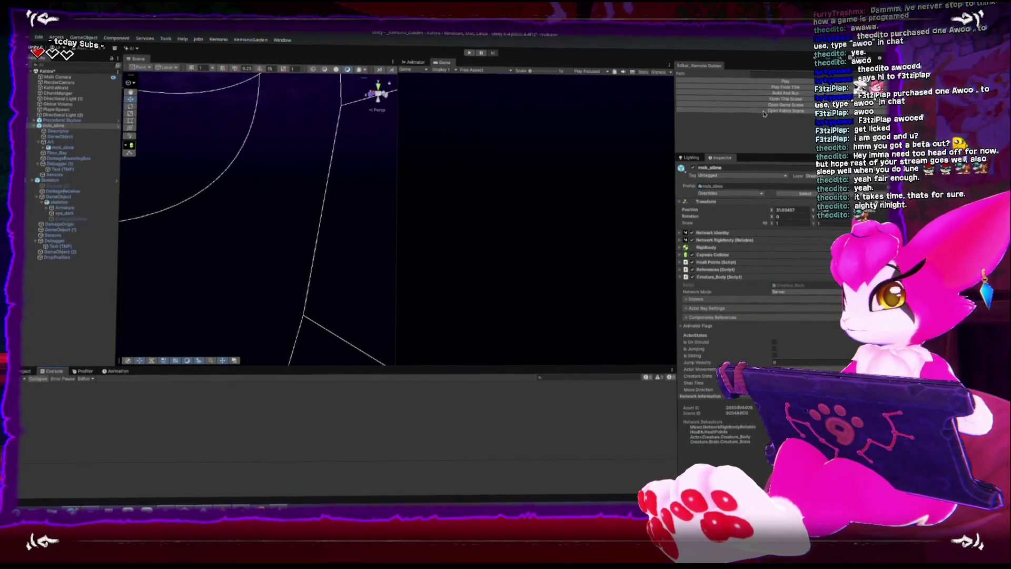
key(alt+Tab)
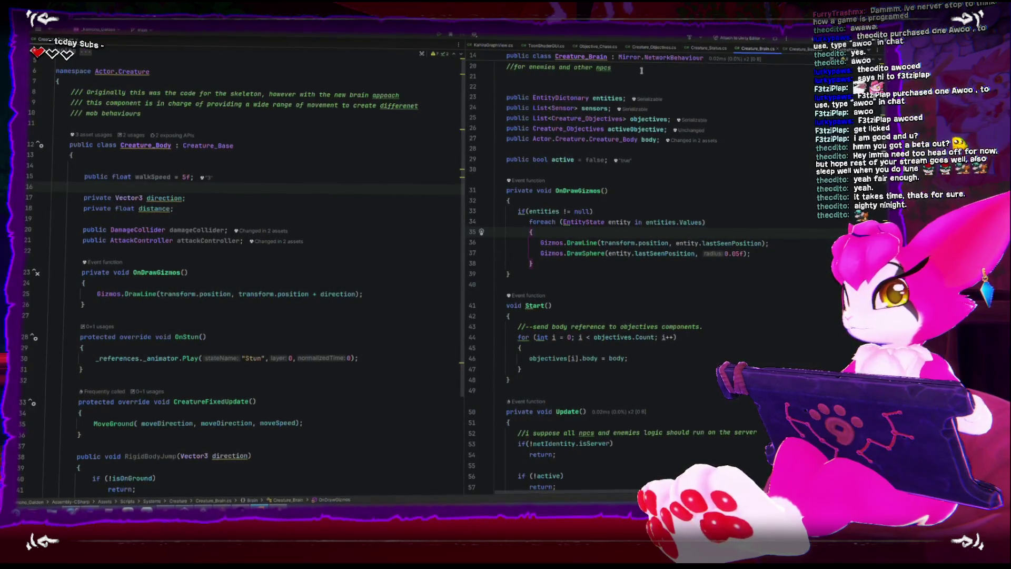
- In Objective_Chase, add a body.RigidBodyJump call under case ChaseModes.Jump
click(611, 45)
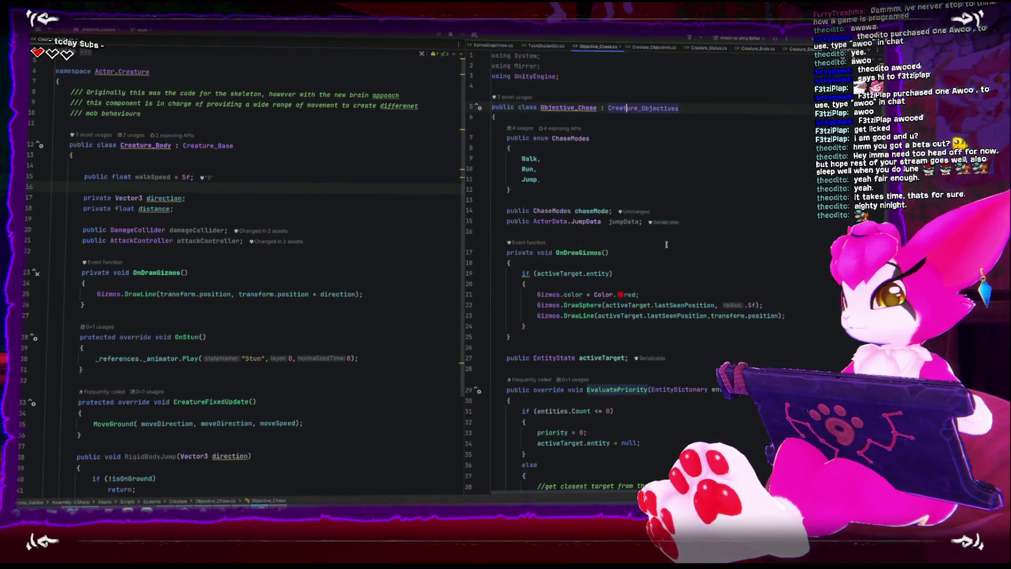
scroll(672, 324, down, 5)
click(671, 418)
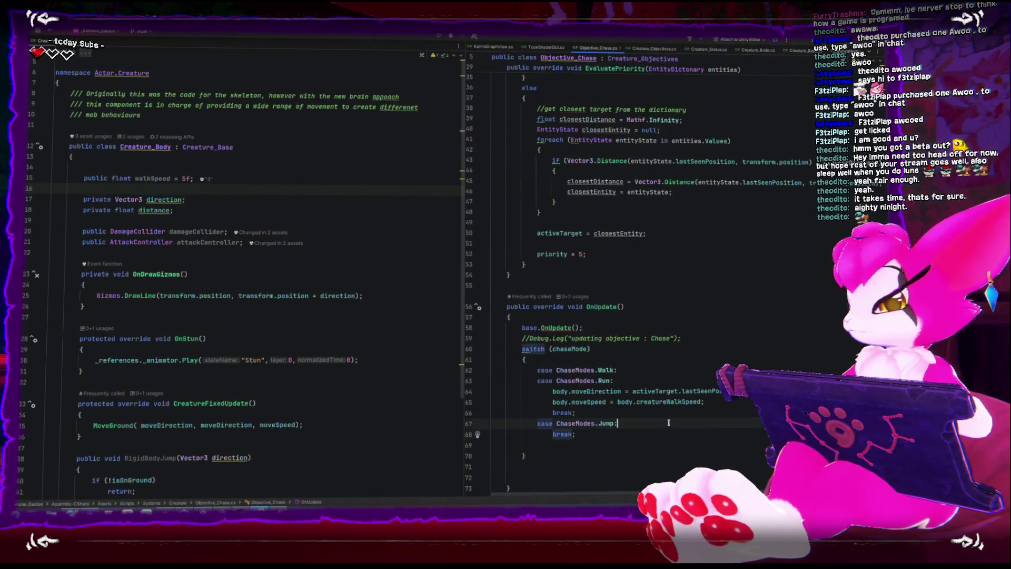
key(Return)
text(body.ri)
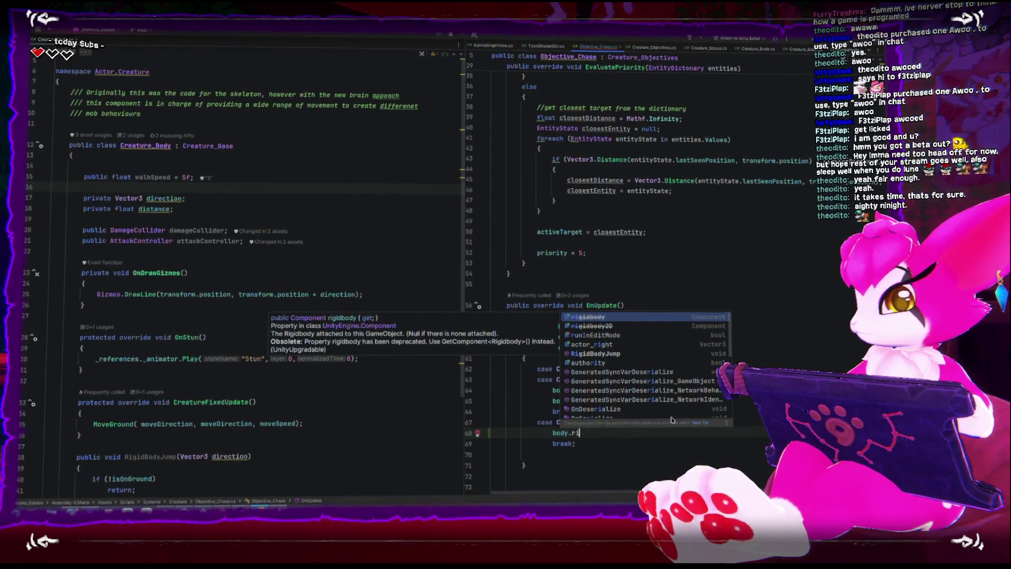
key(Down)
key(Down)
key(Down)
key(Down)
key(Return)
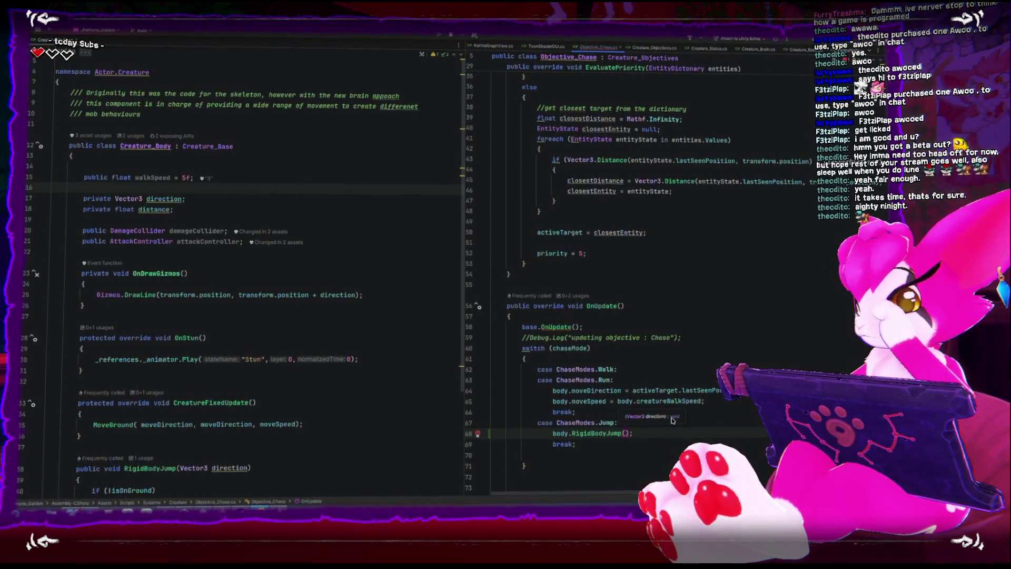
- Aim RigidBodyJump at activeTarget.lastSeenPosition - transform.position, remove the stray closing brace, and recompile in Unity
scroll(636, 382, down, 1)
click(555, 359)
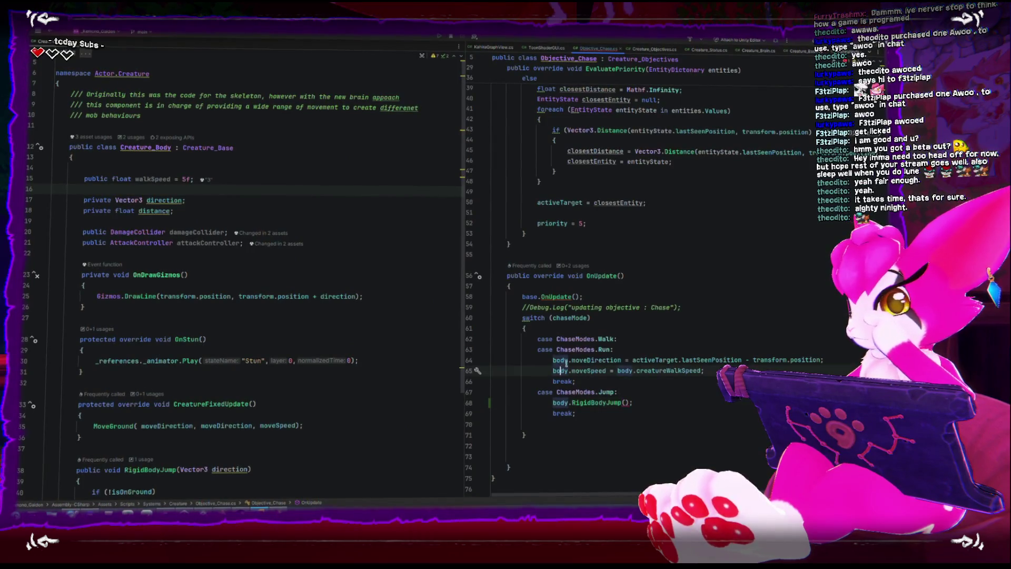
drag(552, 358, 623, 358)
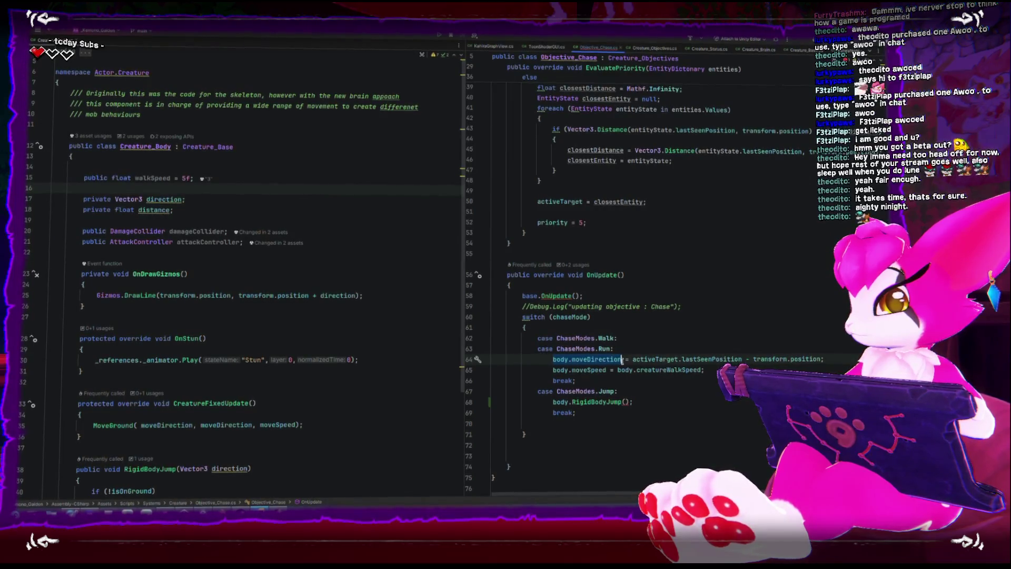
click(637, 369)
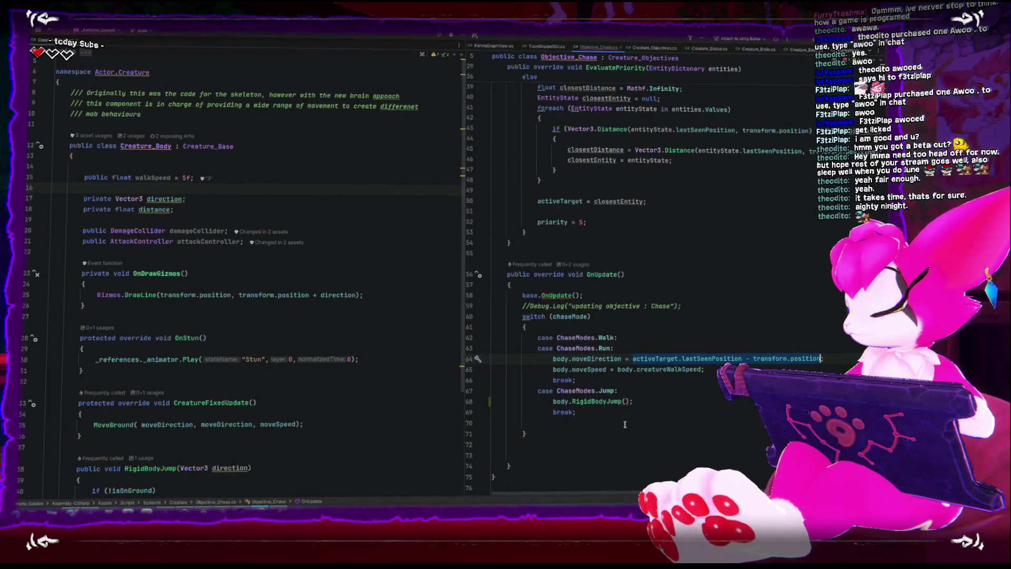
click(624, 401)
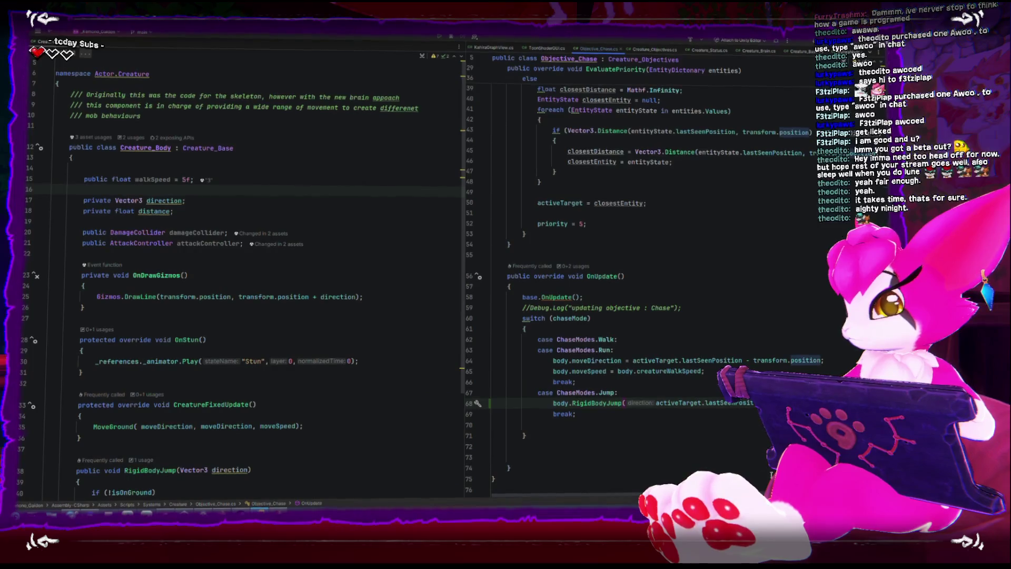
click(509, 468)
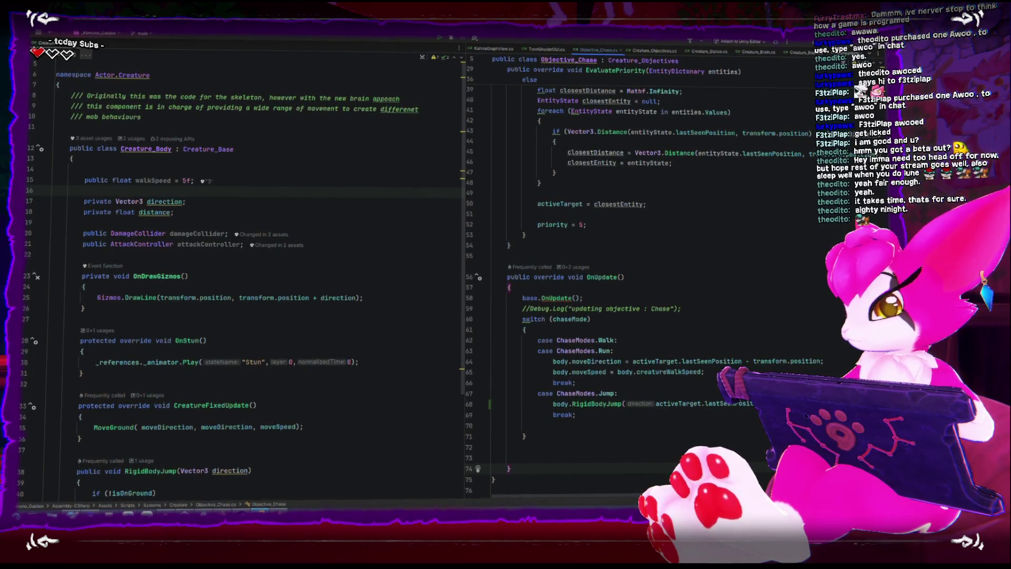
key(ctrl+z)
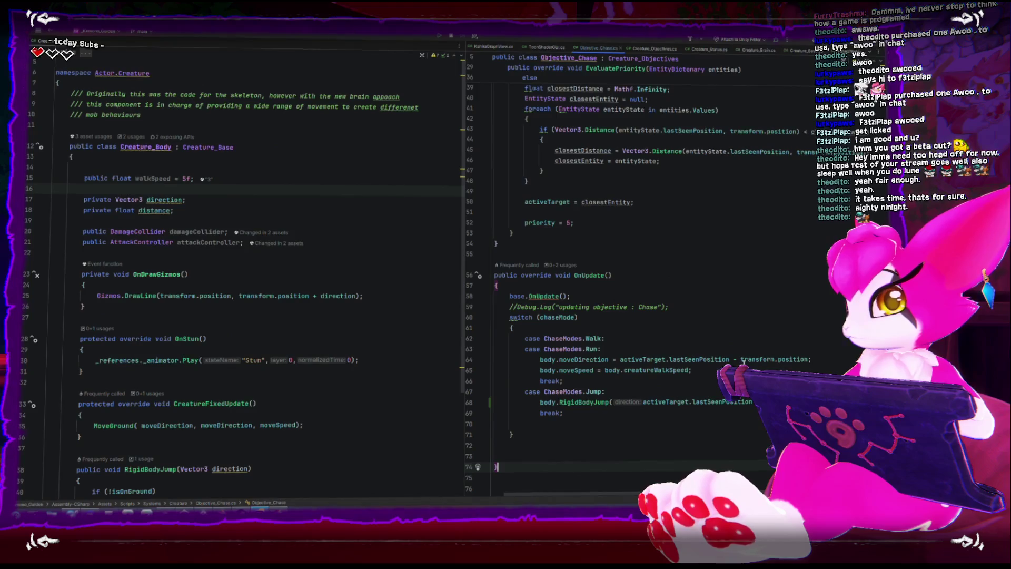
key(alt+Tab)
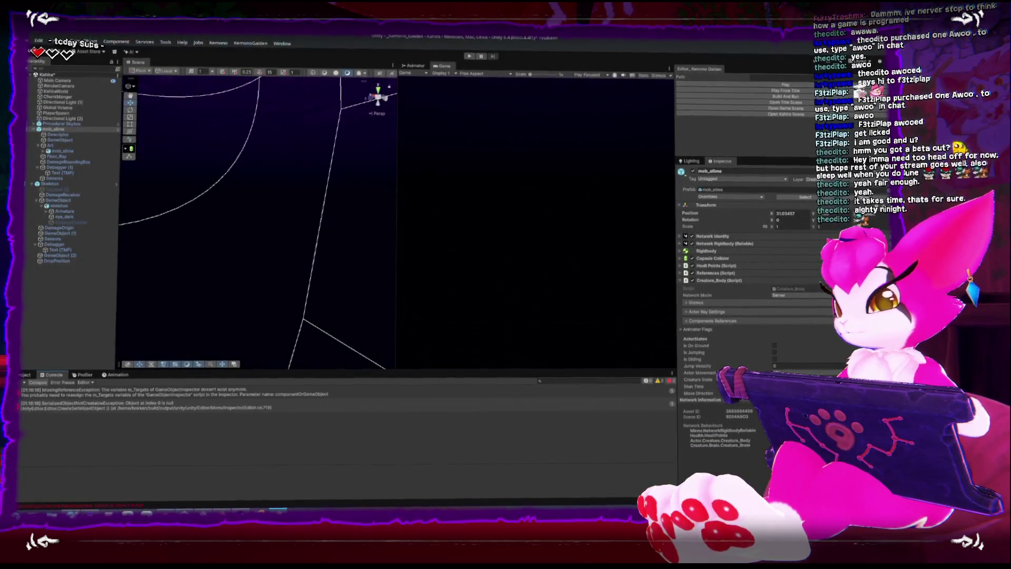
- Close the KolourPaint pet class diagram via its save prompt and return to the Jump case in Rider
key(alt+Tab)
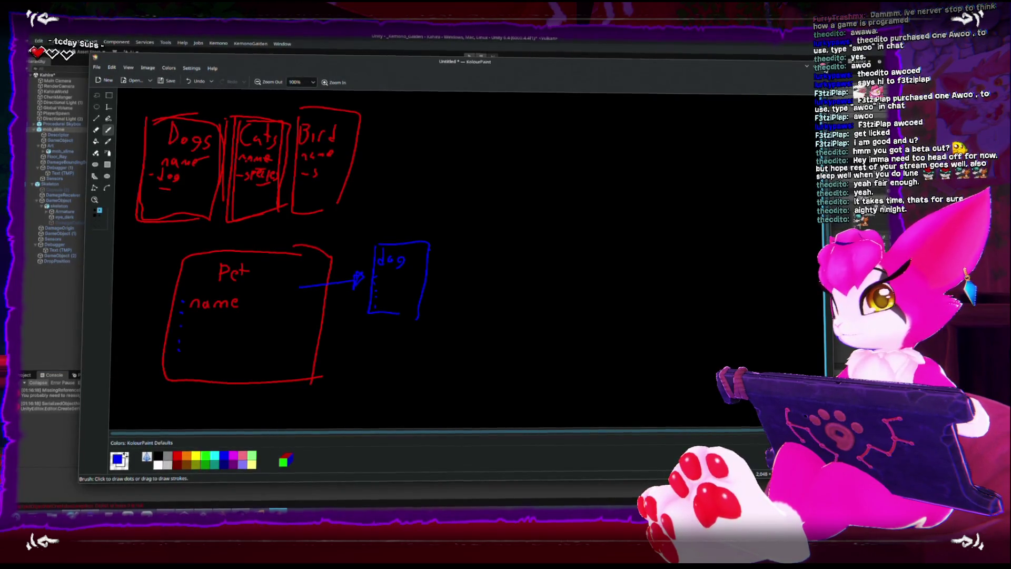
key(ctrl+q)
click(474, 282)
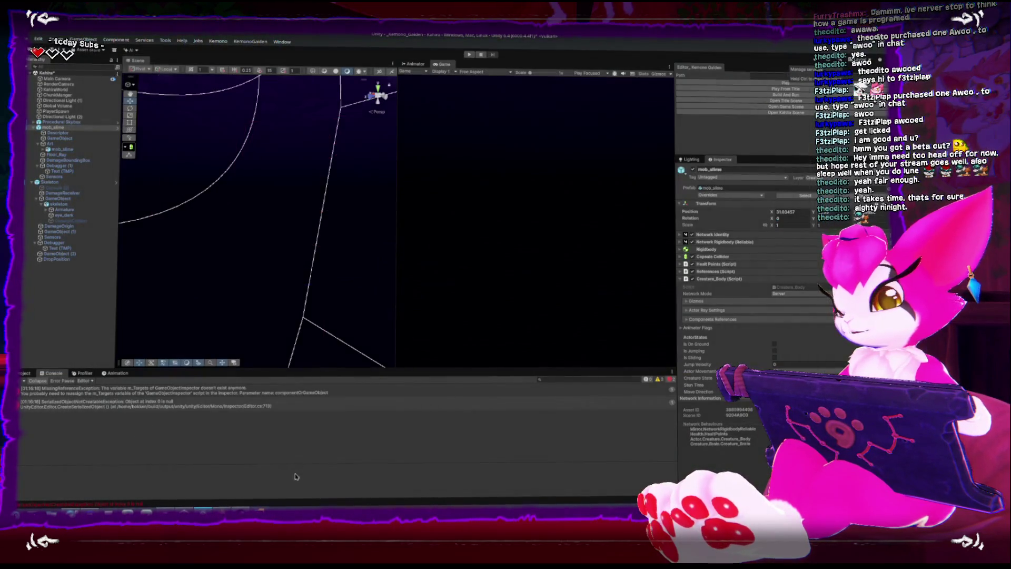
key(alt+Tab)
click(648, 394)
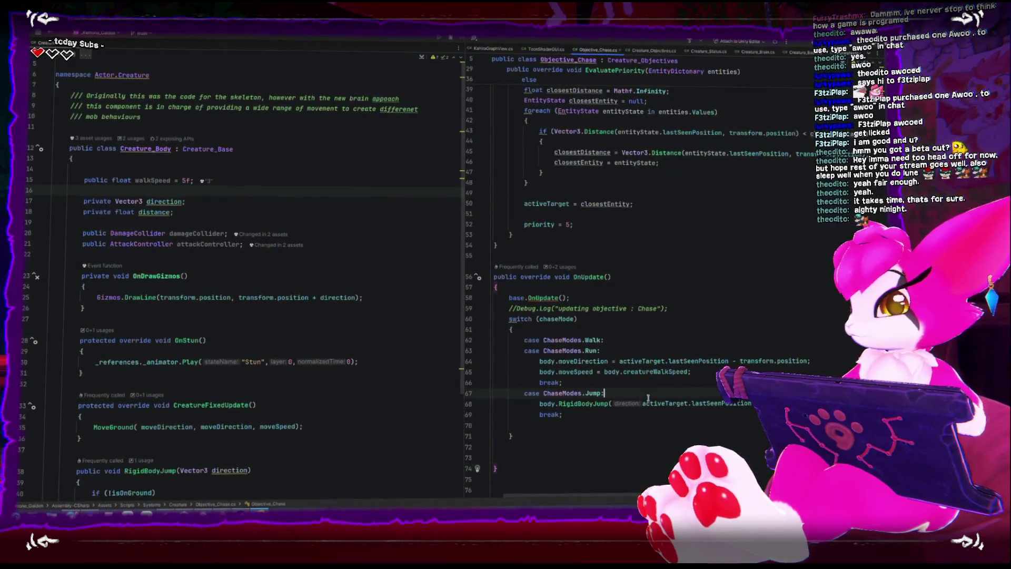
- Declare a private Vector3 jumpDirection field among Objective_Chase's class fields
key(Return)
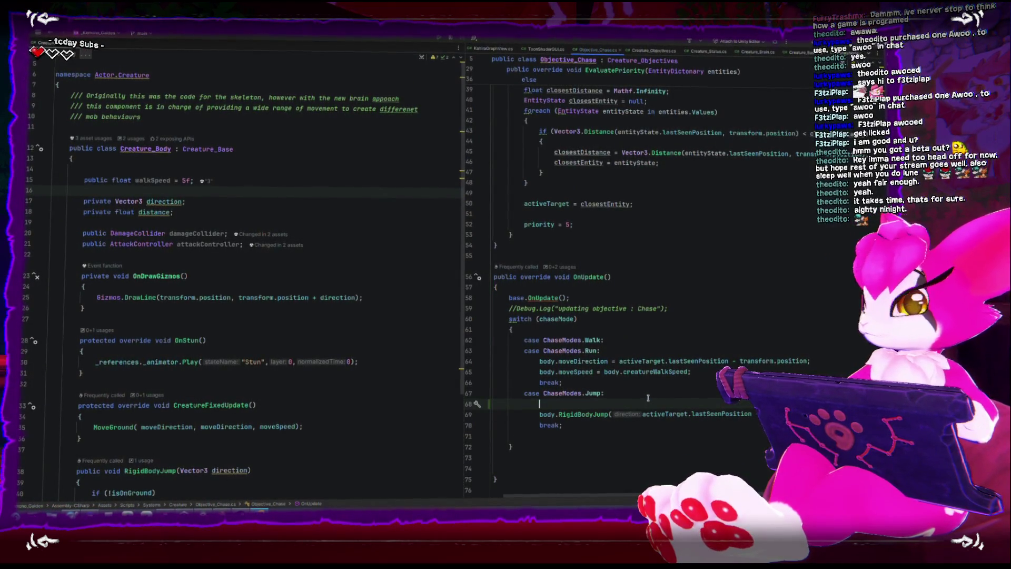
scroll(682, 413, up, 10)
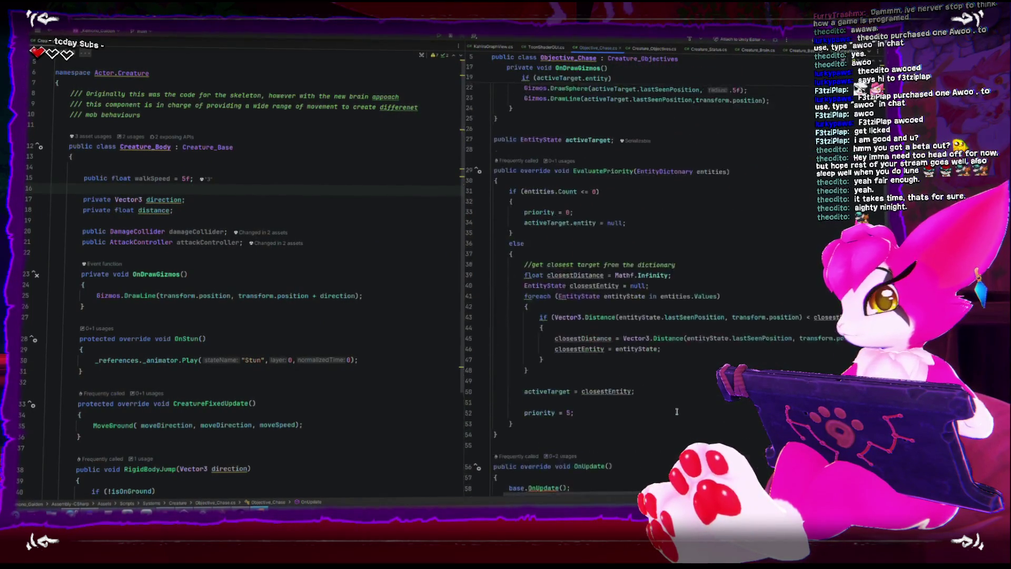
click(560, 236)
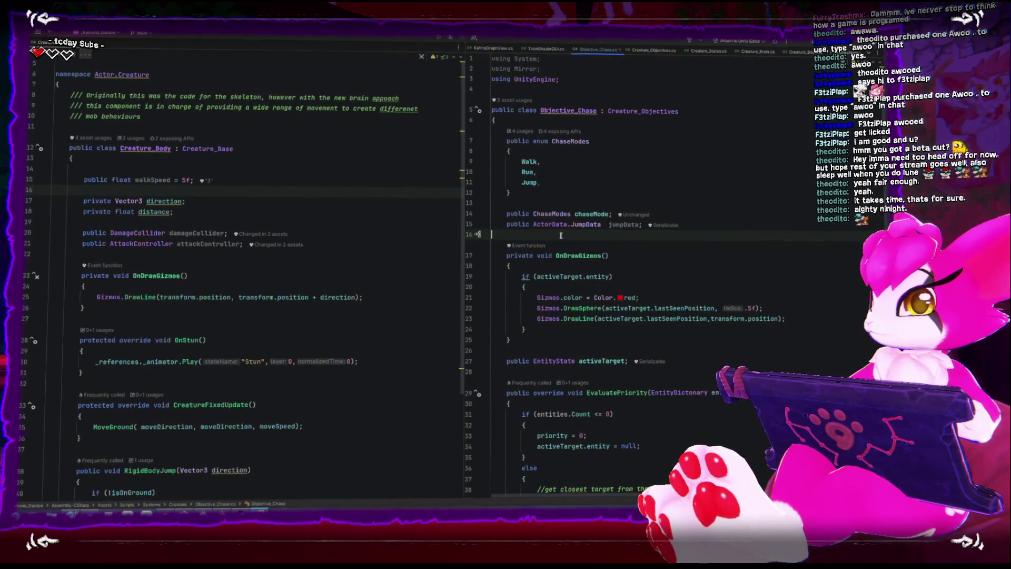
key(Return)
key(Up)
text(Vector3)
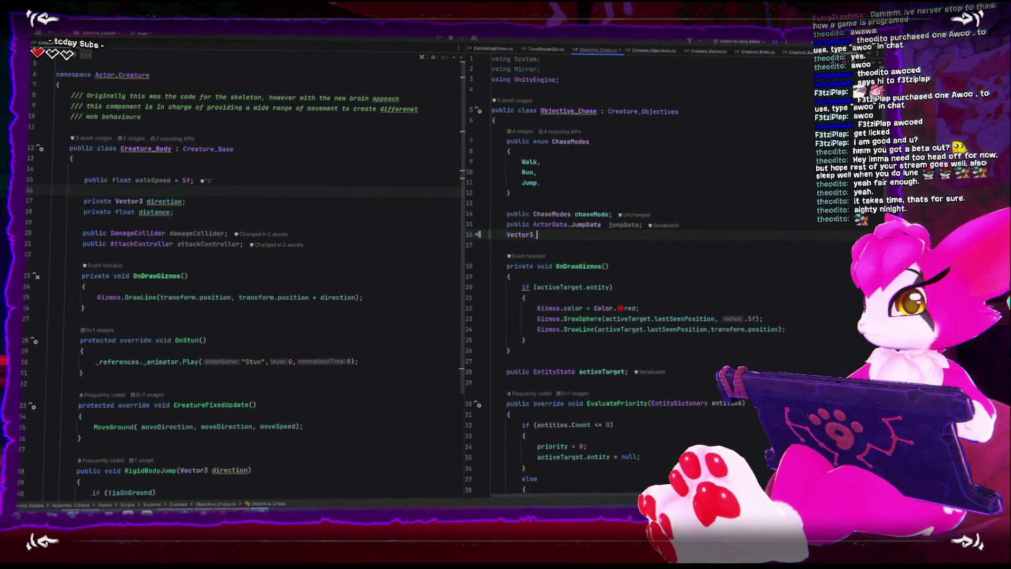
key(Tab)
- In the Jump case, assign jumpDirection the target direction expression copied from the RigidBodyJump argument
scroll(569, 408, down, 8)
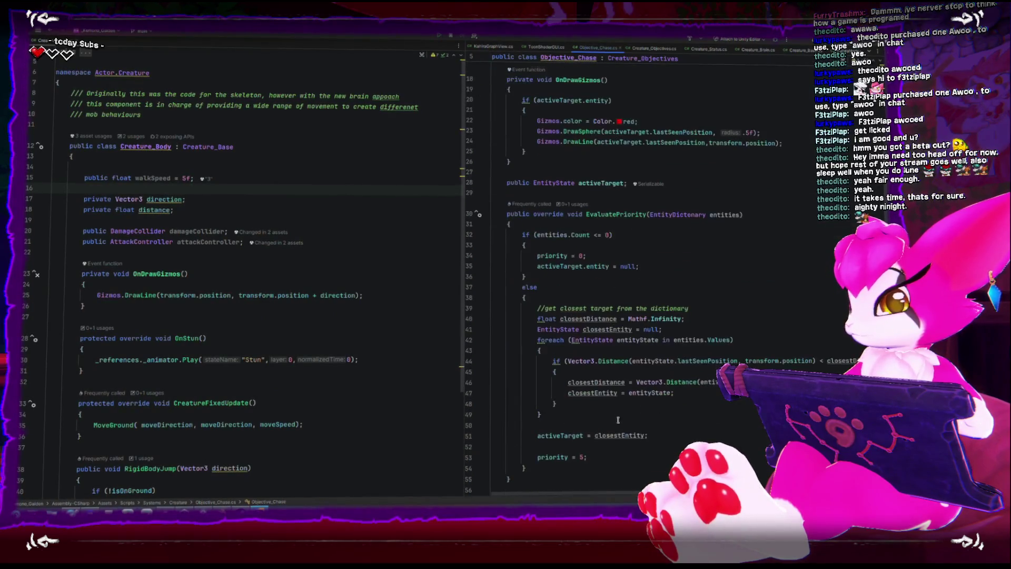
scroll(569, 408, down, 7)
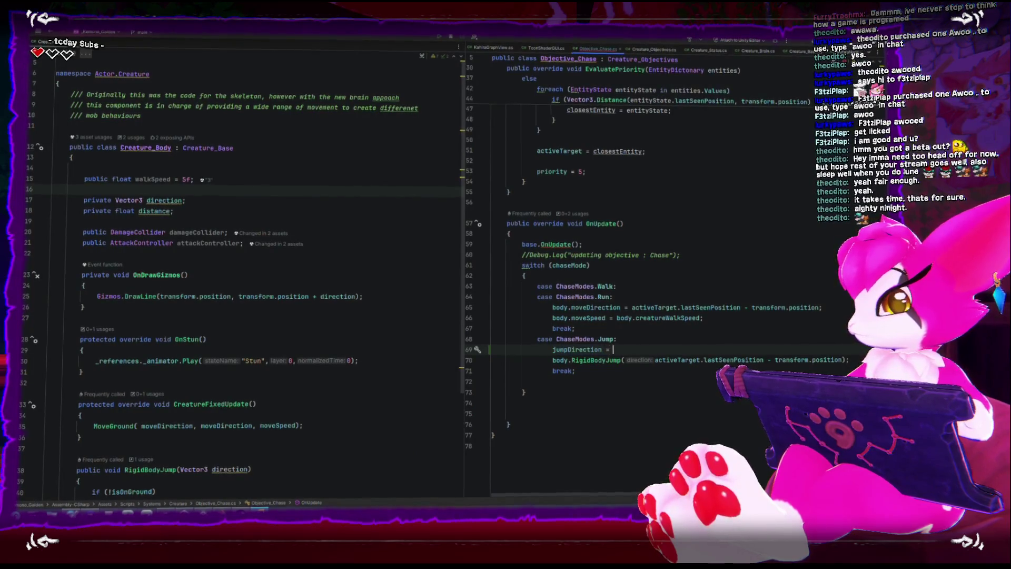
key(Escape)
key(Up)
key(Up)
click(655, 360)
key(ctrl+w)
key(ctrl+w)
key(ctrl+w)
key(ctrl+c)
click(711, 351)
key(ctrl+v)
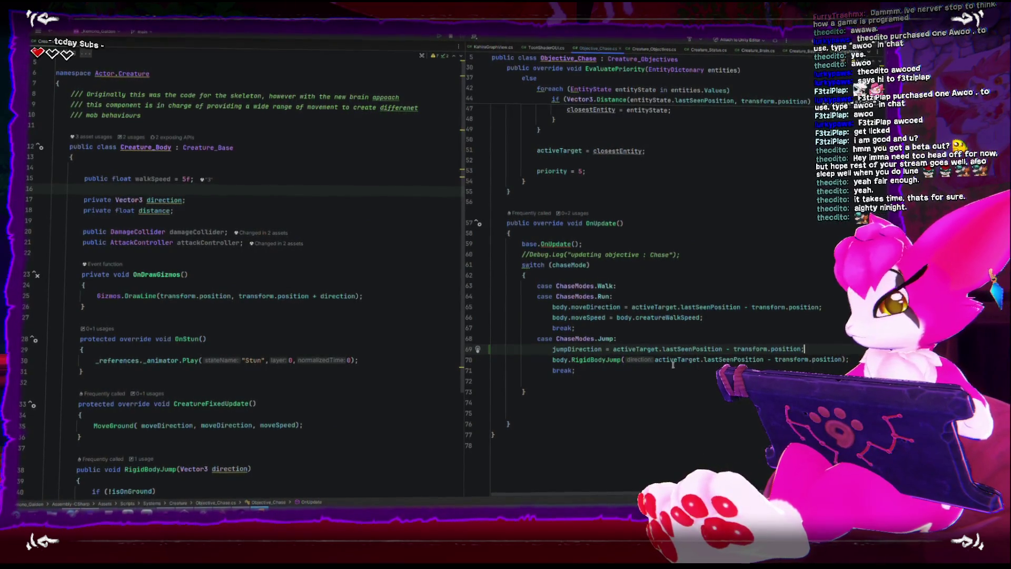
- Replace the RigidBodyJump argument with jumpDirection and switch to Unity to recompile
click(655, 359)
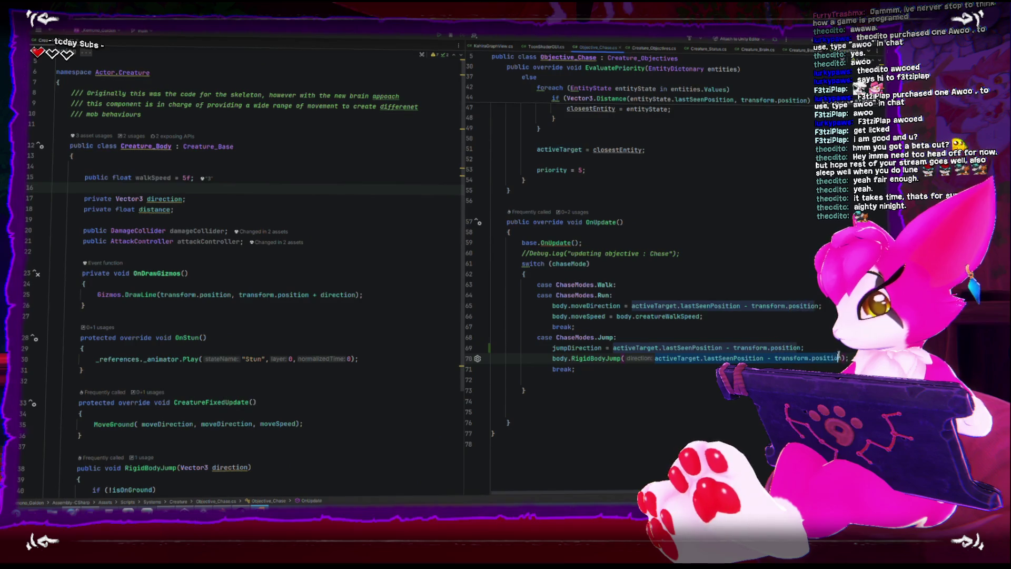
key(Escape)
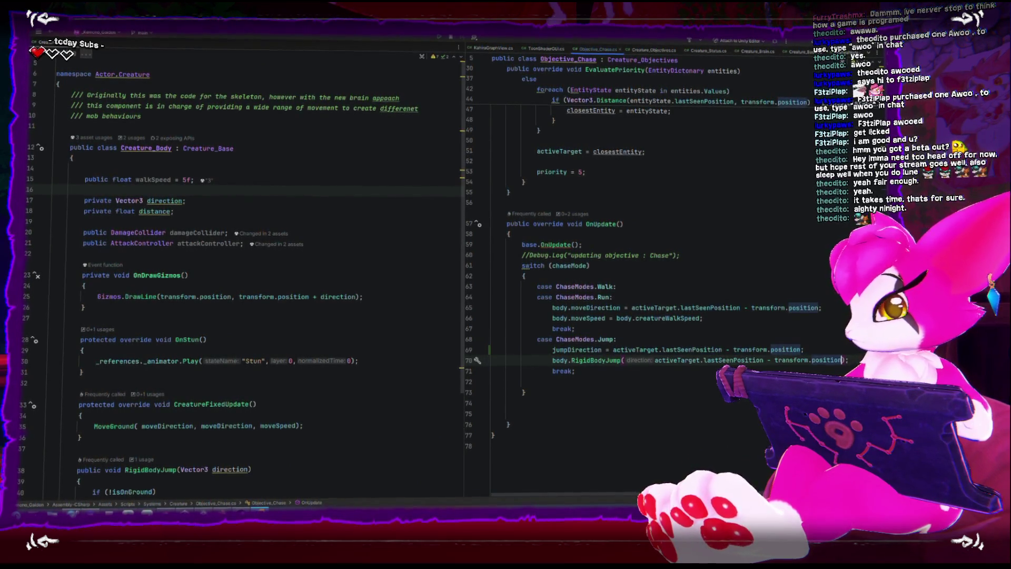
click(670, 409)
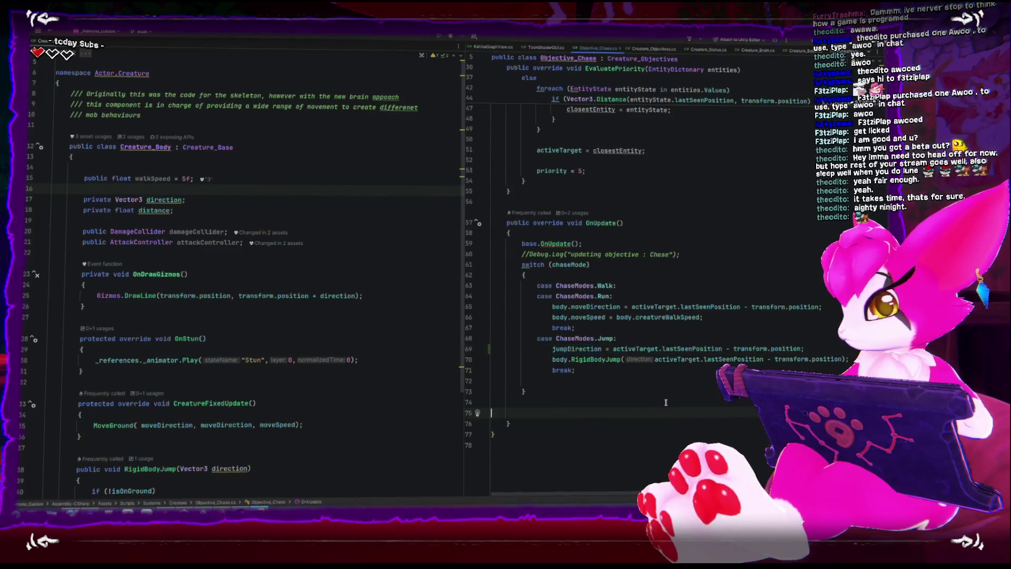
drag(654, 359, 715, 359)
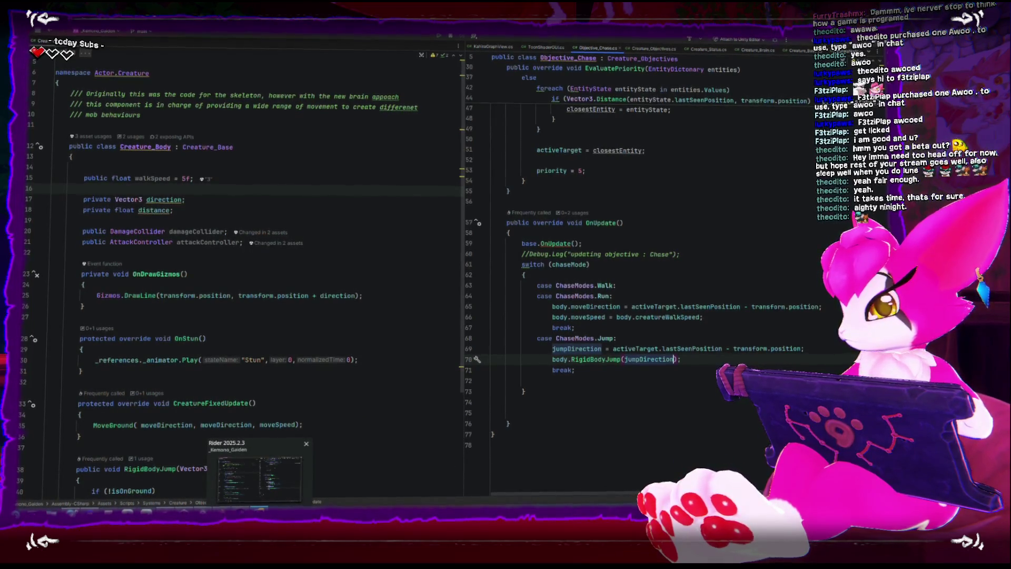
mouse_move(203, 509)
click(200, 471)
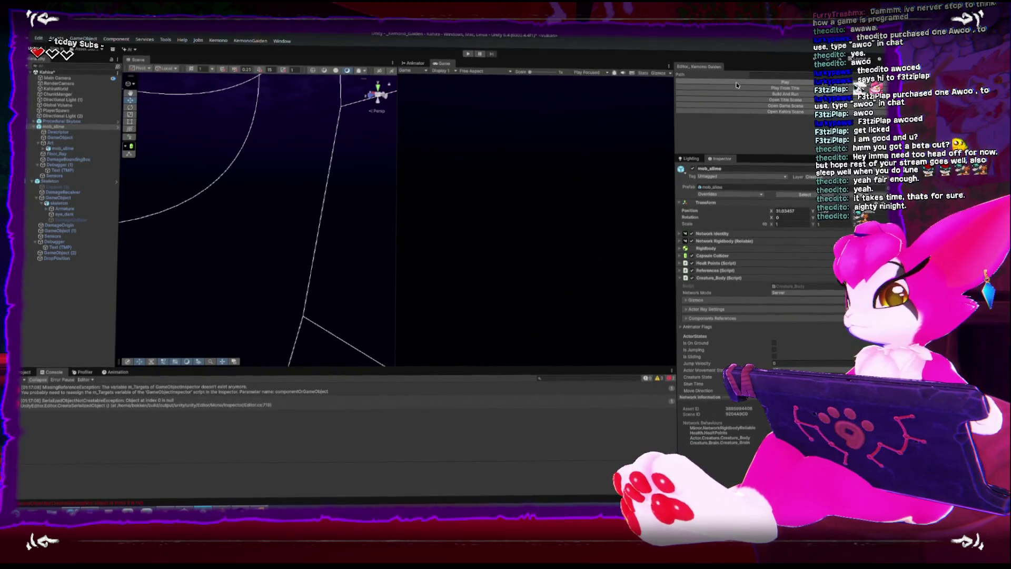
- Enter Play mode from the custom editor panel to test the chase jump
click(688, 92)
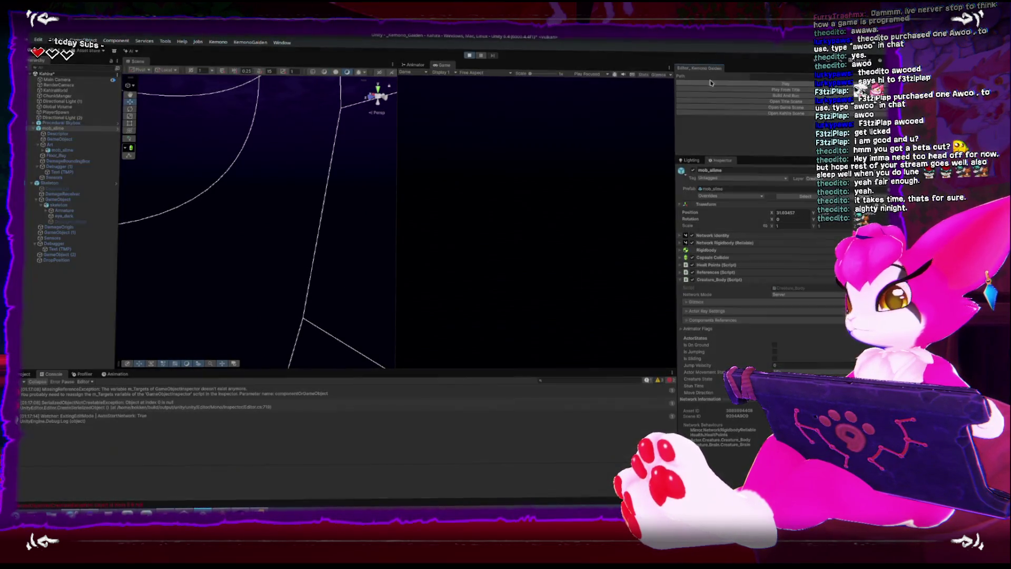
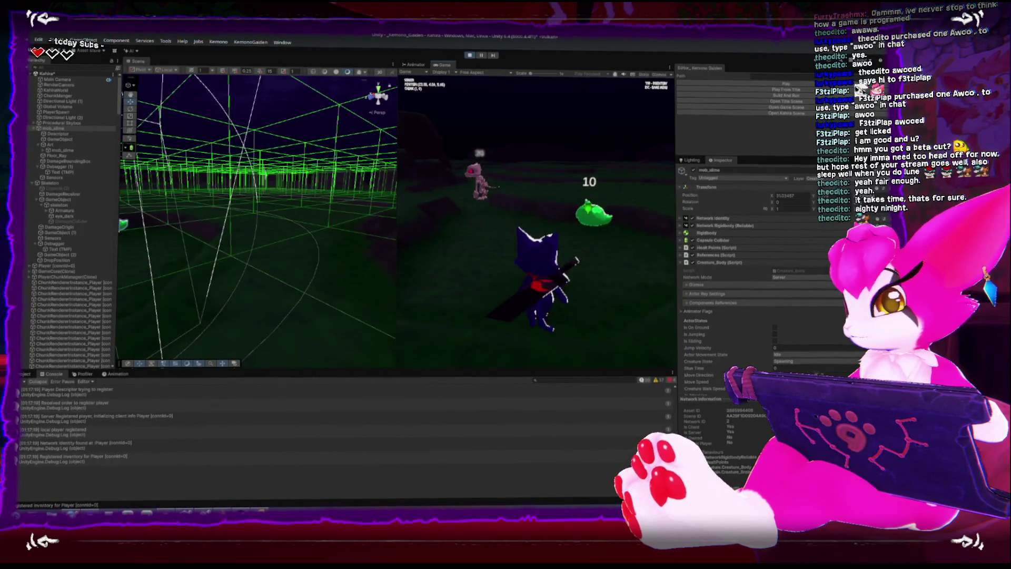
- Pause, resume and pause the game again while watching the slime approach the player
key(Escape)
scroll(707, 310, down, 5)
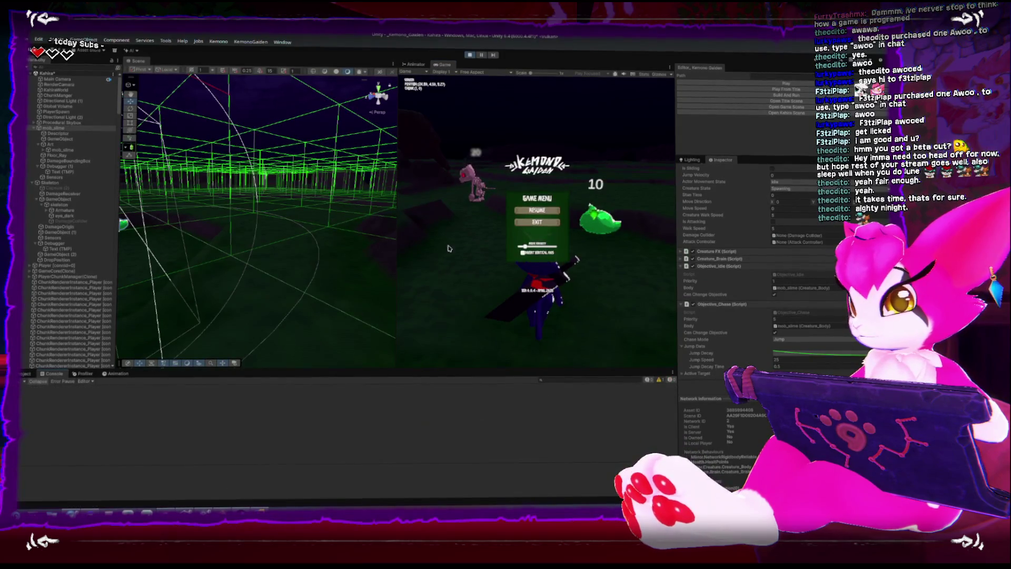
key(Escape)
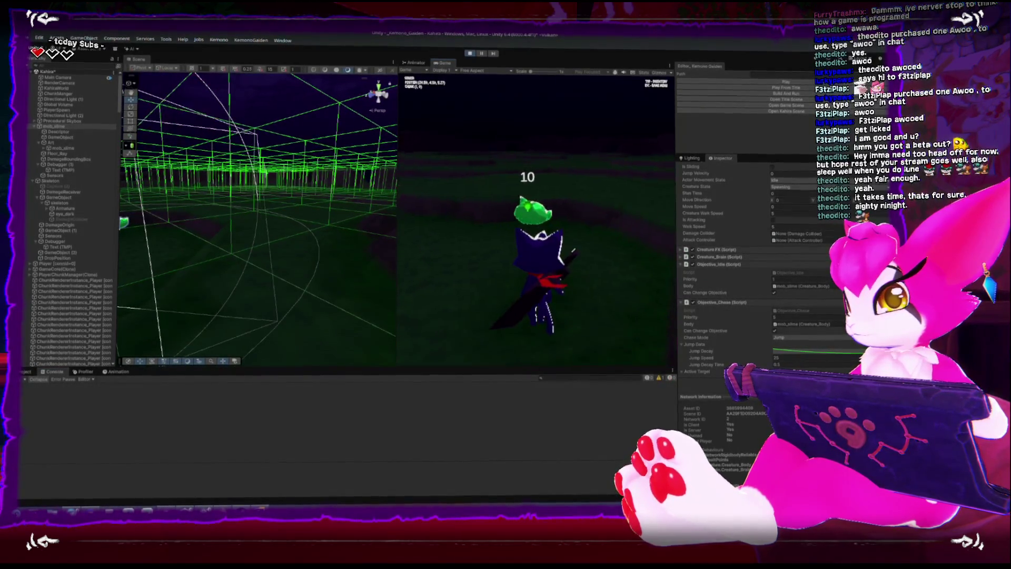
key(s)
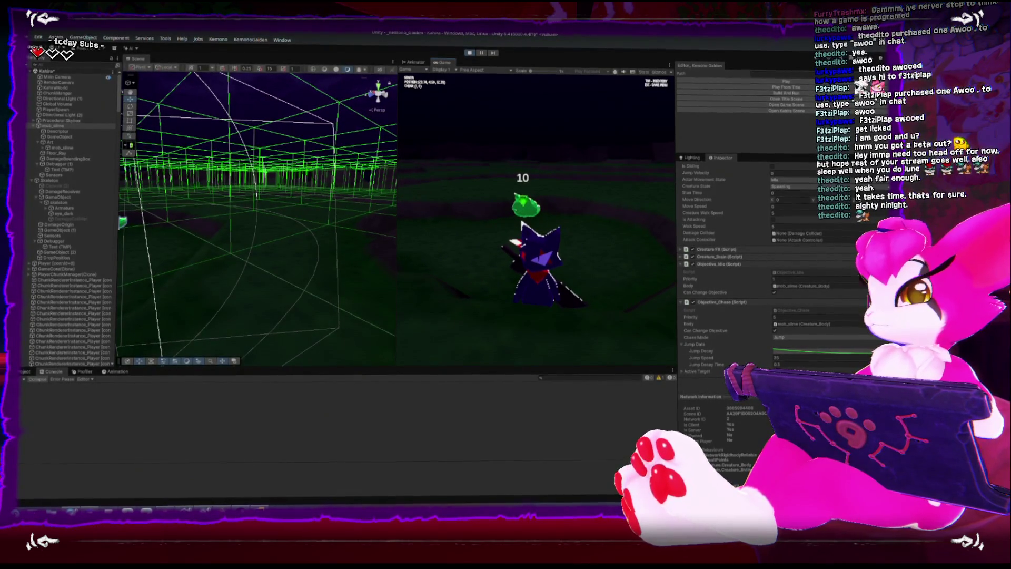
key(Escape)
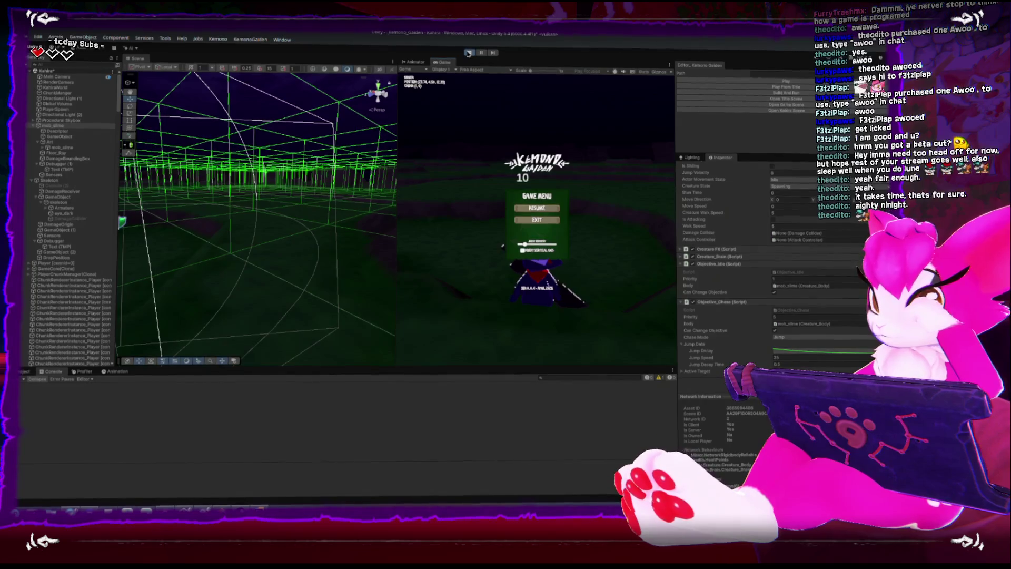
- Stop play mode, view the Creature scripts and mob_slime animation timeline, then switch to Rider
click(467, 53)
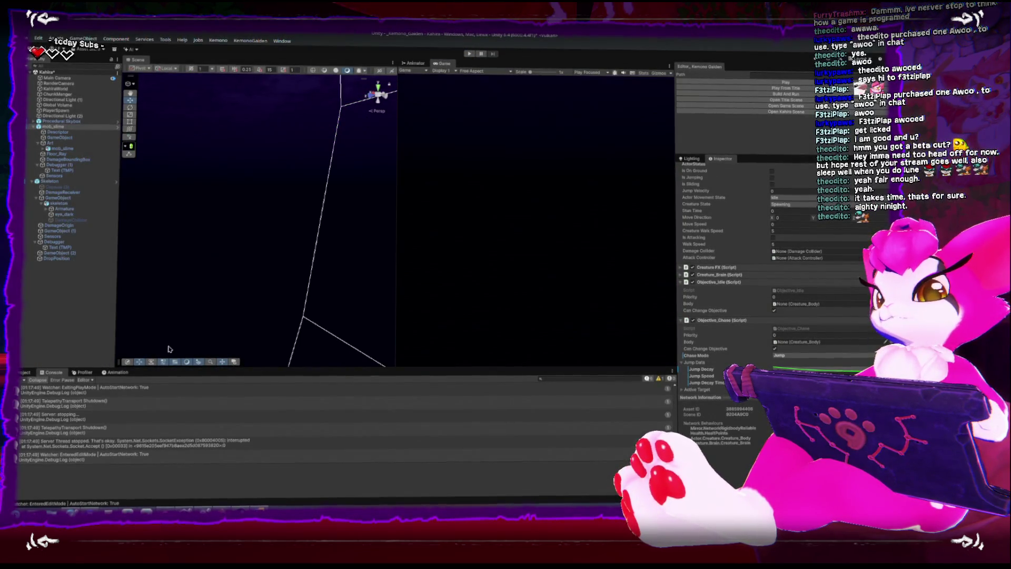
click(25, 371)
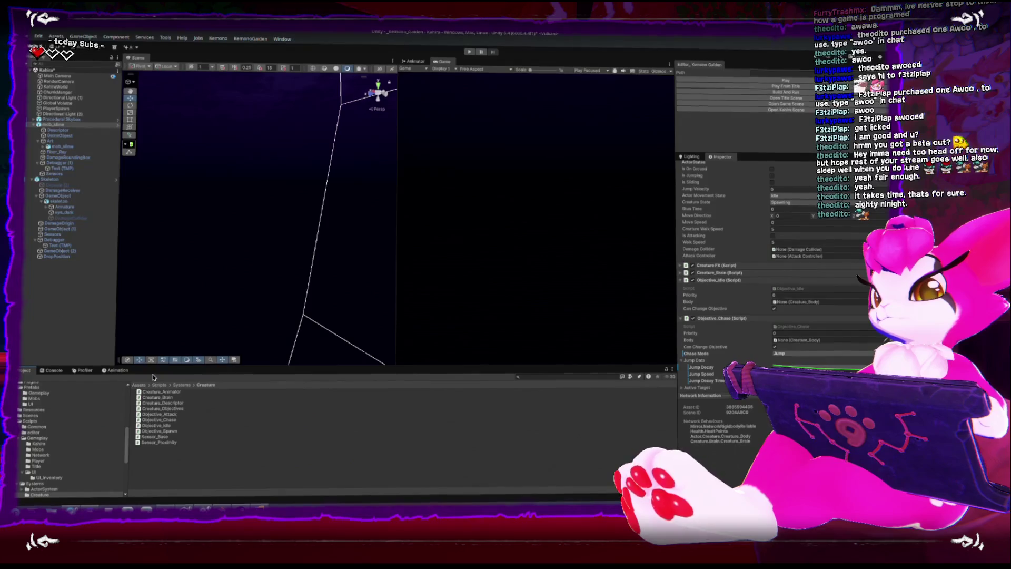
click(125, 373)
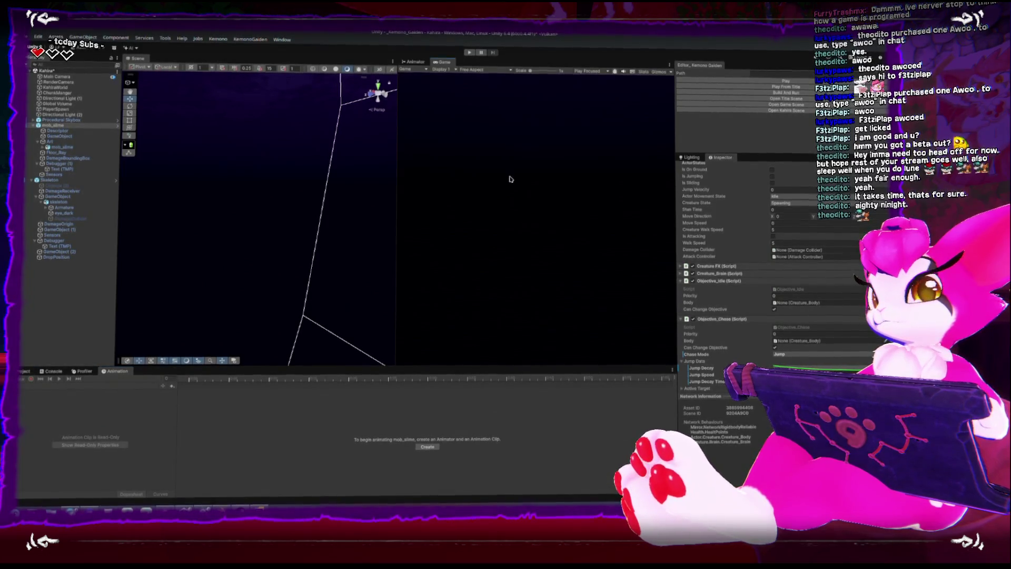
key(alt+Tab)
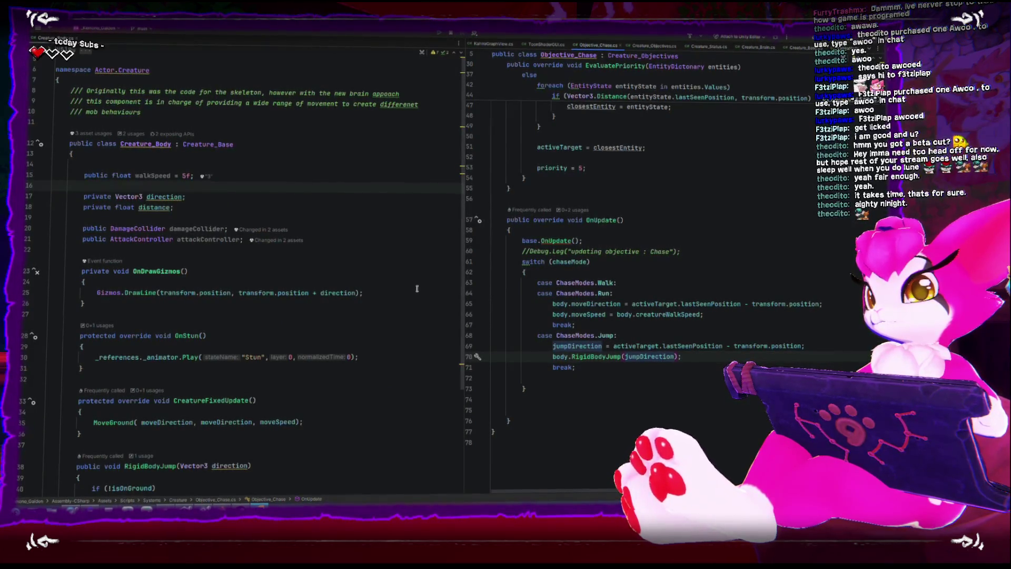
- Check the jumpDirection declaration, then return to the Jump case in OnUpdate
key(ctrl+b)
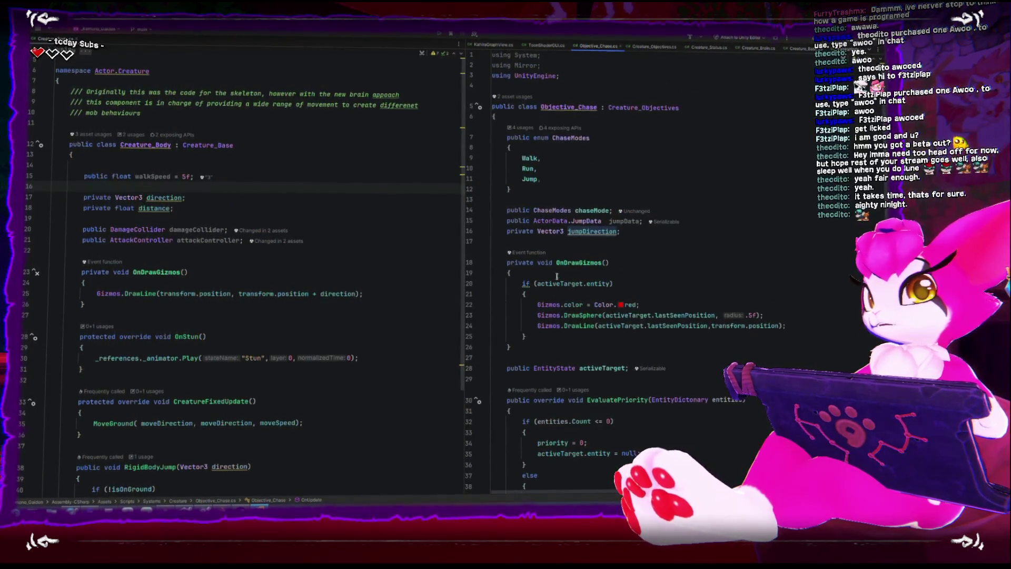
key(alt+Tab)
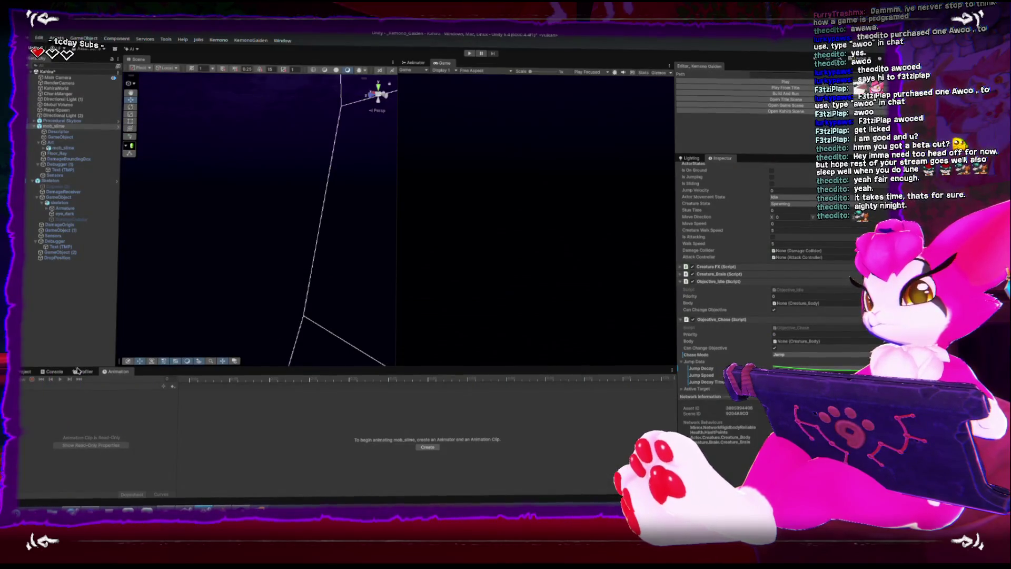
key(alt+Tab)
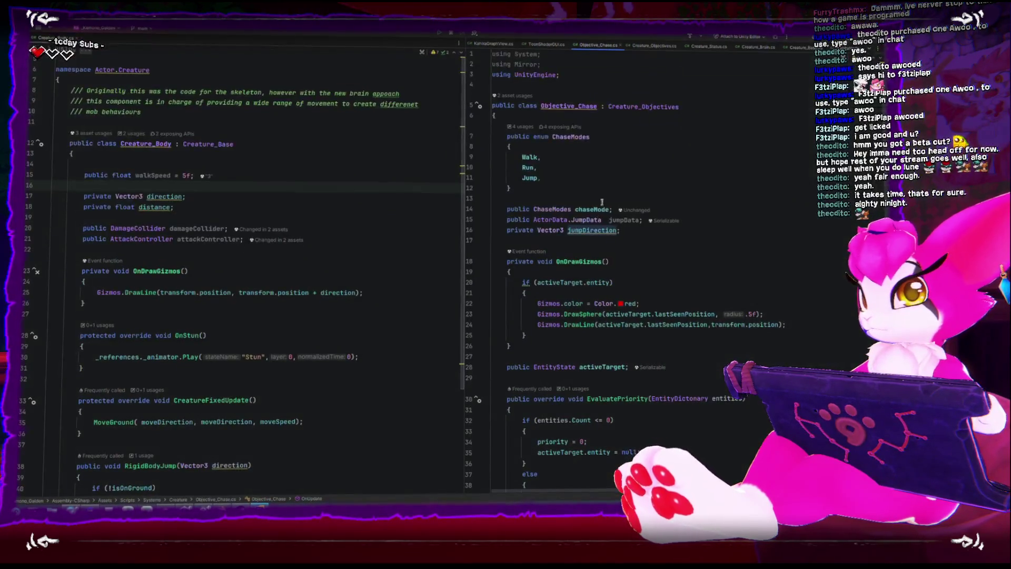
key(ctrl+alt+Left)
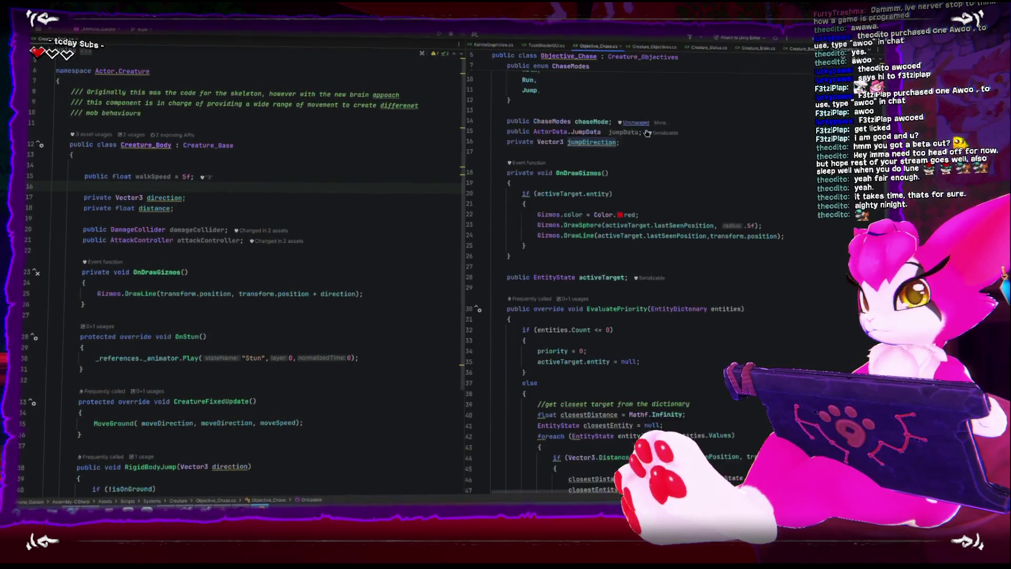
scroll(644, 129, down, 3)
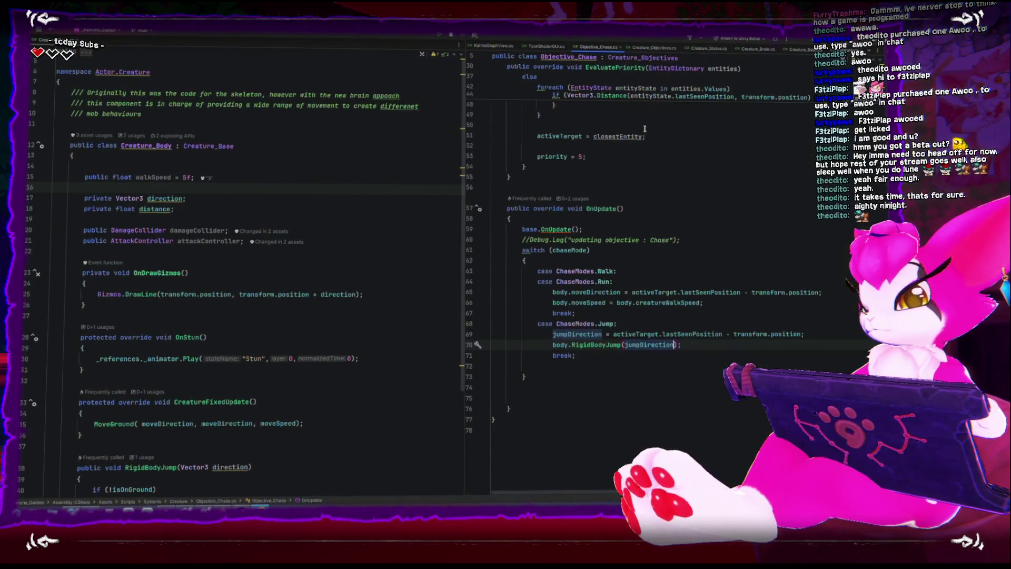
- Replace the two Jump-case lines with body.ActorJump(jumpData)
click(687, 347)
drag(687, 345, 541, 336)
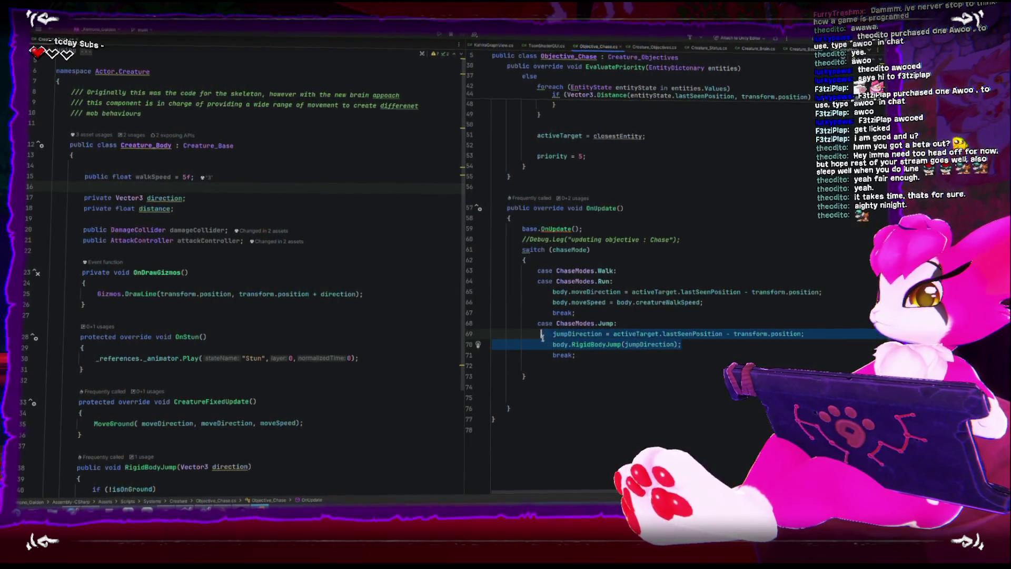
text(b)
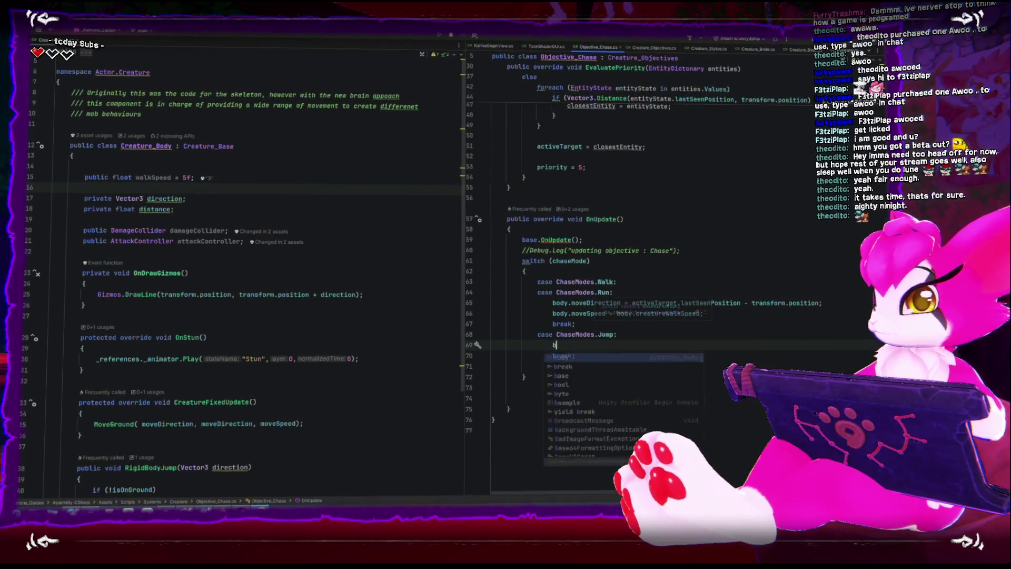
text(ody.actorJ)
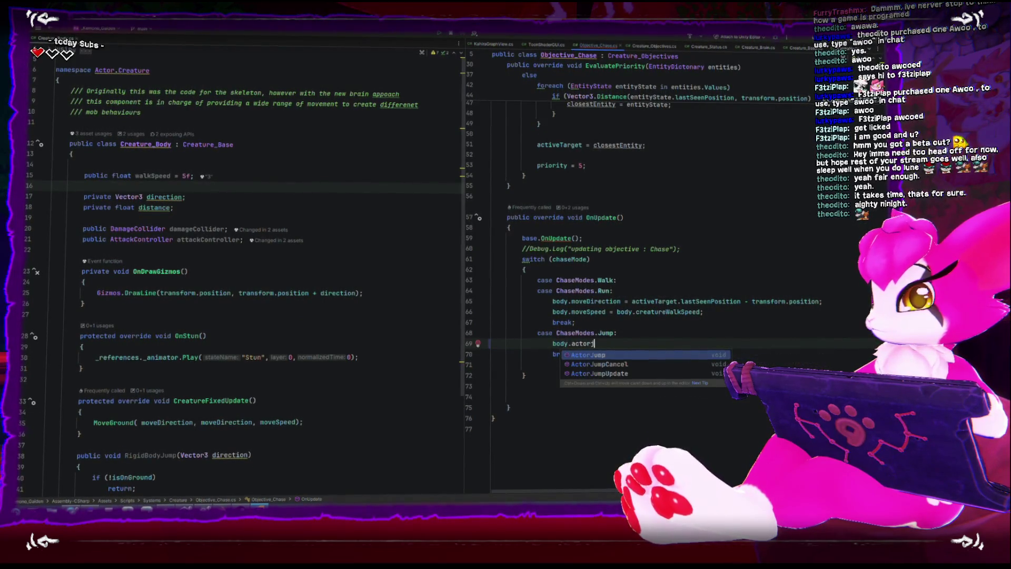
key(Return)
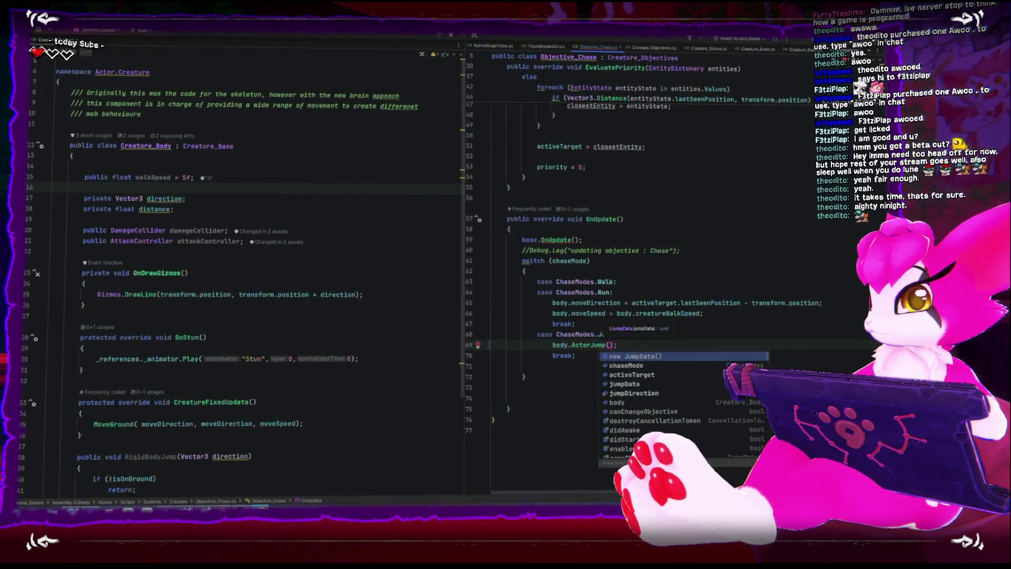
scroll(574, 294, up, 10)
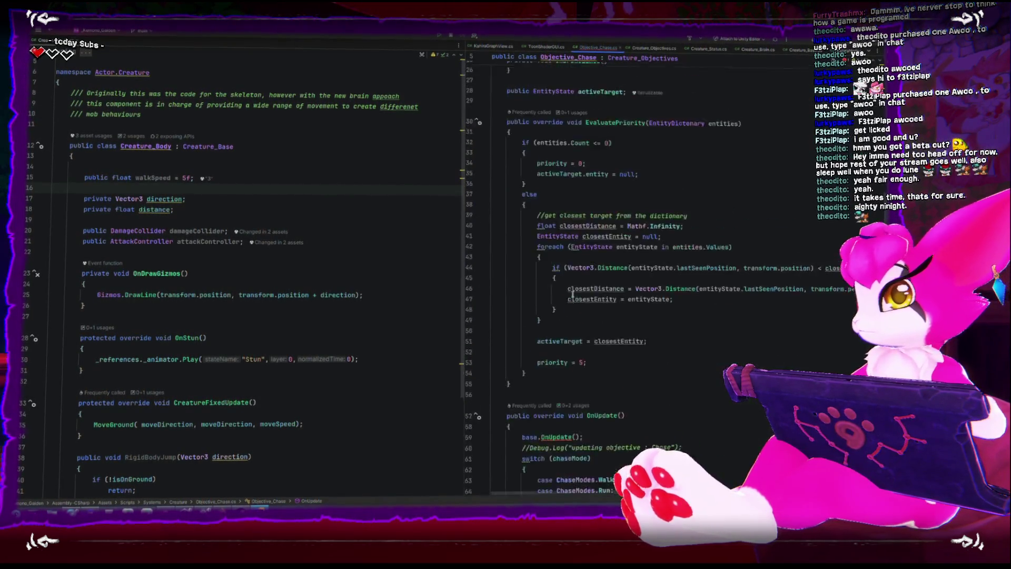
double_click(622, 222)
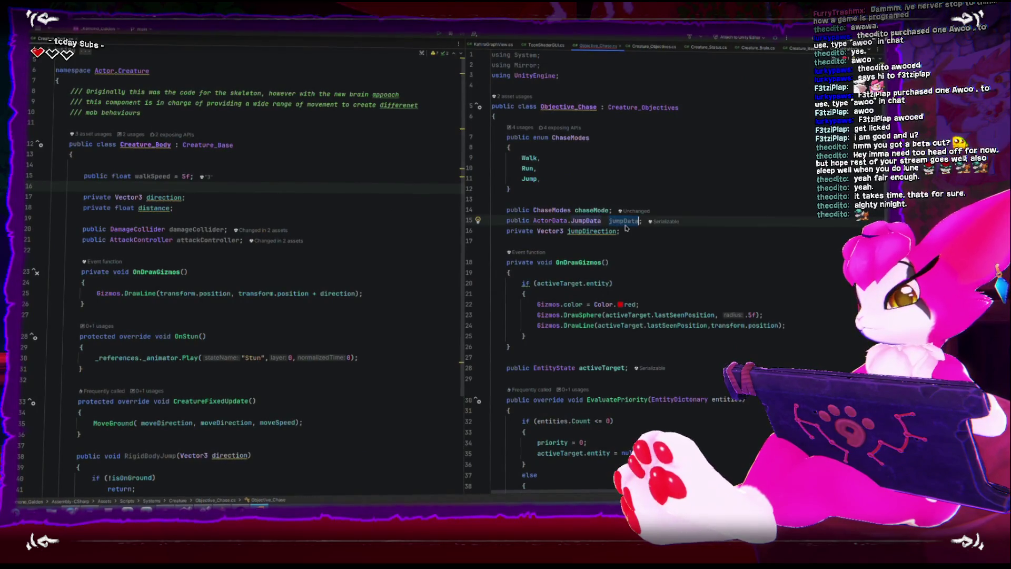
scroll(644, 248, down, 10)
click(611, 345)
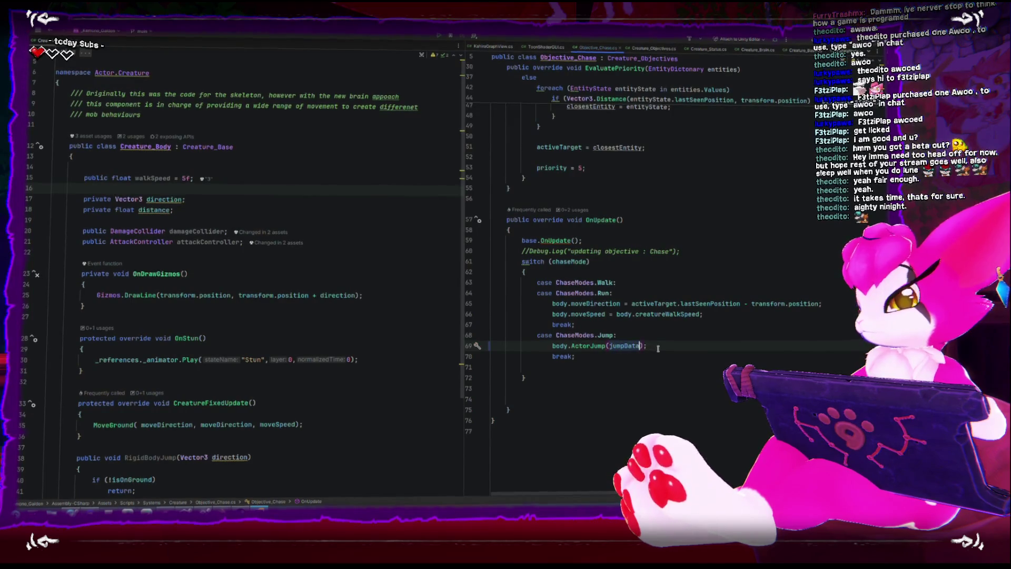
- Delete the unused jumpDirection field and the RigidBodyJump method in Creature_Body
scroll(657, 348, up, 10)
click(709, 224)
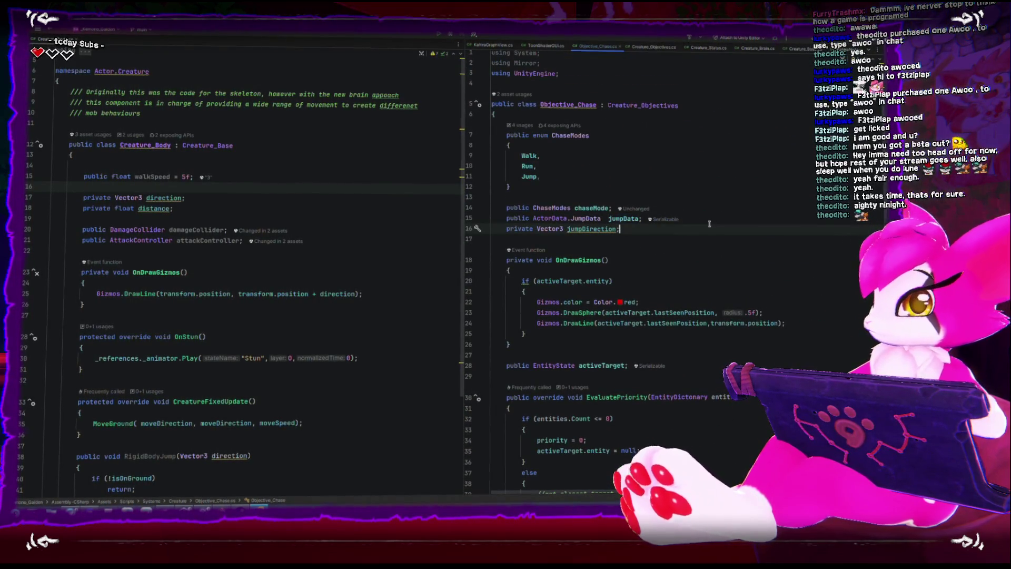
key(BackSpace)
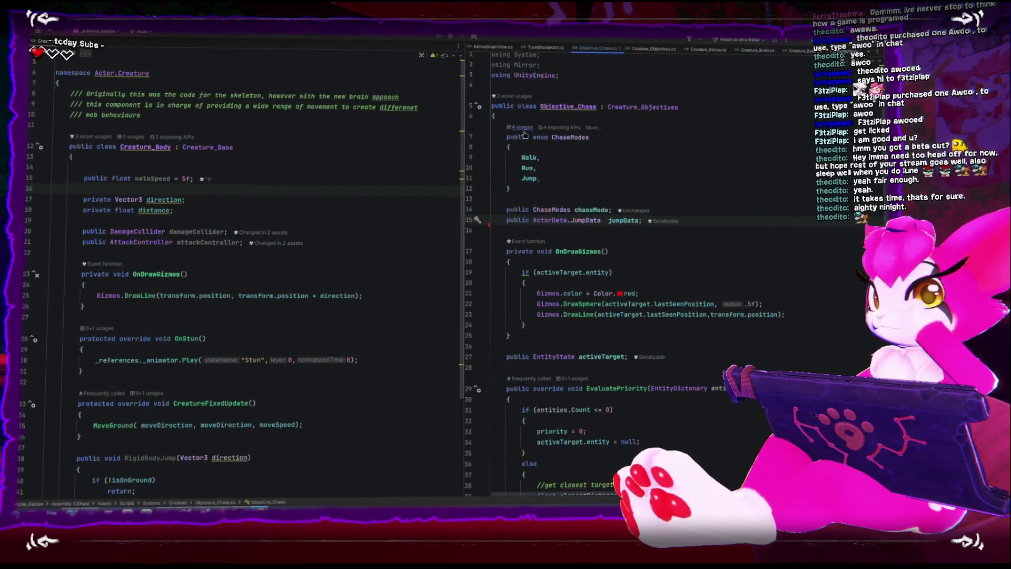
scroll(182, 191, down, 4)
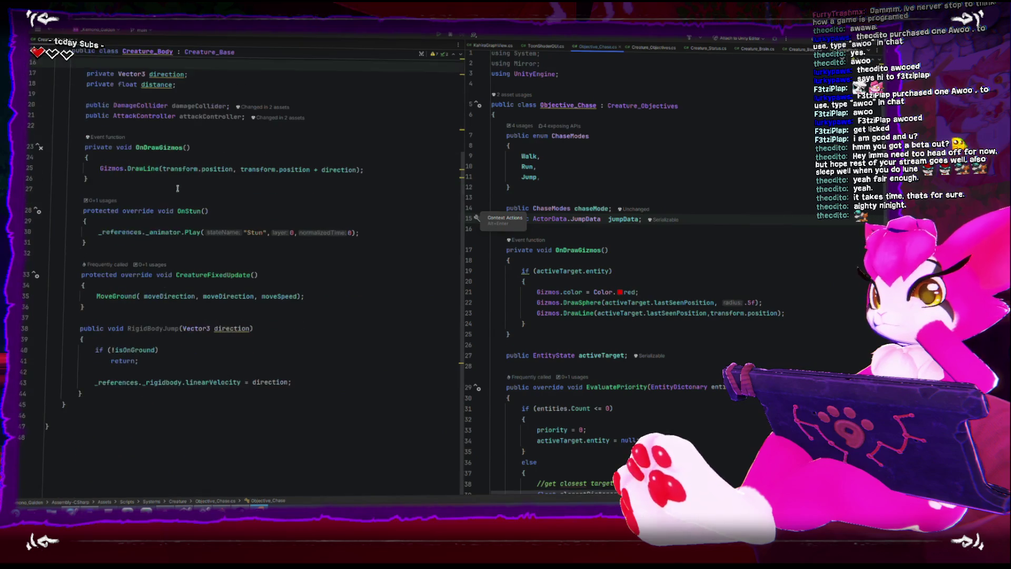
drag(79, 403, 23, 327)
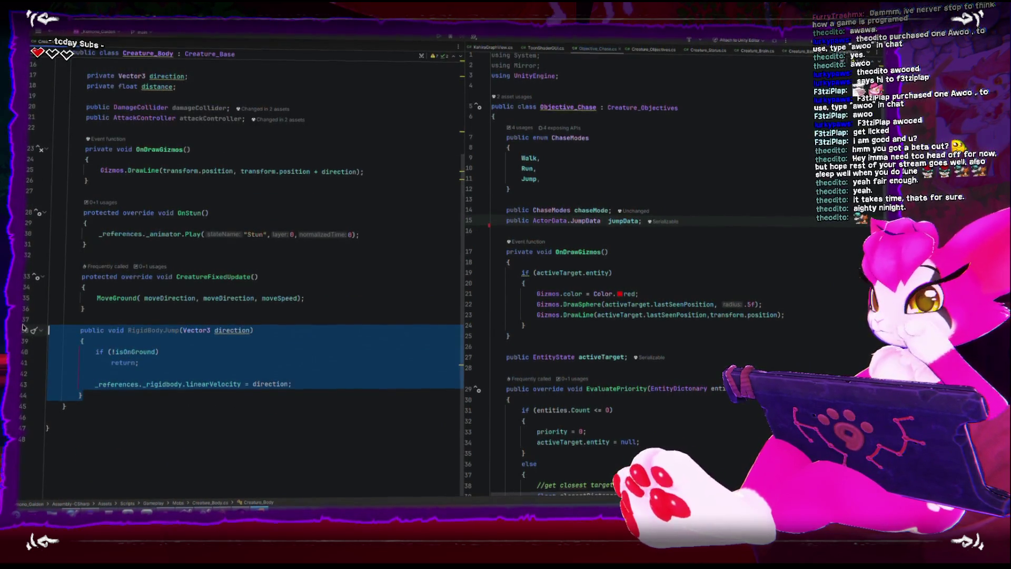
key(BackSpace)
key(BackSpace)
key(BackSpace)
scroll(176, 113, up, 1)
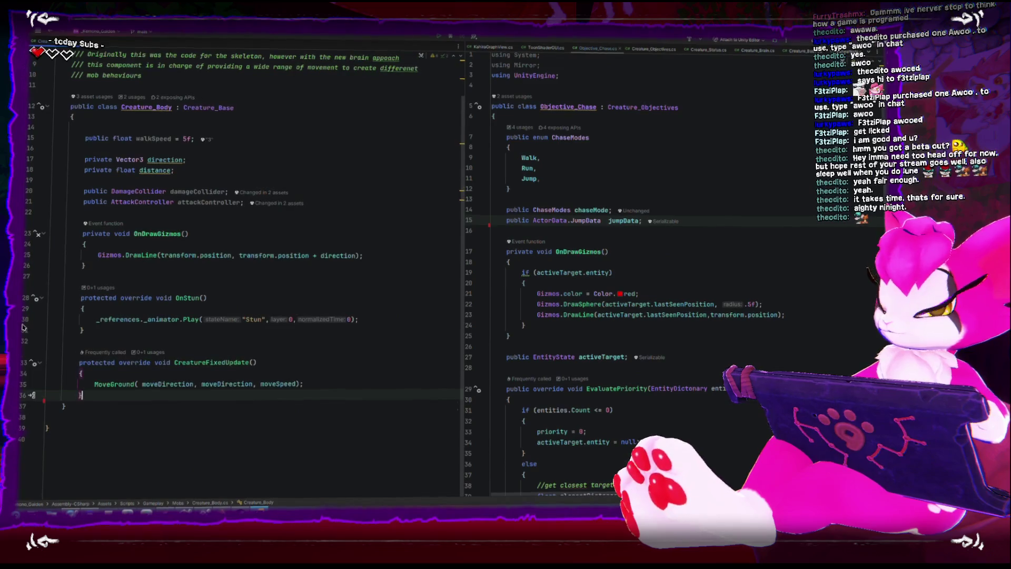
click(211, 106)
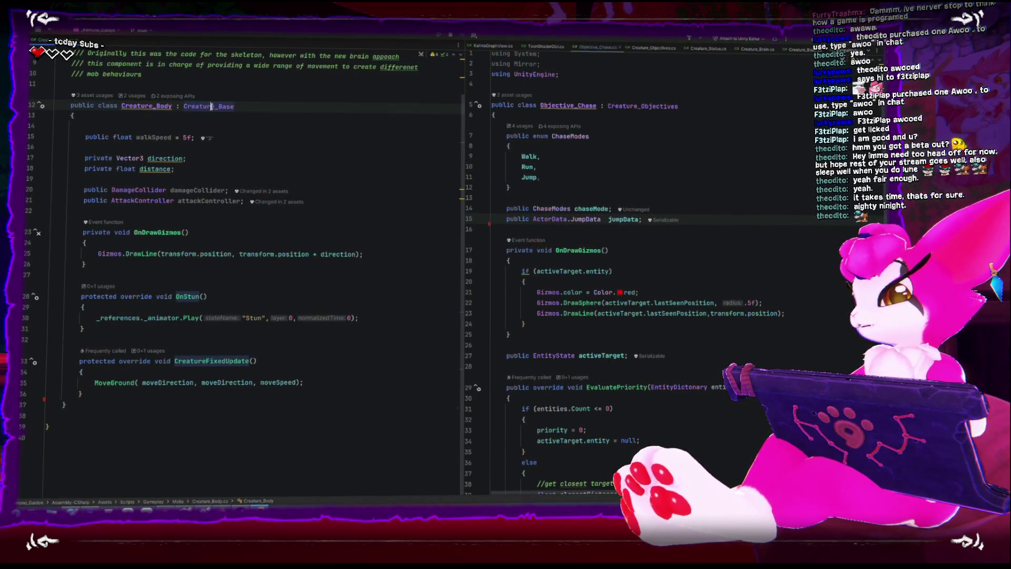
ctrl+click(211, 106)
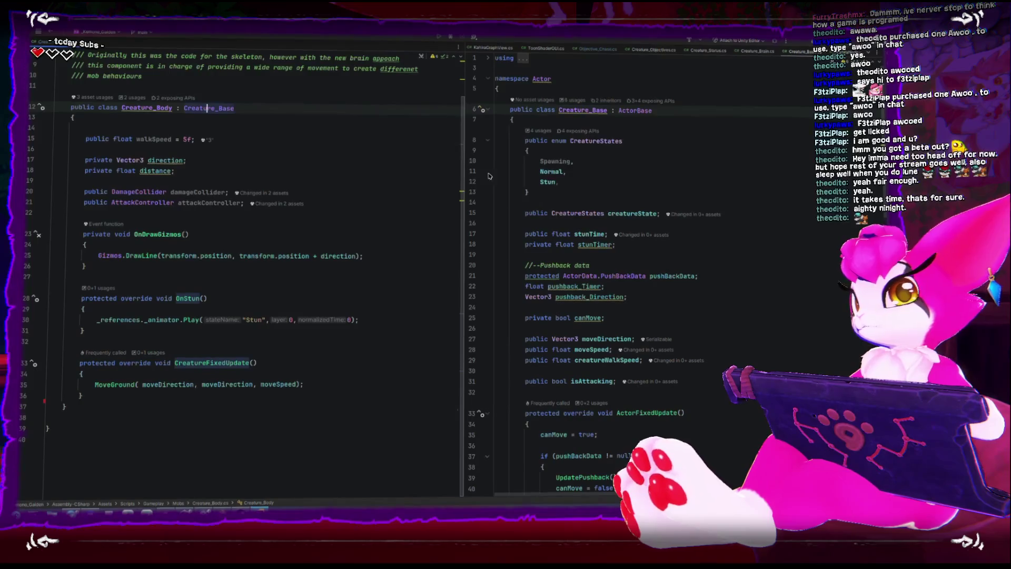
- Expand the Pushback region and set a breakpoint in the empty CreatureFixedUpdate
scroll(563, 189, down, 10)
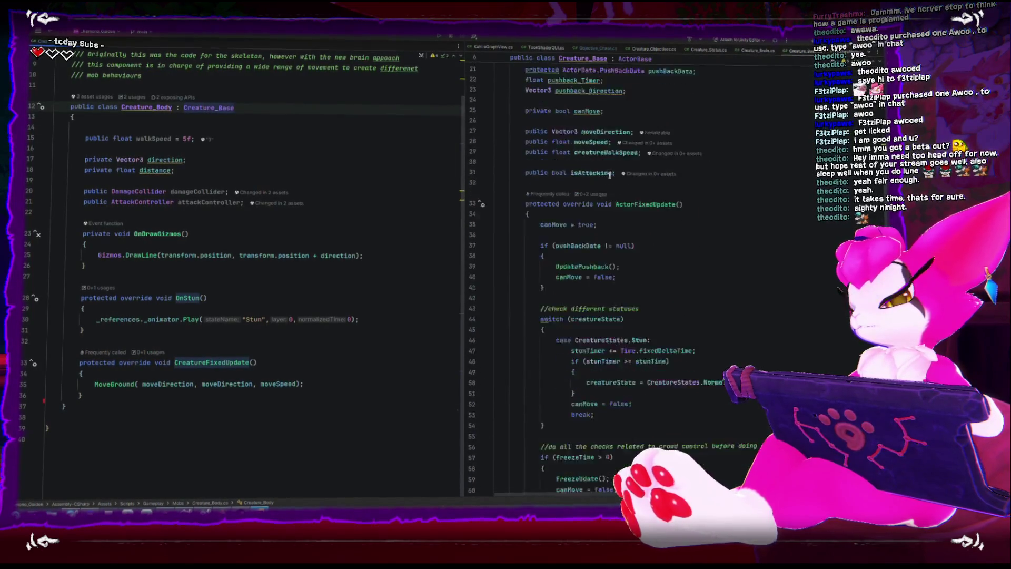
scroll(609, 174, down, 13)
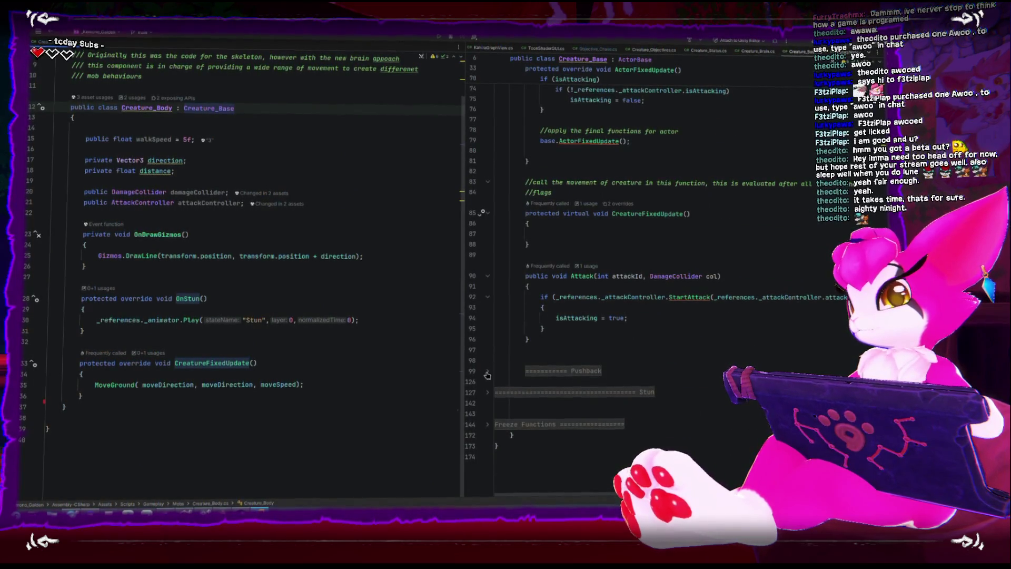
click(493, 371)
scroll(551, 359, down, 9)
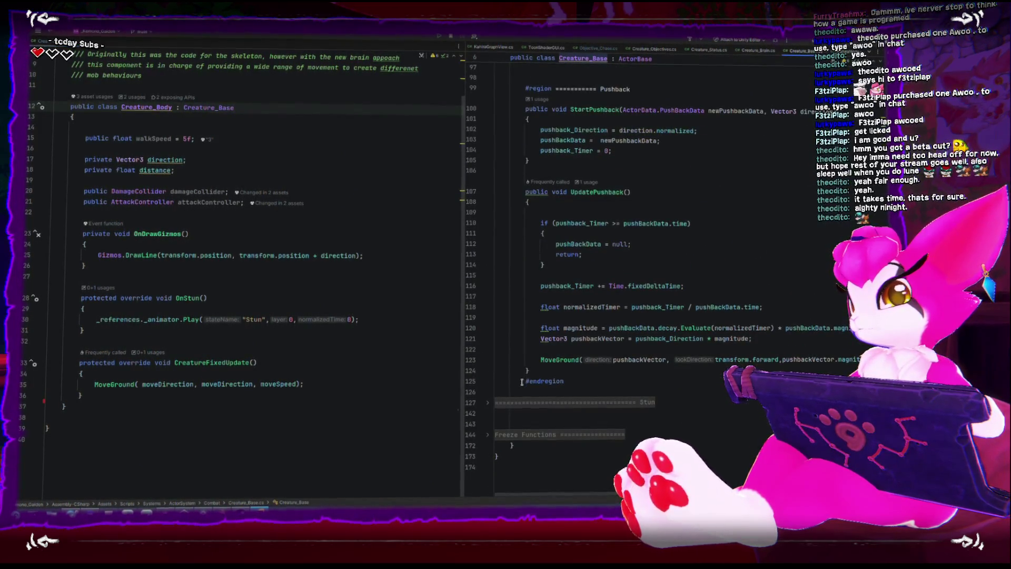
scroll(515, 363, up, 9)
scroll(511, 344, up, 4)
click(478, 379)
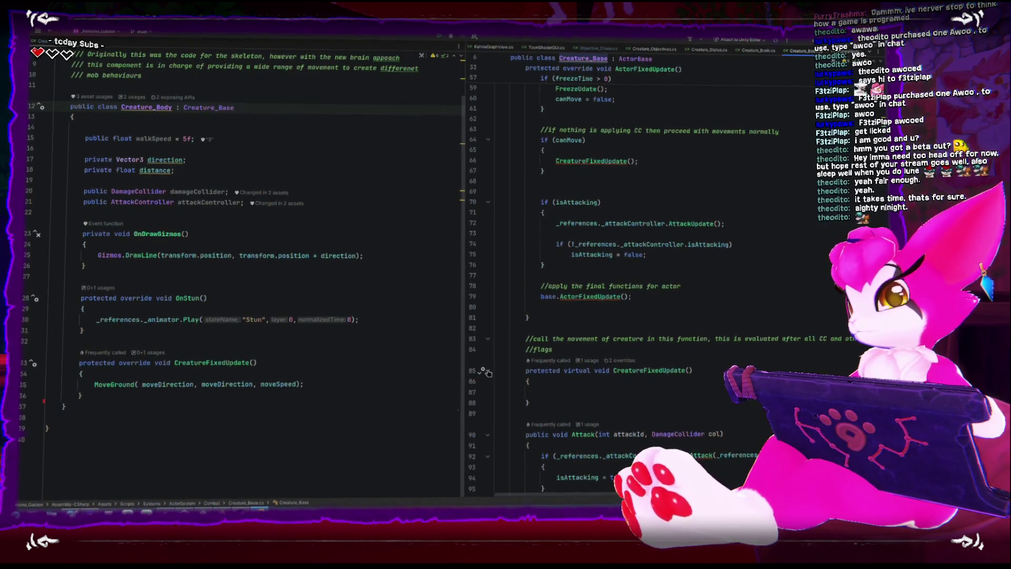
- Place the caret inside the CreatureFixedUpdate body, then switch back to Unity
scroll(555, 345, up, 11)
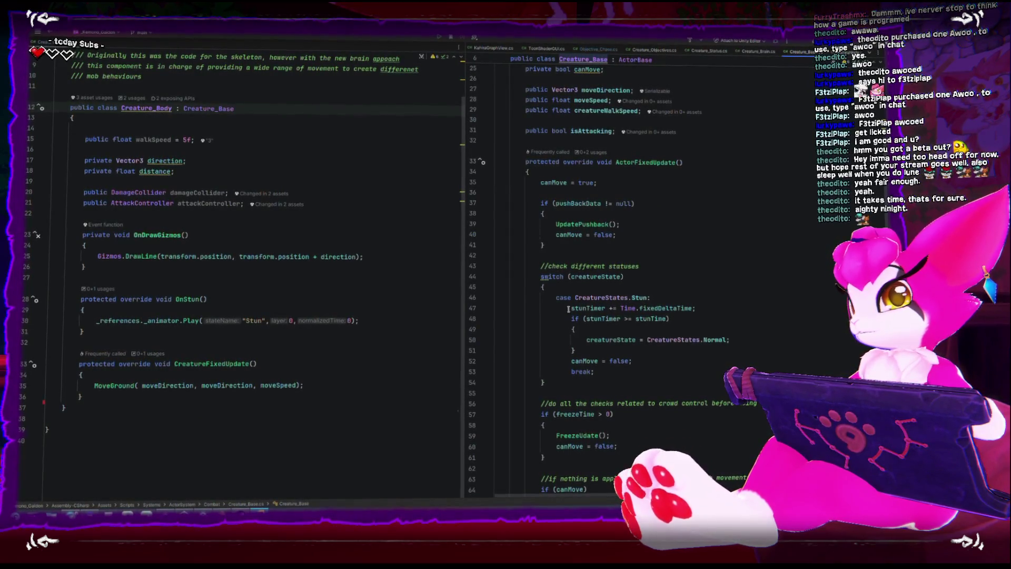
scroll(574, 298, down, 8)
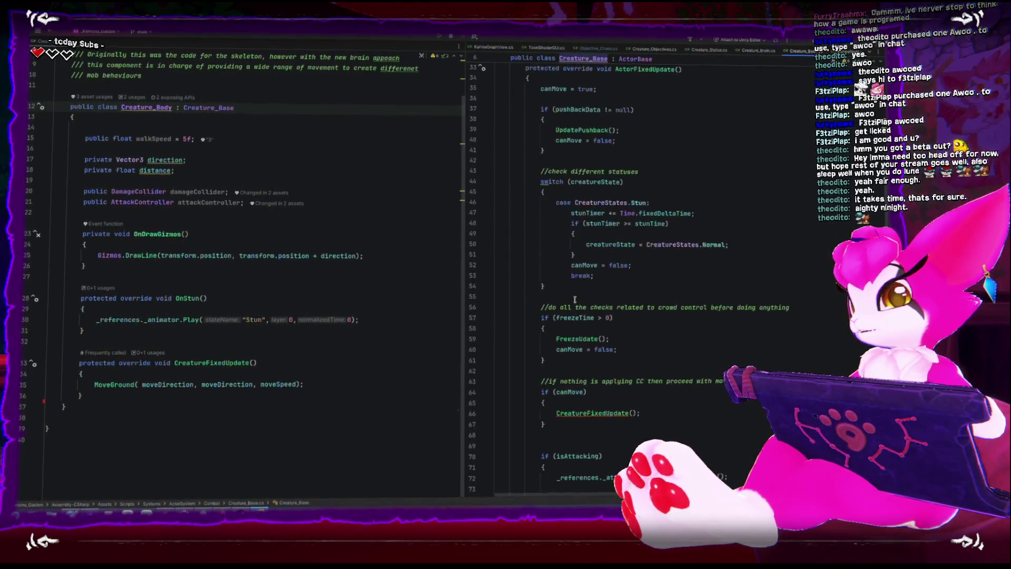
scroll(574, 298, down, 3)
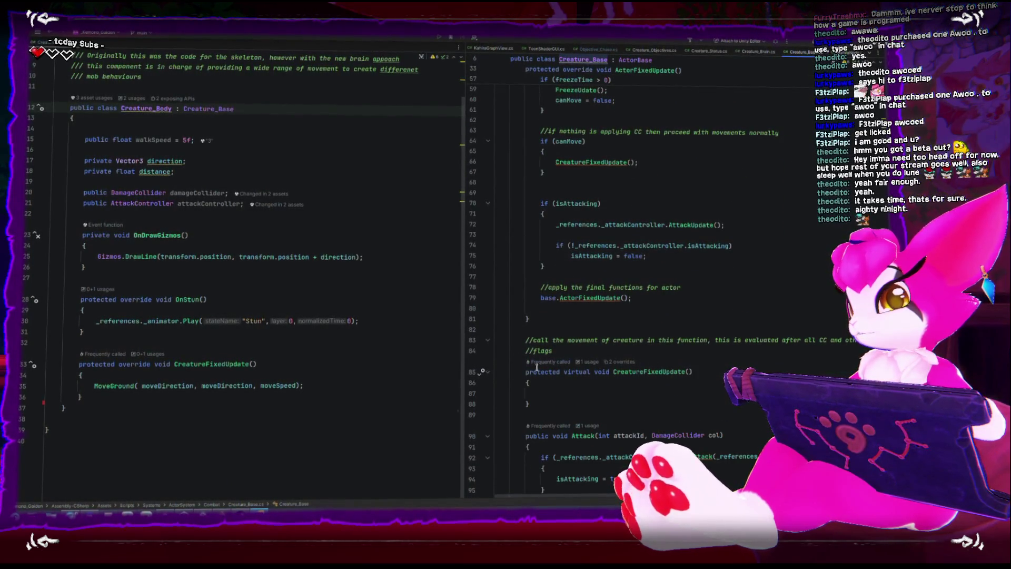
scroll(537, 367, down, 3)
click(584, 297)
key(Up)
scroll(583, 296, down, 4)
scroll(583, 295, down, 2)
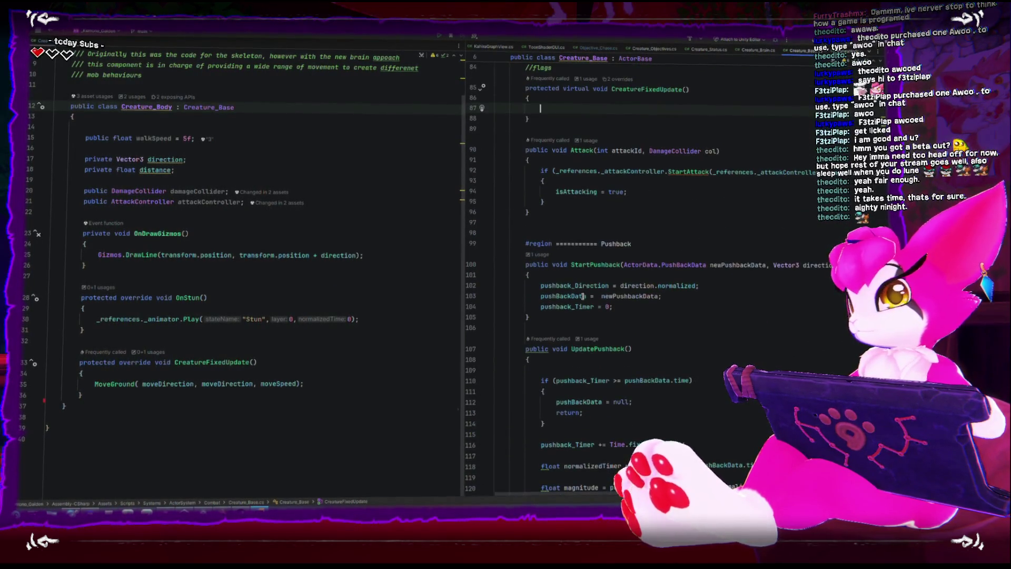
scroll(583, 295, up, 6)
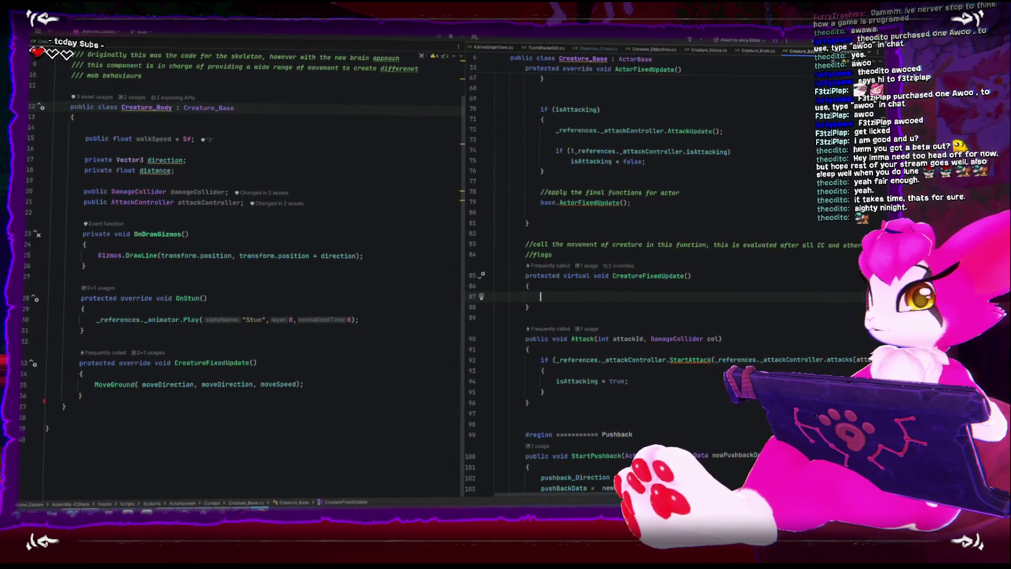
key(alt+Tab)
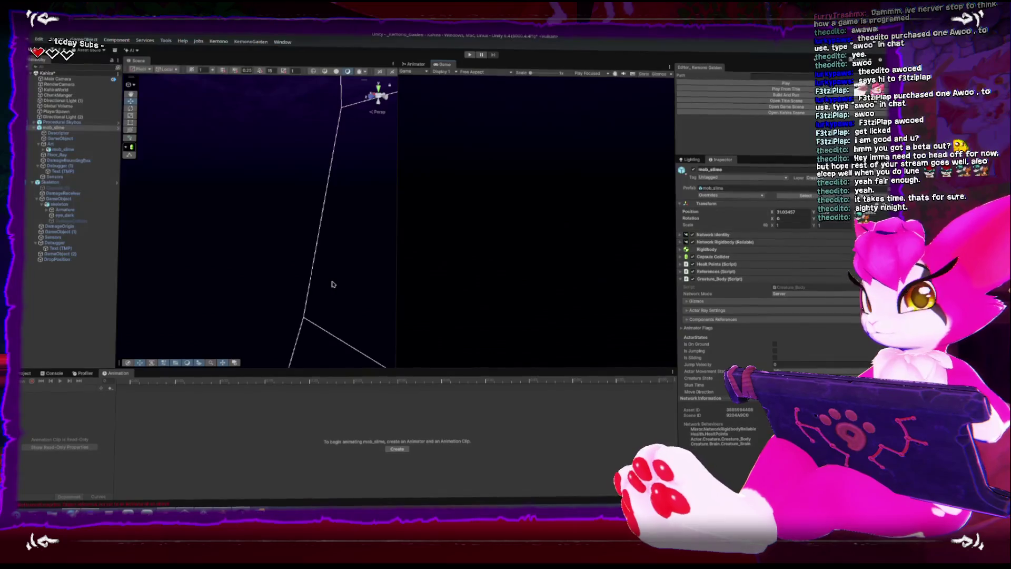
- Run and pause the game, select the Player object, and open its Player script
click(25, 372)
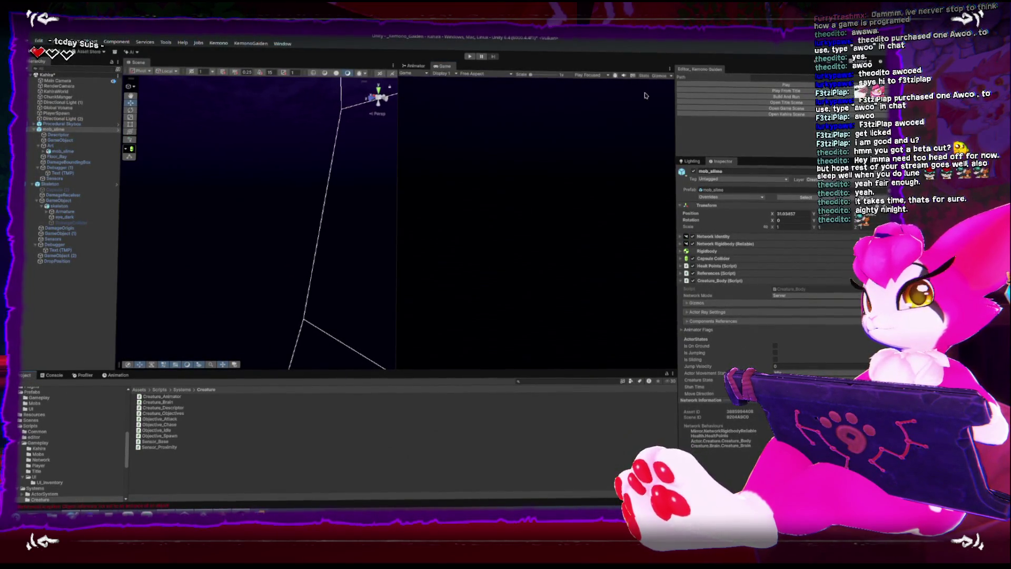
key(ctrl+p)
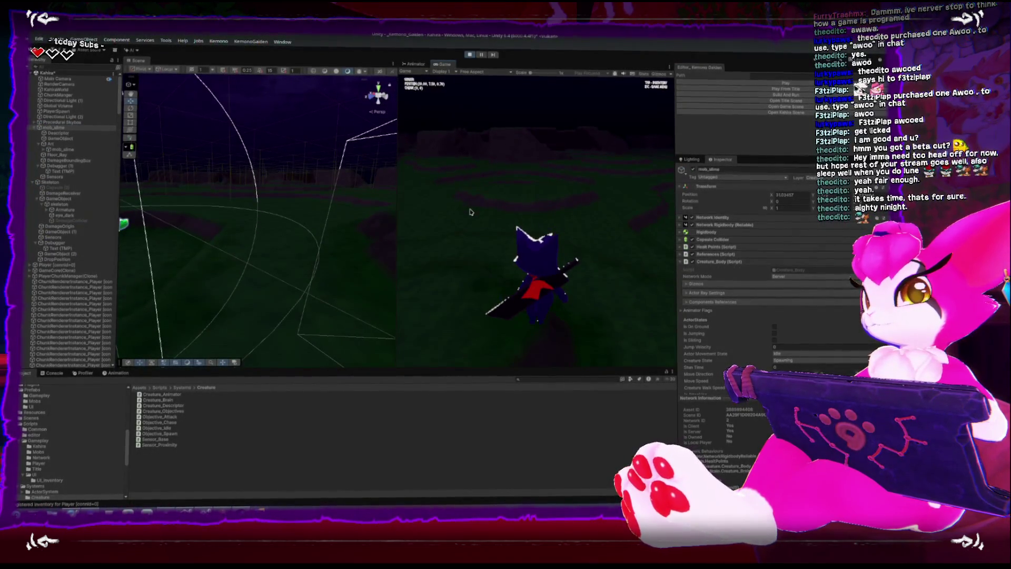
key(Escape)
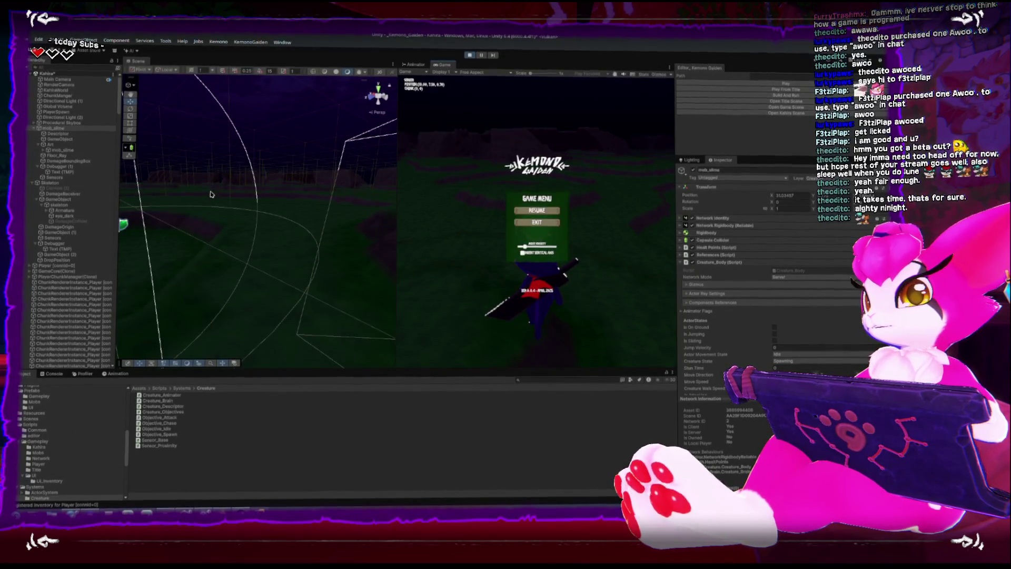
key(f)
double_click(53, 266)
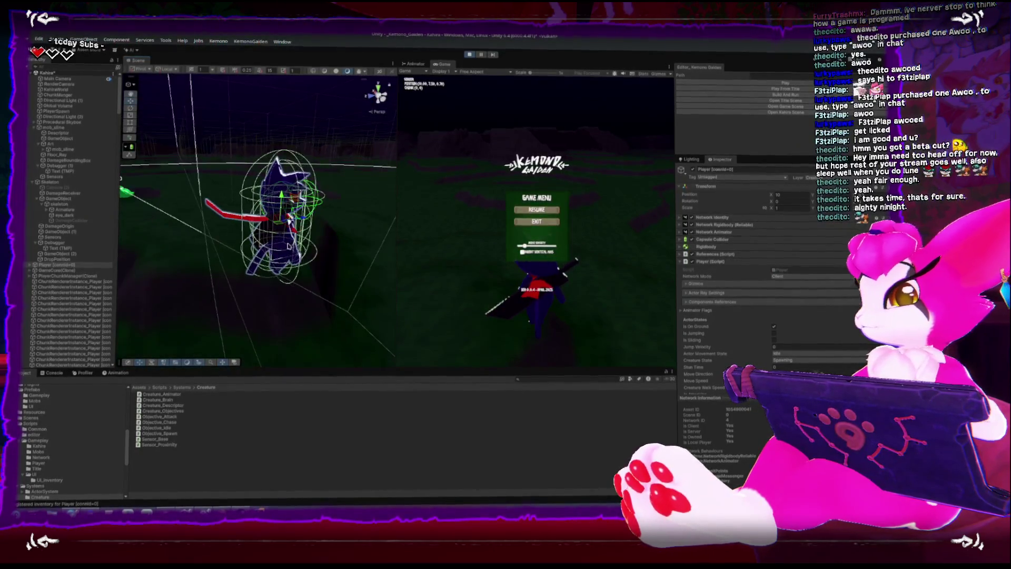
click(822, 273)
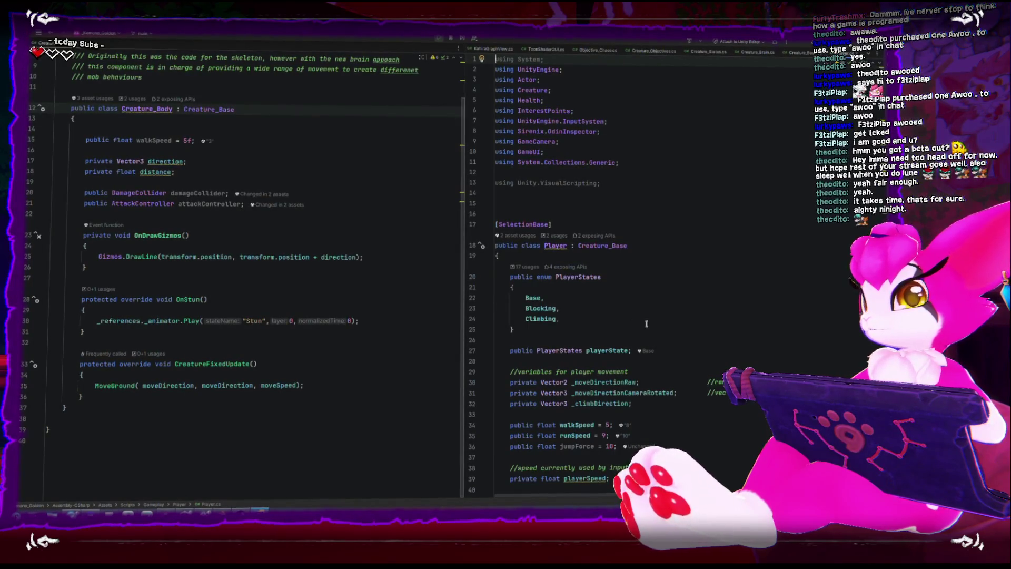
- Scroll through Player.cs to its CreatureFixedUpdate jump handling
scroll(652, 327, down, 9)
scroll(653, 327, down, 13)
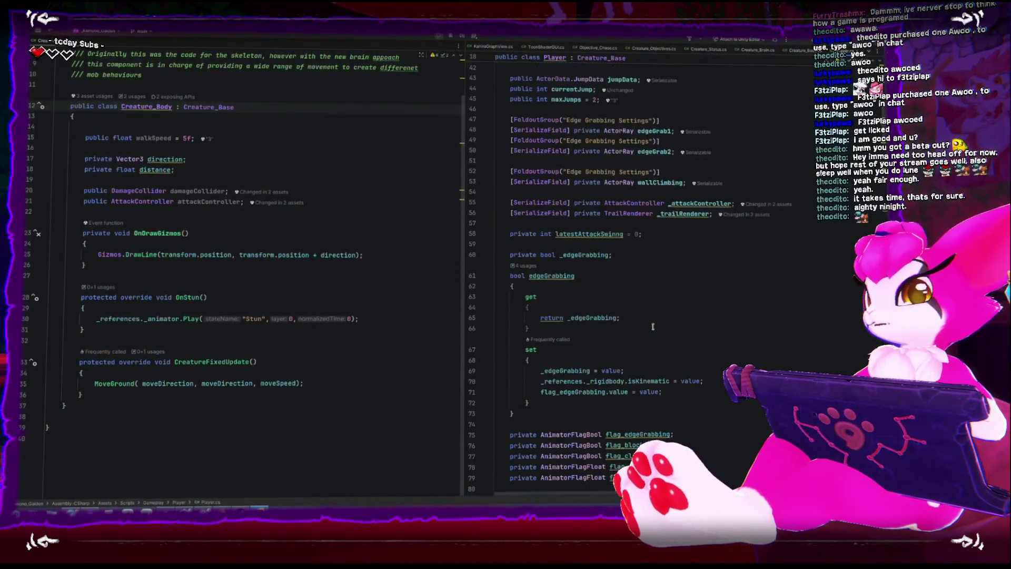
scroll(653, 327, down, 10)
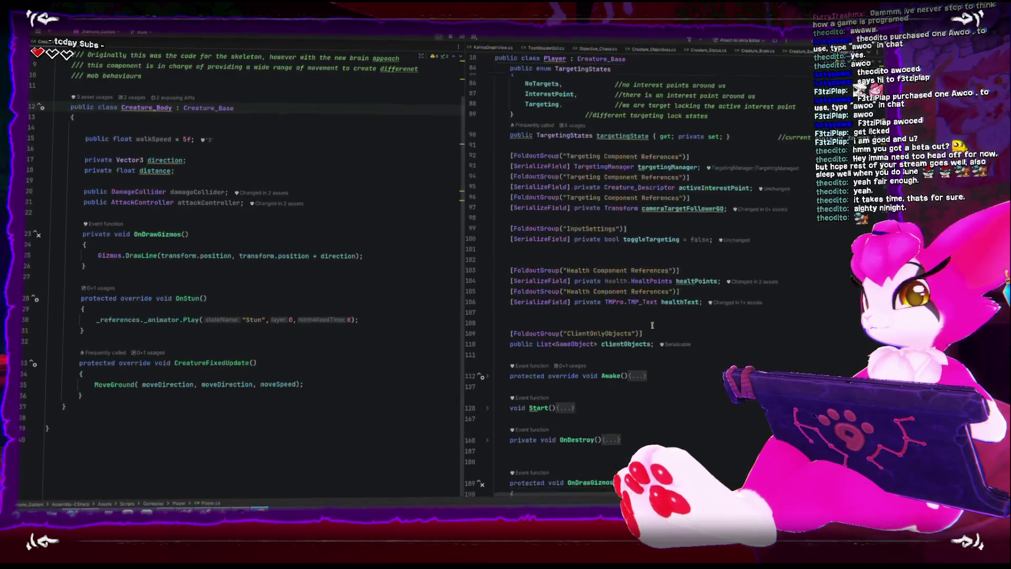
scroll(651, 325, down, 8)
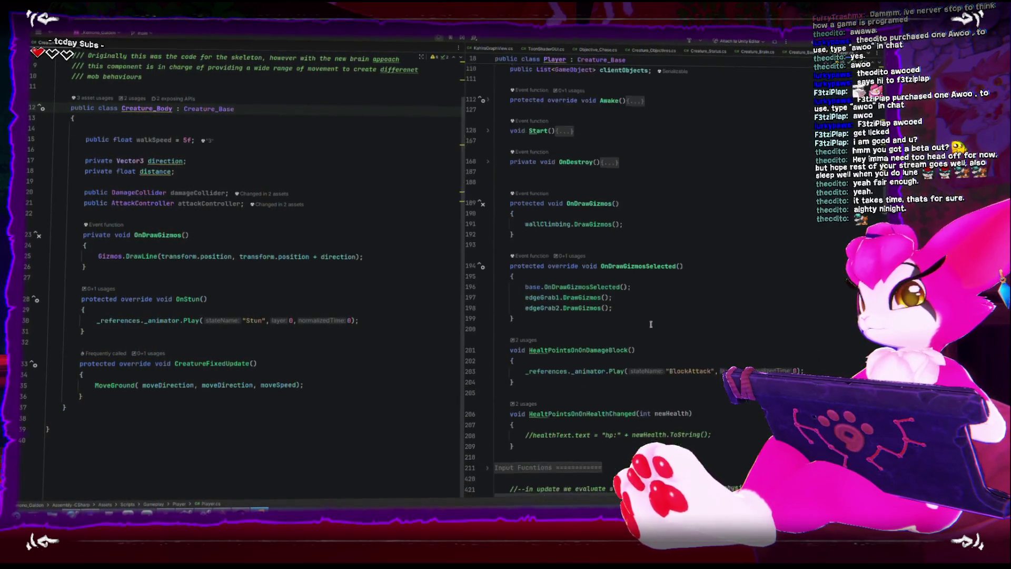
scroll(525, 312, down, 4)
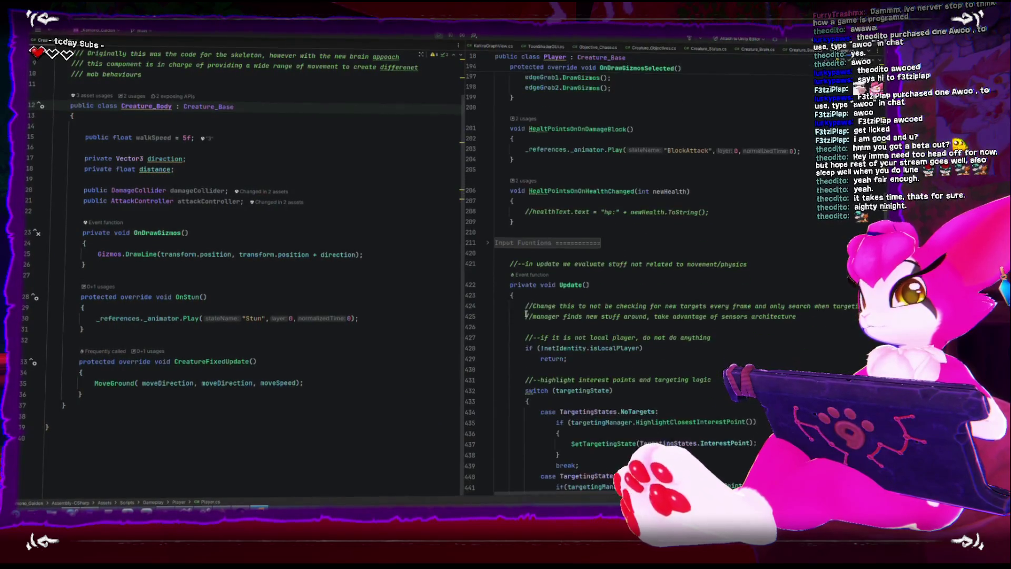
scroll(525, 314, down, 6)
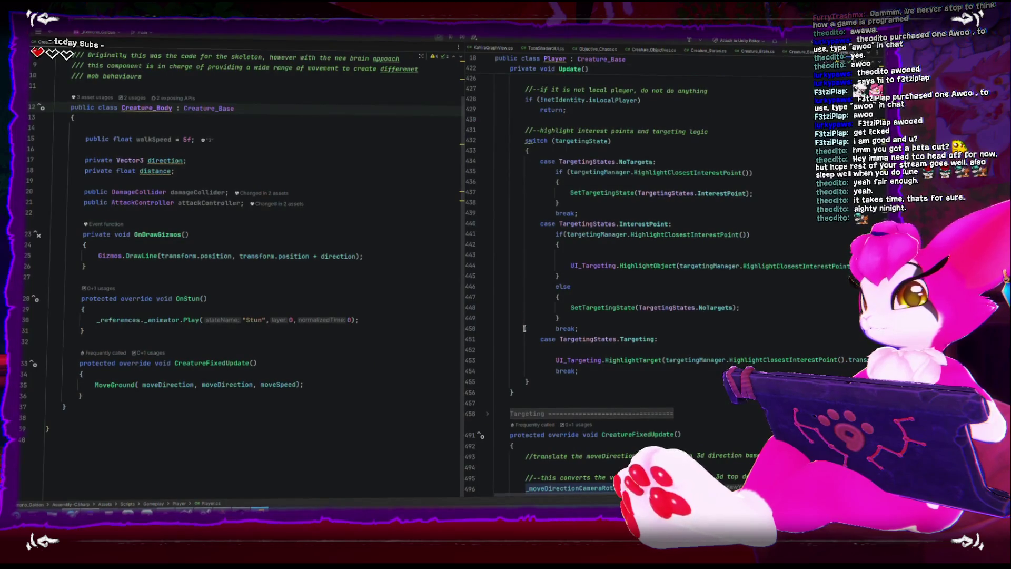
scroll(521, 342, up, 4)
scroll(516, 360, up, 3)
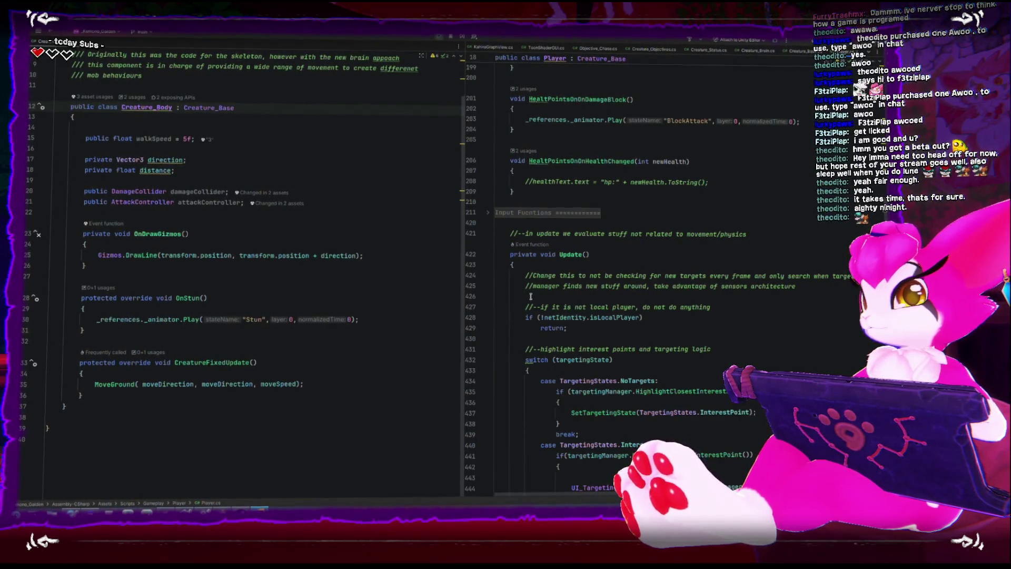
- Highlight isJumping usages, then place the caret at the end of Creature_Body's CreatureFixedUpdate
scroll(529, 298, down, 3)
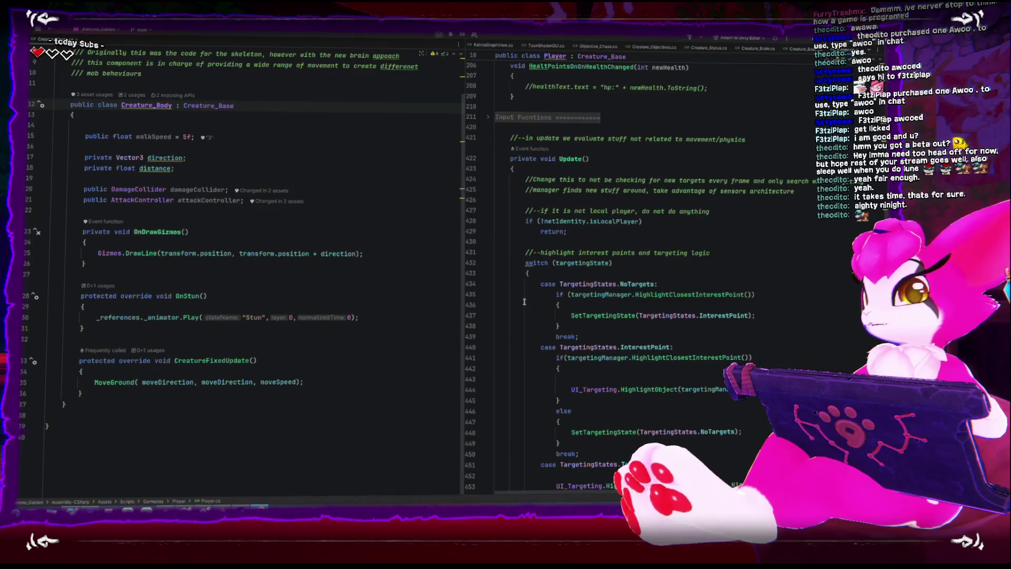
scroll(524, 302, down, 6)
scroll(521, 301, down, 6)
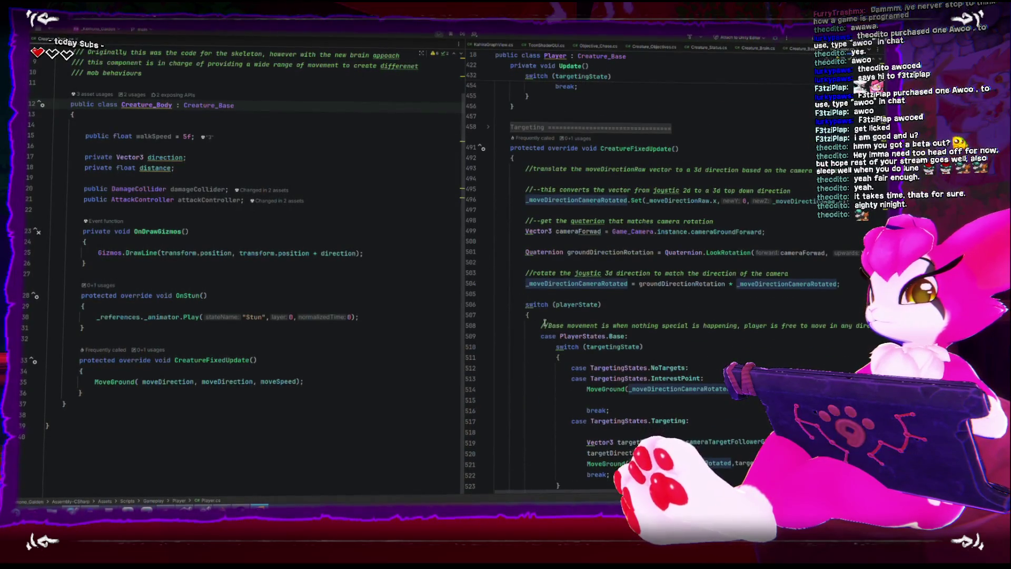
scroll(558, 315, down, 6)
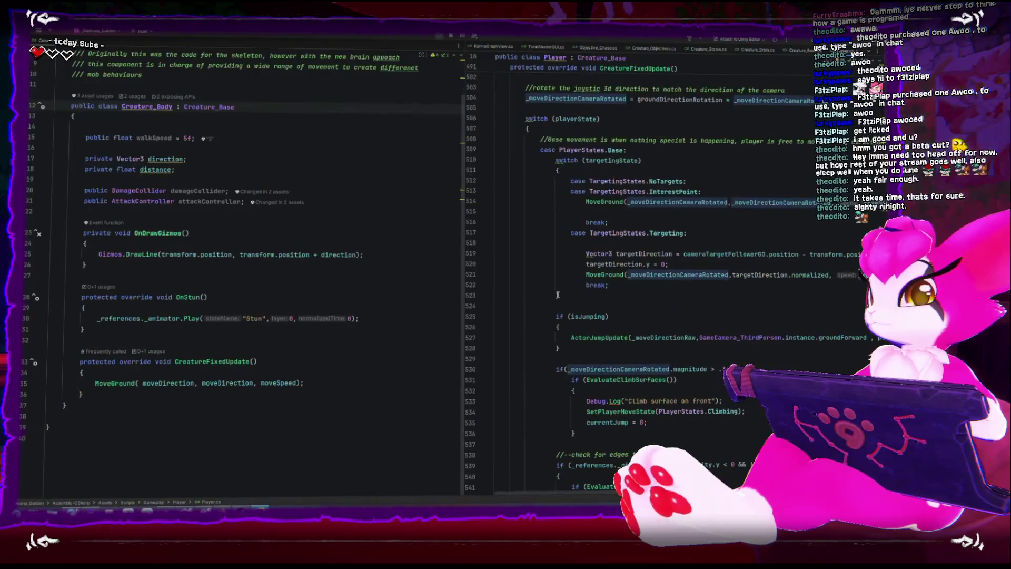
click(579, 317)
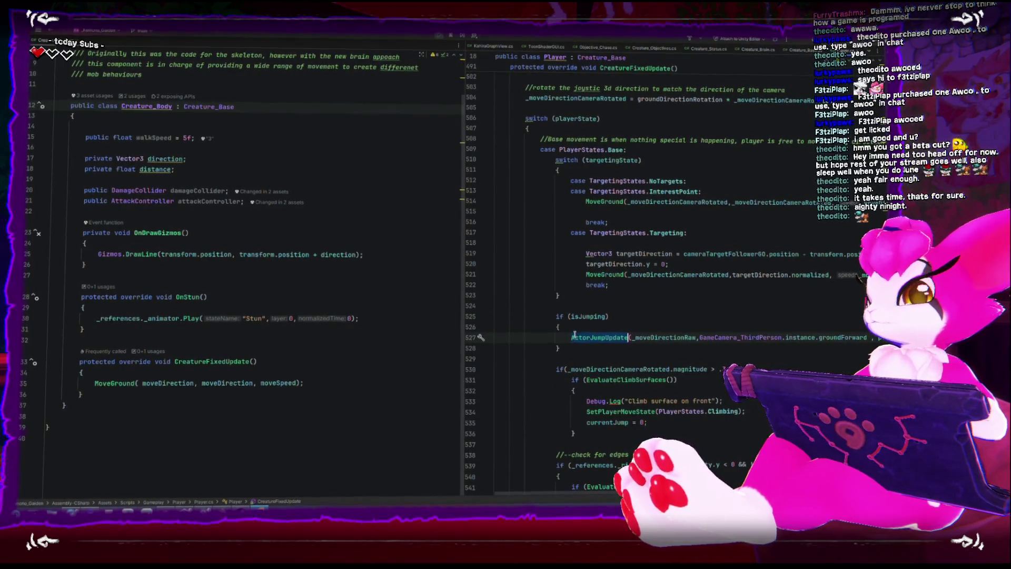
click(305, 402)
click(319, 397)
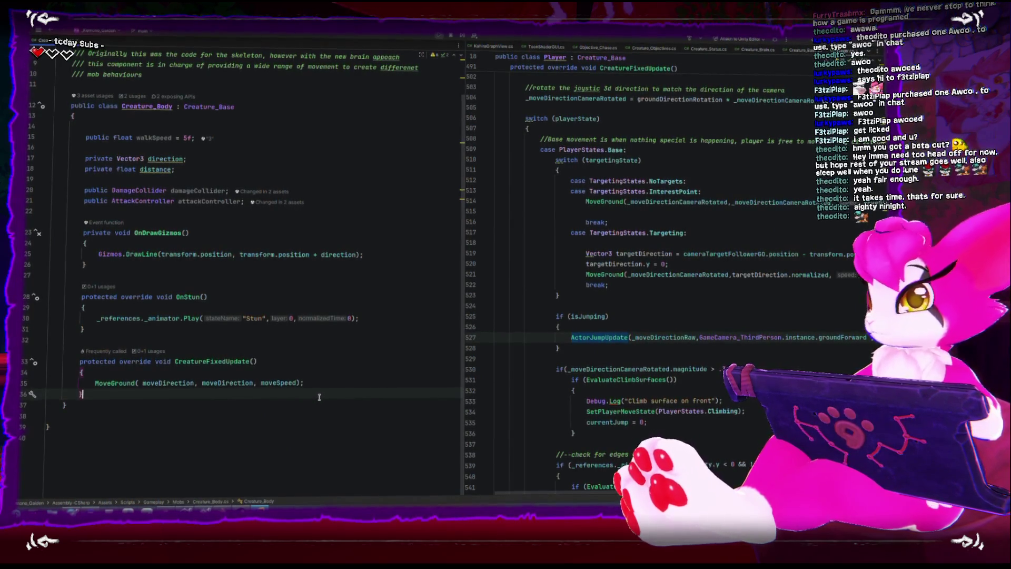
key(Return)
key(Return)
text(overri)
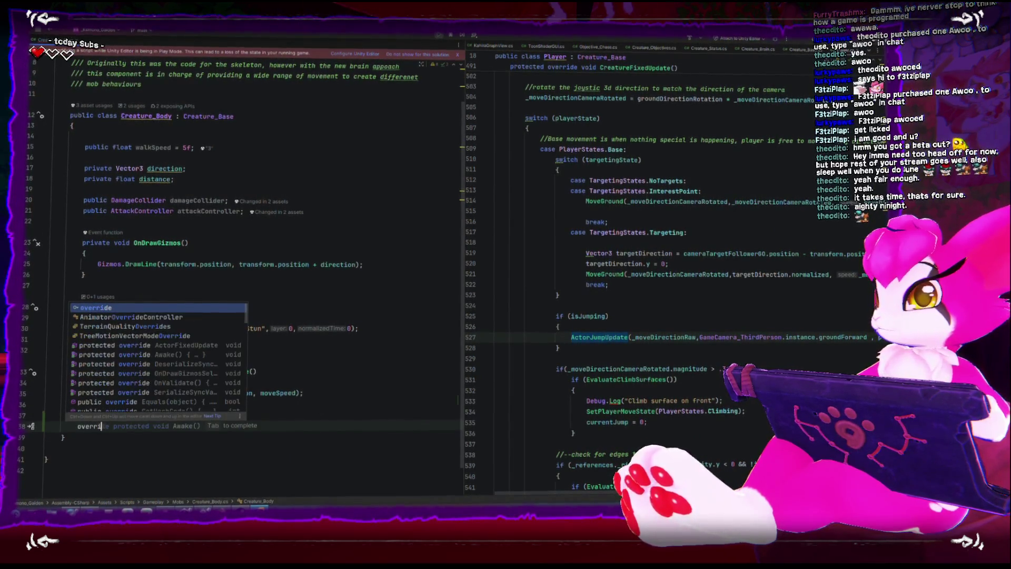
text(de creature_upd)
key(ctrl+BackSpace)
key(ctrl+BackSpace)
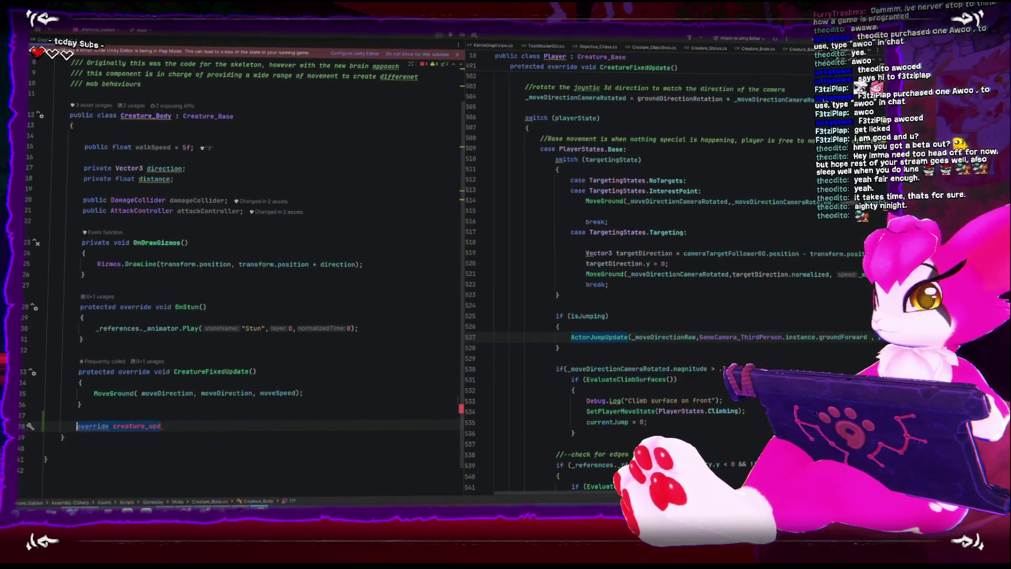
scroll(684, 235, up, 5)
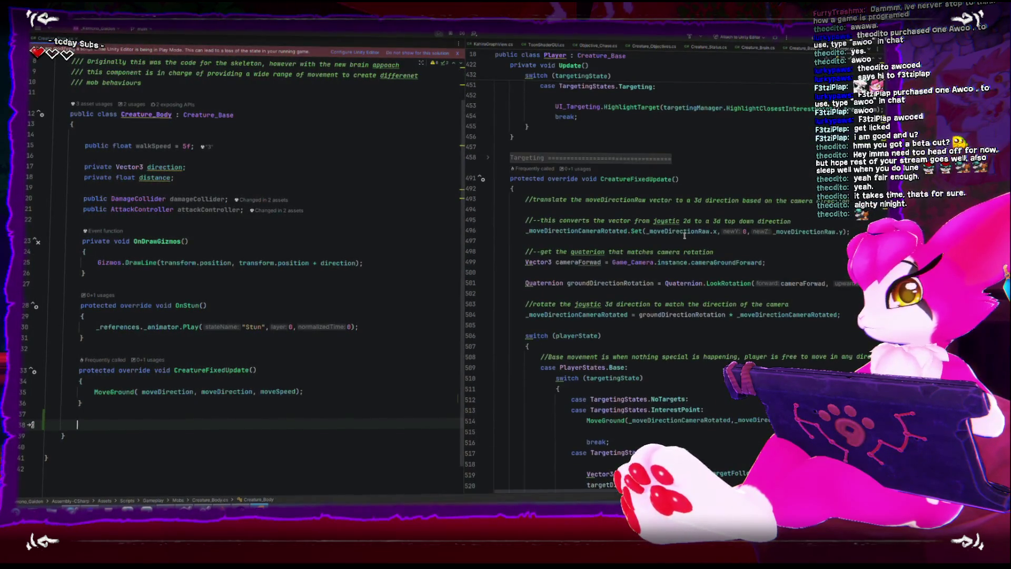
scroll(685, 235, down, 1)
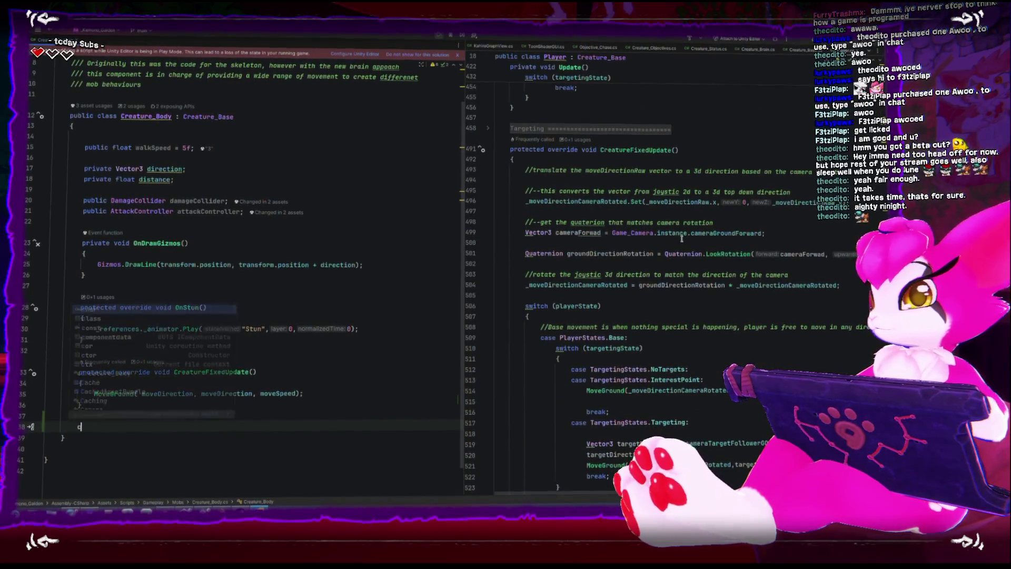
text(override creat)
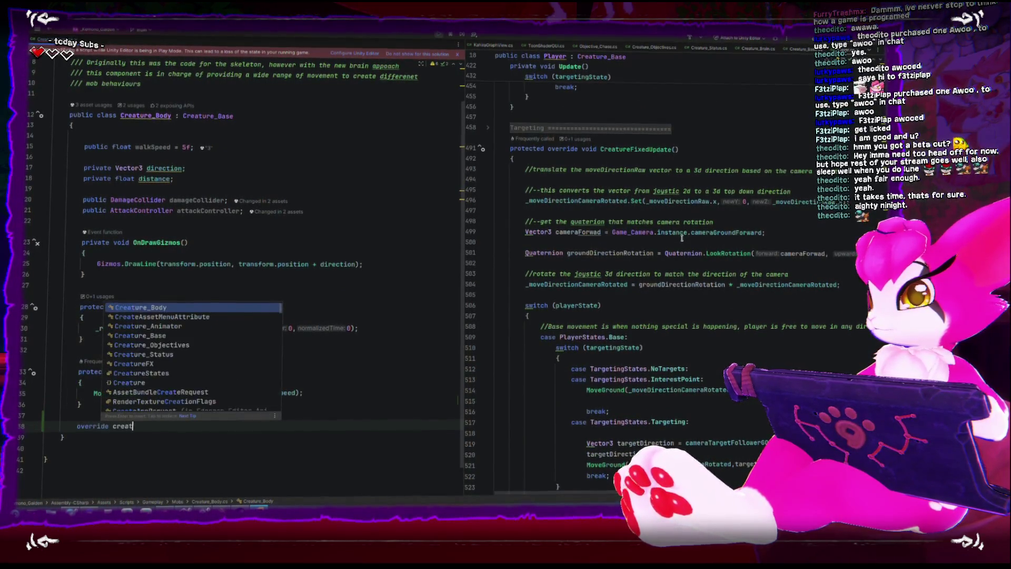
text(urefi)
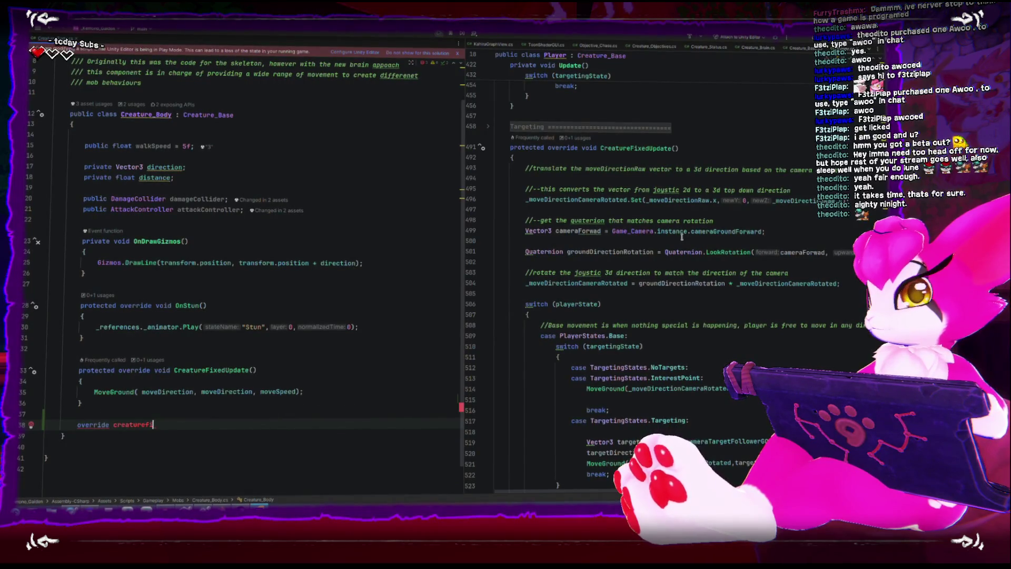
text(xedUpdate)
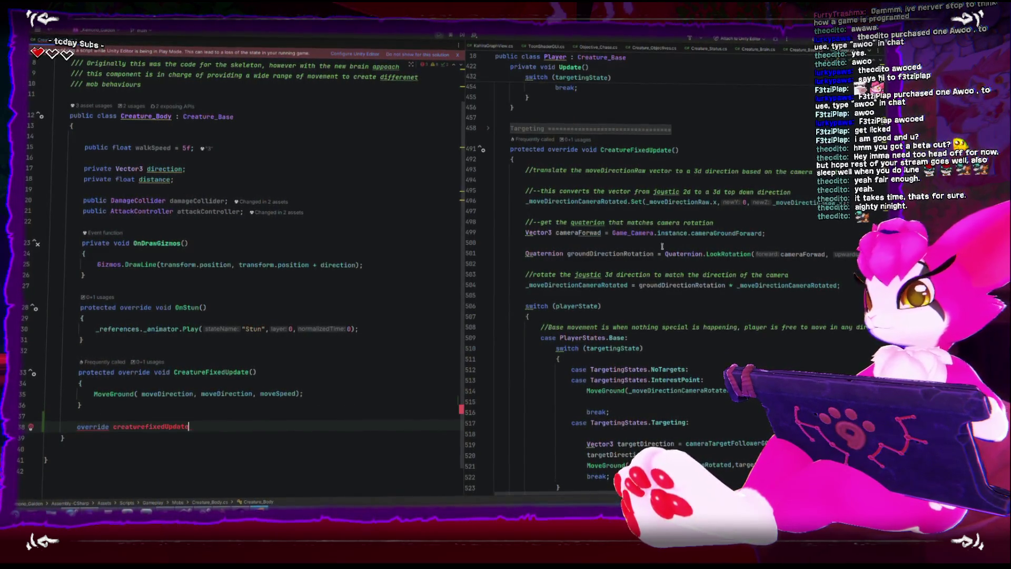
scroll(598, 285, up, 20)
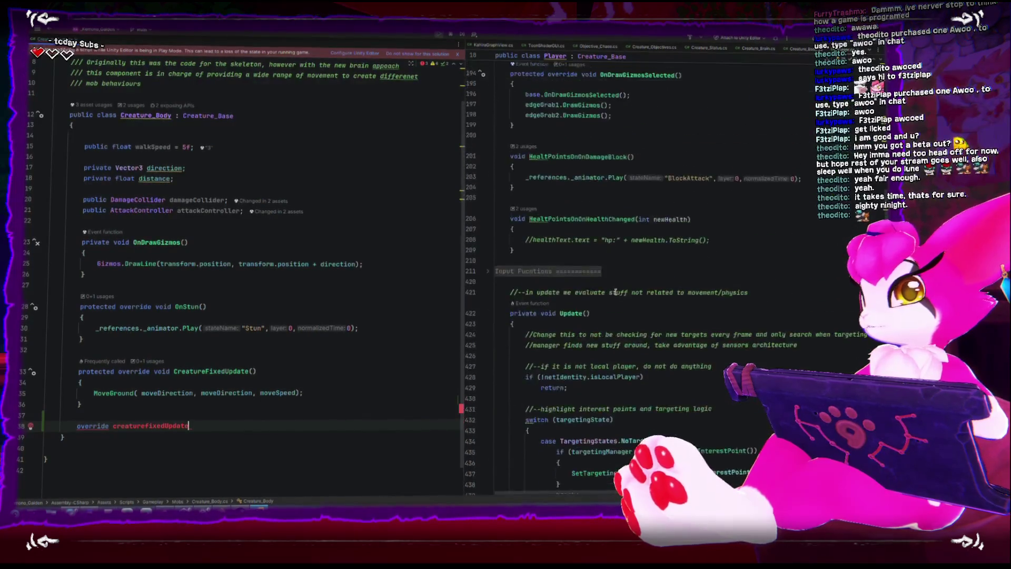
scroll(614, 291, up, 5)
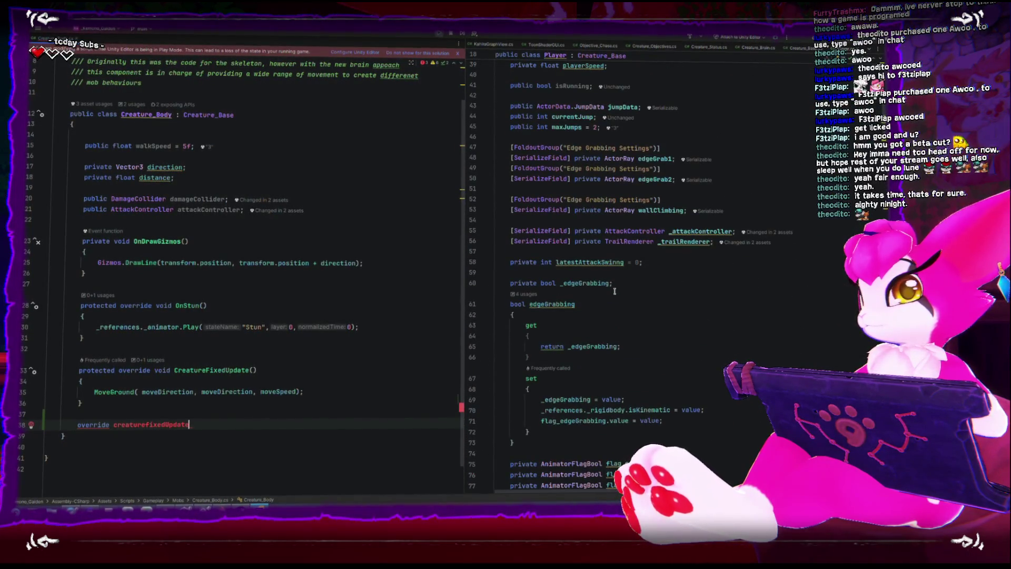
scroll(614, 291, up, 5)
scroll(614, 292, down, 10)
scroll(615, 293, up, 15)
scroll(614, 293, up, 2)
scroll(614, 292, down, 20)
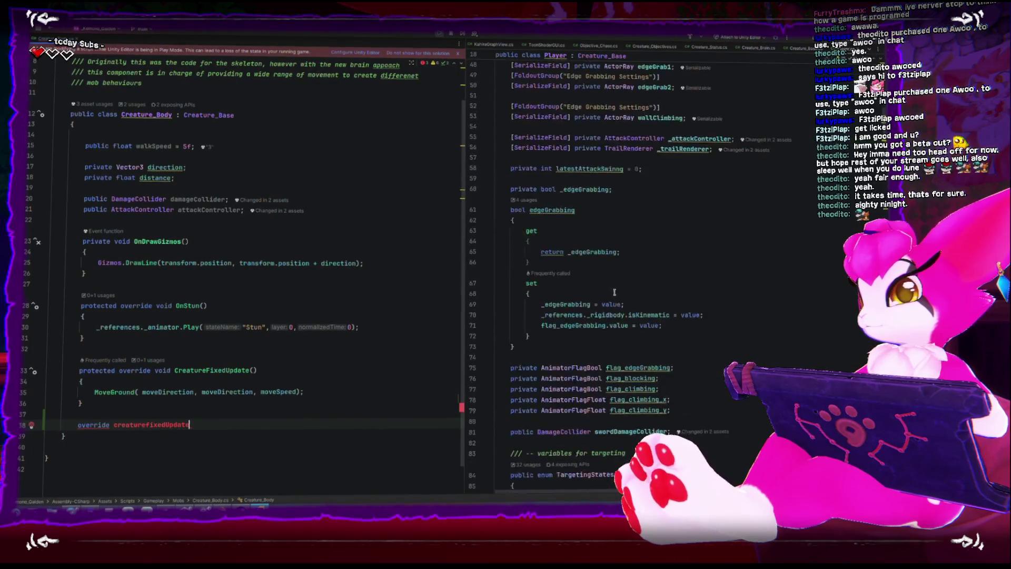
scroll(615, 293, down, 10)
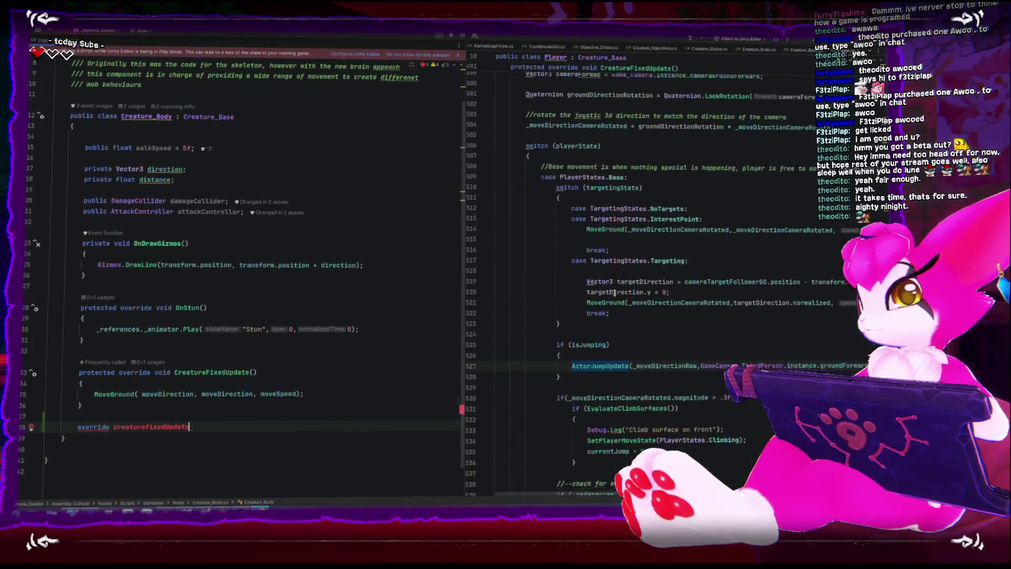
scroll(614, 292, up, 7)
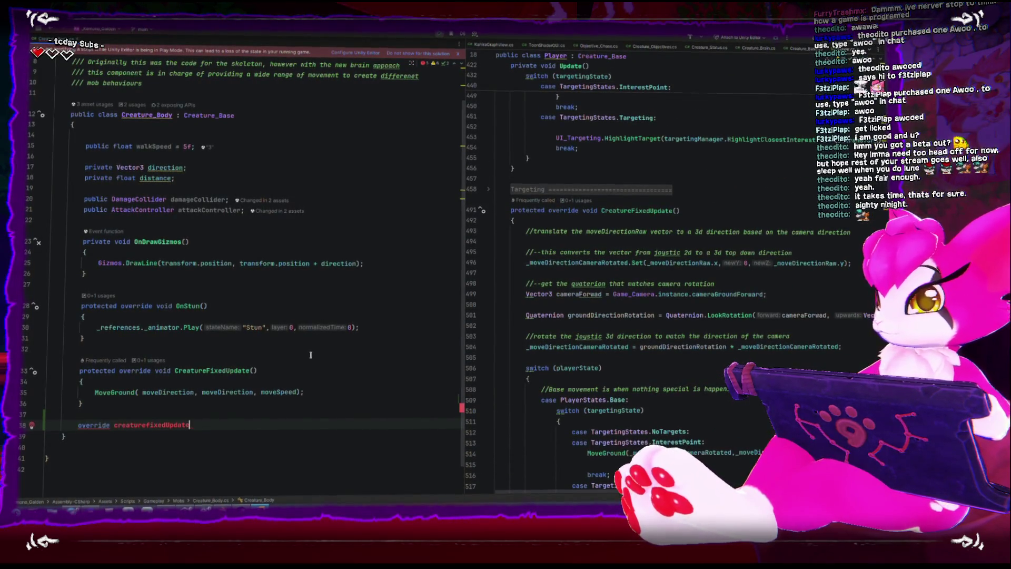
key(ctrl+BackSpace)
key(ctrl+BackSpace)
text(protecte)
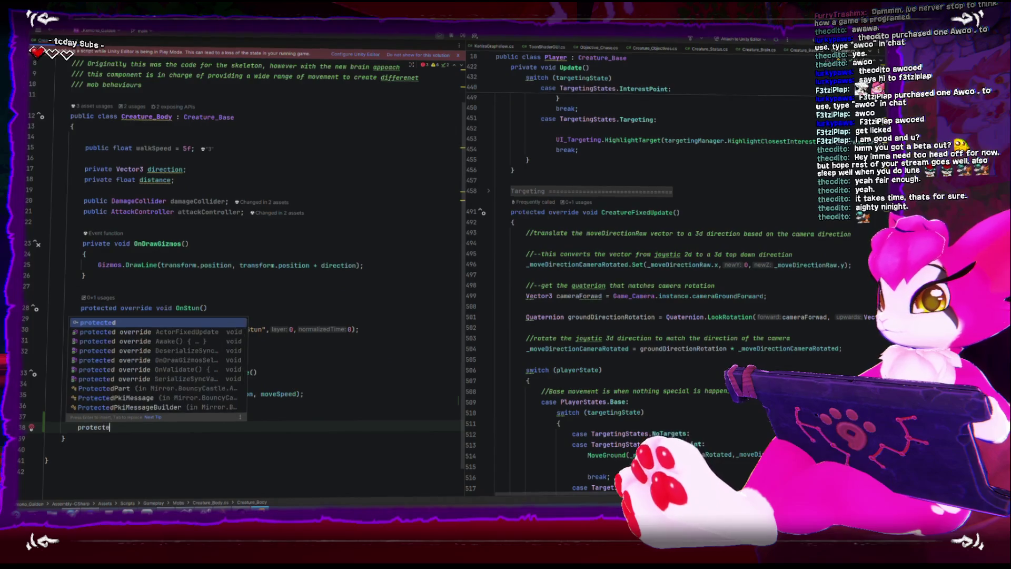
text(d override creaur)
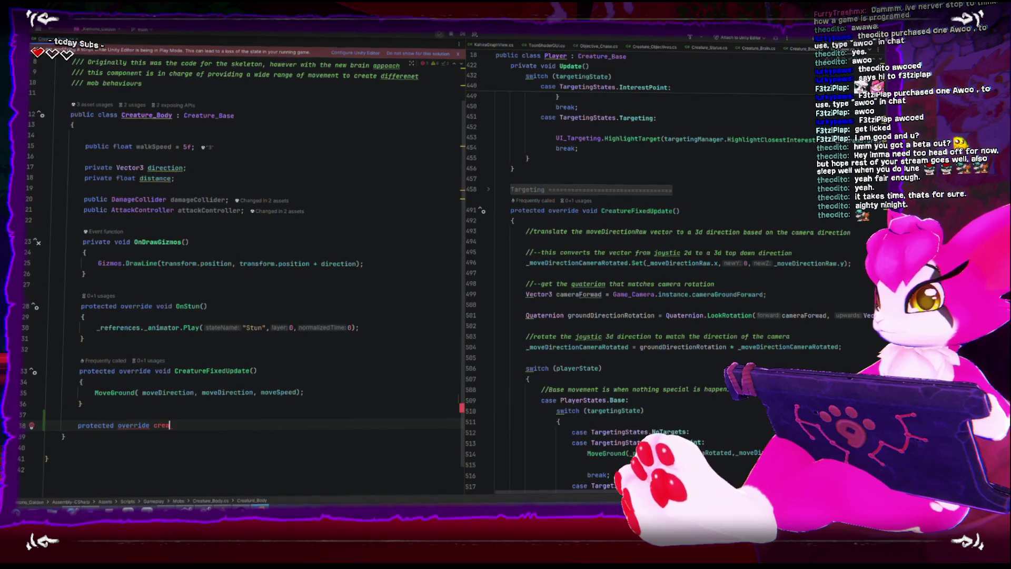
text(turef)
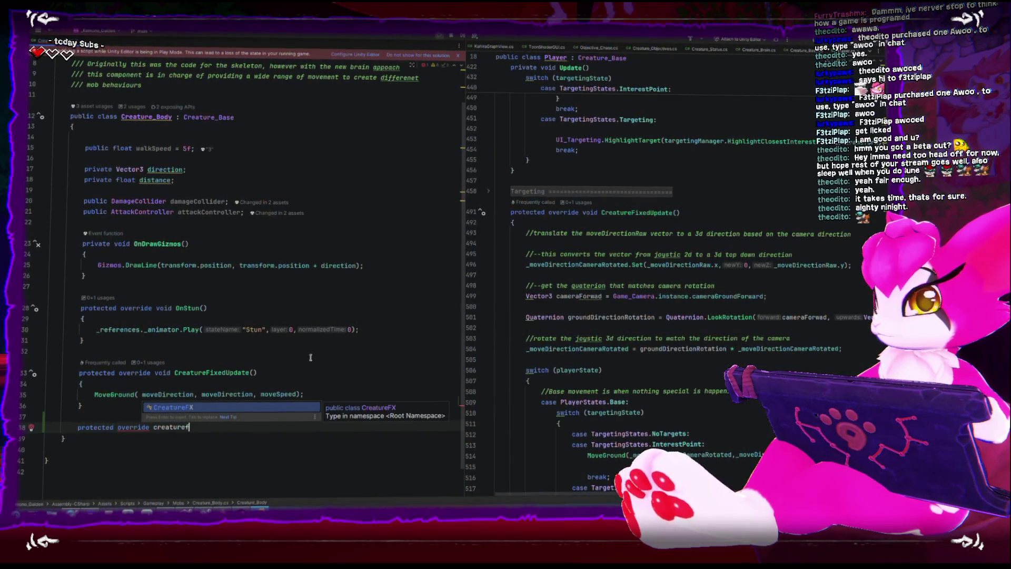
- Complete a CreatureFixedUpdate override, then delete that duplicate method
key(BackSpace)
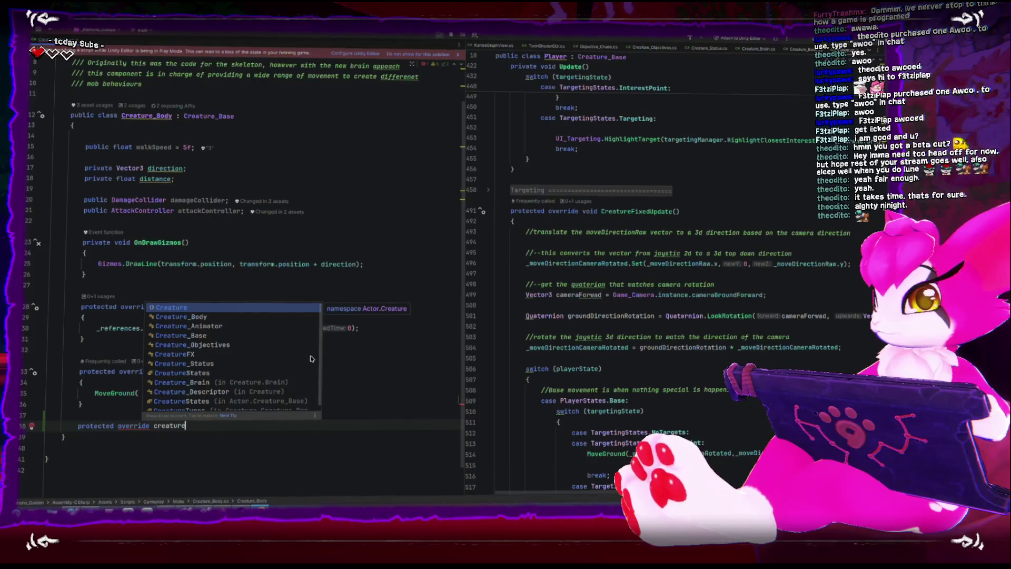
key(Escape)
click(501, 221)
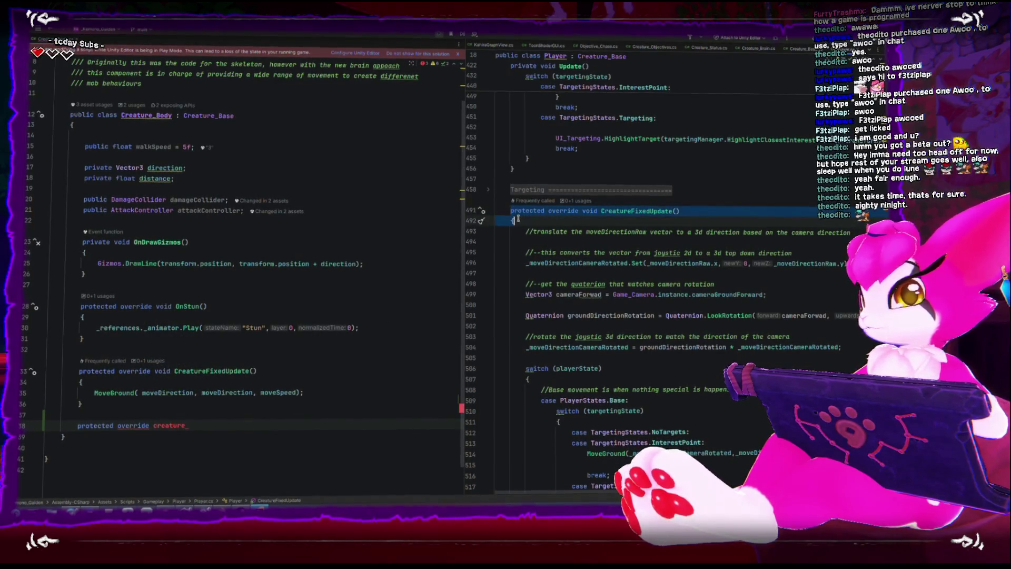
click(204, 420)
text(FixedUpdate()
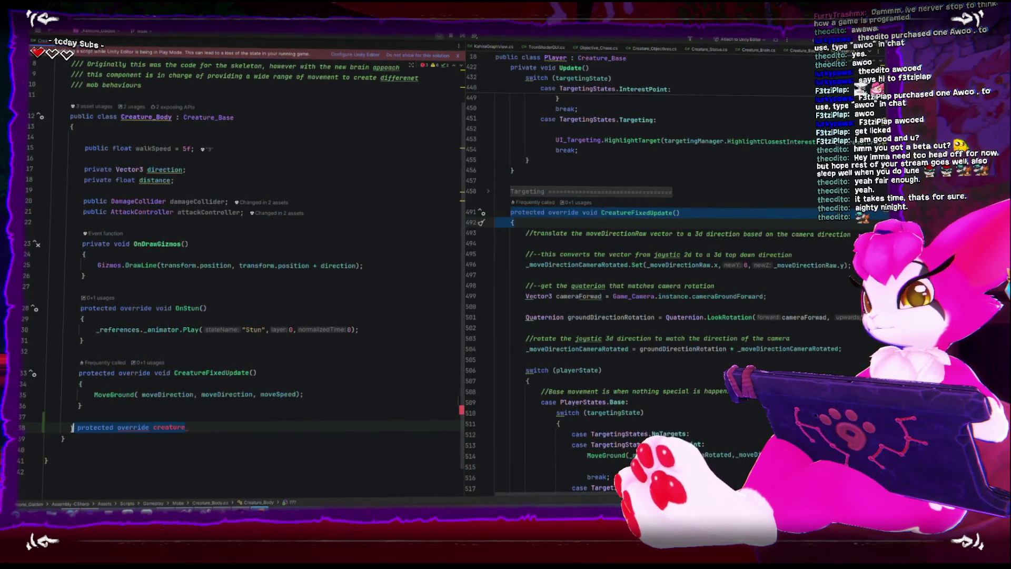
key(Return)
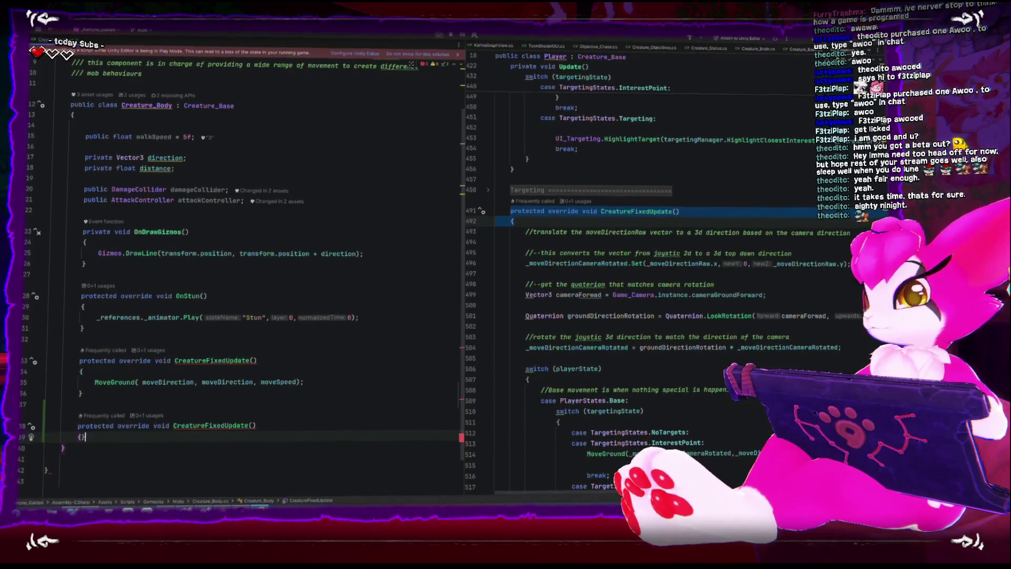
key(Return)
text(})
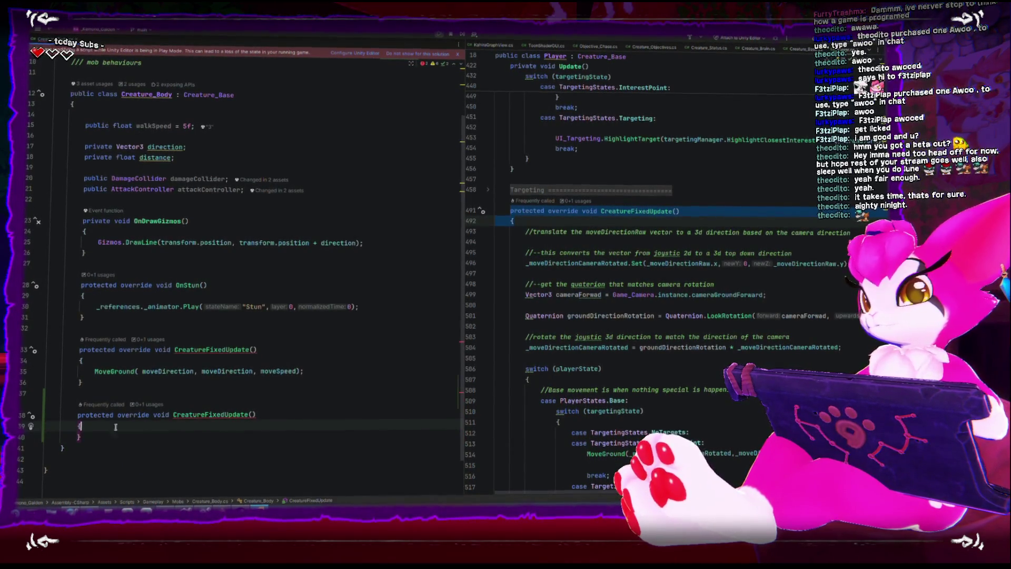
drag(295, 437, 57, 420)
key(BackSpace)
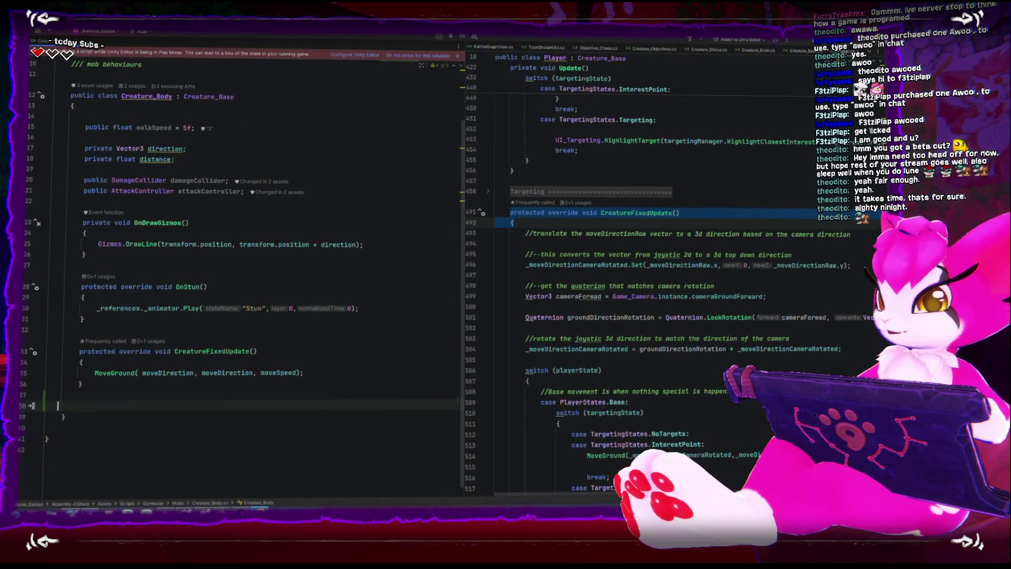
- Add if (isJumping) { ActorJumpUpdate(); } before MoveGround in the existing CreatureFixedUpdate
click(202, 360)
key(Return)
text(if()
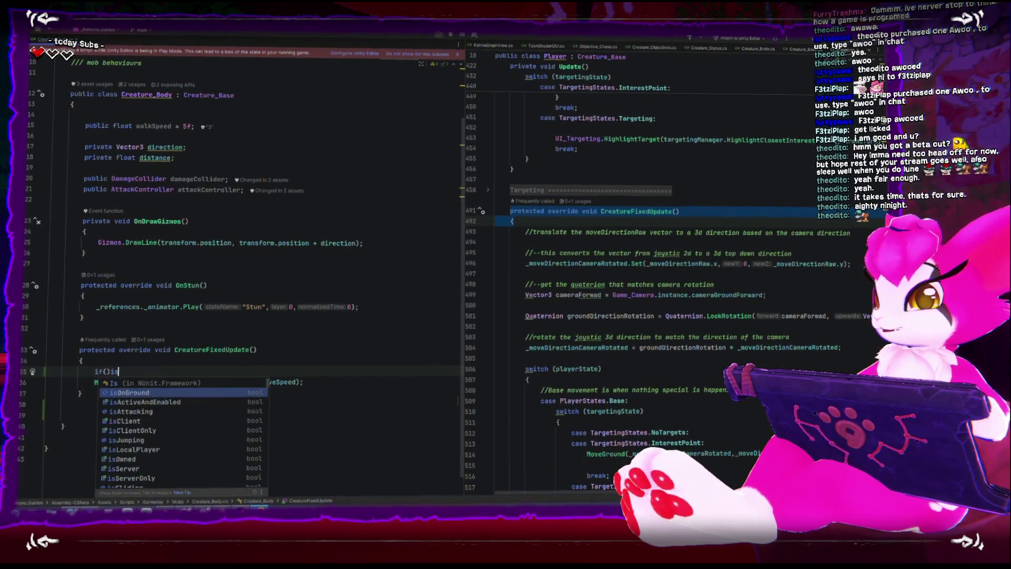
text(isJ)
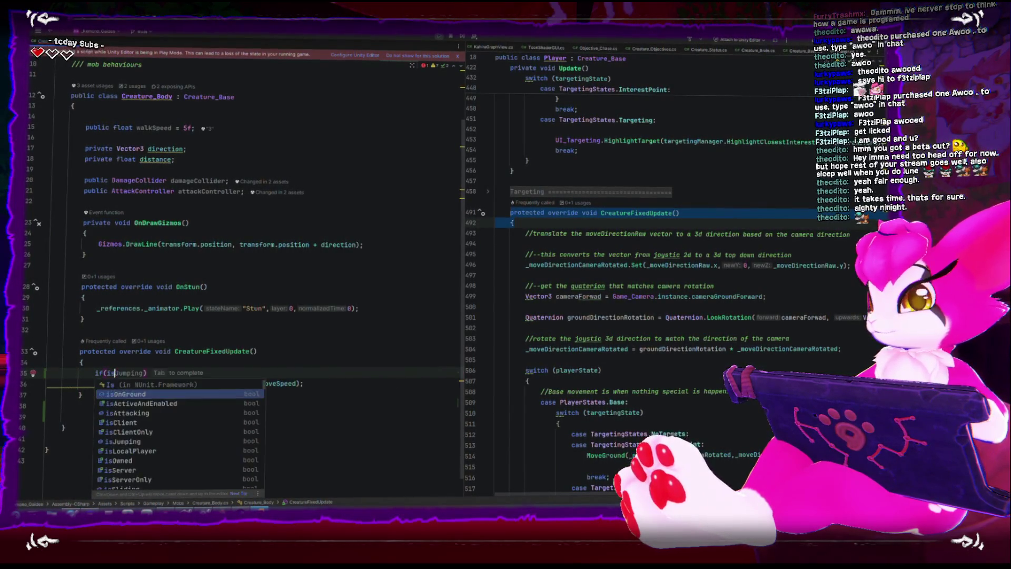
key(Return)
key(Return)
text({)
key(Return)
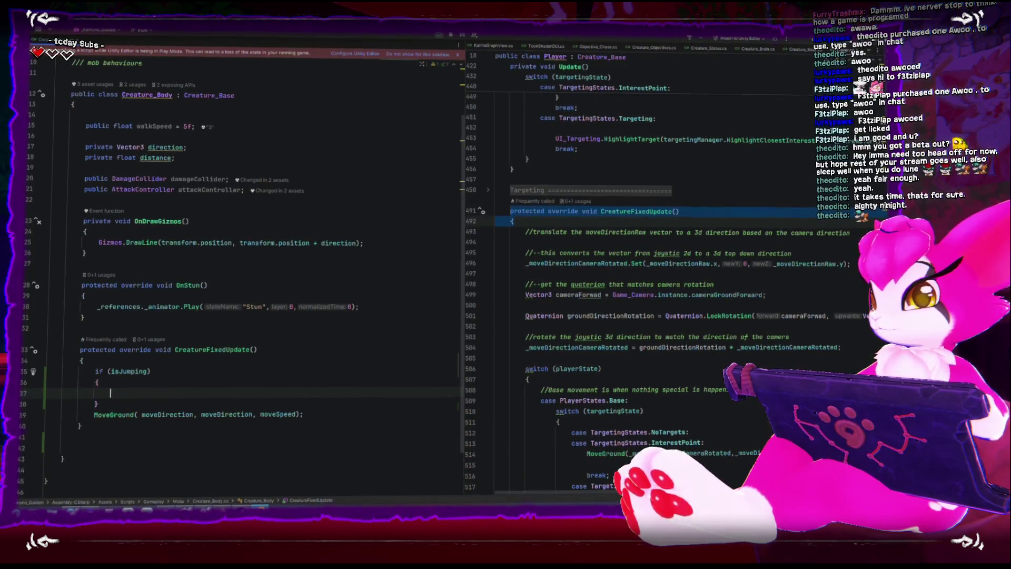
text(actorM)
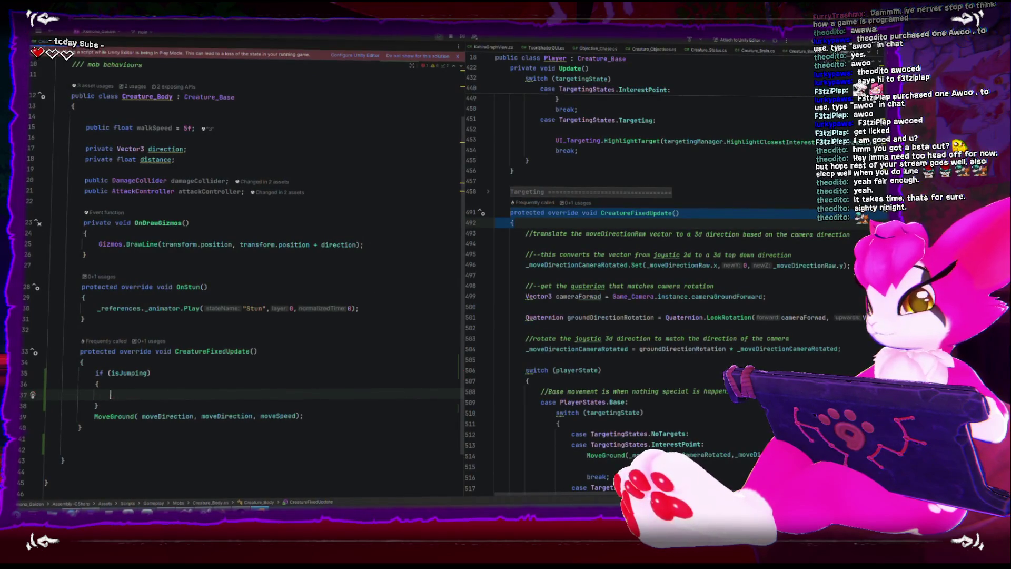
text(actJum)
key(Return)
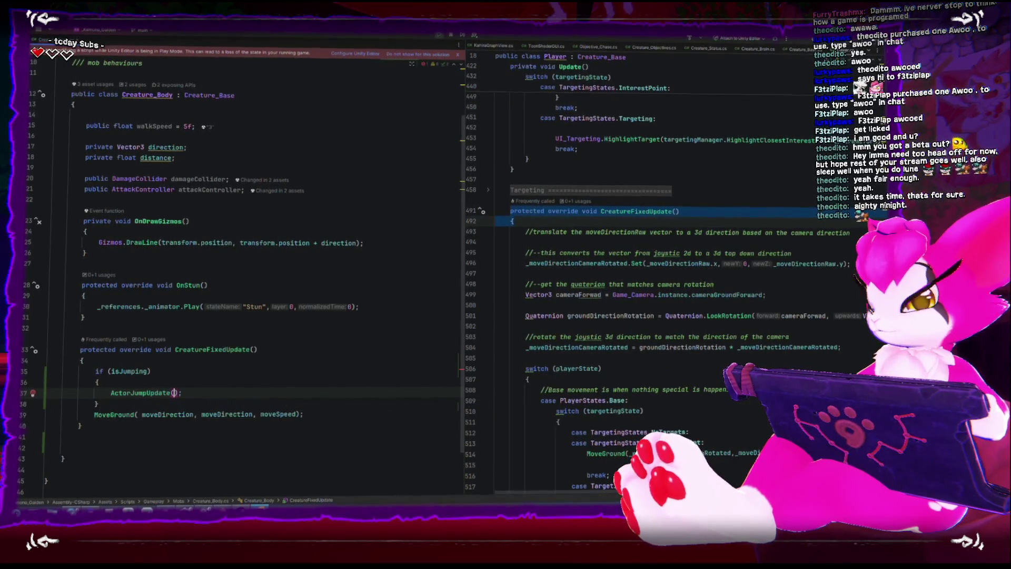
text(c)
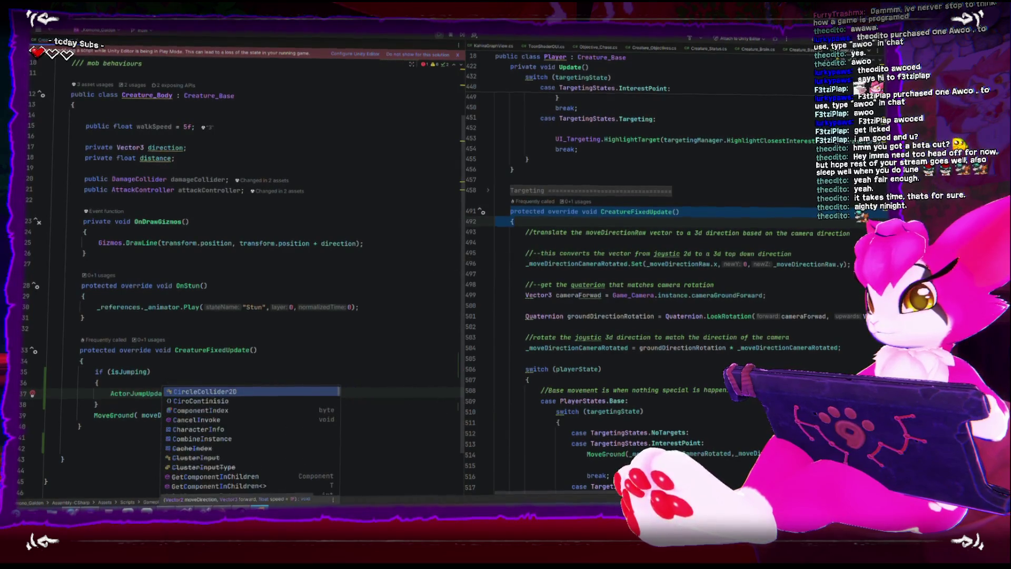
text(urrentju)
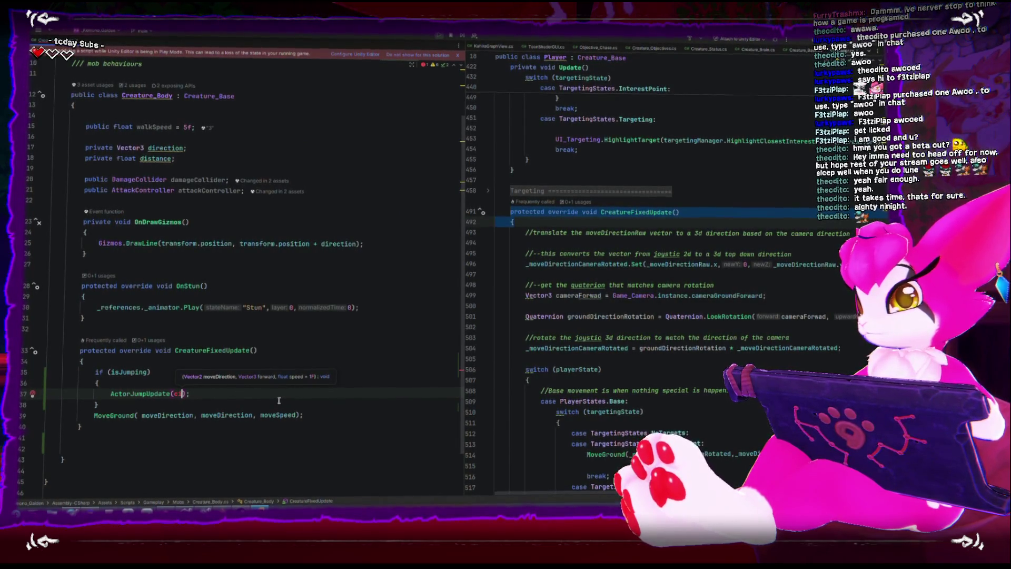
key(BackSpace)
click(296, 439)
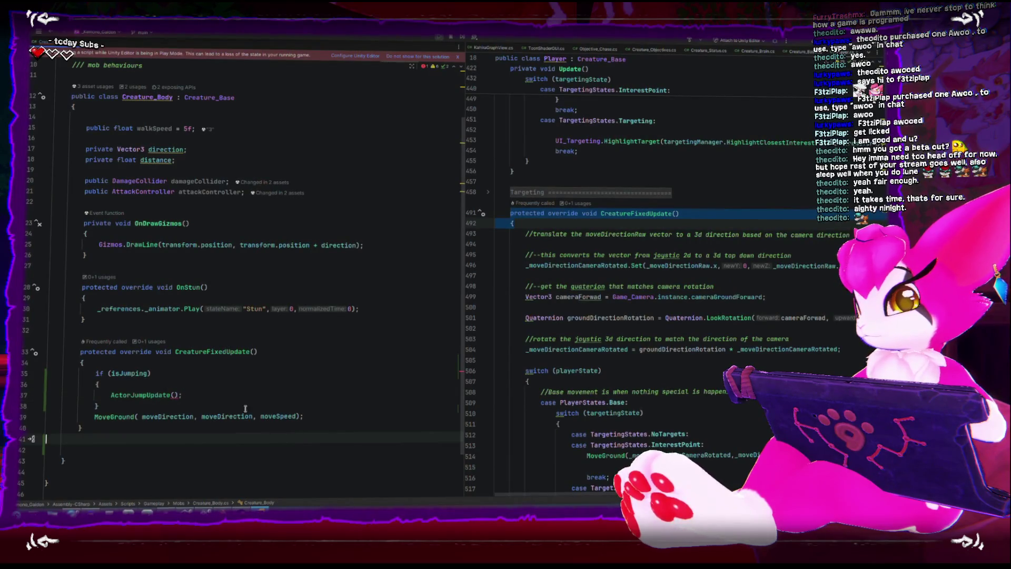
- Select _moveDirectionRaw in Player's jump call and go to ActorJumpUpdate's definition in ActorBase.cs
scroll(567, 389, down, 5)
drag(633, 369, 696, 368)
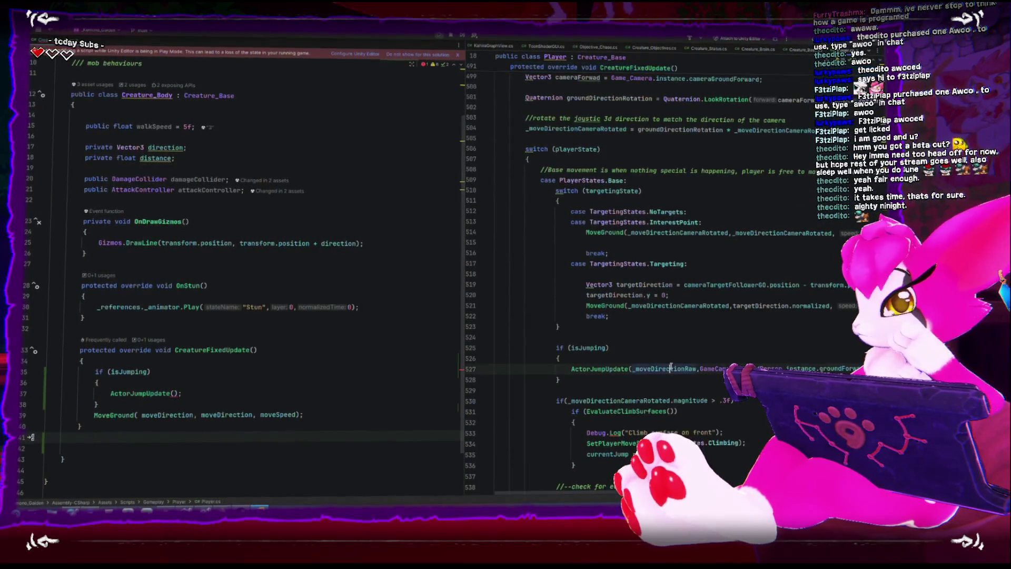
scroll(638, 284, right, 3)
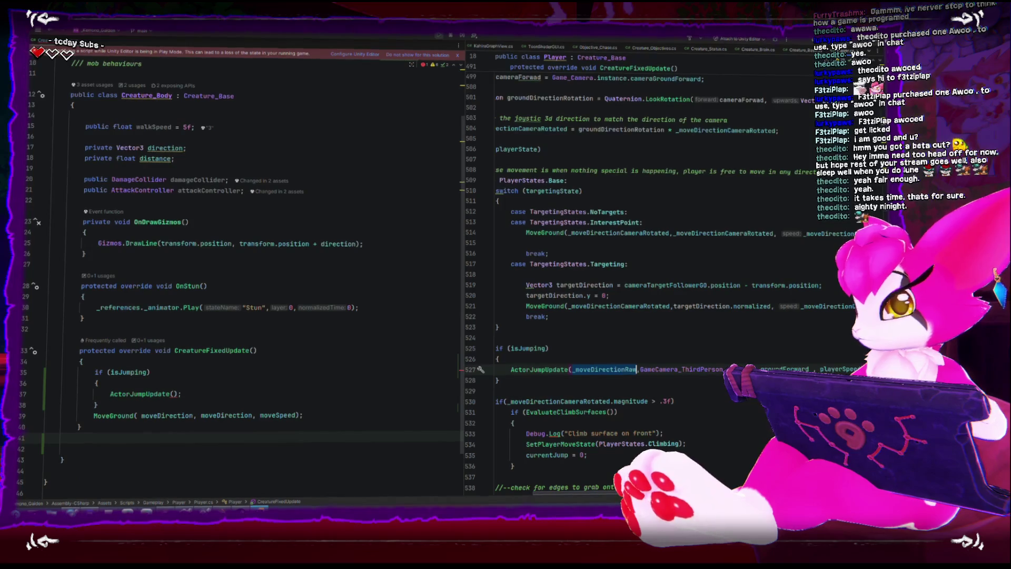
scroll(638, 284, left, 1)
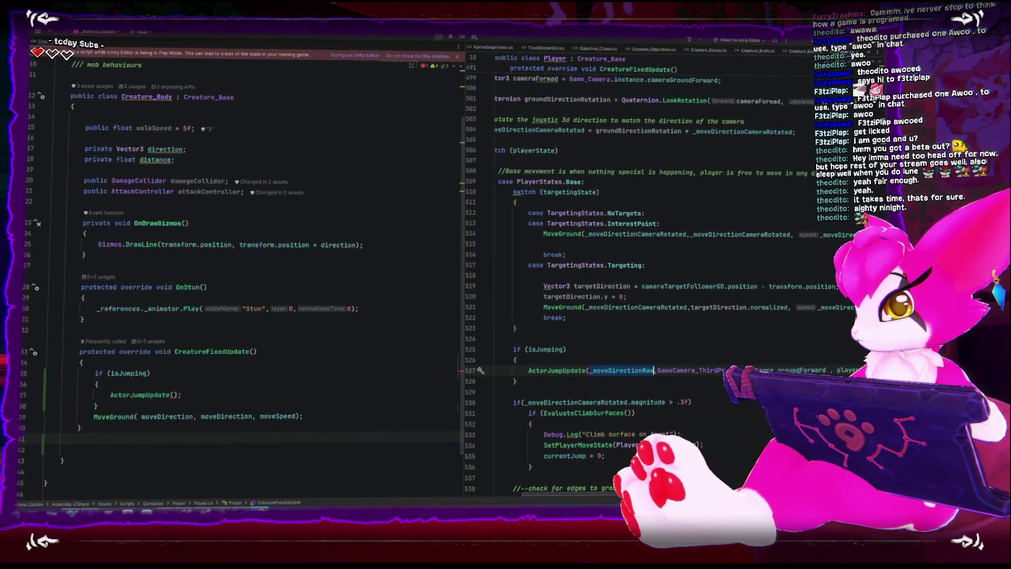
ctrl+click(569, 372)
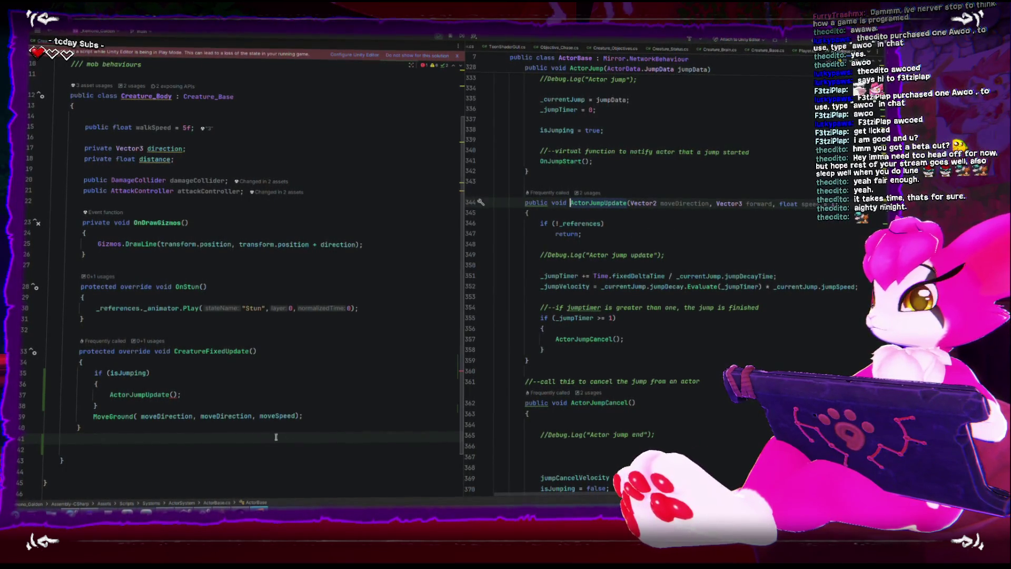
- Remove the moveDirection argument from ActorJumpUpdate and add blank lines above the call
click(173, 394)
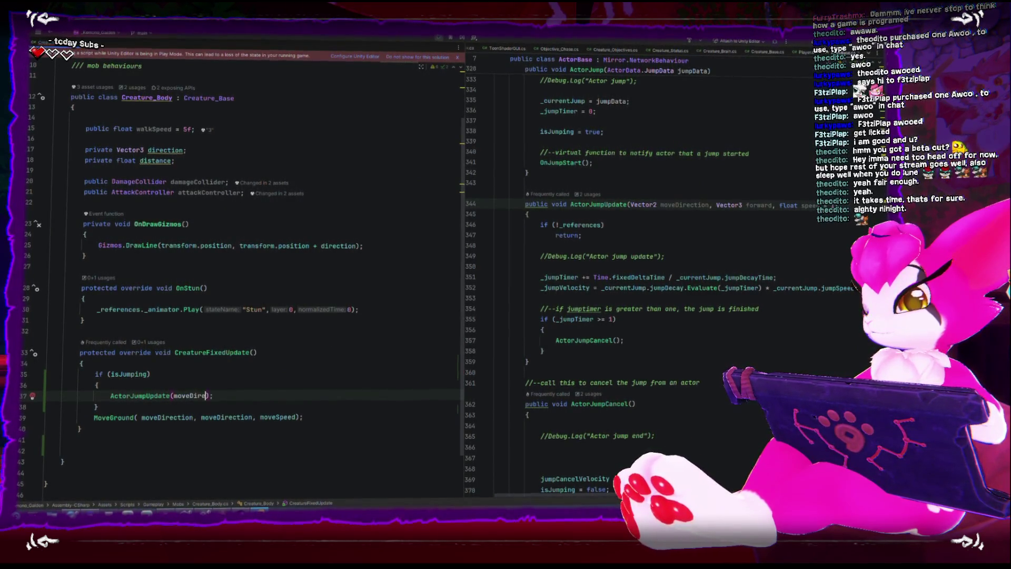
text(ction)
click(119, 487)
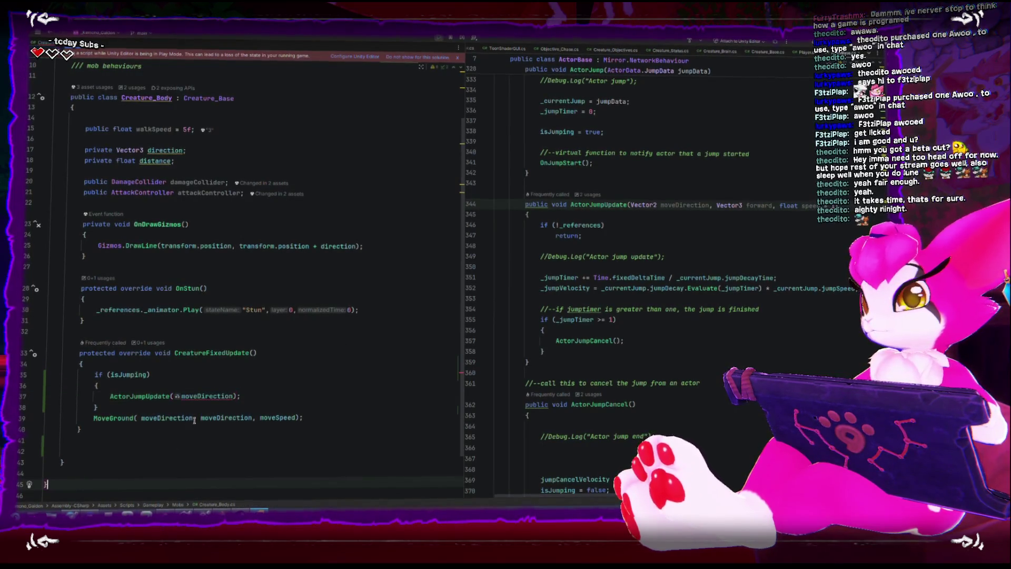
click(206, 395)
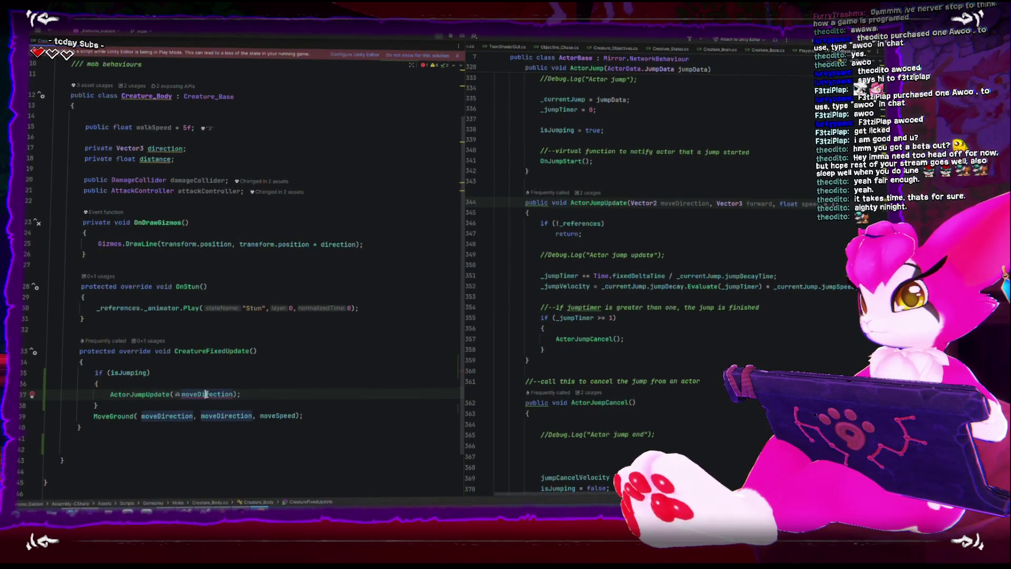
mouse_move(206, 395)
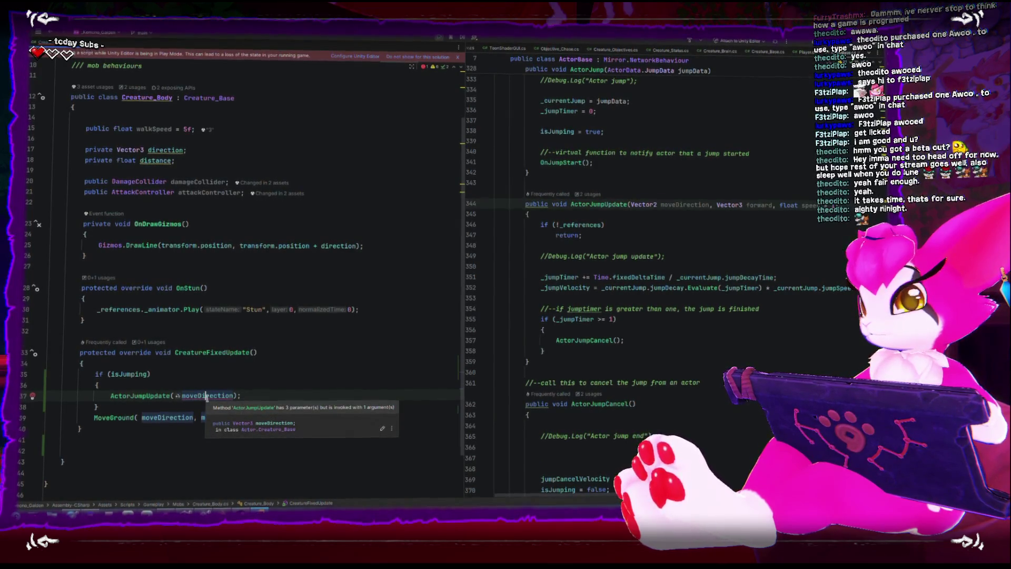
double_click(207, 395)
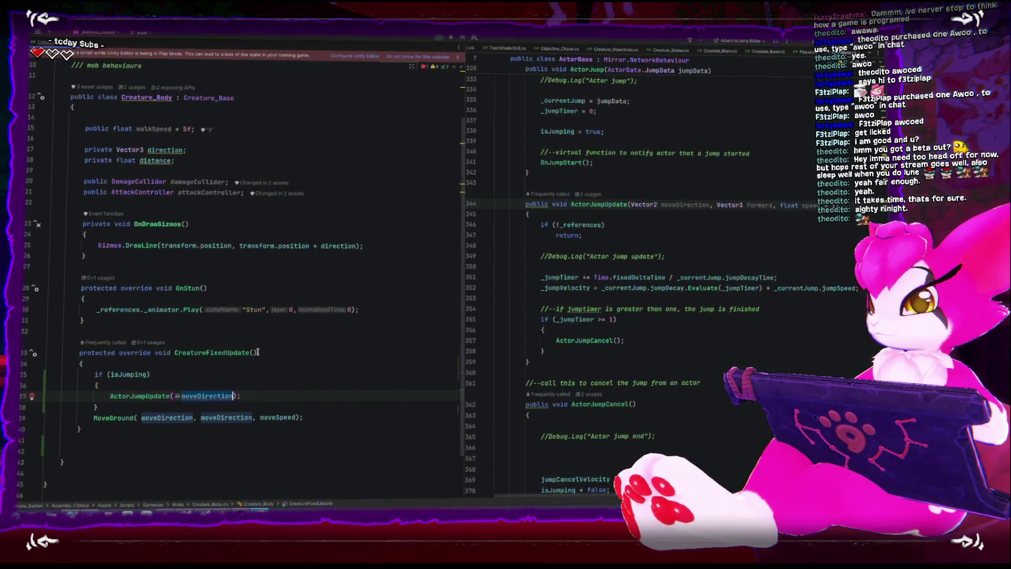
key(BackSpace)
key(Up)
key(Return)
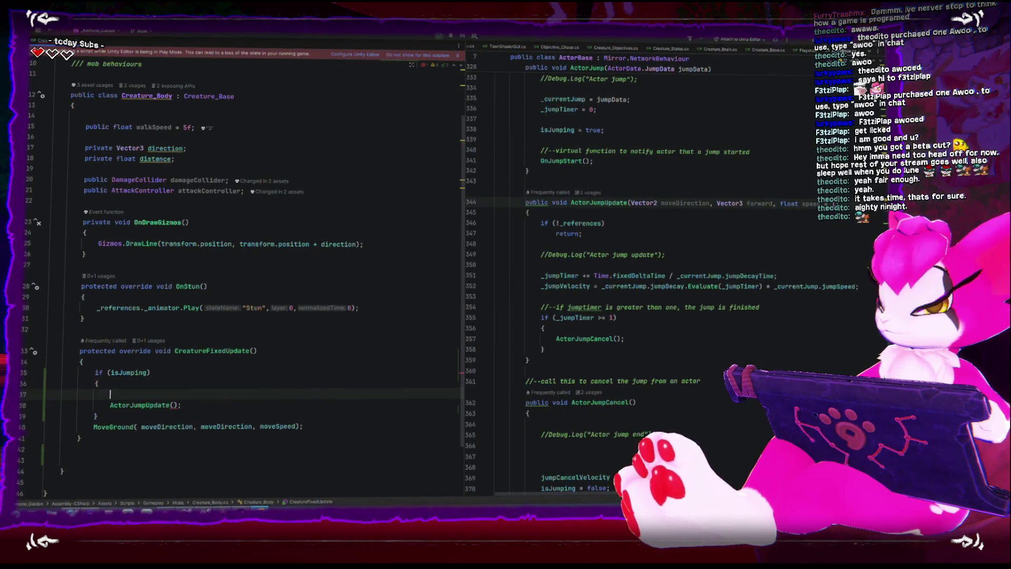
key(Return)
key(Up)
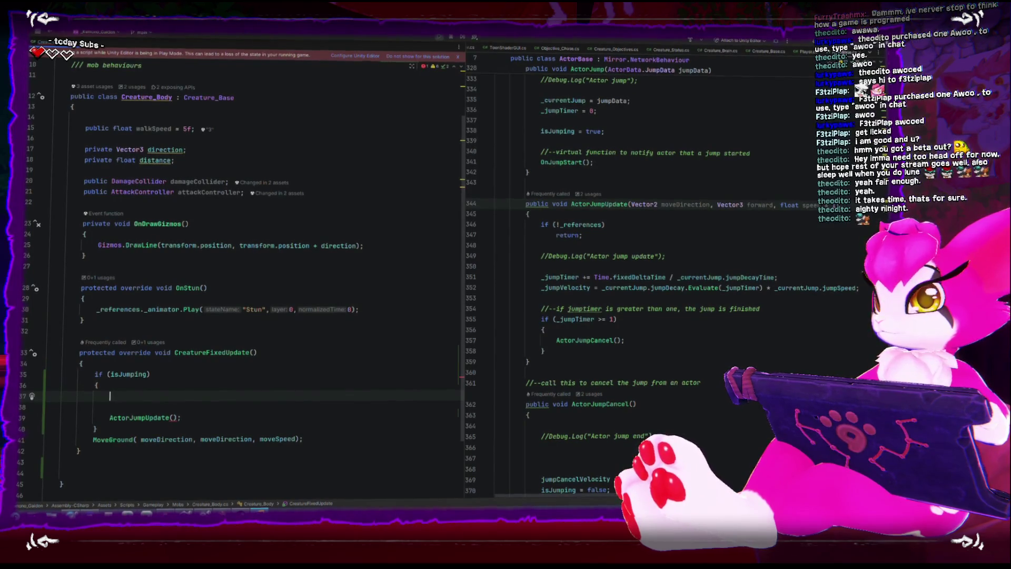
- Type a private Vector2 moveDirection field declaration below the direction field
click(211, 149)
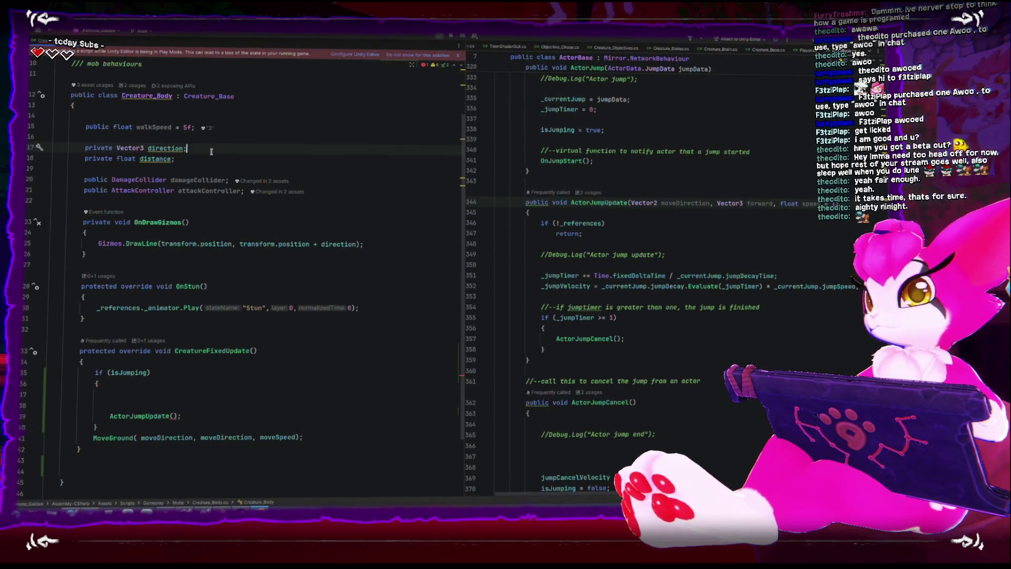
key(Return)
text(private )
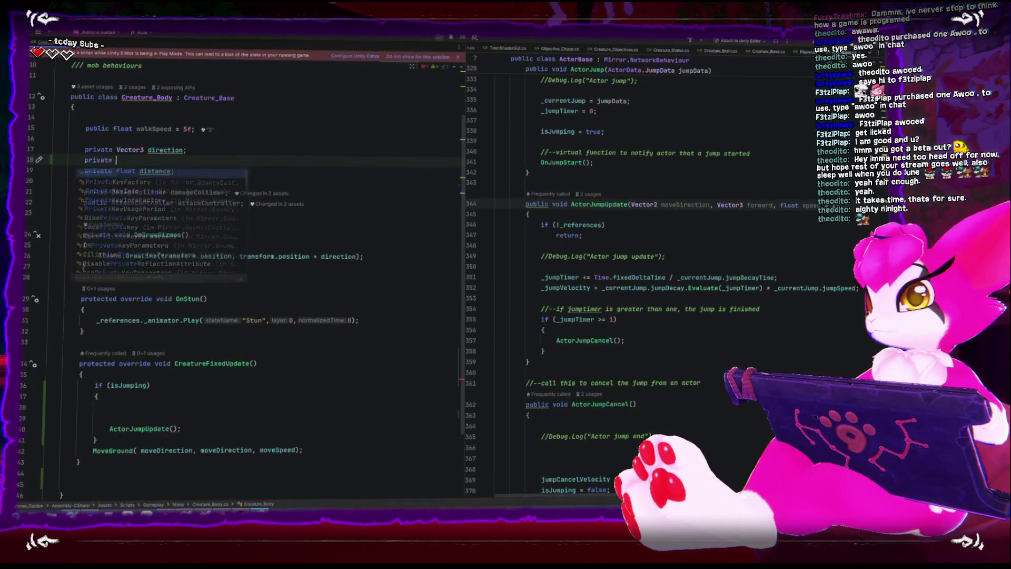
text(Vector)
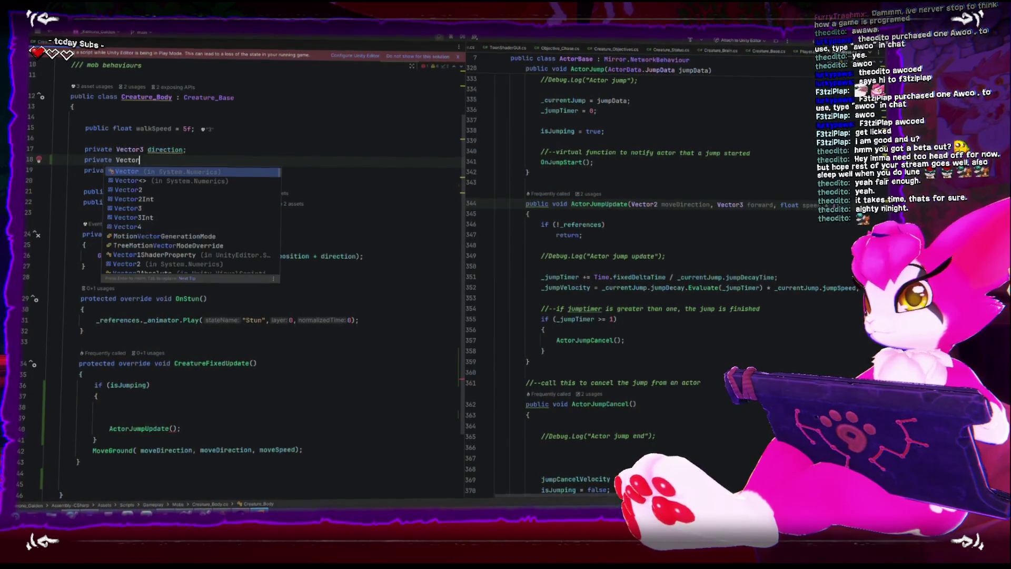
text(2 moveDire)
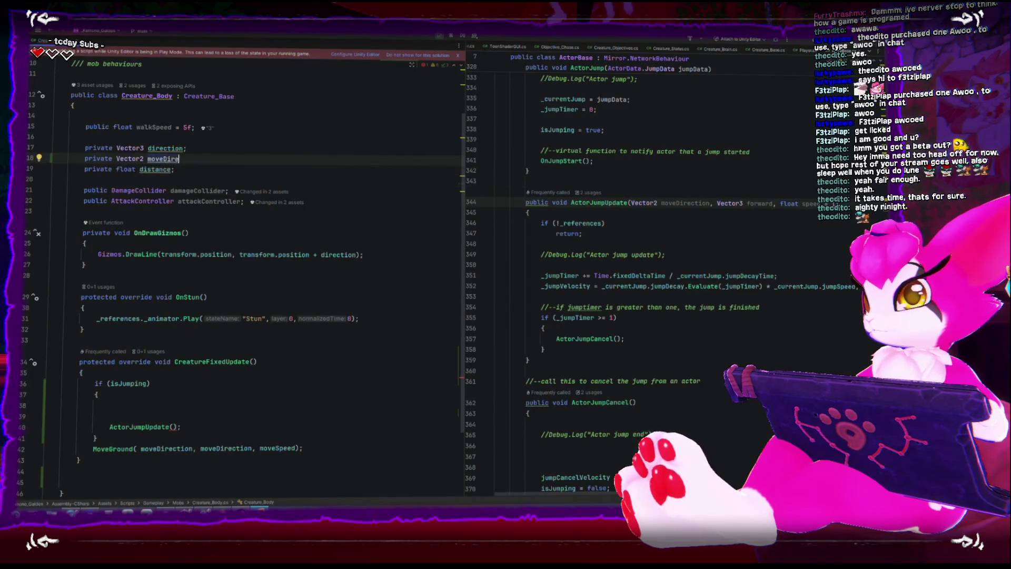
text(ction;)
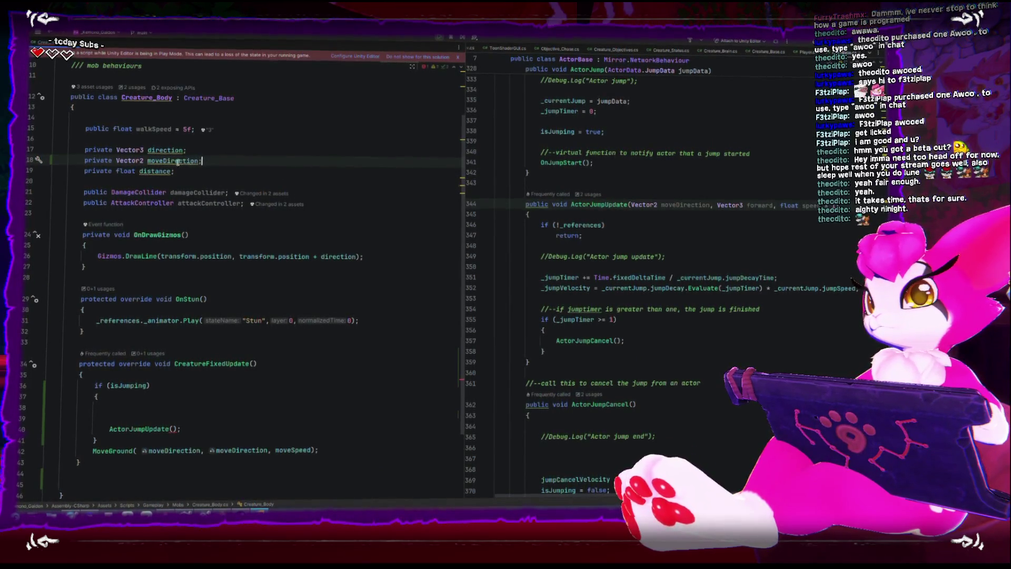
- Select moveDirection in the MoveGround call and open Creature_Base beside Creature_Body
double_click(176, 449)
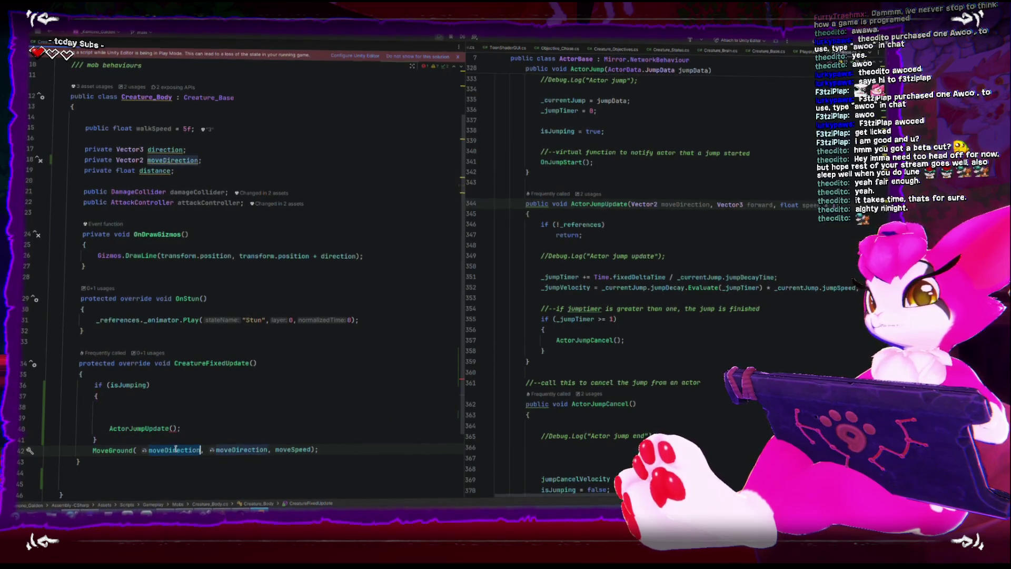
scroll(243, 383, up, 2)
click(191, 157)
ctrl+click(190, 158)
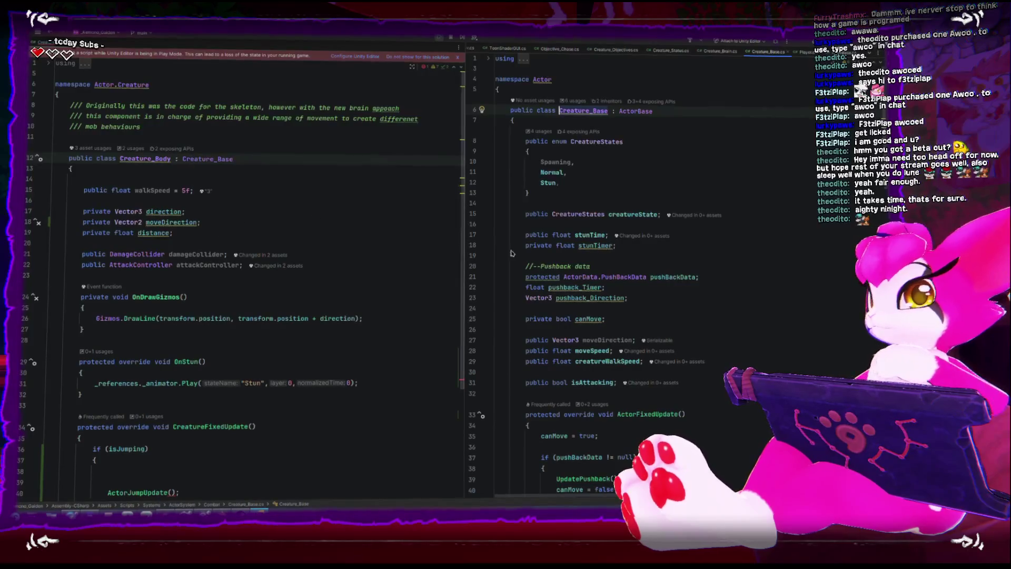
- Compare with Creature_Base's inherited moveDirection and rename the new Vector2 field to jumpDirection
click(632, 338)
click(198, 220)
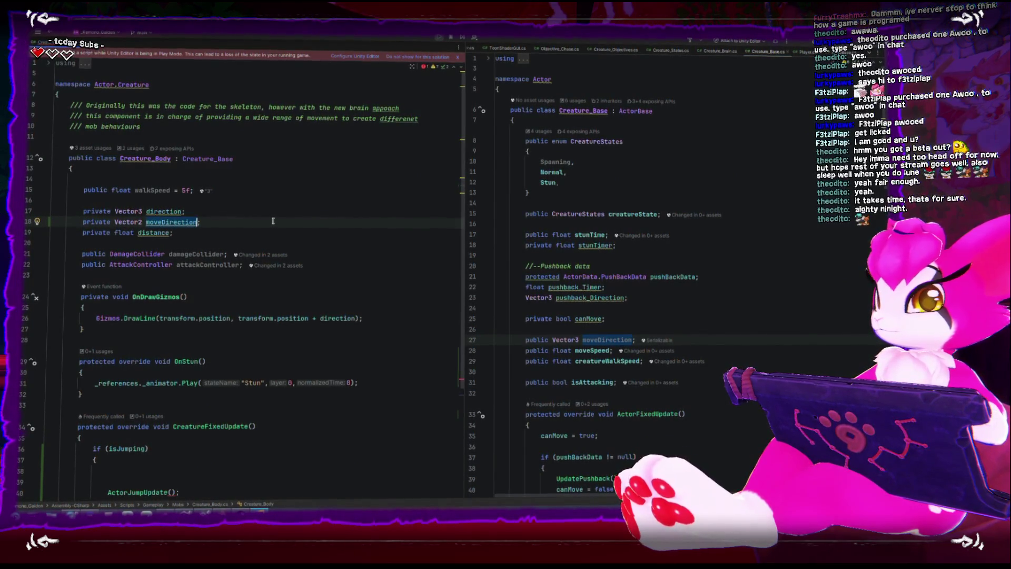
click(274, 220)
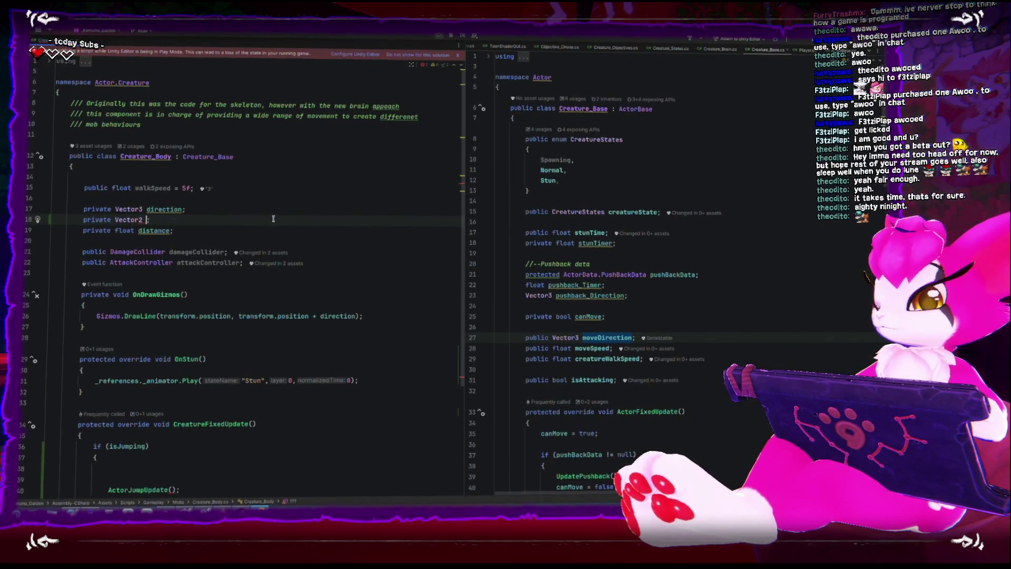
text(jumpDirection)
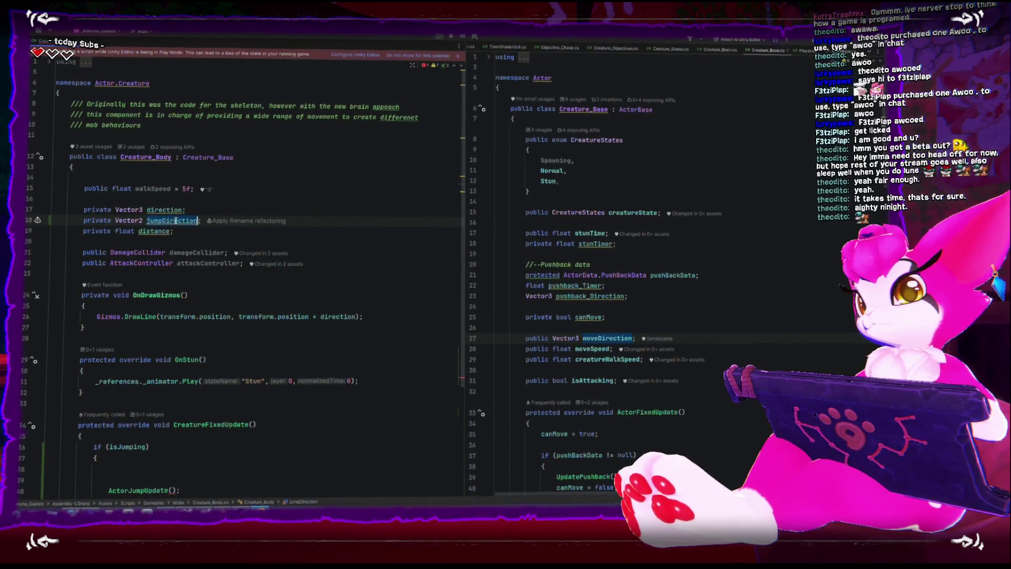
scroll(253, 330, down, 4)
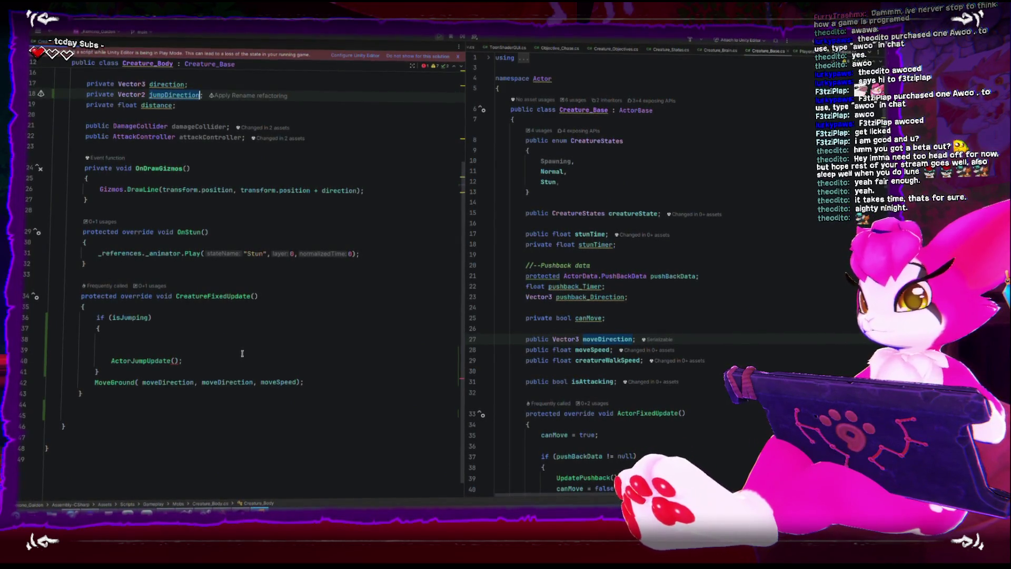
click(175, 359)
- Pass jumpDirection, Vector3.forward and moveSpeed as the ActorJumpUpdate arguments
text(jumpDirection)
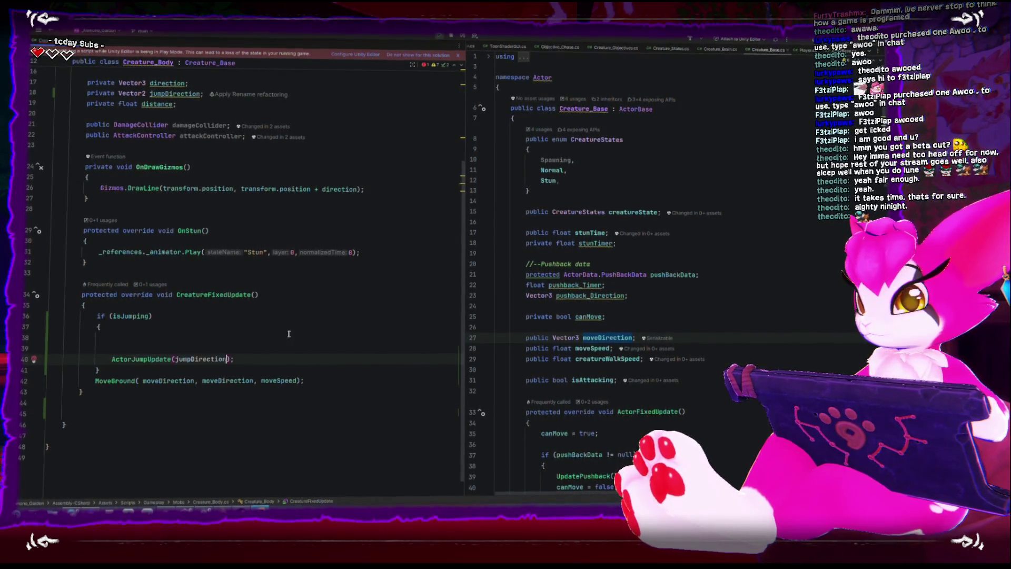
scroll(289, 333, up, 1)
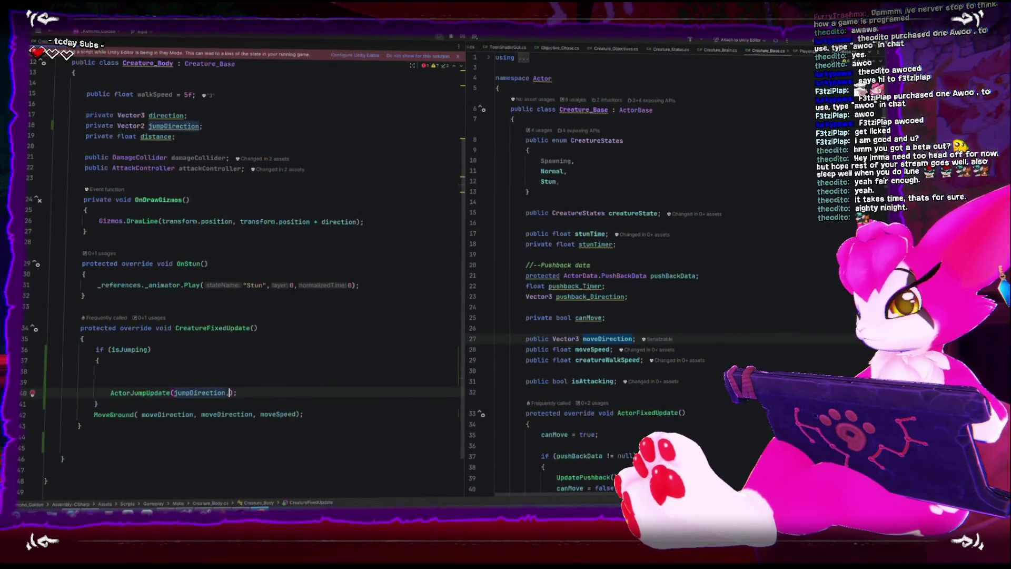
text(Vector3)
key(Escape)
text(.forward,)
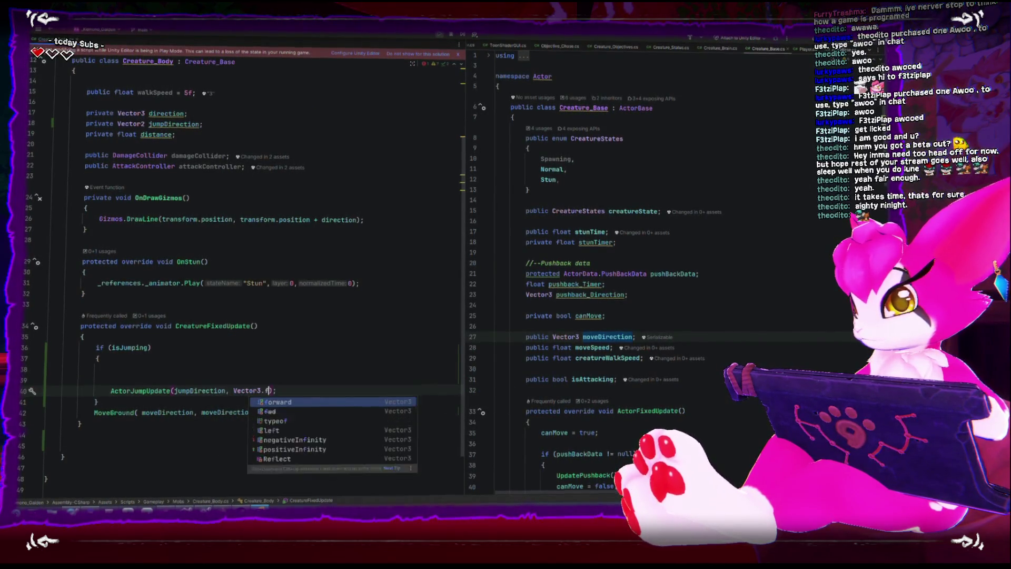
text( moveSpeed)
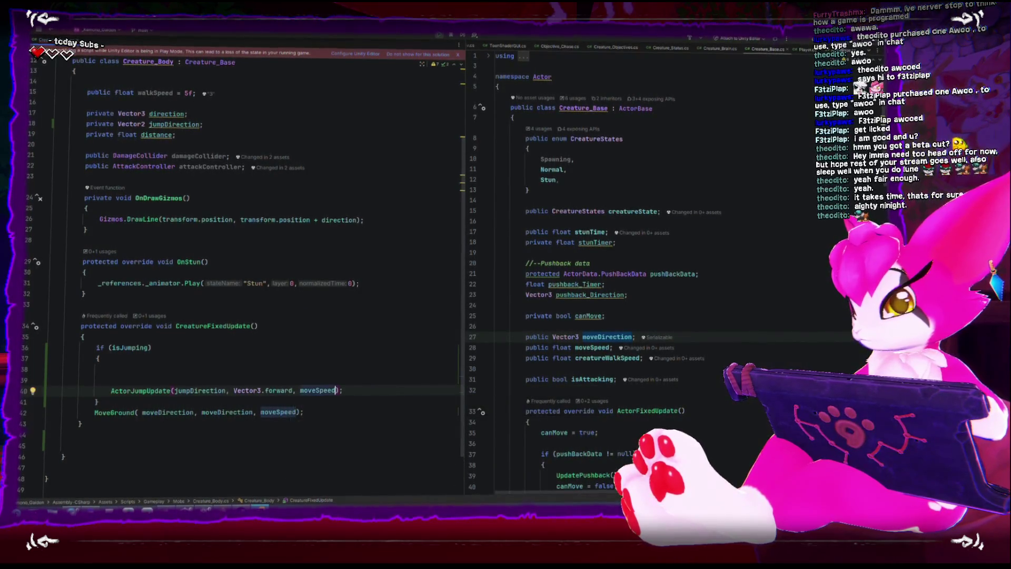
- Delete the blank lines above the ActorJumpUpdate call
key(Home)
key(BackSpace)
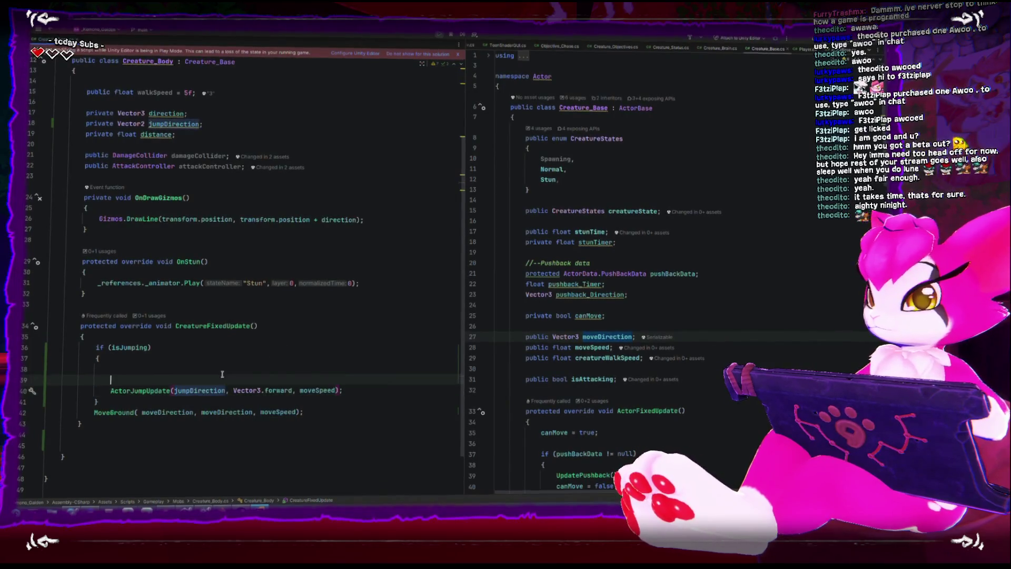
key(BackSpace)
key(Up)
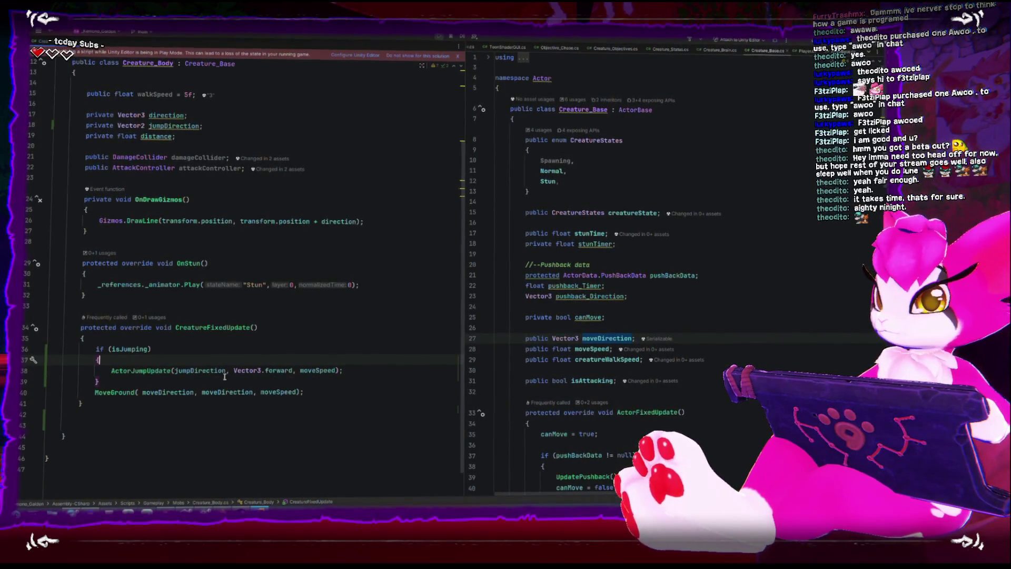
- Move the MoveGround call into a new else block after the jump if block, then bring up Player.cs
click(202, 391)
click(188, 379)
key(Return)
text(else{)
key(Return)
key(Down)
key(Down)
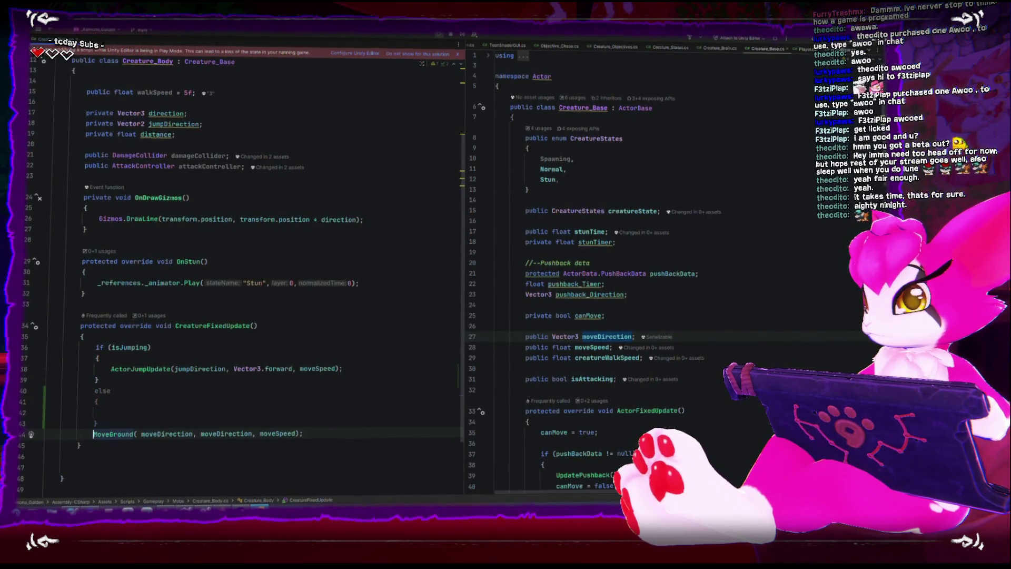
key(alt+shift+Up)
key(alt+shift+Up)
key(Up)
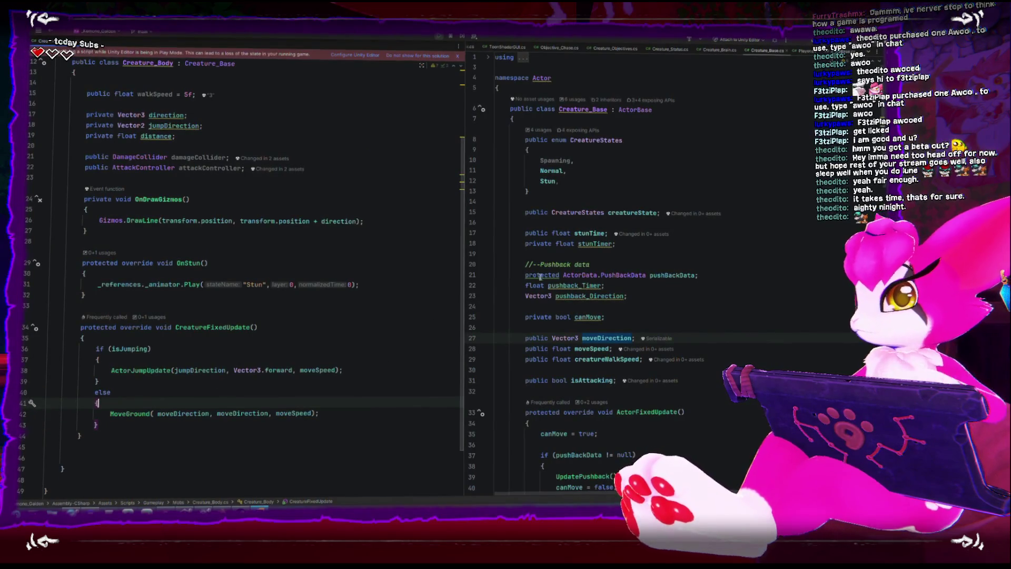
click(802, 49)
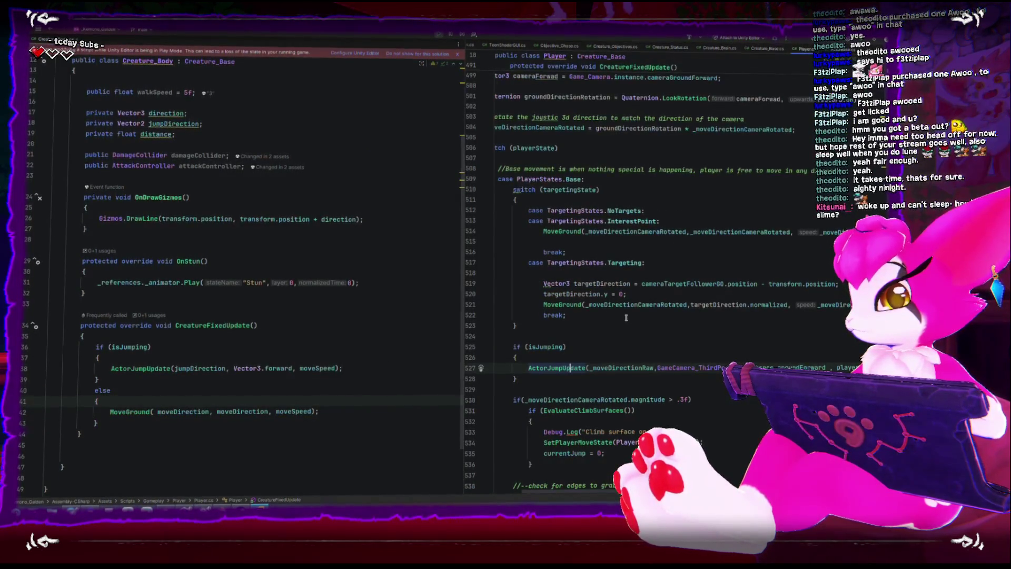
- Review Player.cs's ActorJumpUpdate call in CreatureFixedUpdate, then return to Unity so the edited scripts reload
scroll(626, 317, down, 4)
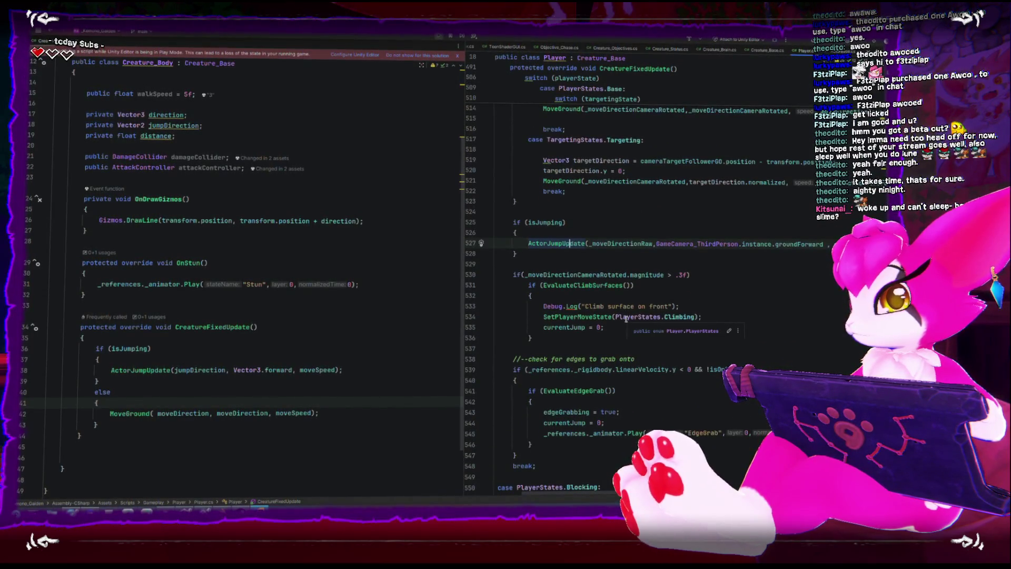
scroll(625, 317, up, 4)
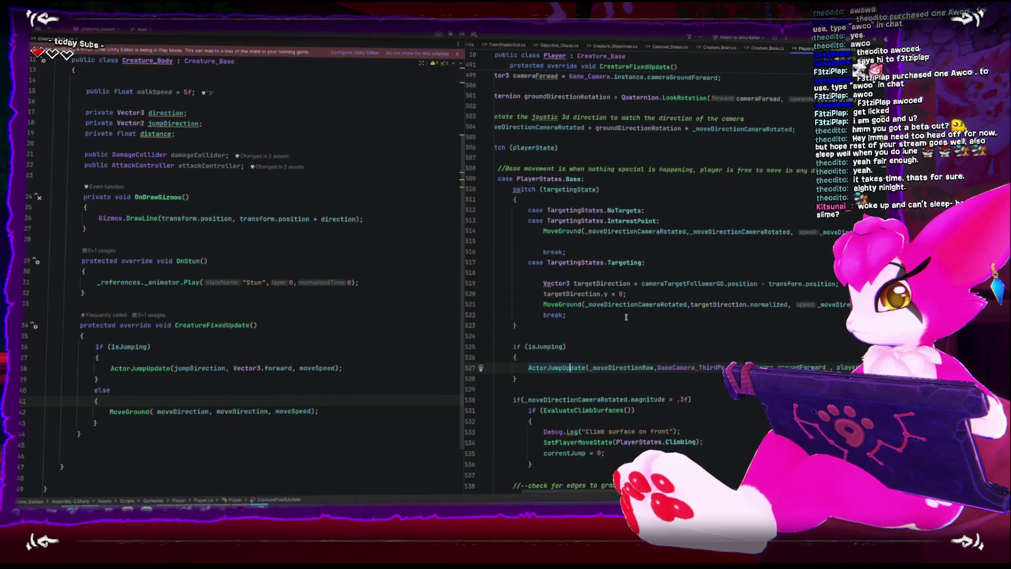
scroll(626, 317, down, 10)
scroll(626, 316, down, 8)
scroll(625, 317, up, 18)
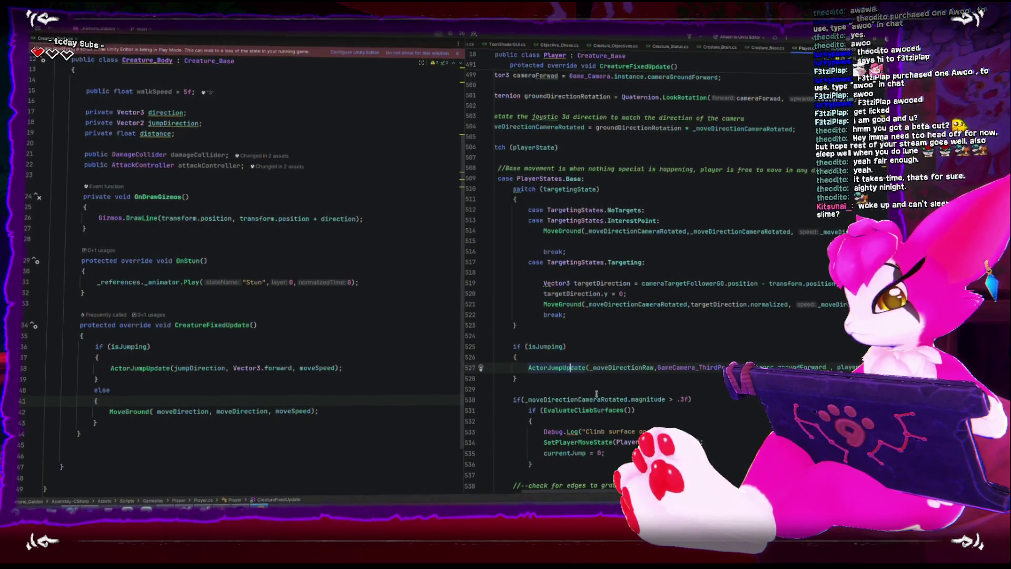
mouse_move(588, 492)
mouse_down()
mouse_move(545, 493)
mouse_move(572, 496)
mouse_move(560, 495)
mouse_up()
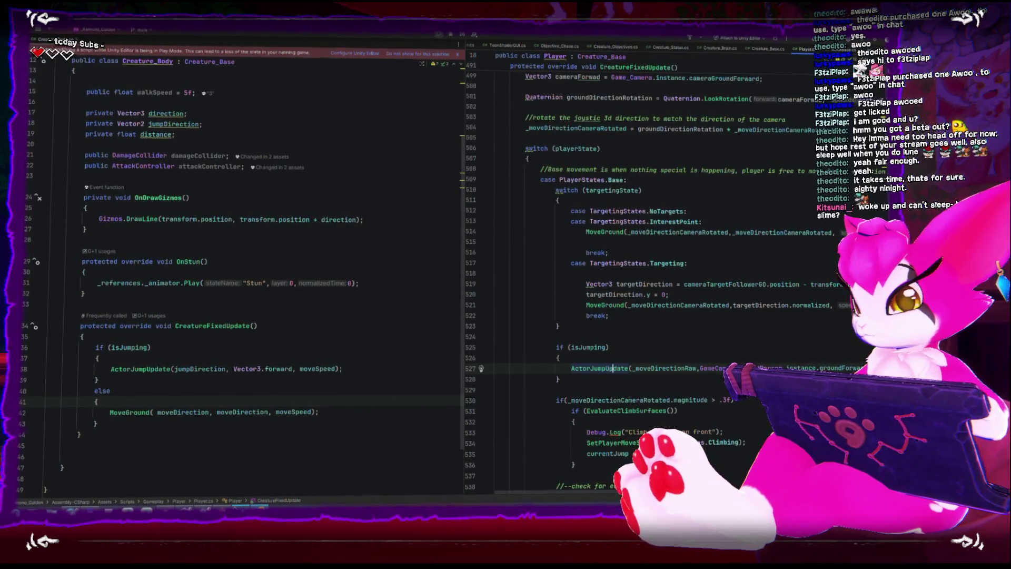
key(alt+Tab)
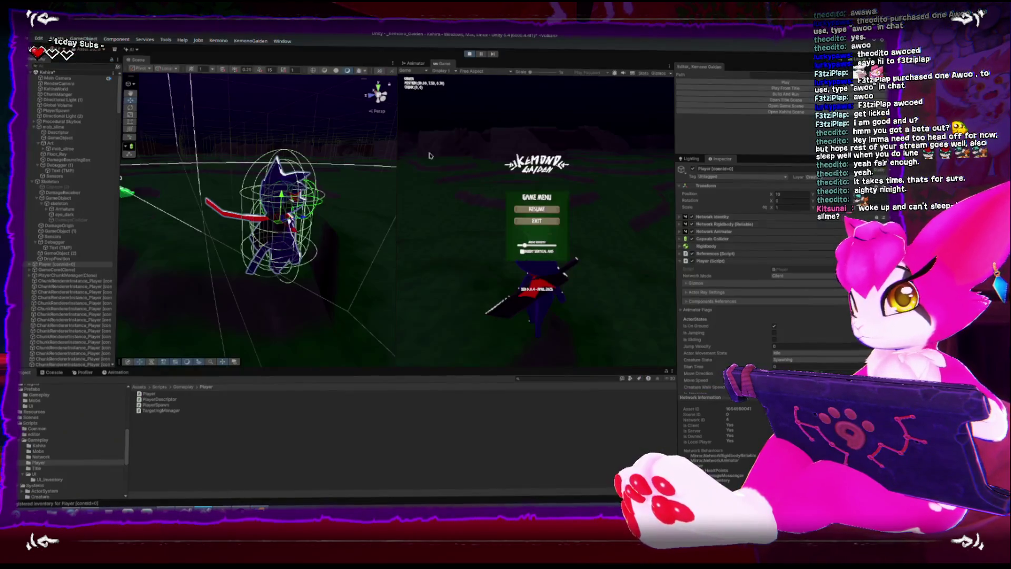
click(470, 52)
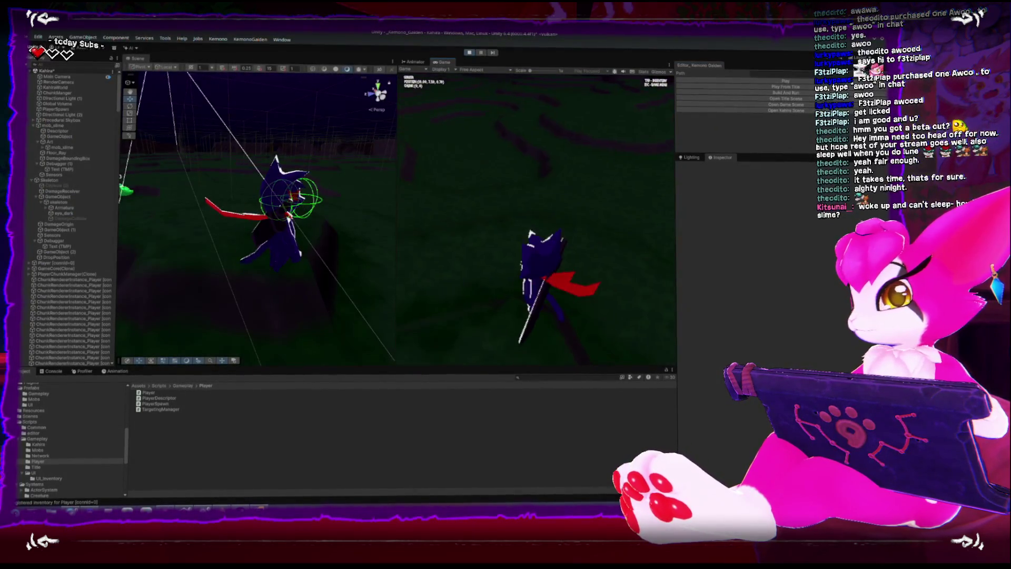
- Walk the player forward with W toward the slime, then pause the game at its menu
key(w)
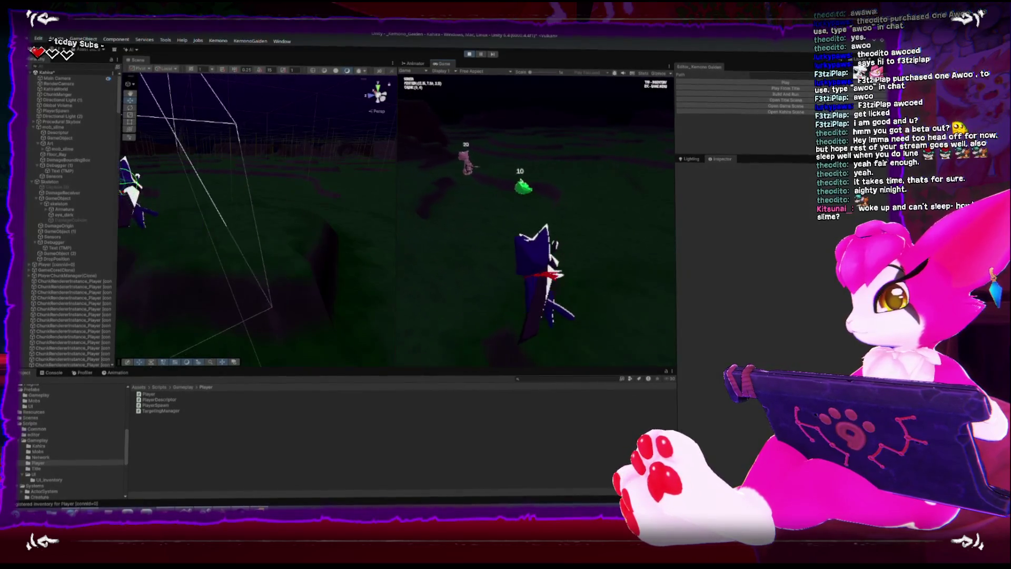
key(w)
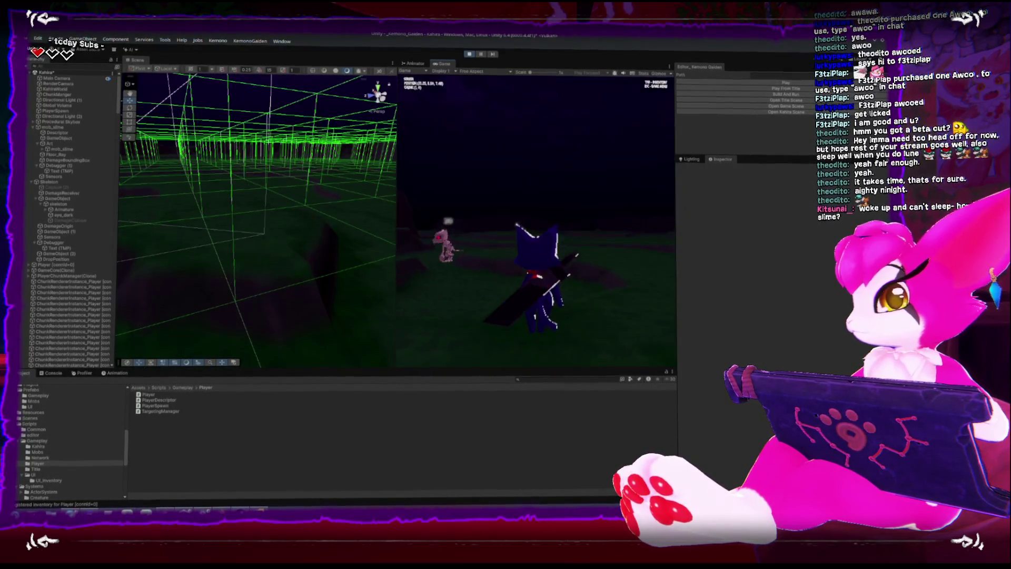
scroll(536, 221, up, 5)
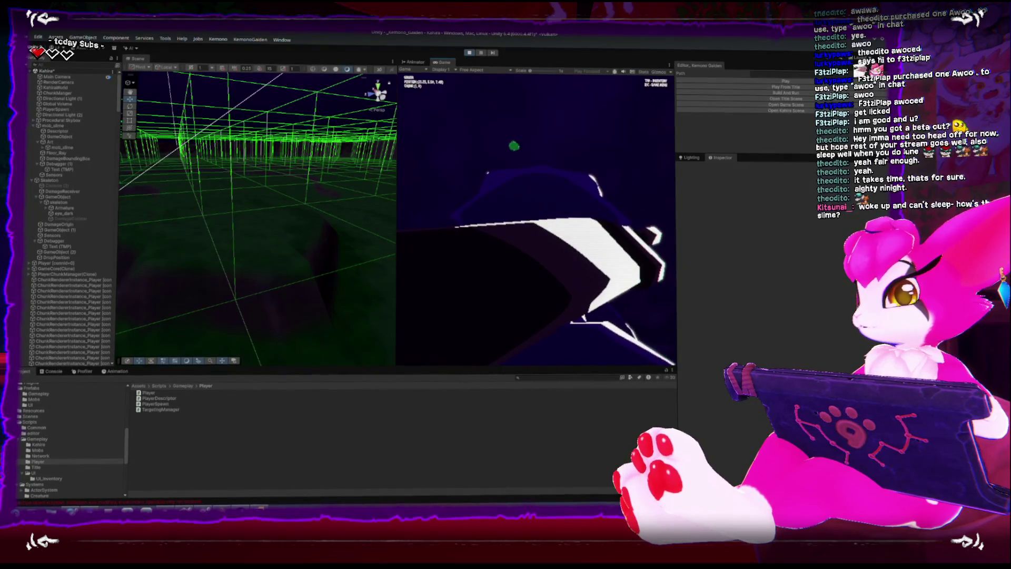
scroll(536, 221, down, 3)
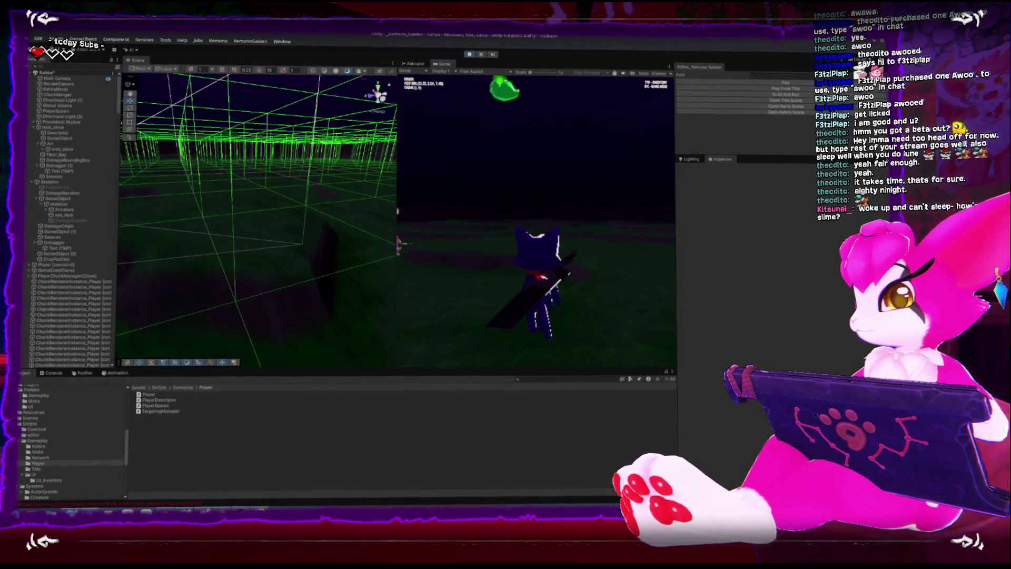
scroll(536, 221, up, 3)
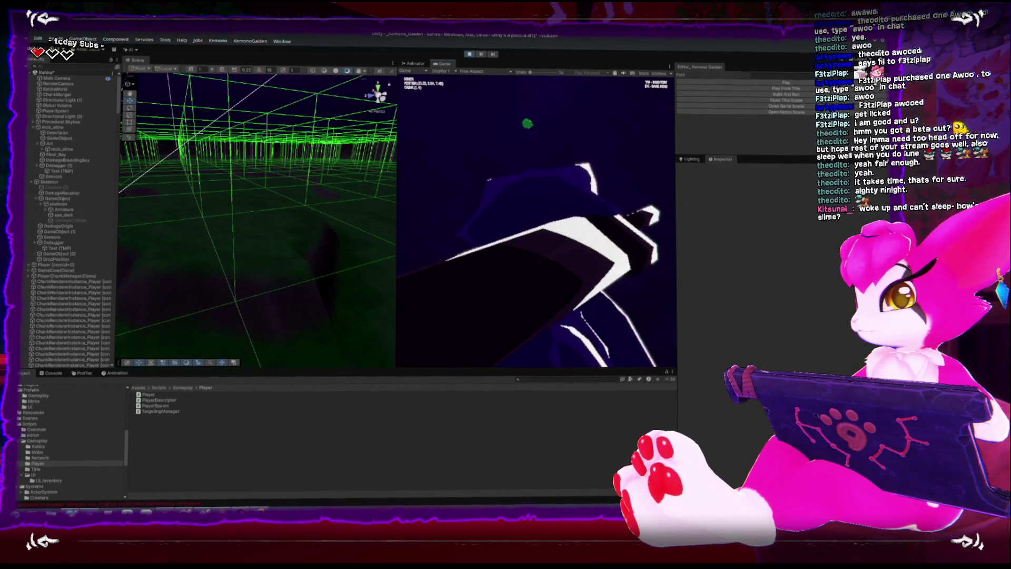
scroll(536, 221, down, 3)
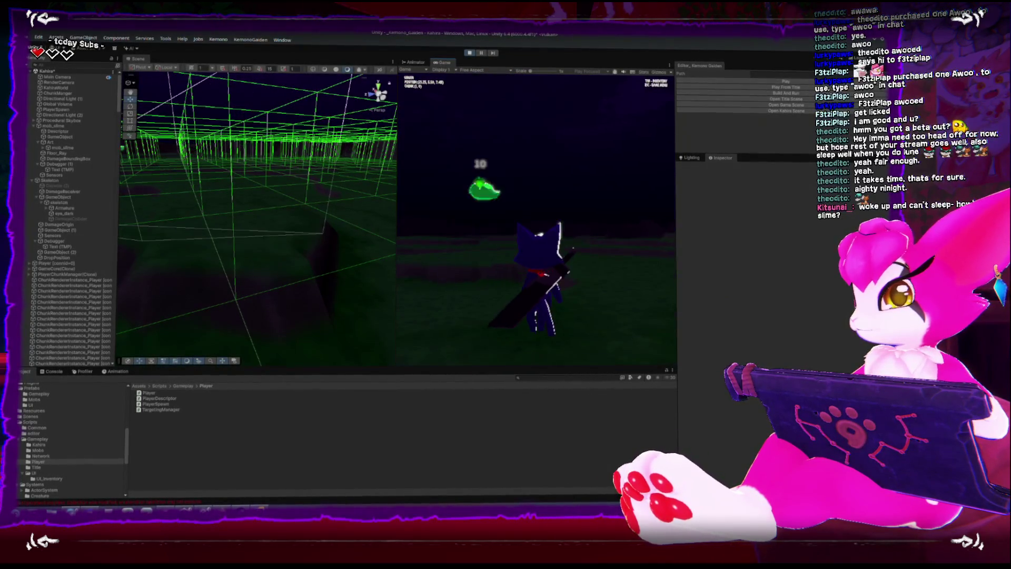
scroll(536, 221, up, 3)
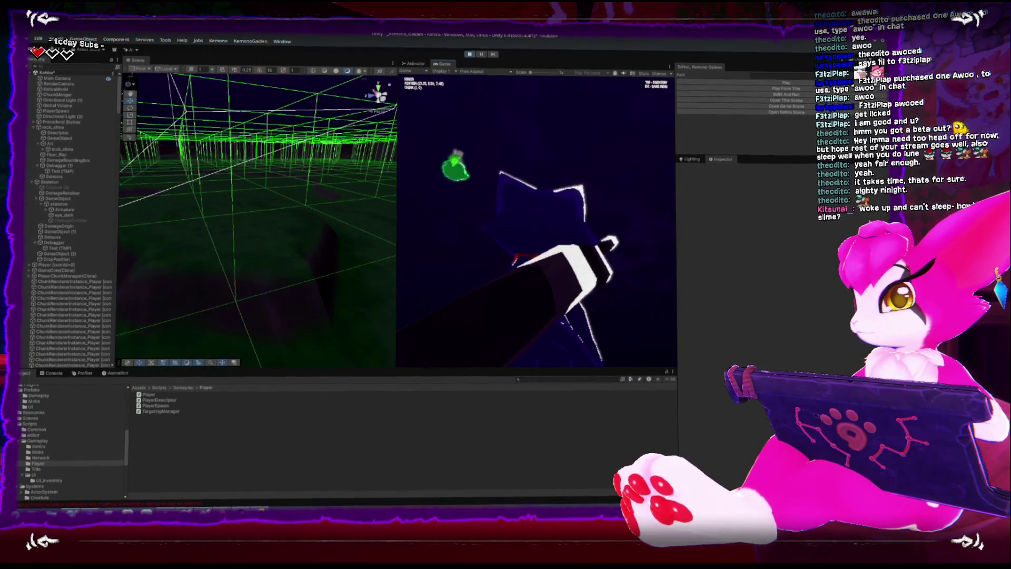
scroll(535, 221, down, 3)
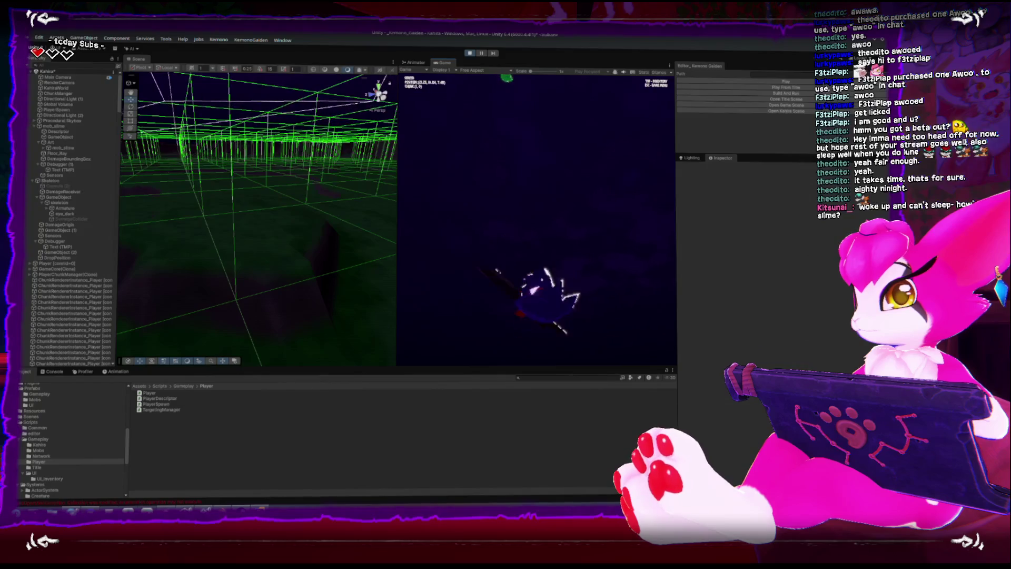
key(Escape)
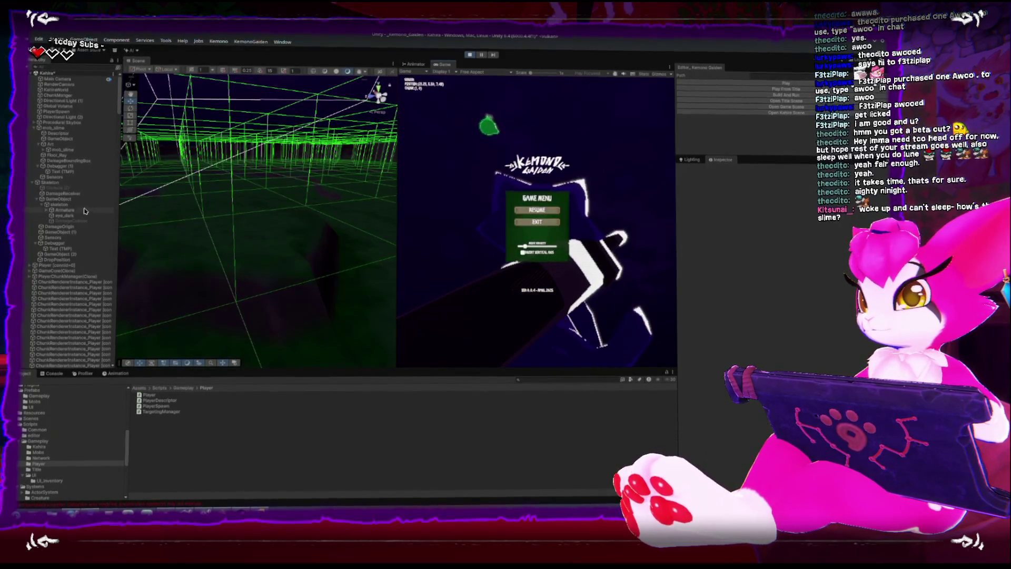
- Set mob_slime's Objective_Chase Jump Speed to 5
click(61, 128)
scroll(758, 349, down, 6)
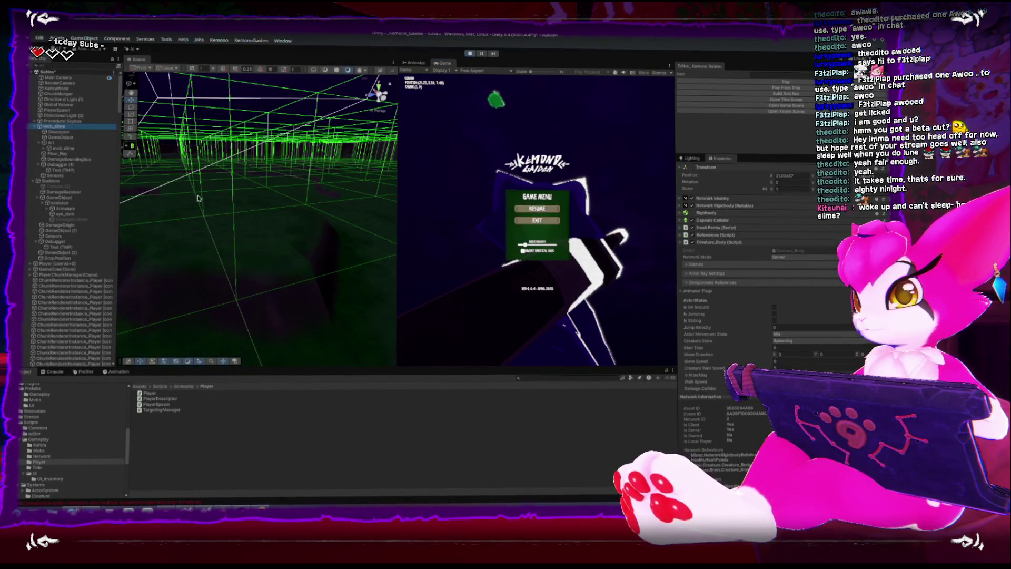
scroll(758, 349, down, 2)
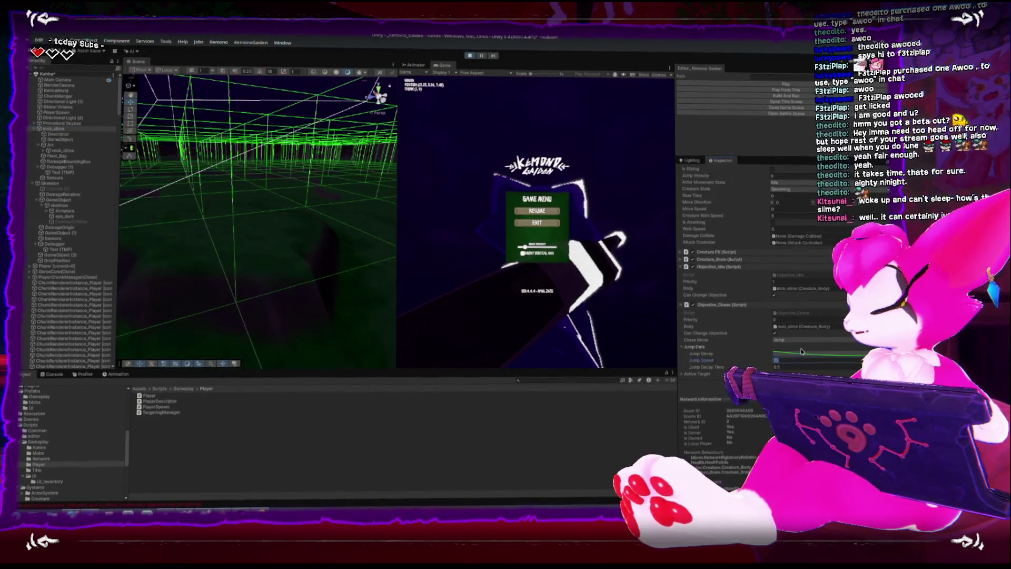
text(5)
key(Return)
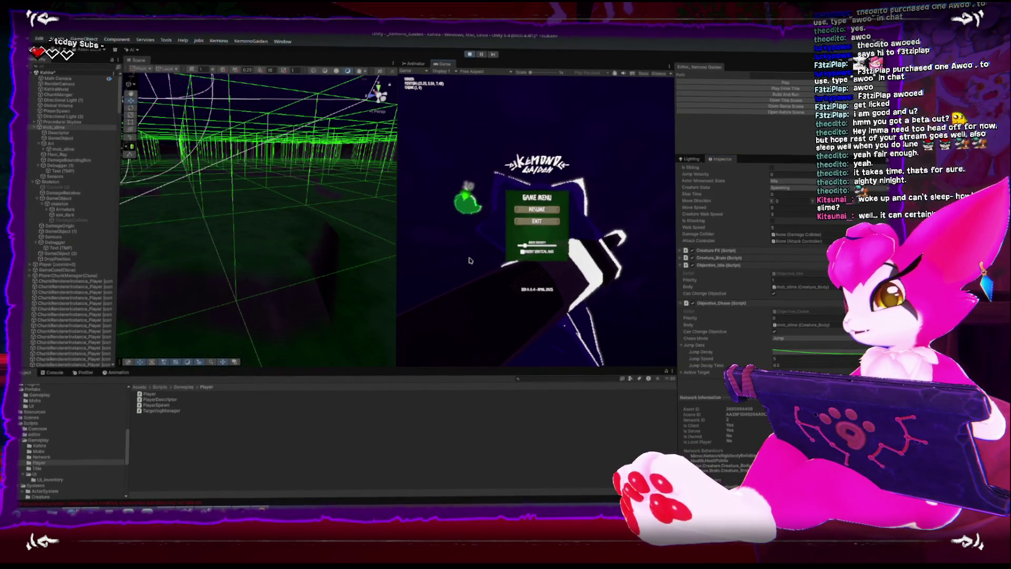
- Resume the game and watch the slime jump from above, then pause and switch to Rider
key(Escape)
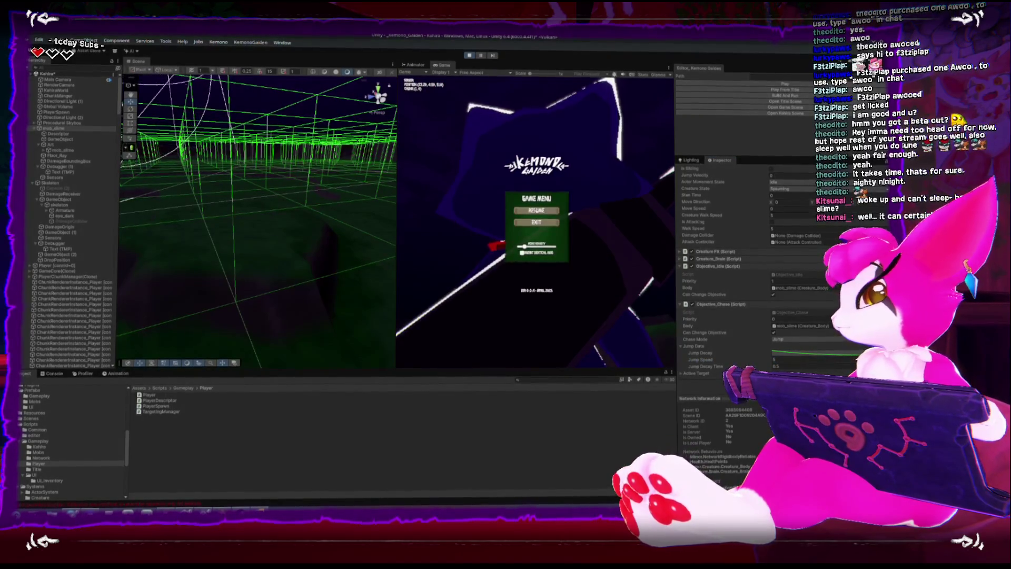
mouse_move(127, 247)
mouse_down()
mouse_move(266, 253)
mouse_move(266, 219)
mouse_move(222, 233)
mouse_move(251, 232)
mouse_up()
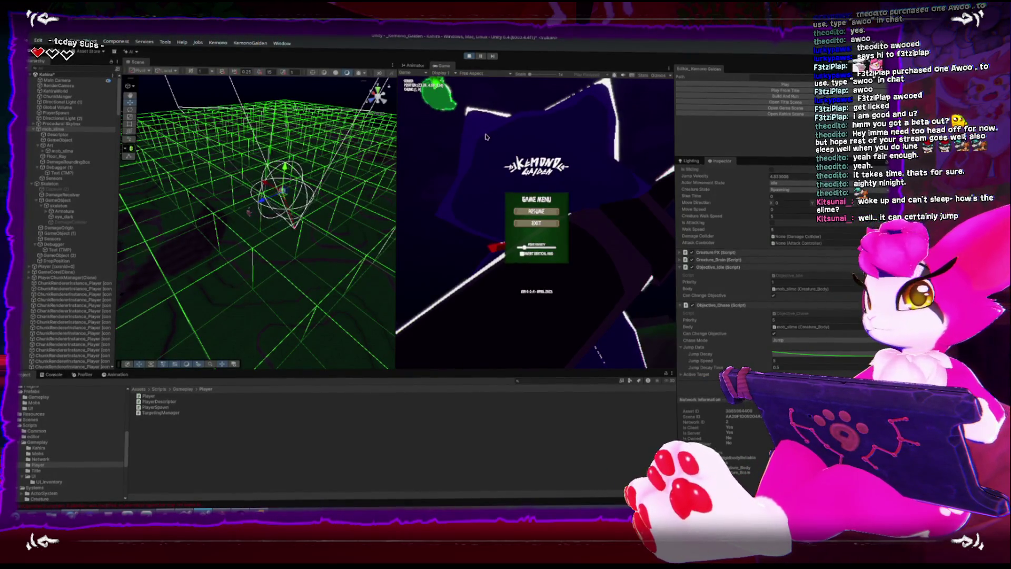
key(Escape)
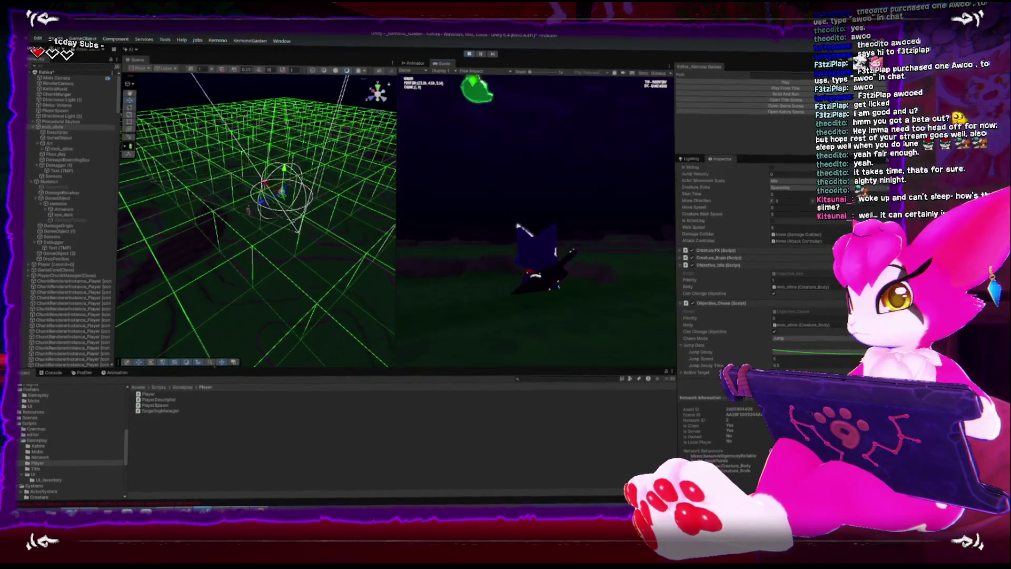
key(Escape)
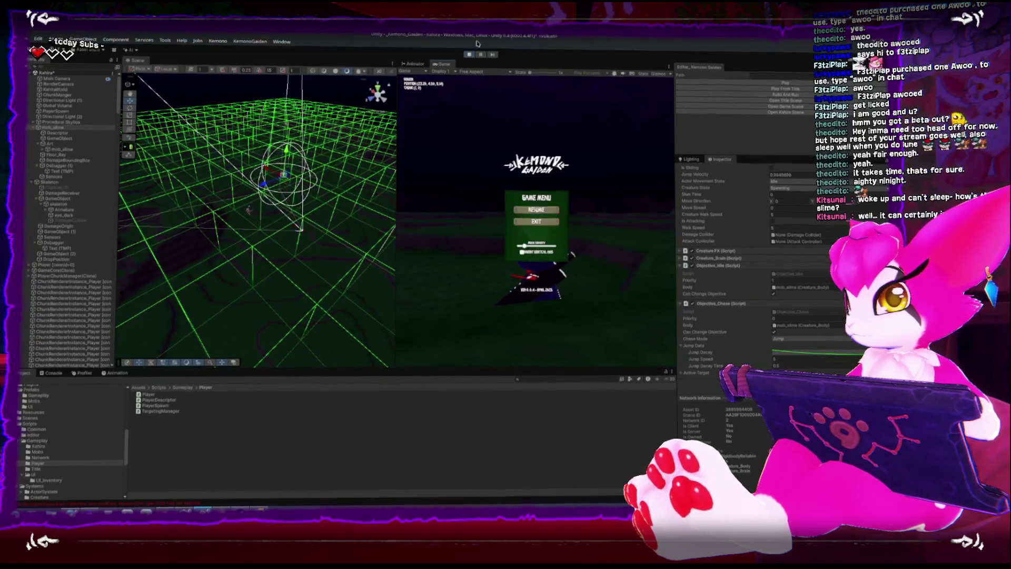
key(alt+Tab)
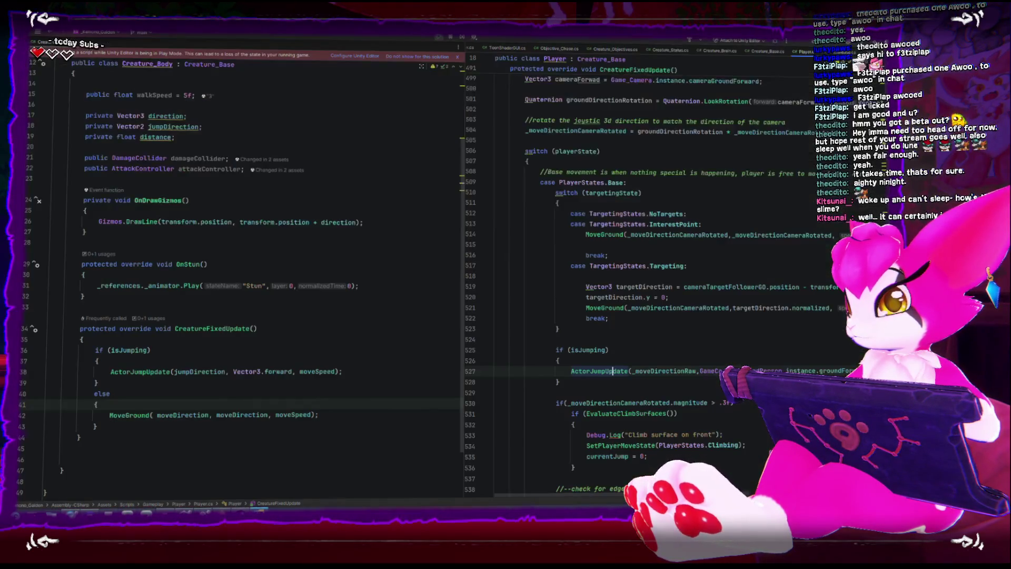
- Start a 'public void' method below CreatureFixedUpdate in Creature_Body.cs, then undo it
click(299, 342)
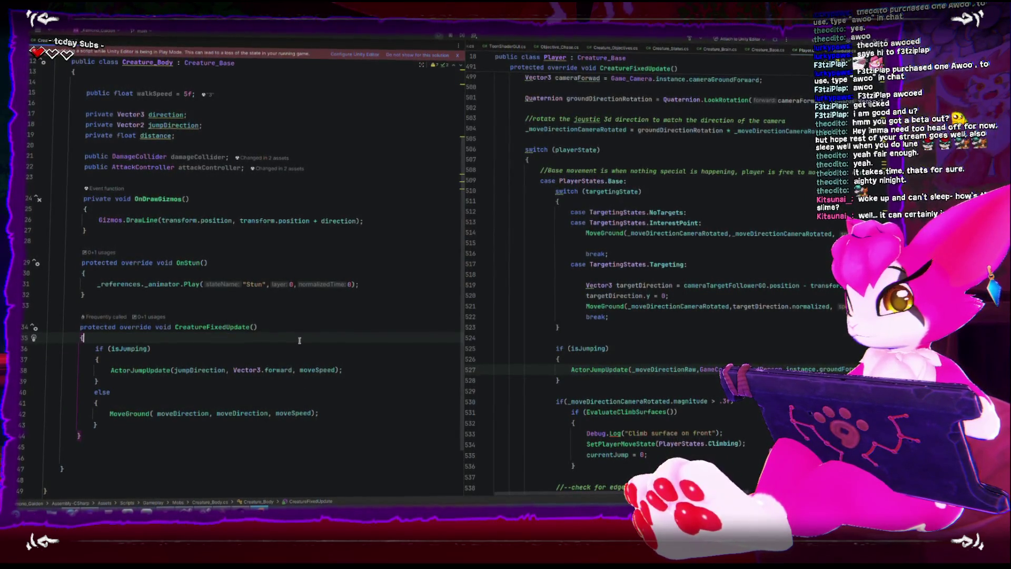
click(217, 447)
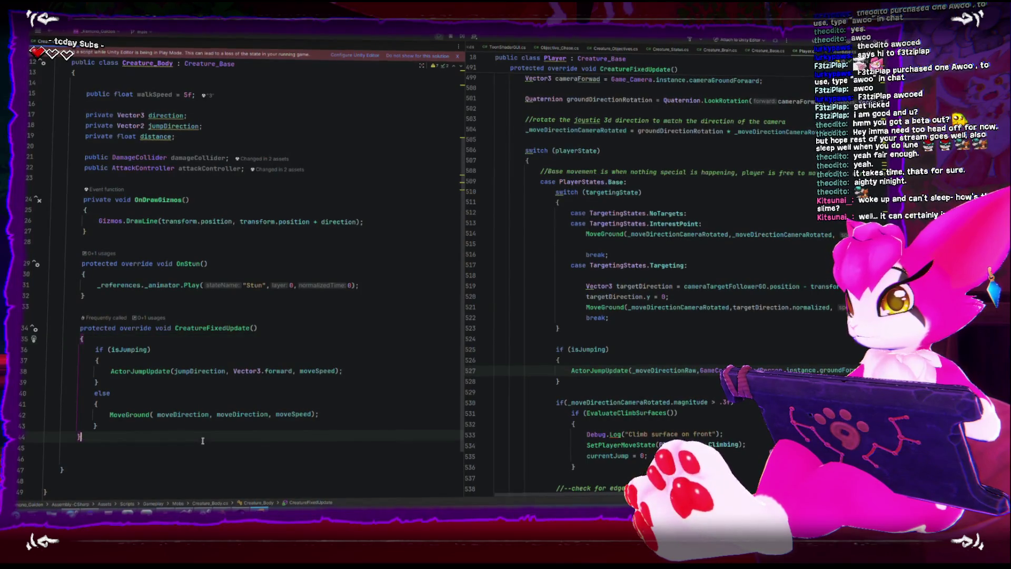
key(Return)
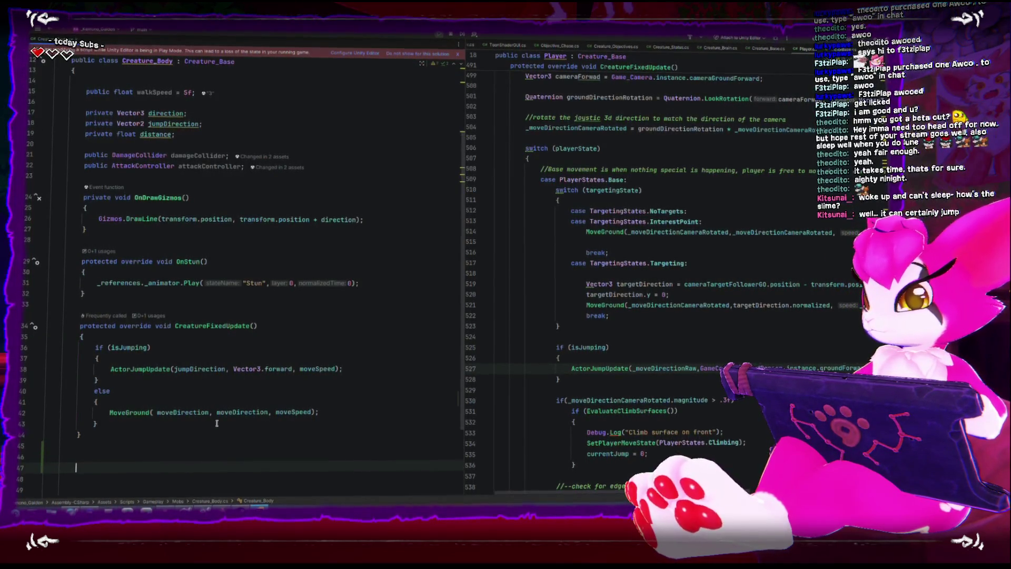
text(public void)
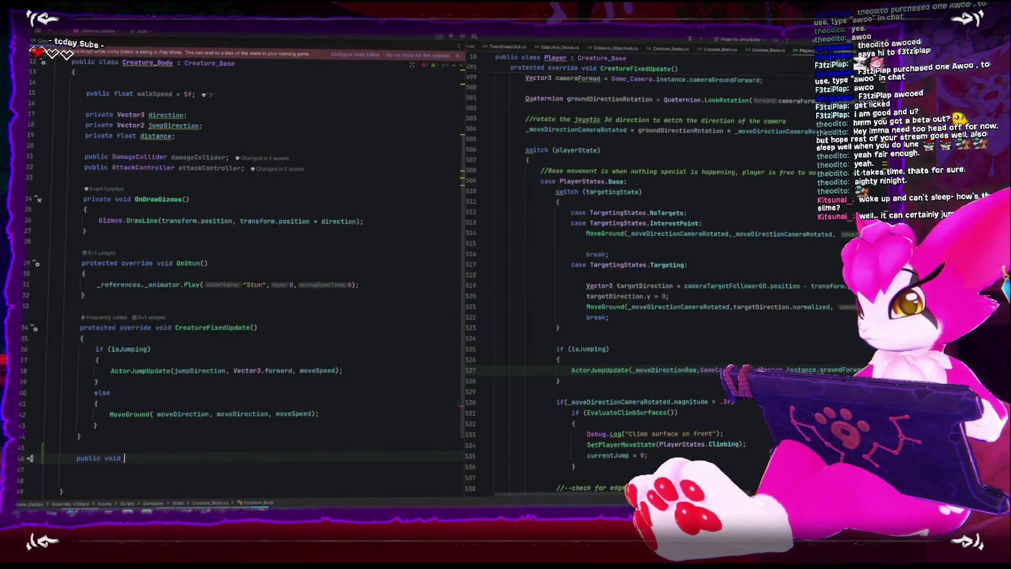
key(ctrl+z)
key(ctrl+z)
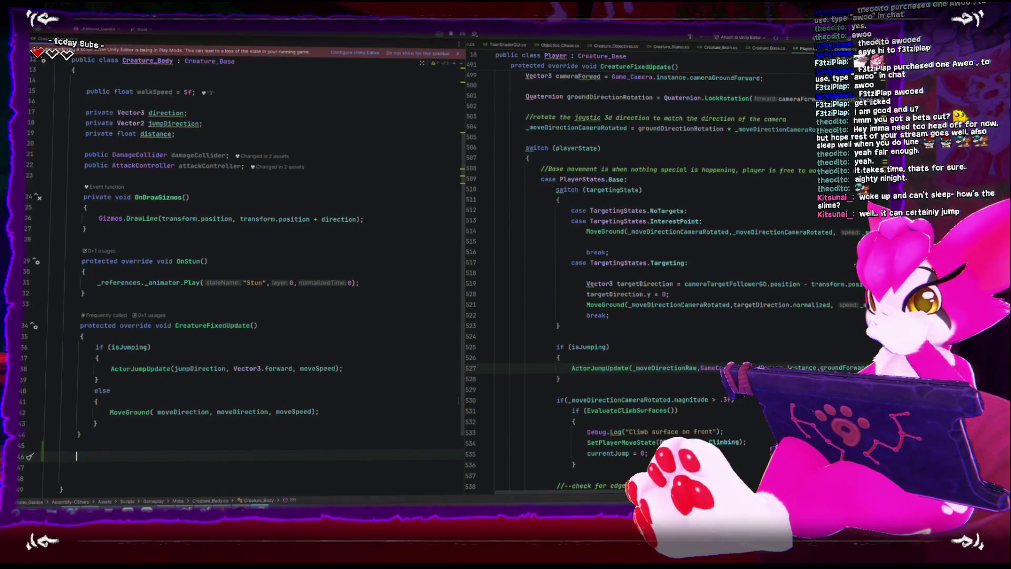
key(ctrl+z)
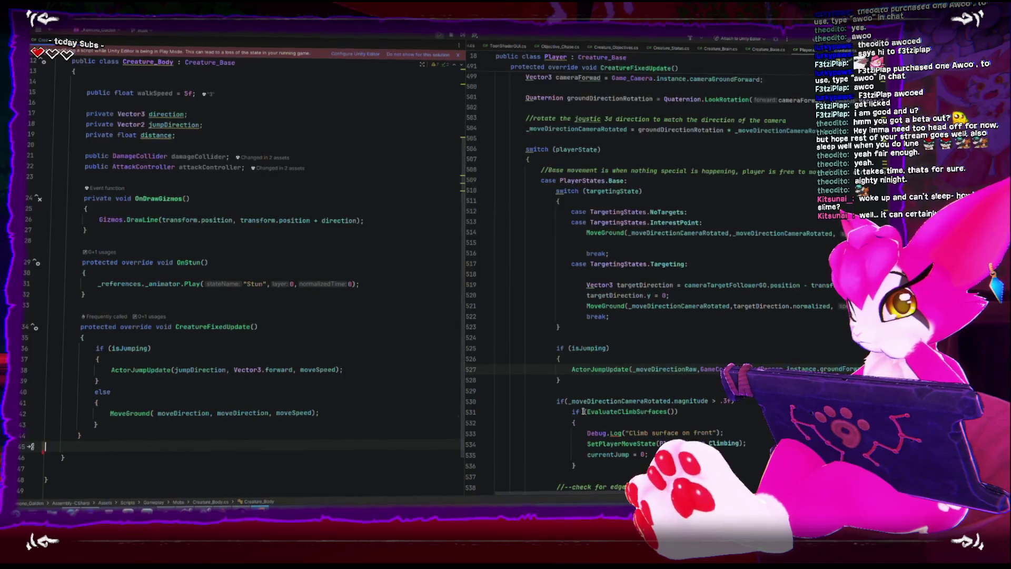
- Look over Creature_Body.cs once more and switch back to Unity
scroll(590, 407, down, 4)
scroll(589, 407, down, 5)
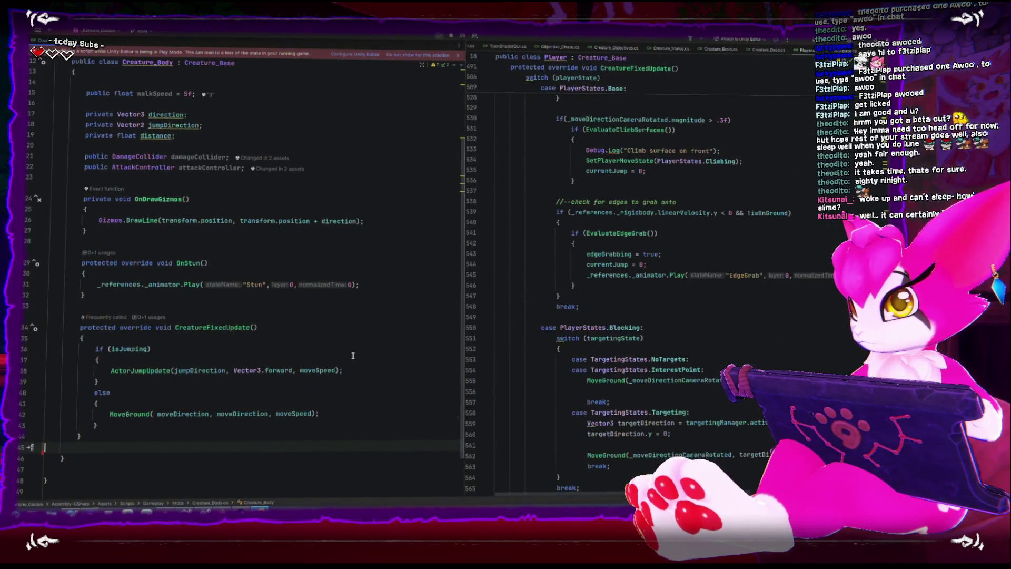
scroll(252, 411, up, 4)
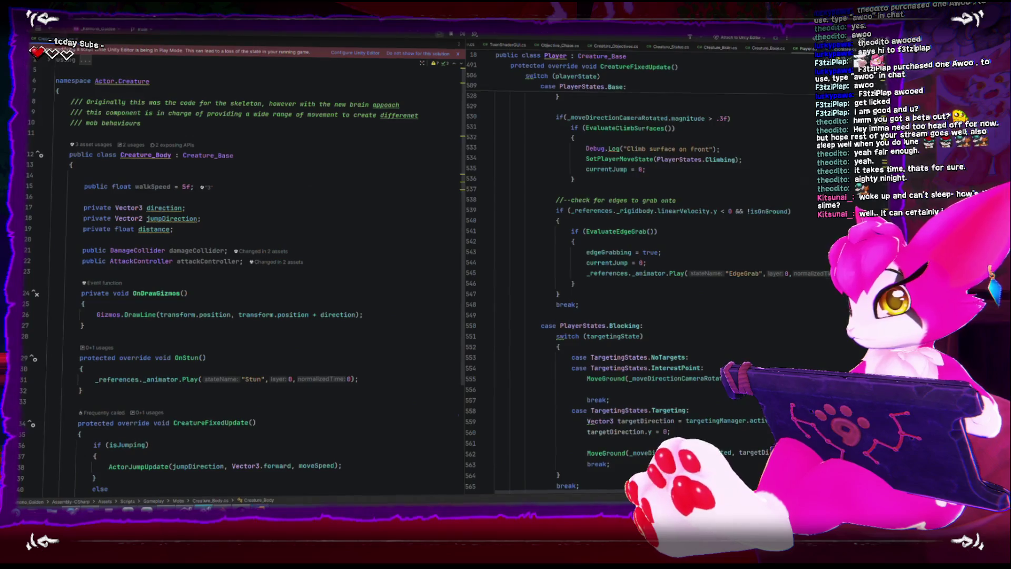
key(alt+Tab)
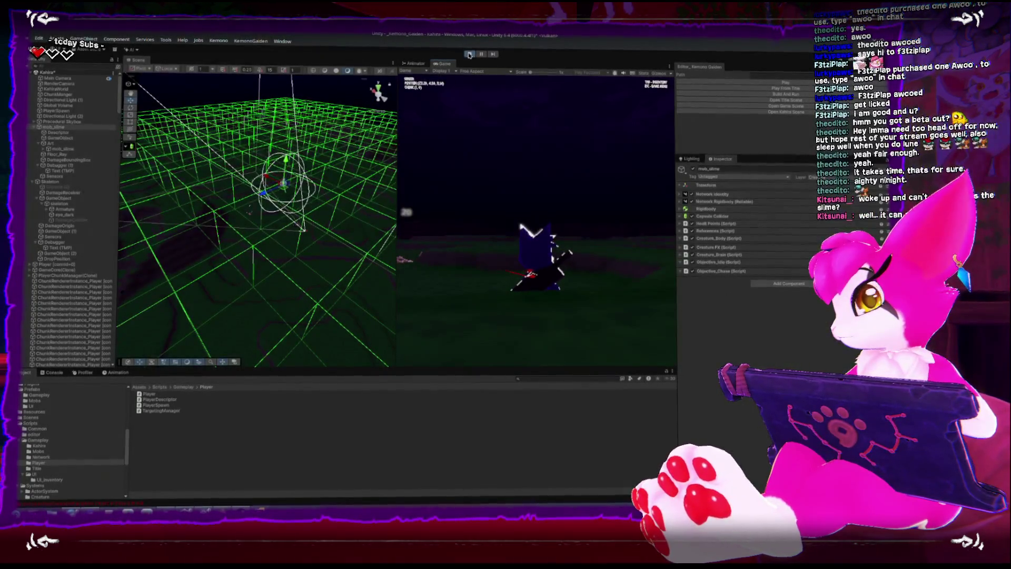
- Widen the Game view by shrinking the Scene view and Inspector panels
click(469, 54)
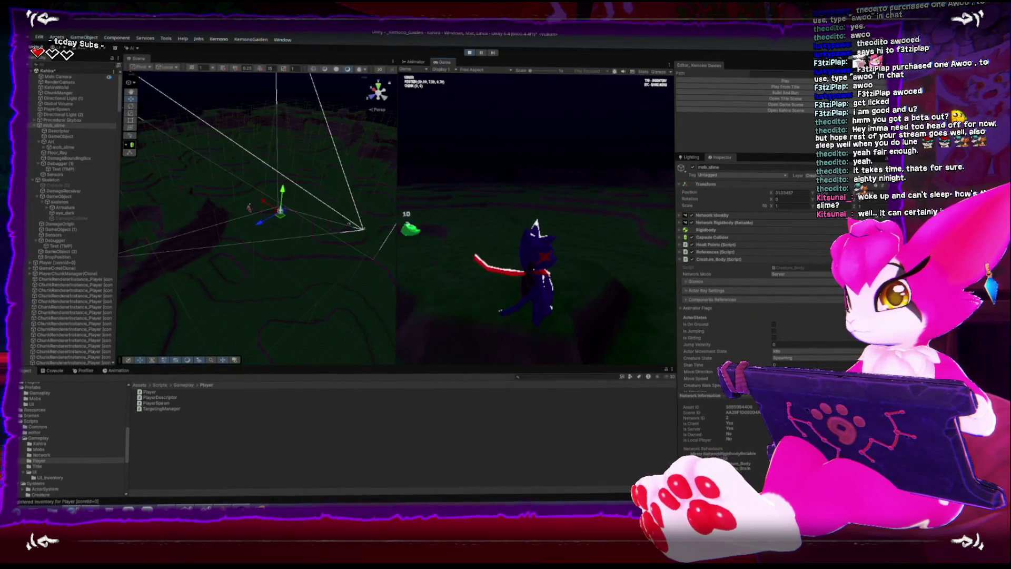
key(Escape)
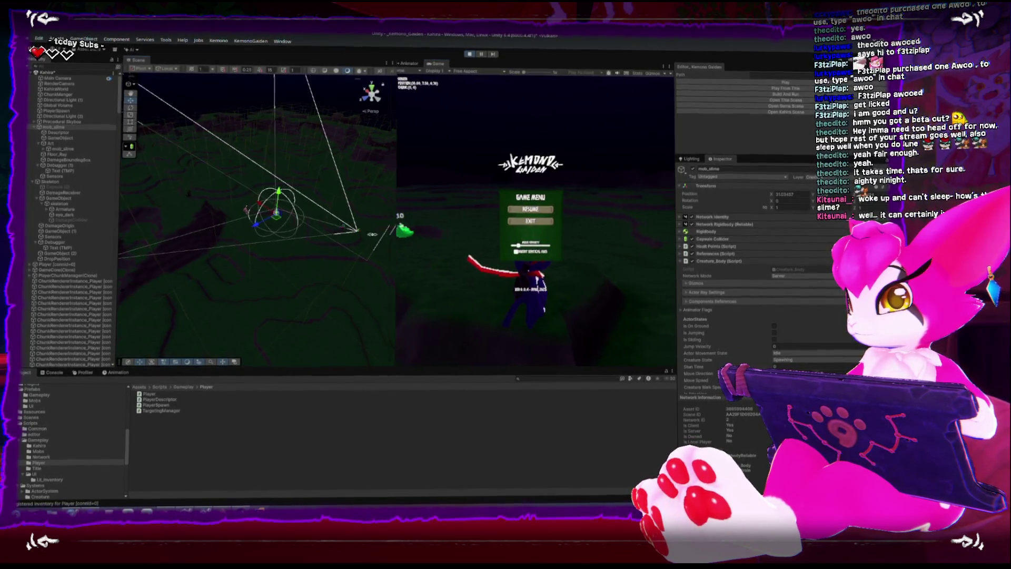
drag(396, 244, 275, 243)
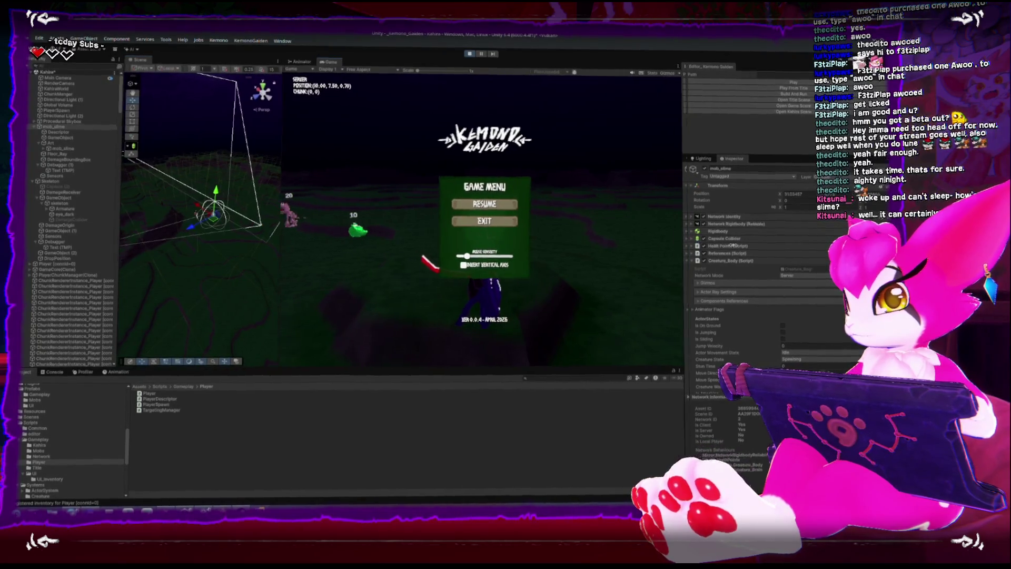
drag(674, 244, 781, 241)
- Walk the player across the field, pause, and open the slime's Jump Decay curve
key(Escape)
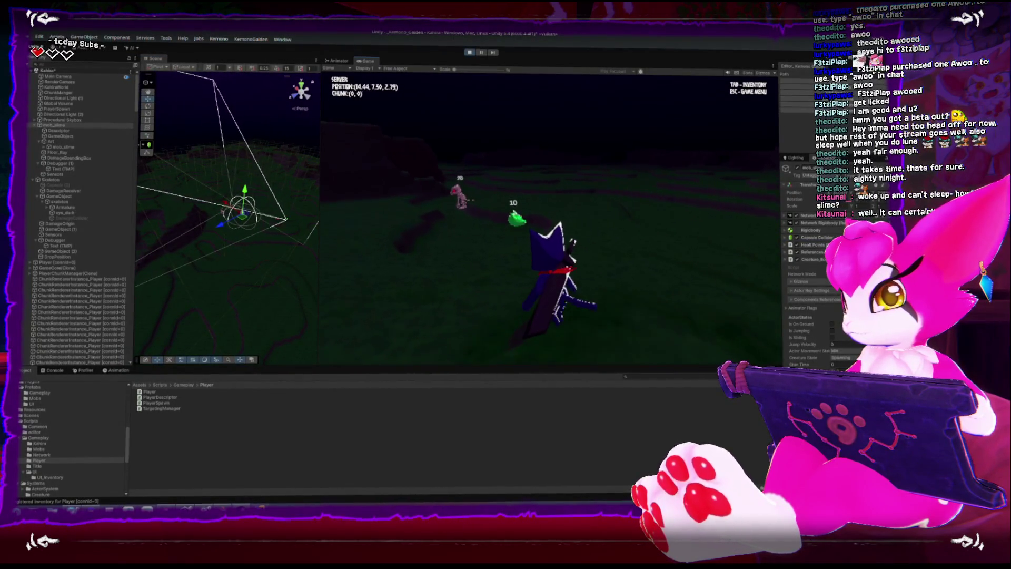
key(w)
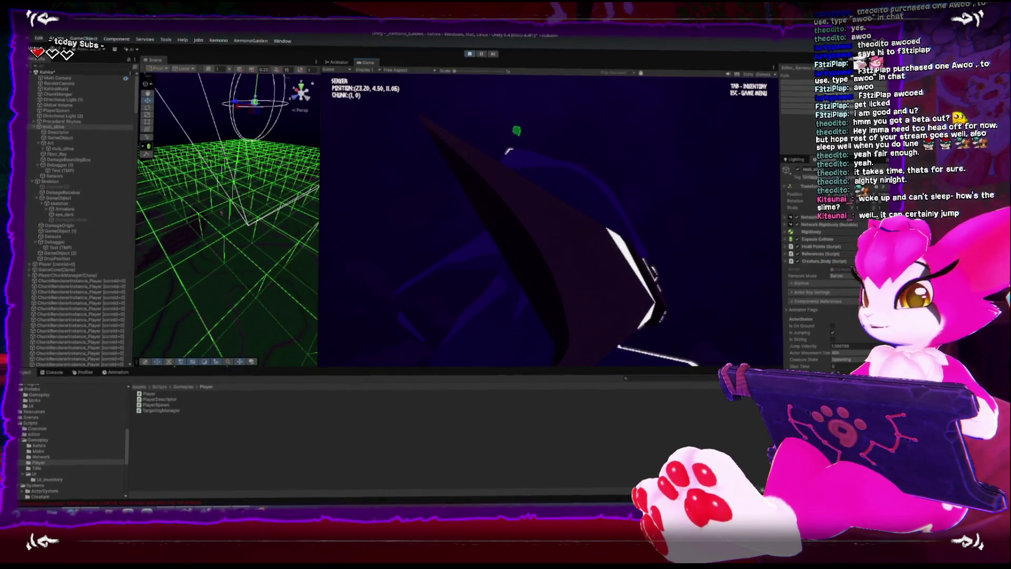
key(Escape)
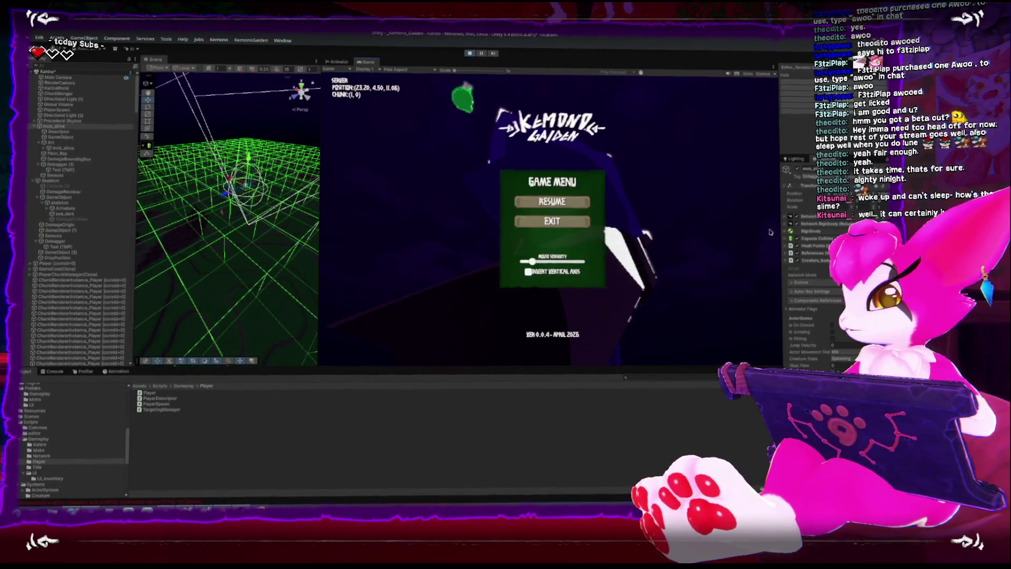
scroll(824, 285, down, 5)
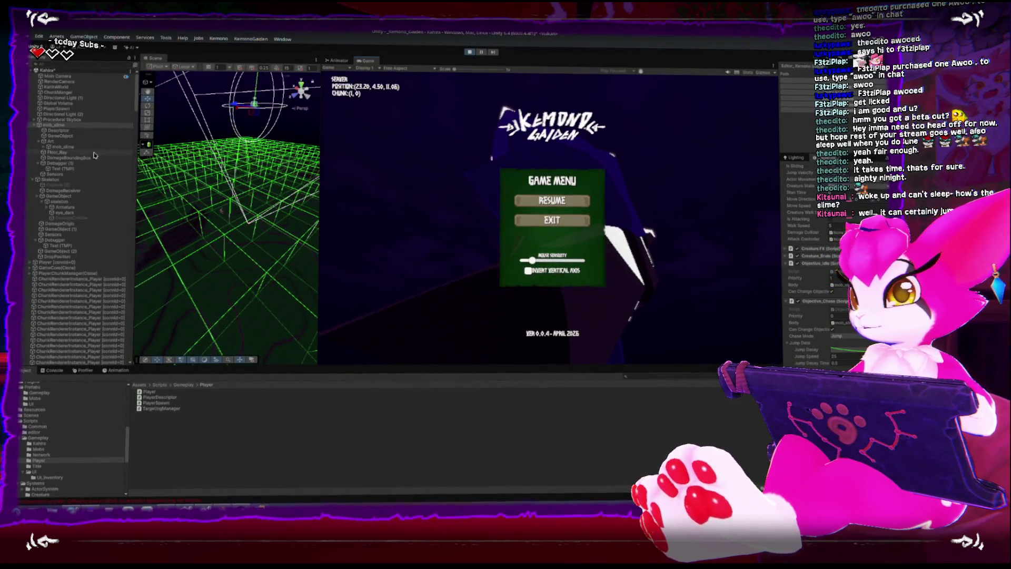
click(842, 351)
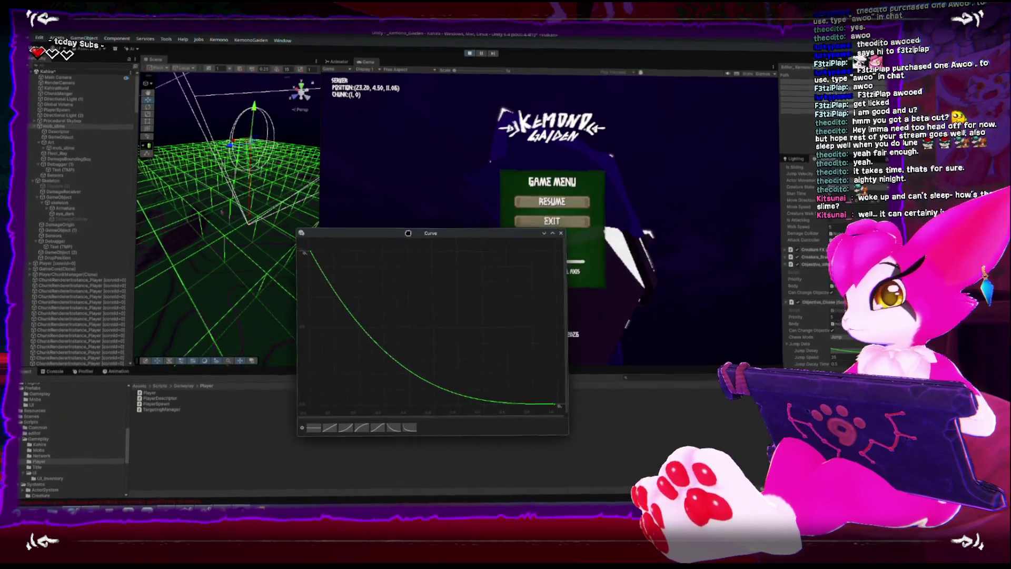
- Reshape the Jump Decay curve by flattening its start and adding a middle key
mouse_move(315, 266)
mouse_down()
mouse_move(342, 257)
mouse_move(314, 265)
mouse_move(311, 278)
mouse_up()
scroll(516, 376, down, 3)
mouse_move(516, 382)
mouse_down()
mouse_move(460, 356)
mouse_move(470, 354)
mouse_move(408, 353)
mouse_move(409, 332)
mouse_move(412, 341)
mouse_move(383, 341)
mouse_up()
double_click(477, 371)
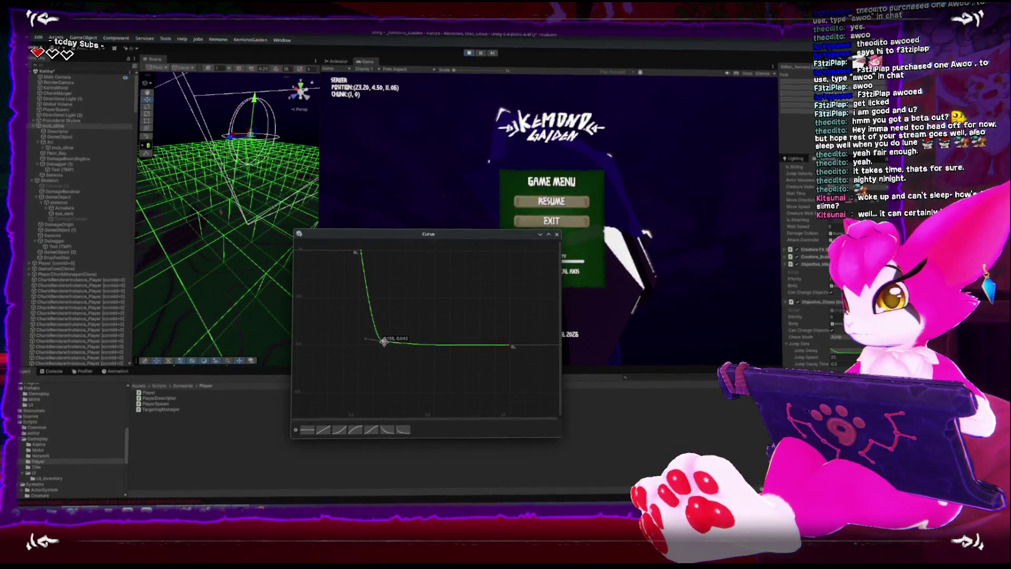
mouse_move(374, 237)
mouse_down()
mouse_move(417, 292)
mouse_move(608, 219)
mouse_up()
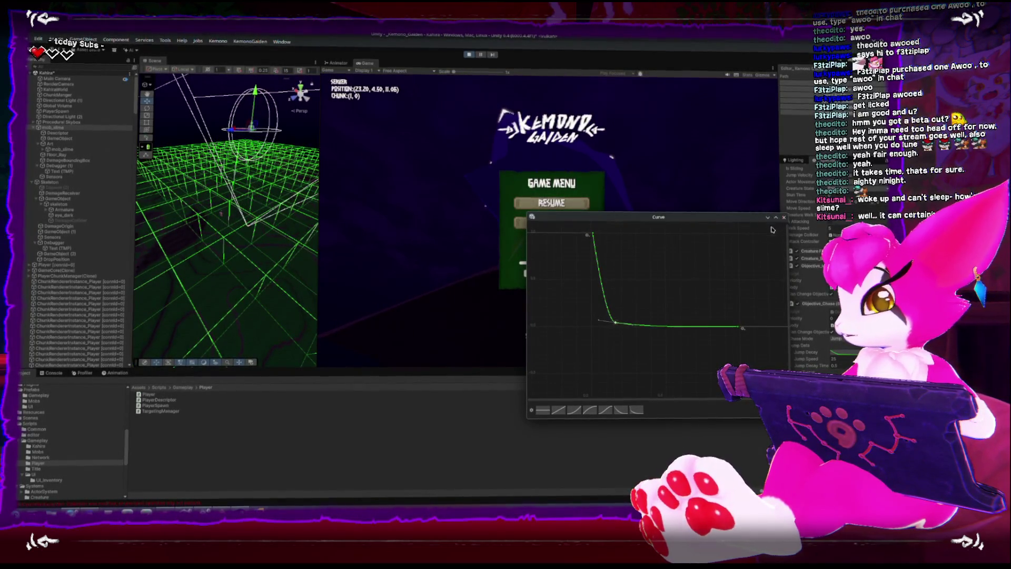
- Try the flat preset, apply the descending ease preset, close the Curve editor and stop play mode
click(543, 411)
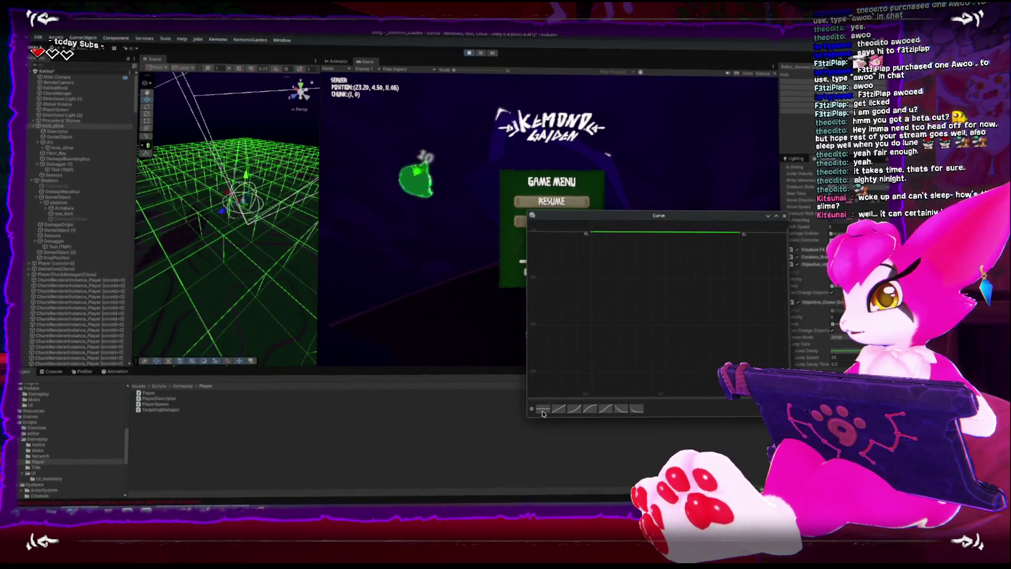
click(636, 409)
click(784, 215)
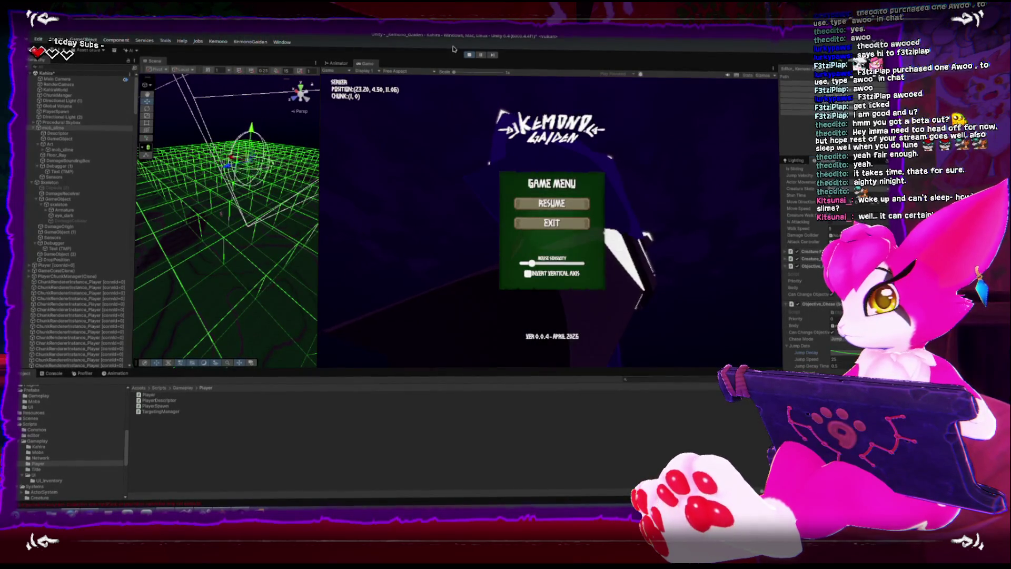
key(ctrl+p)
scroll(806, 316, down, 2)
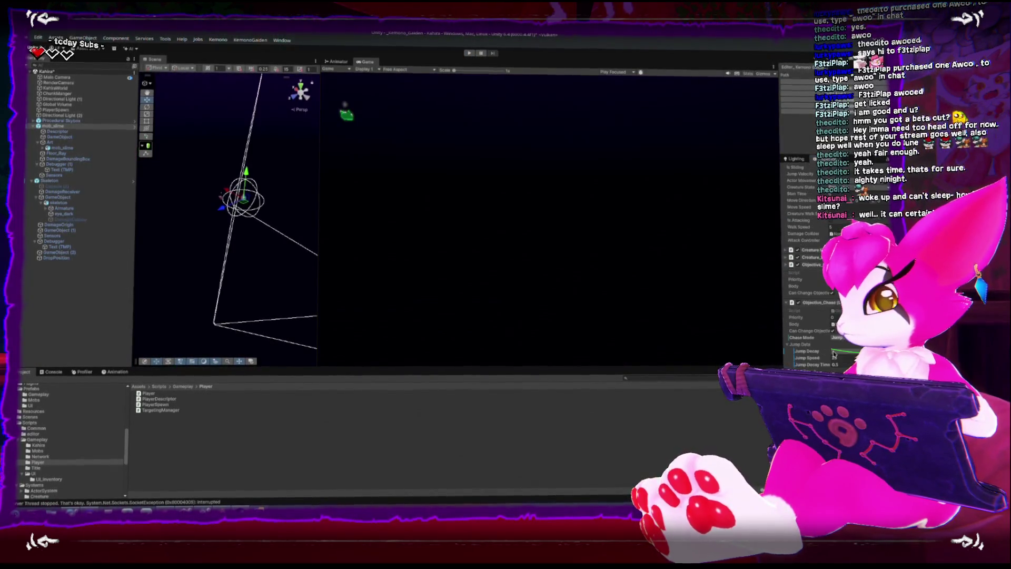
- Set Jump Decay Time to 0.01 and play-test by walking the player toward the slime
text(.01)
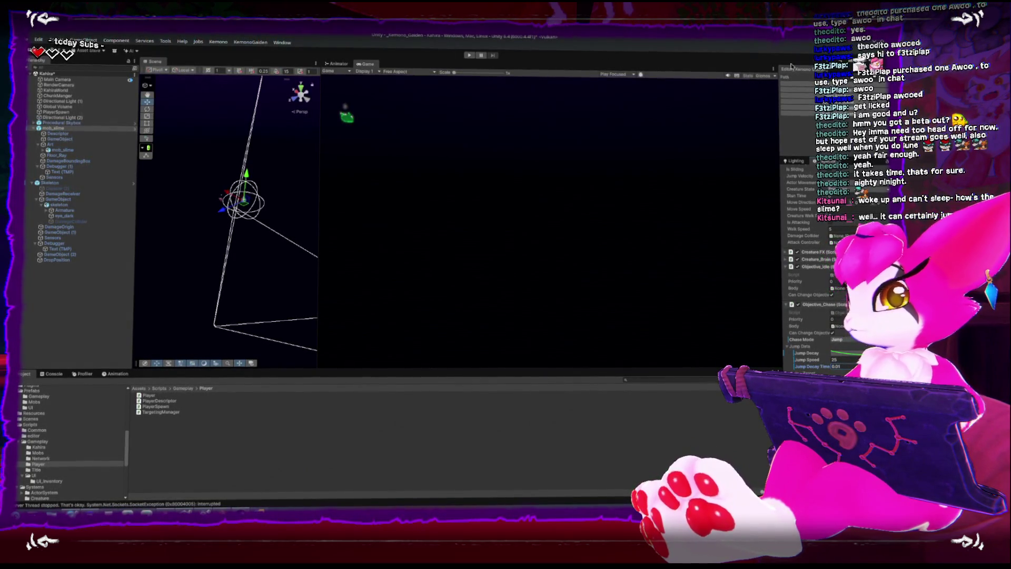
key(ctrl+p)
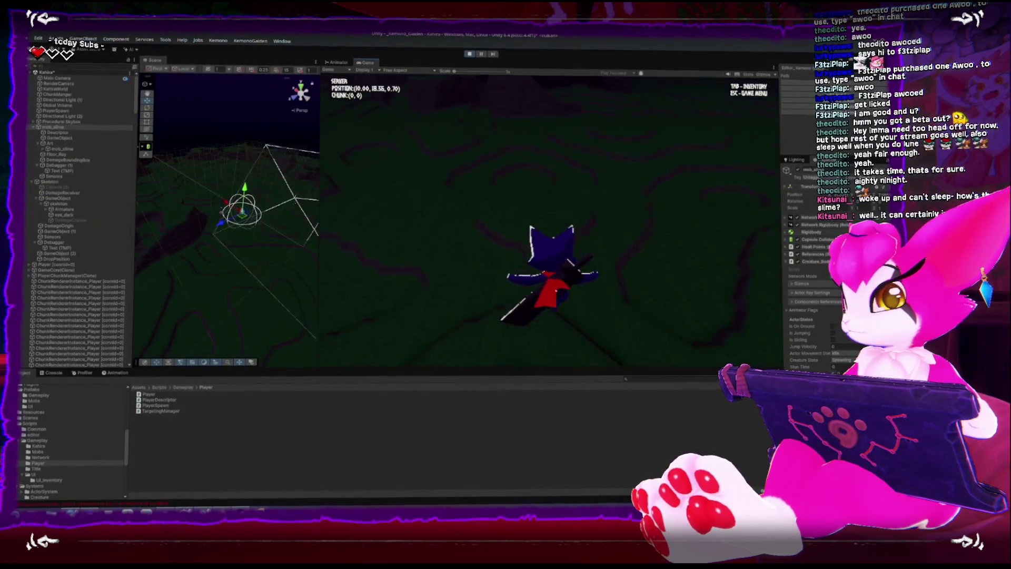
key(w)
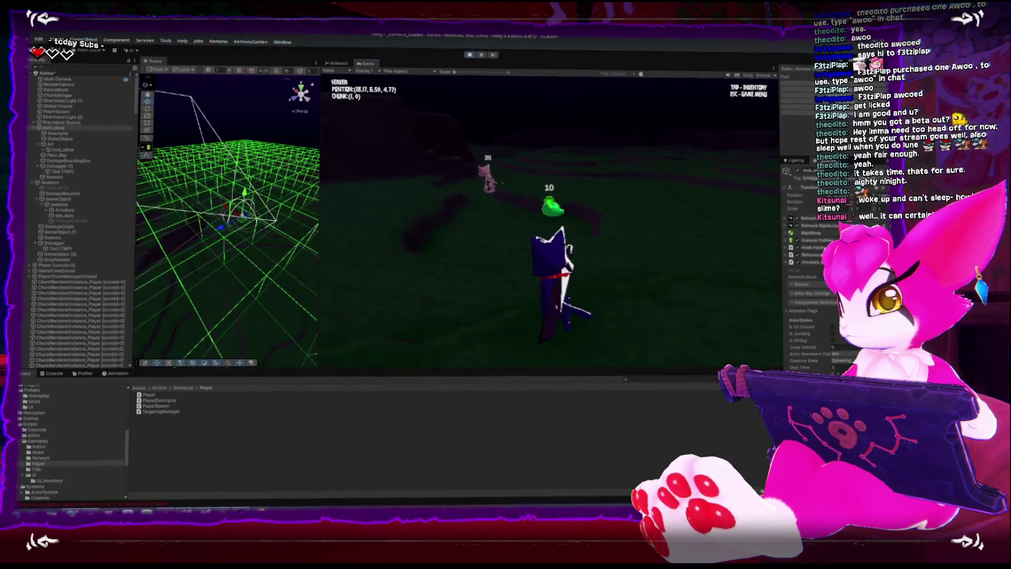
key(w)
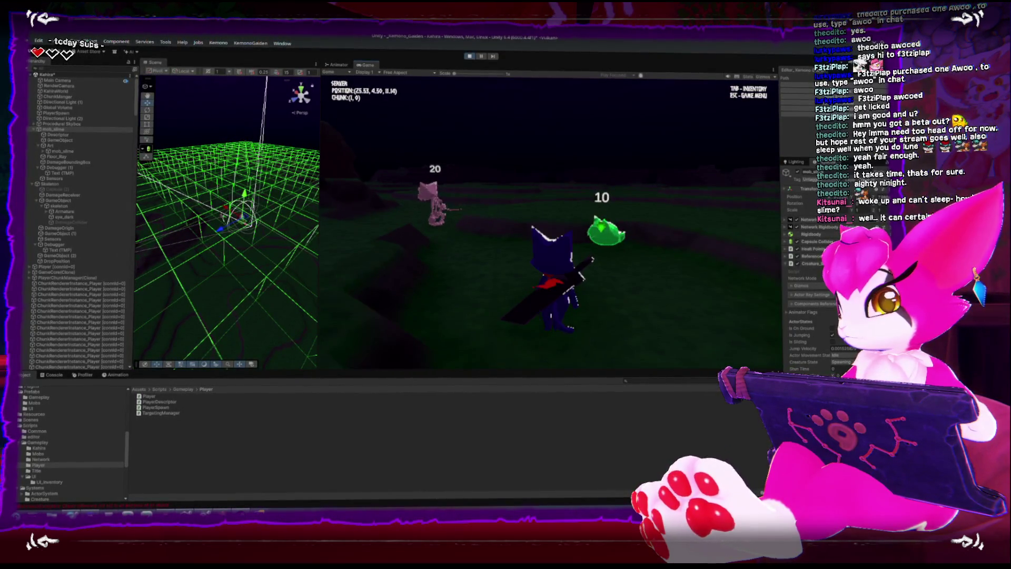
key(Escape)
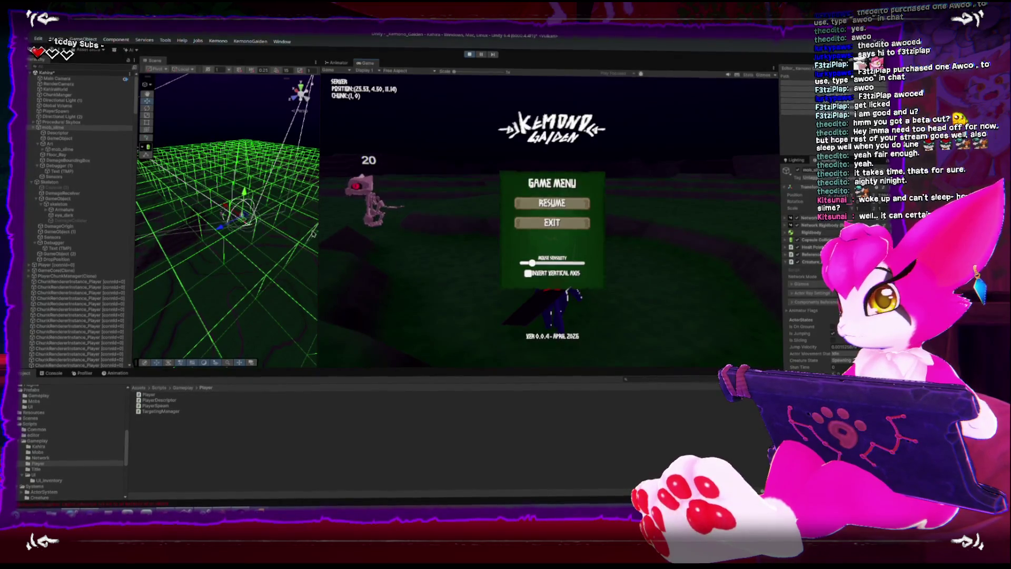
key(Escape)
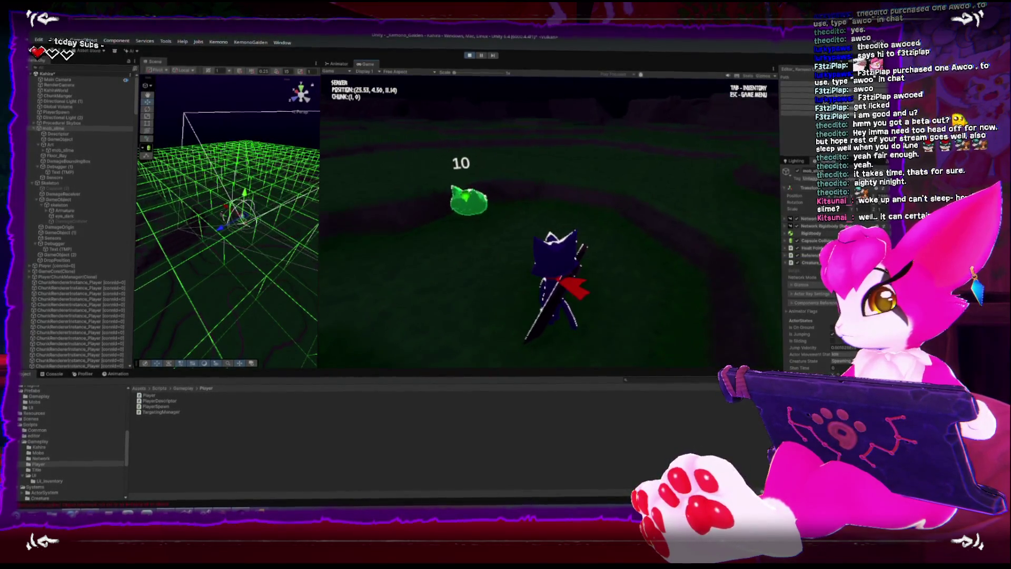
- Change the slime's Jump Decay Time to 1
scroll(845, 348, down, 6)
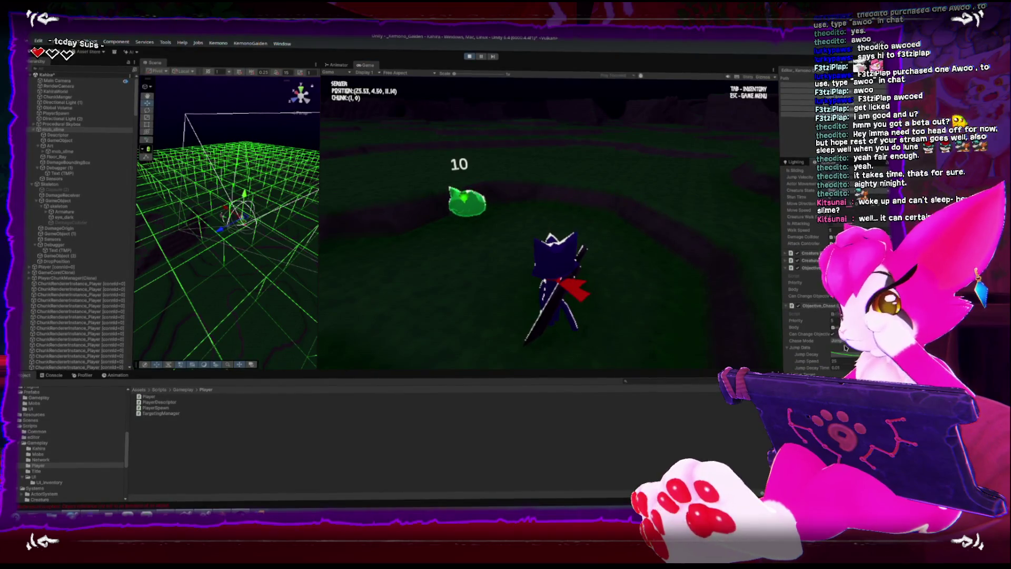
click(836, 368)
text(1)
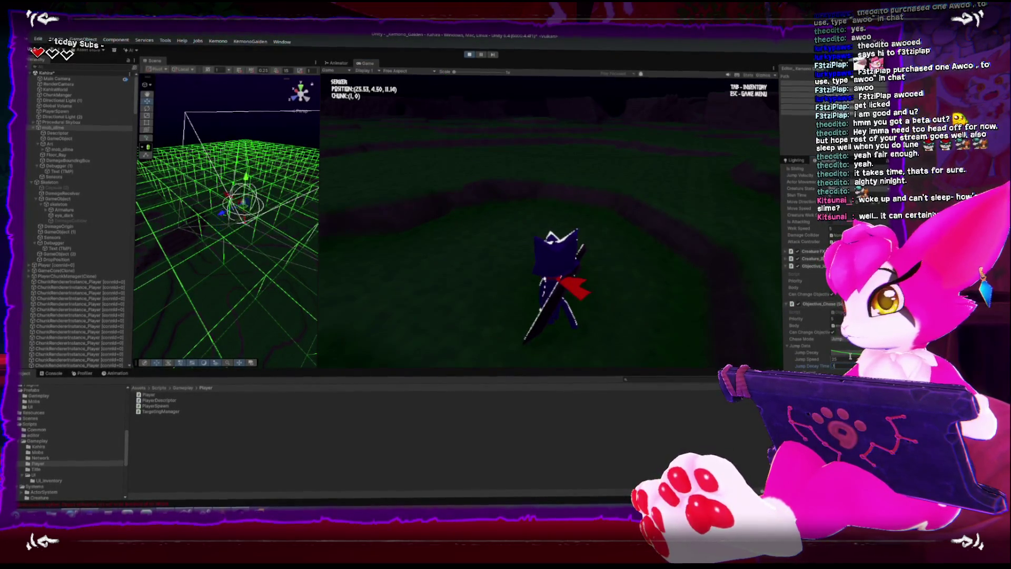
mouse_move(195, 210)
mouse_down()
mouse_move(205, 229)
mouse_move(196, 228)
mouse_up()
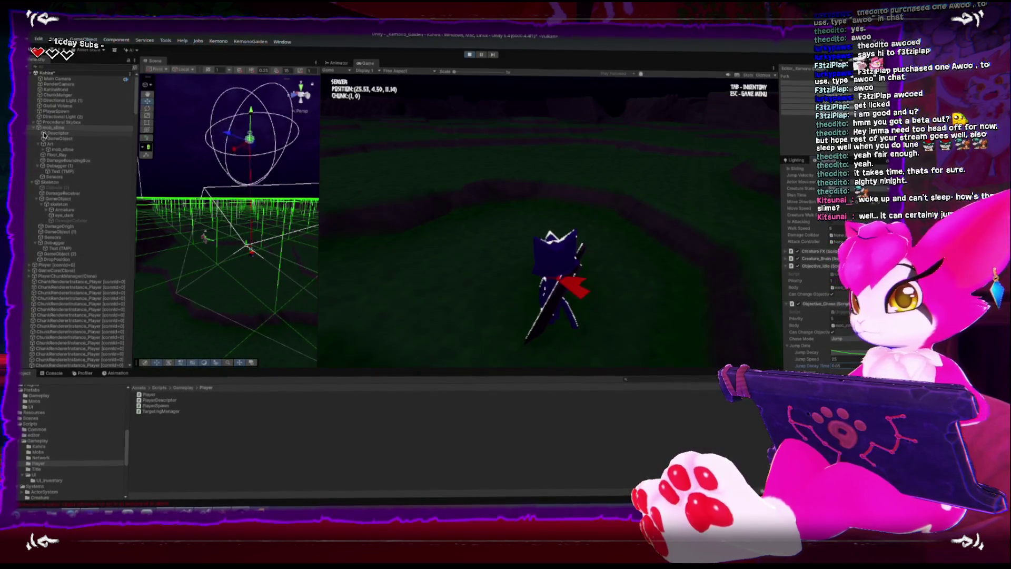
- Select mob_slime, open and close its Jump Decay curve, and drag the Inspector wider
click(51, 265)
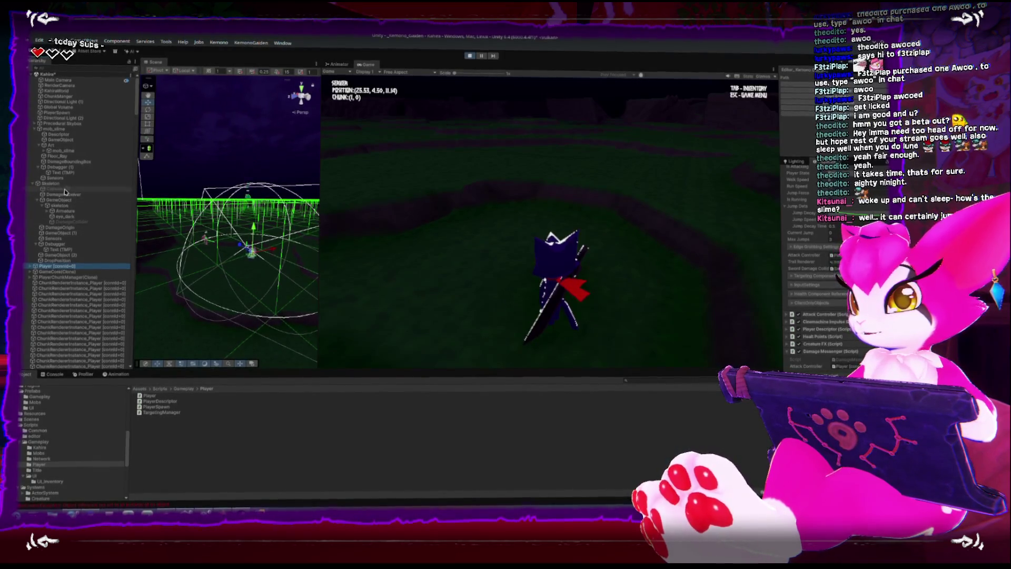
click(58, 128)
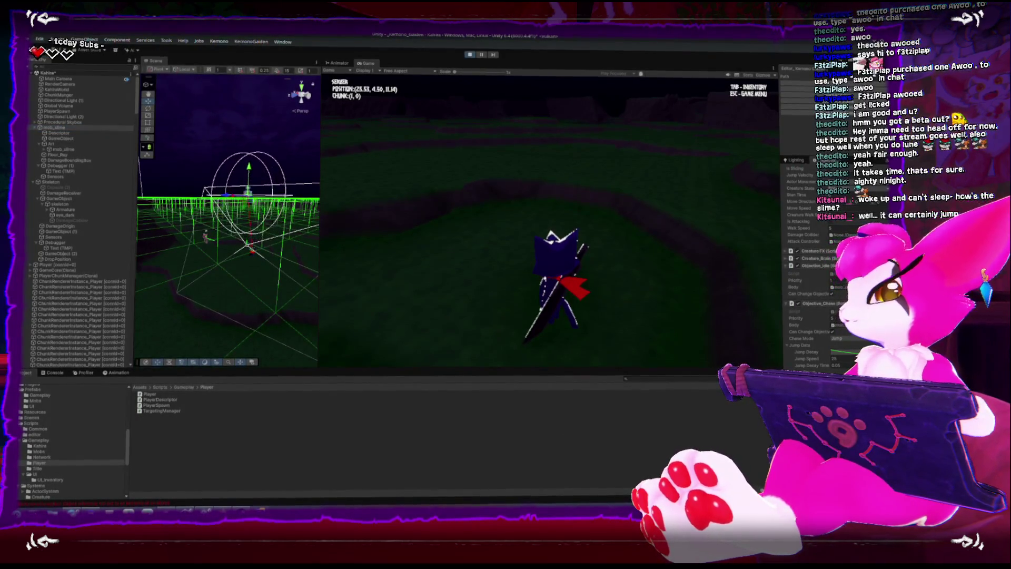
click(842, 351)
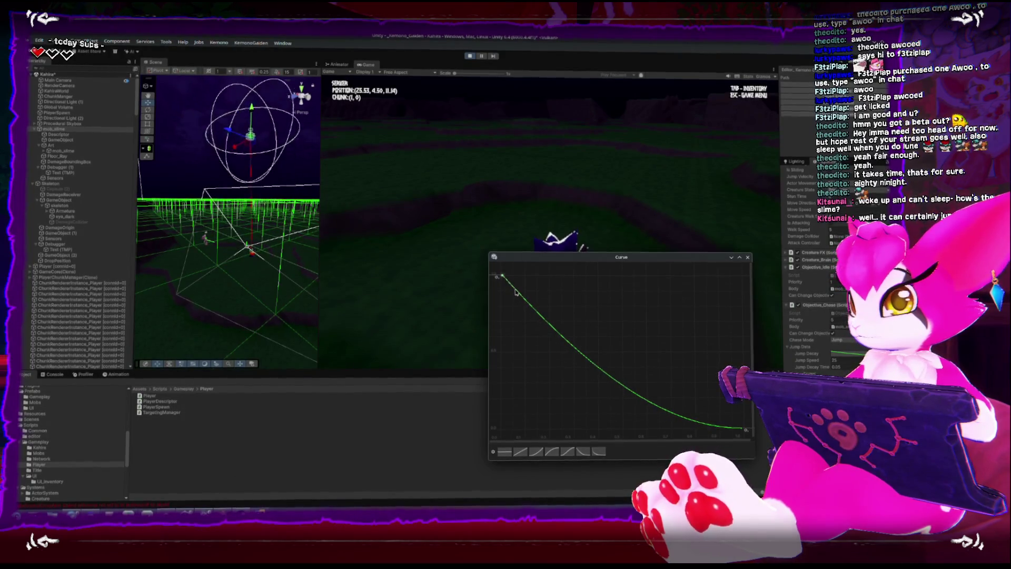
click(746, 257)
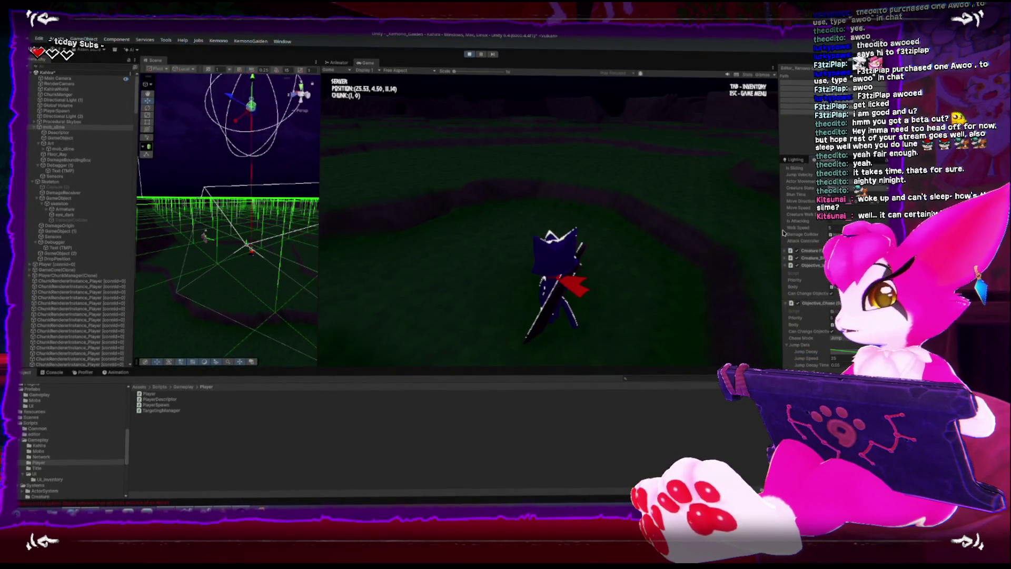
drag(782, 230, 677, 233)
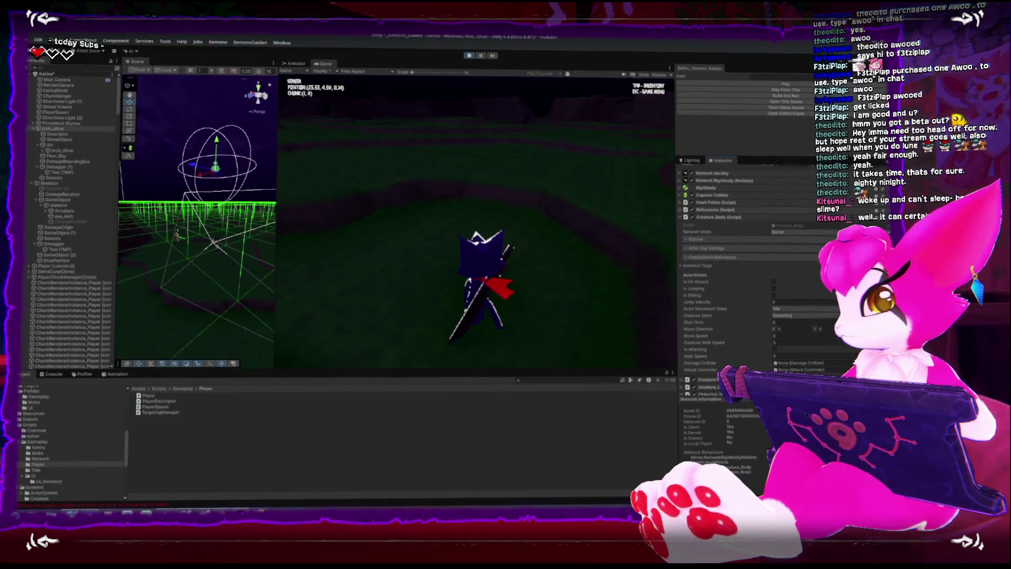
- Switch the Inspector to Debug mode and expand the slime's Current Jump values
scroll(696, 287, up, 3)
click(811, 196)
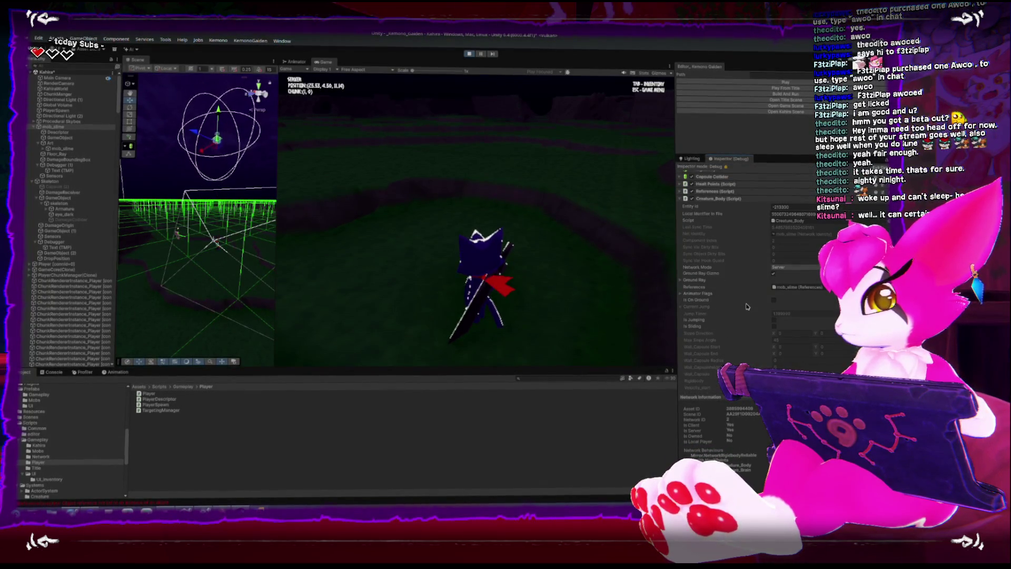
scroll(692, 306, down, 1)
click(681, 292)
- Scroll through the slime's debug fields, then switch over to Rider
scroll(687, 294, down, 2)
scroll(692, 293, down, 3)
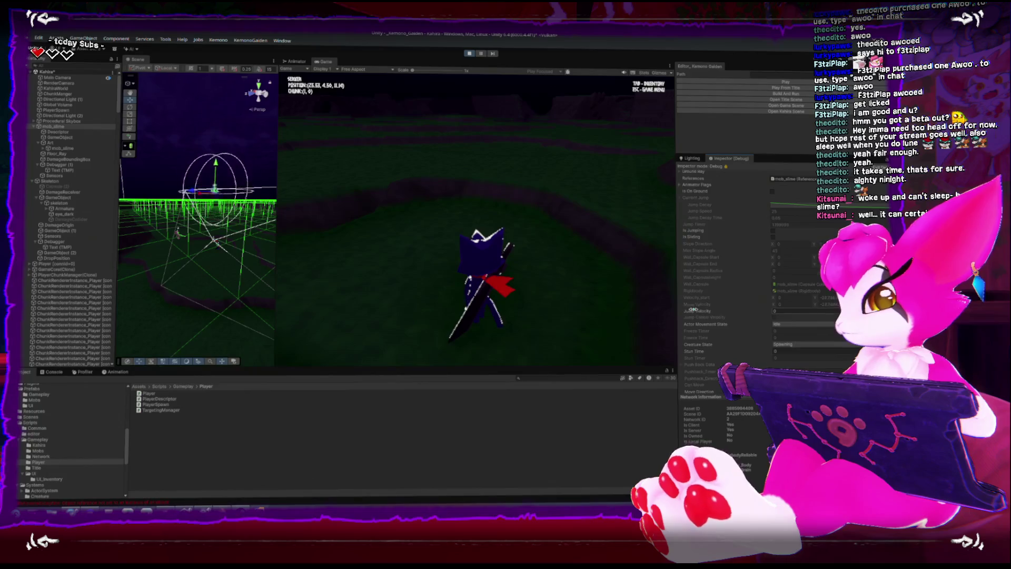
scroll(693, 310, down, 2)
scroll(693, 311, down, 2)
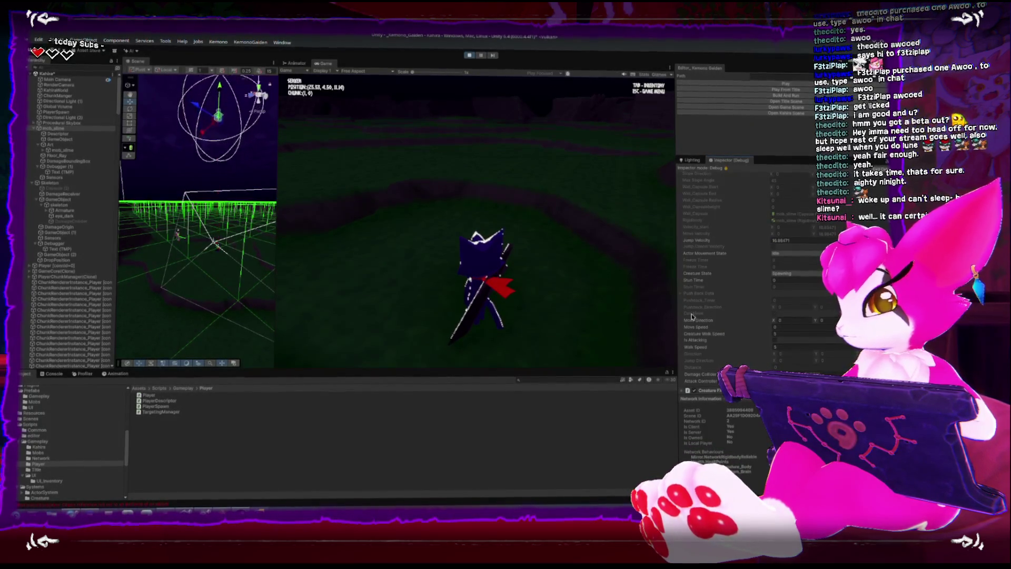
scroll(691, 320, down, 1)
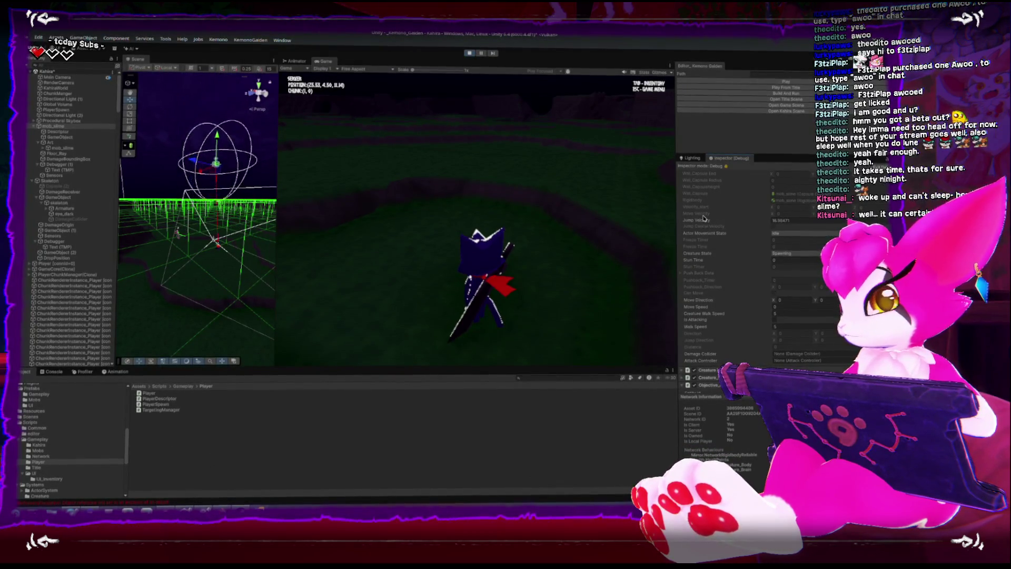
scroll(702, 219, up, 4)
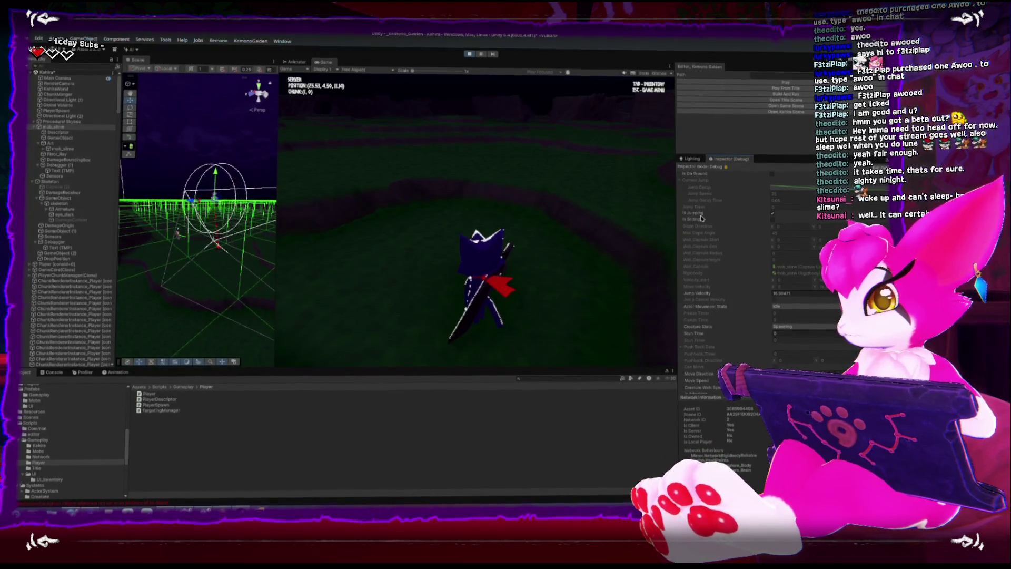
scroll(701, 217, up, 3)
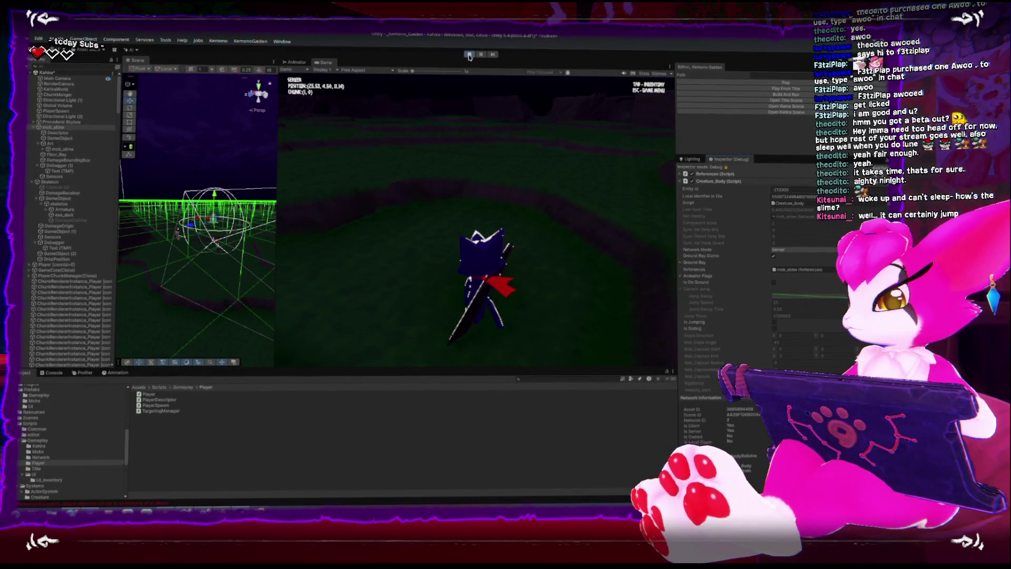
key(alt+Tab)
- Start an empty Jump() method below the movement code in Creature_Body
scroll(342, 389, down, 4)
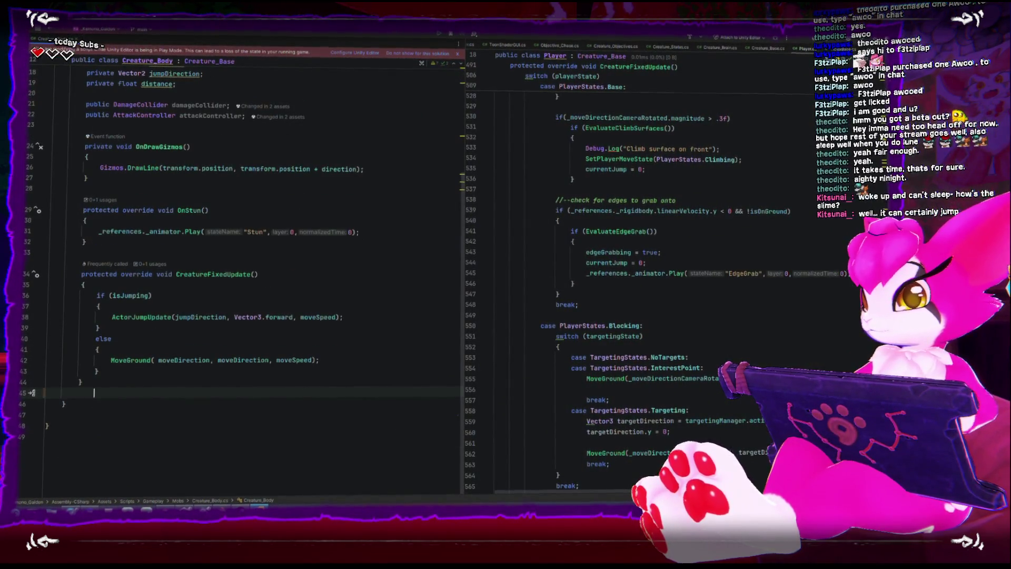
key(Return)
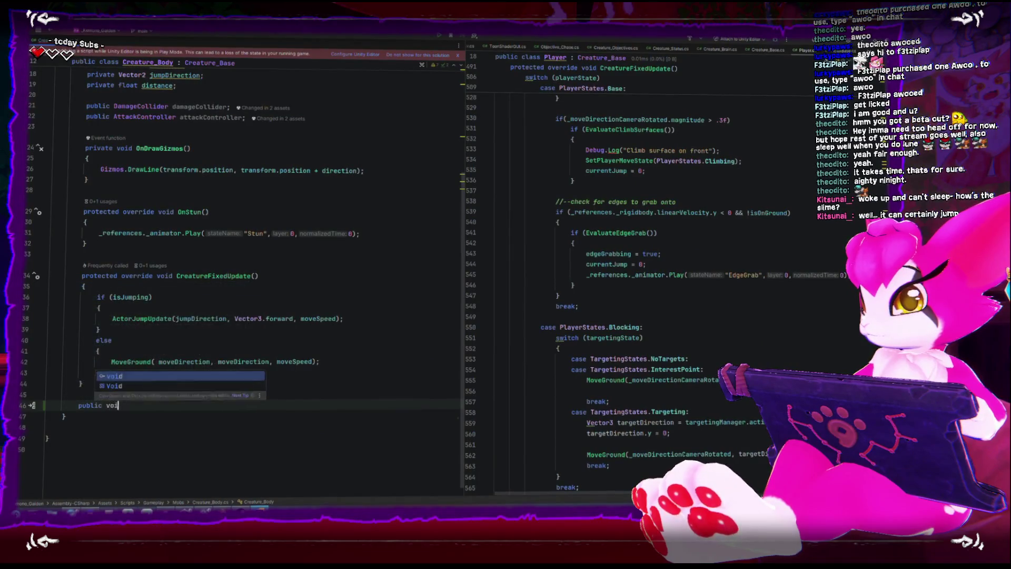
text(d Jump(){)
key(Return)
- Declare a 'public ActorData.JumpData jumpData;' field under the attackController field
scroll(273, 308, up, 2)
click(356, 182)
key(Return)
key(Return)
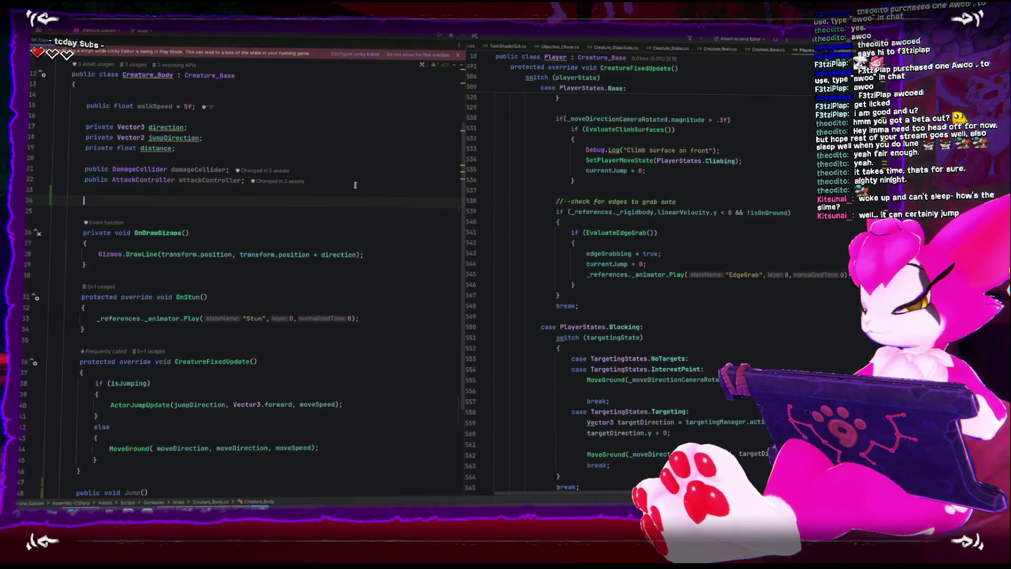
text(JumpDA)
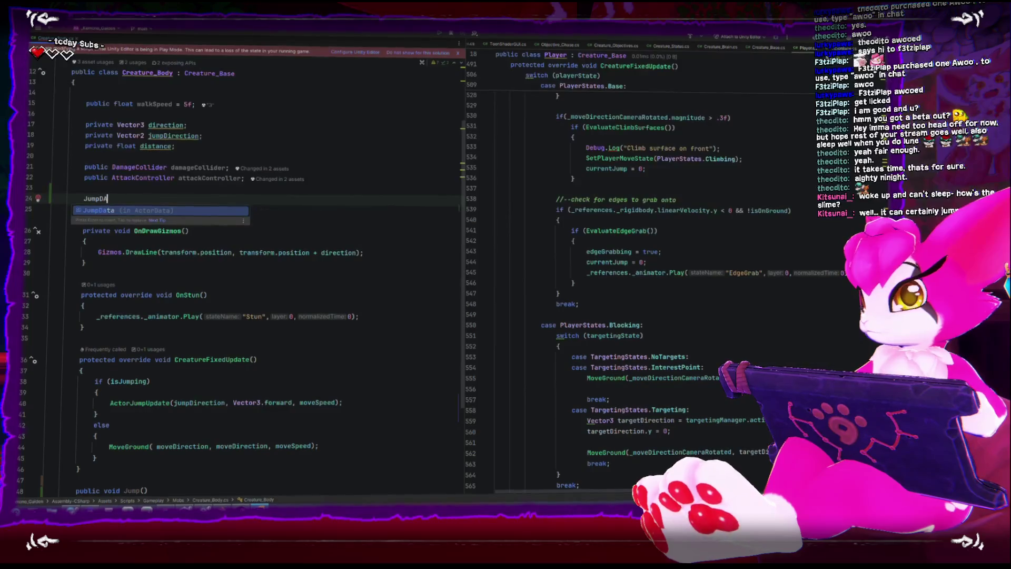
key(Return)
text(public )
text(jump)
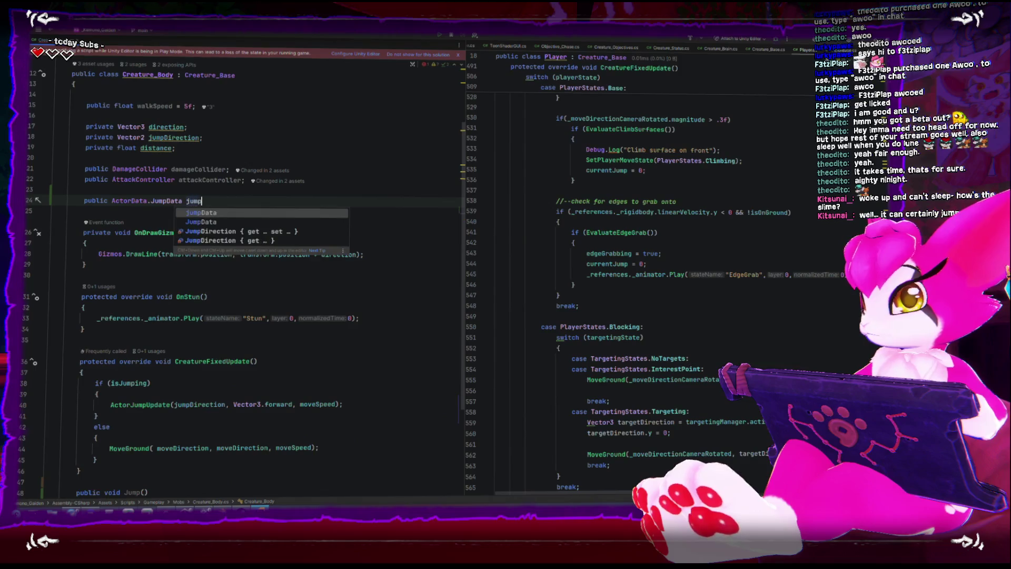
key(Tab)
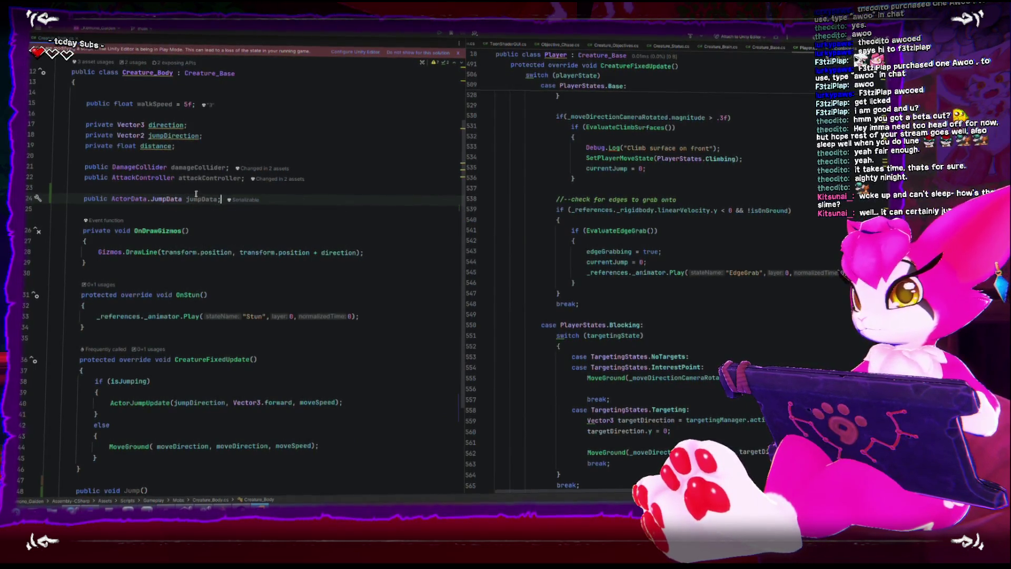
- Make Jump() return early unless the creature is on the ground and not jumping
scroll(196, 194, down, 3)
click(185, 405)
key(Return)
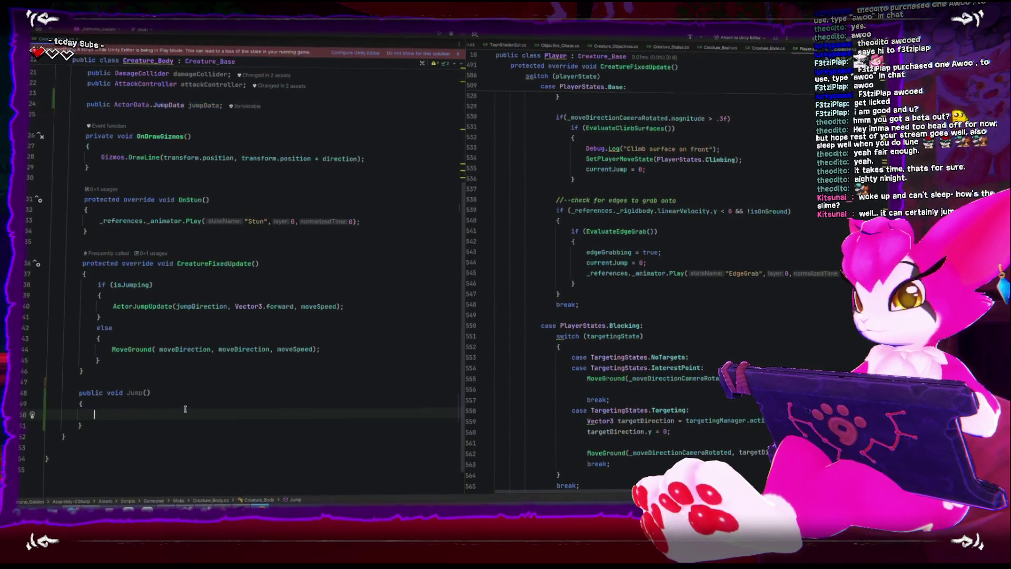
text(if(ison)
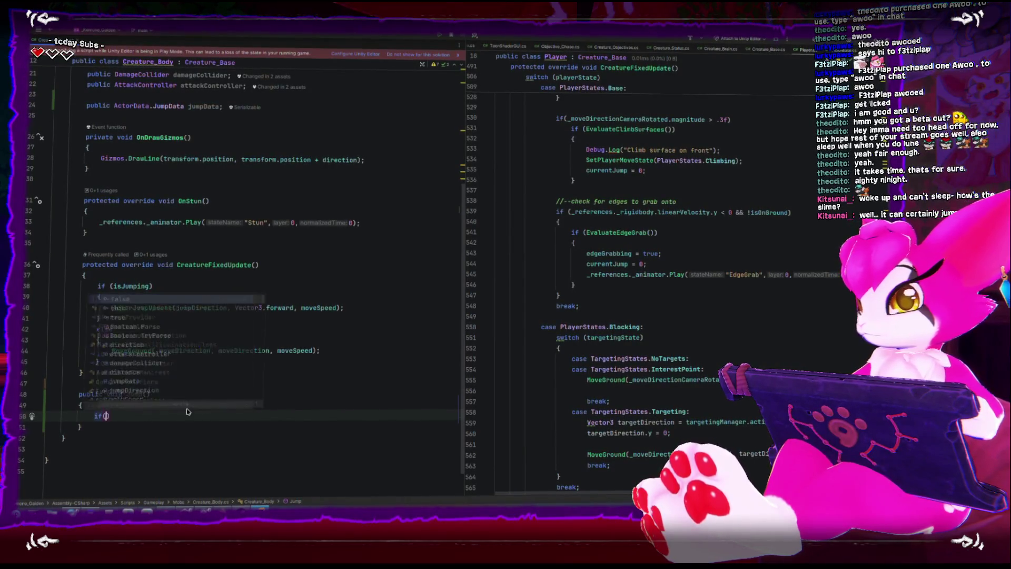
key(Tab)
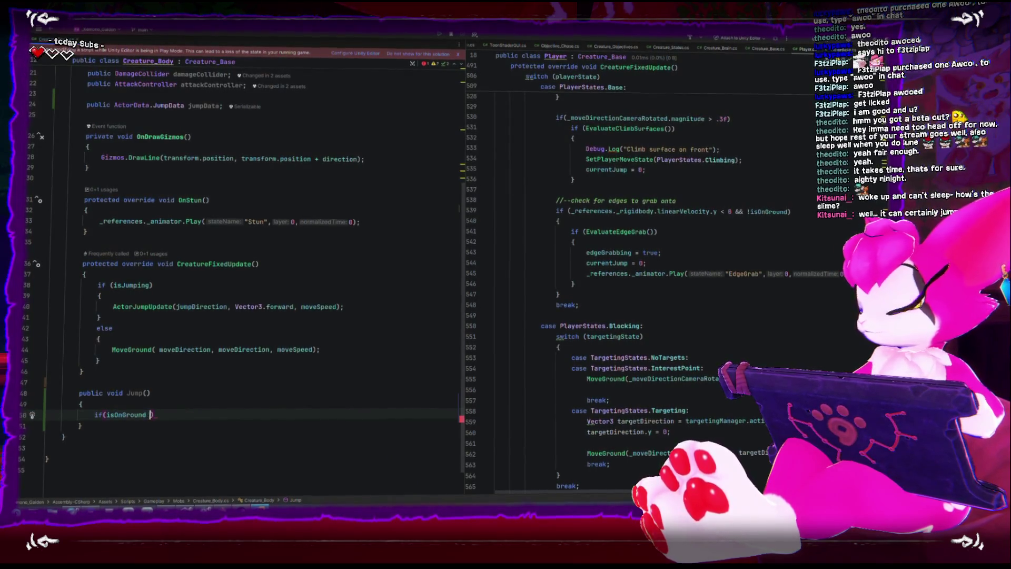
text(|| )
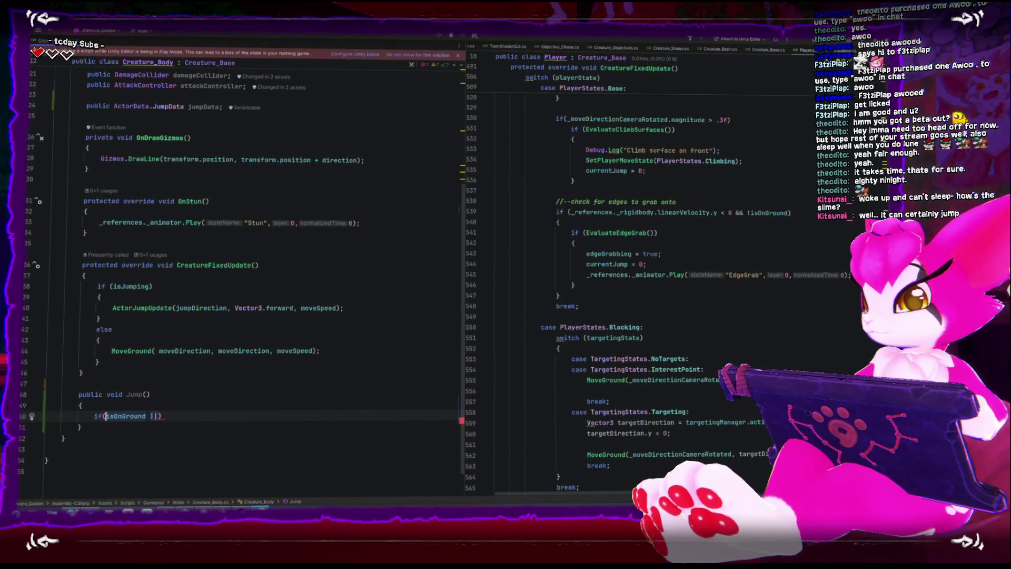
text(is)
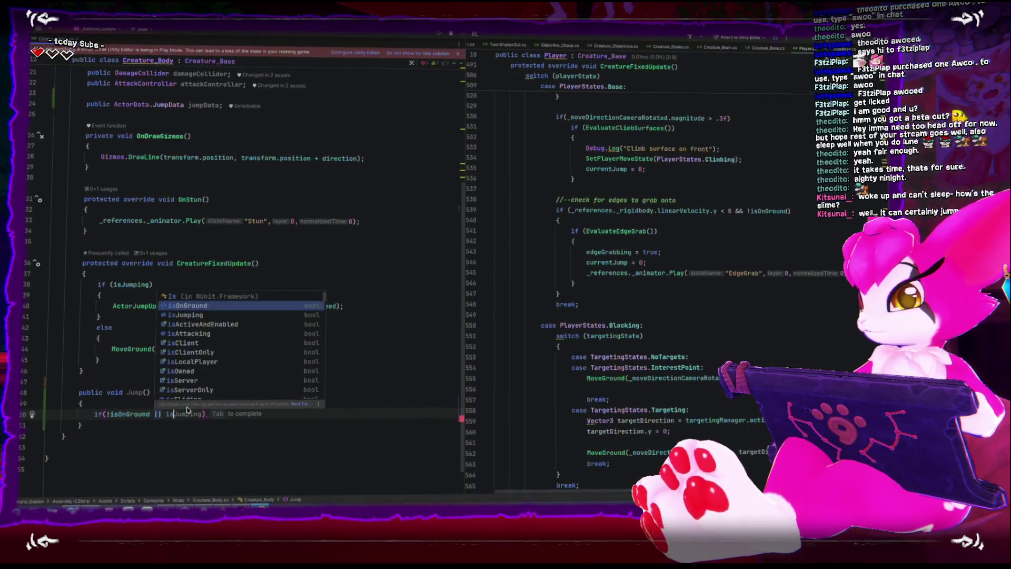
key(Tab)
text())
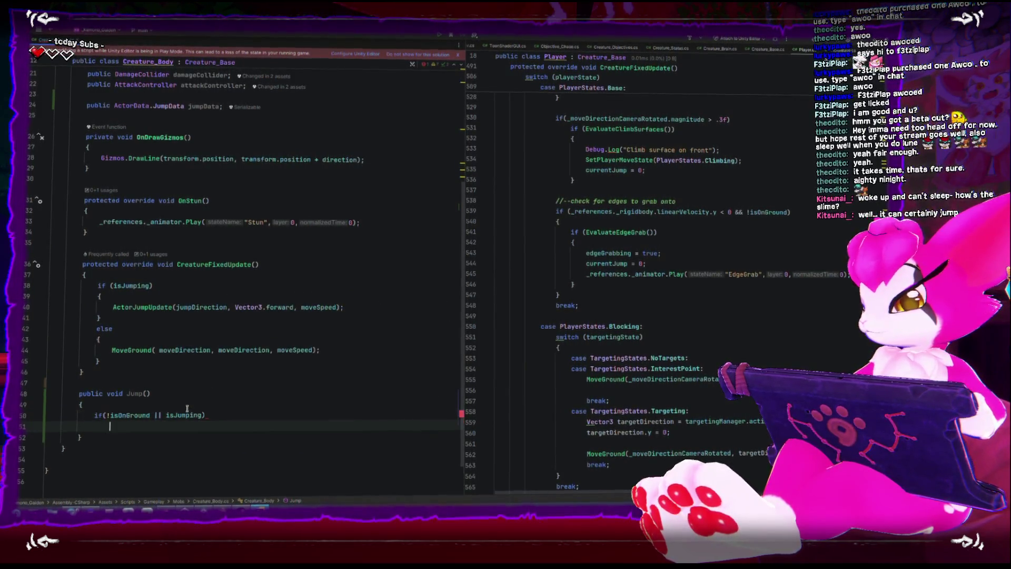
key(Return)
text(return;)
key(Return)
key(Return)
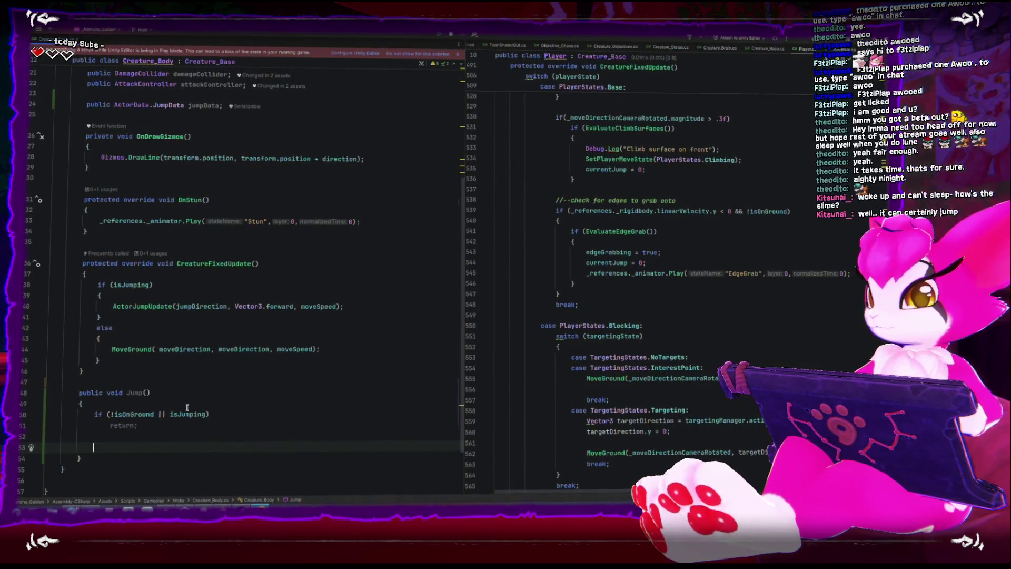
- Call ActorJump(jumpData) after the guard in Jump()
text(A)
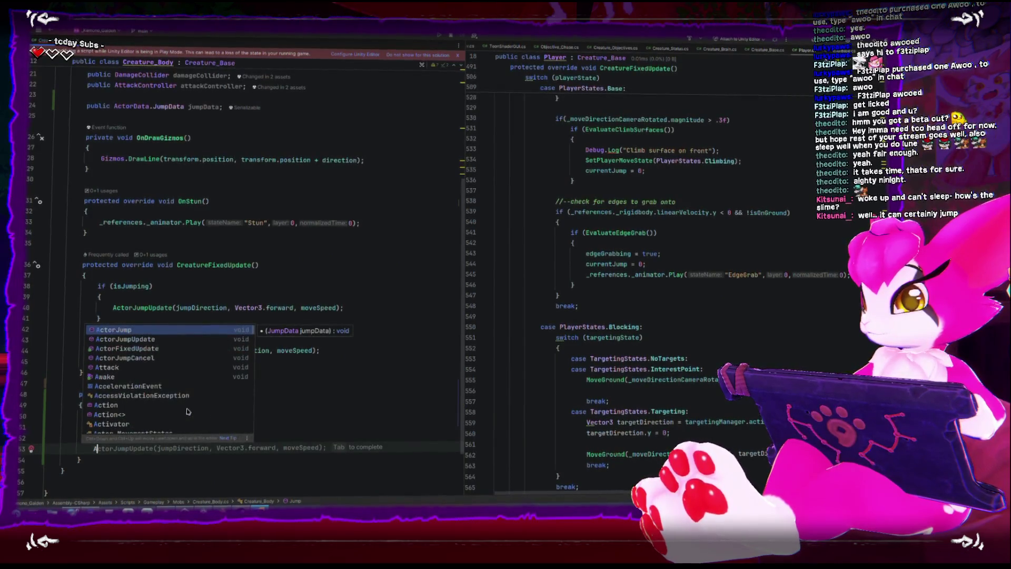
key(BackSpace)
text(jump)
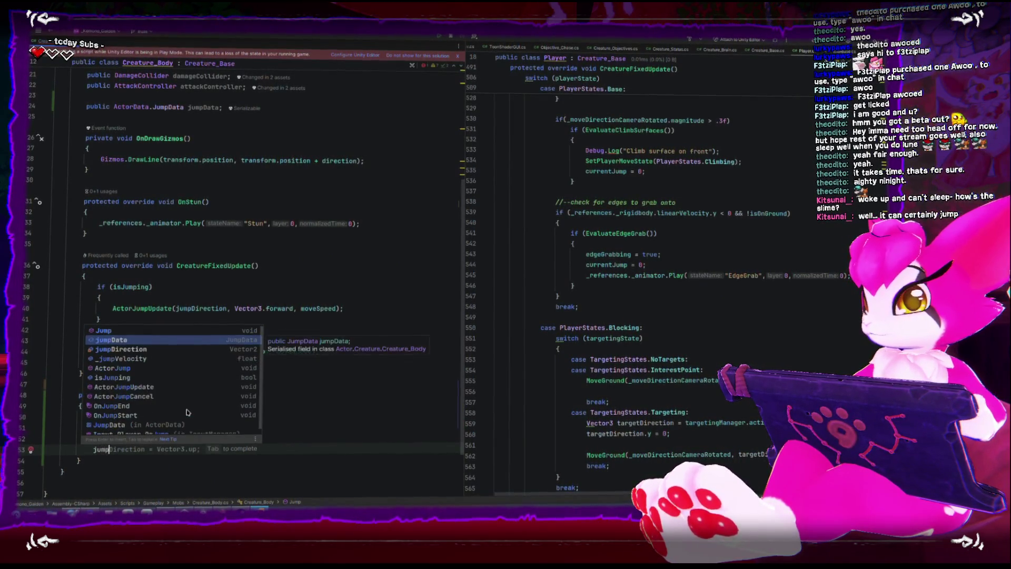
key(Return)
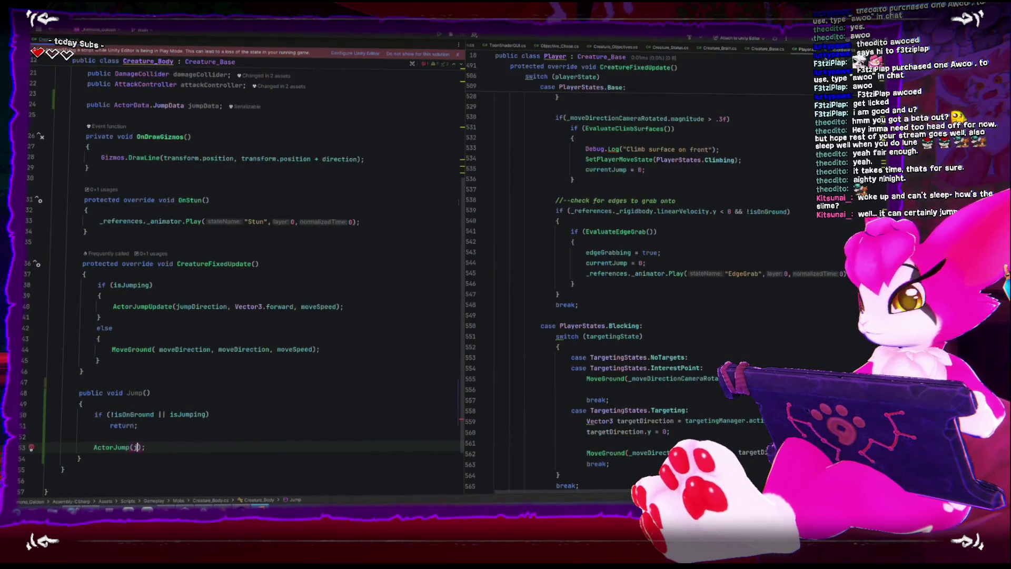
text(jump)
key(Return)
- Bring up Objective_Chase.cs in the right-hand editor pane
click(187, 394)
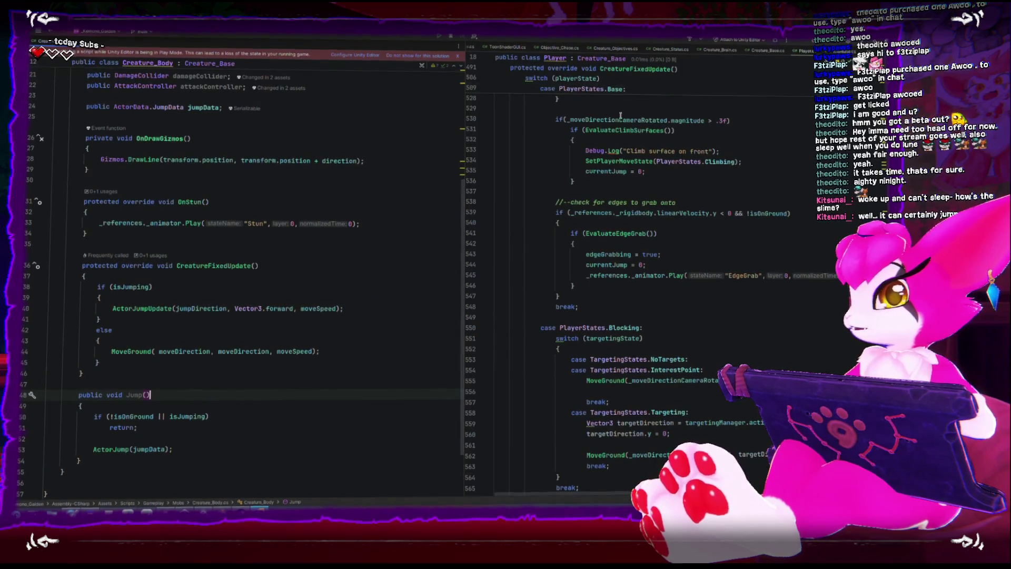
key(ctrl+Tab)
scroll(577, 115, down, 10)
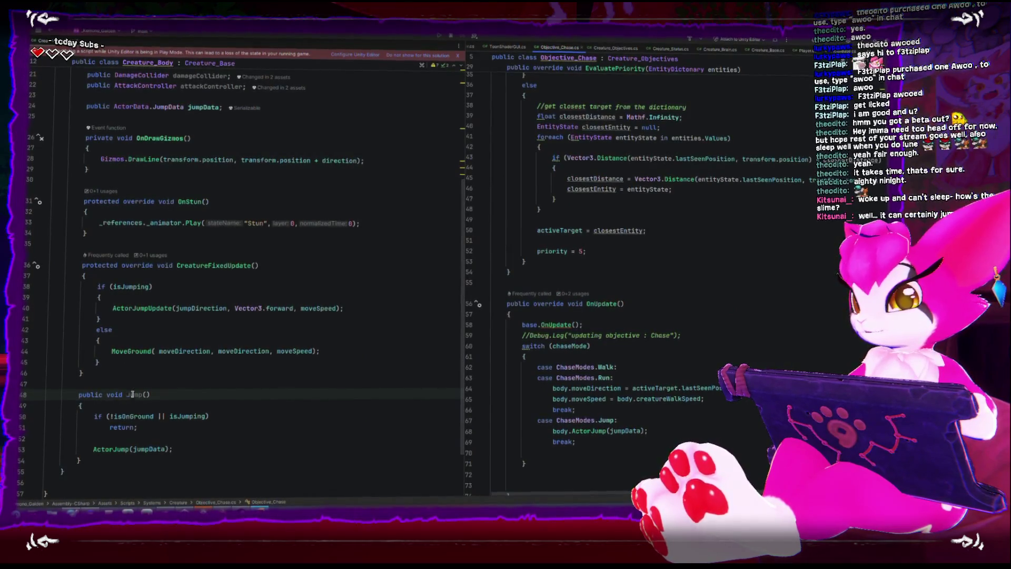
- Under case ChaseModes.Jump, replace body.ActorJump(jumpData) with body.Jump(), then go back to Unity
click(653, 427)
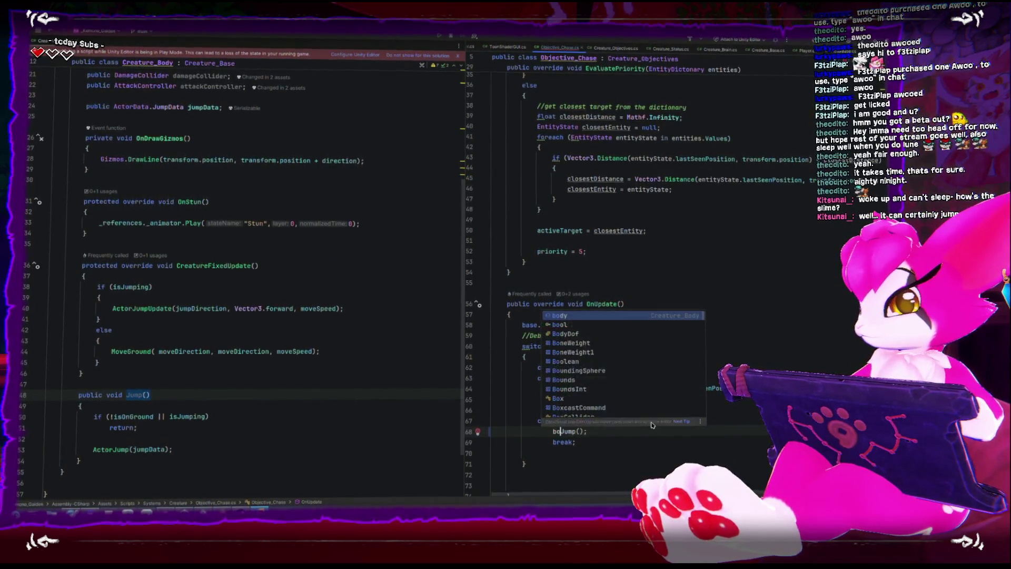
text(dy.)
click(247, 409)
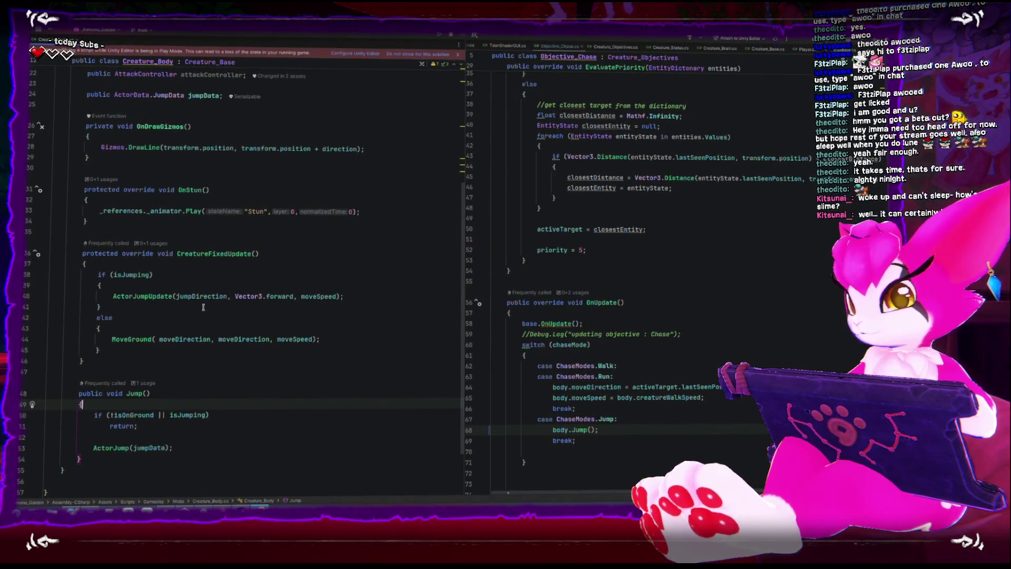
click(672, 418)
key(Return)
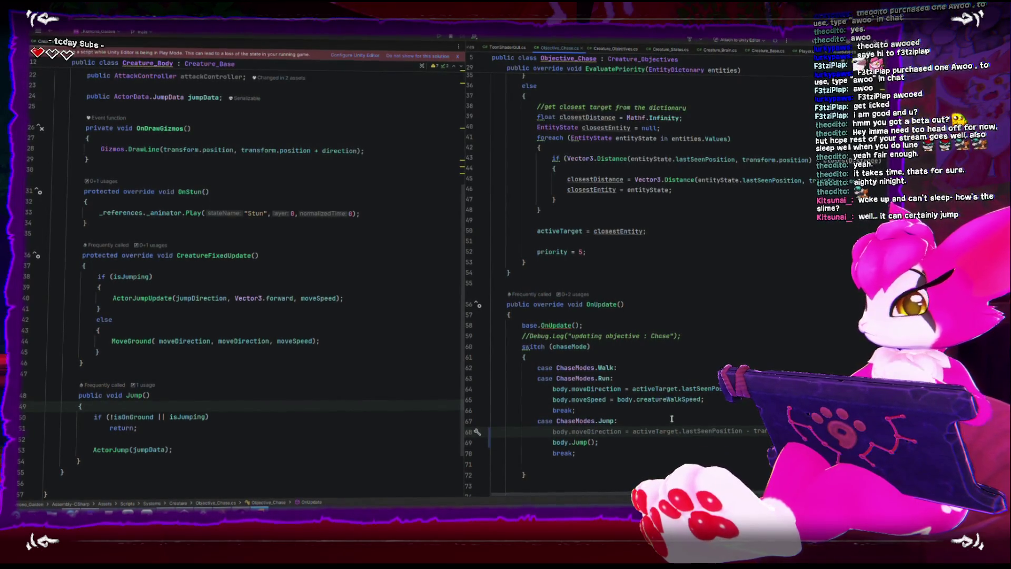
scroll(671, 418, up, 4)
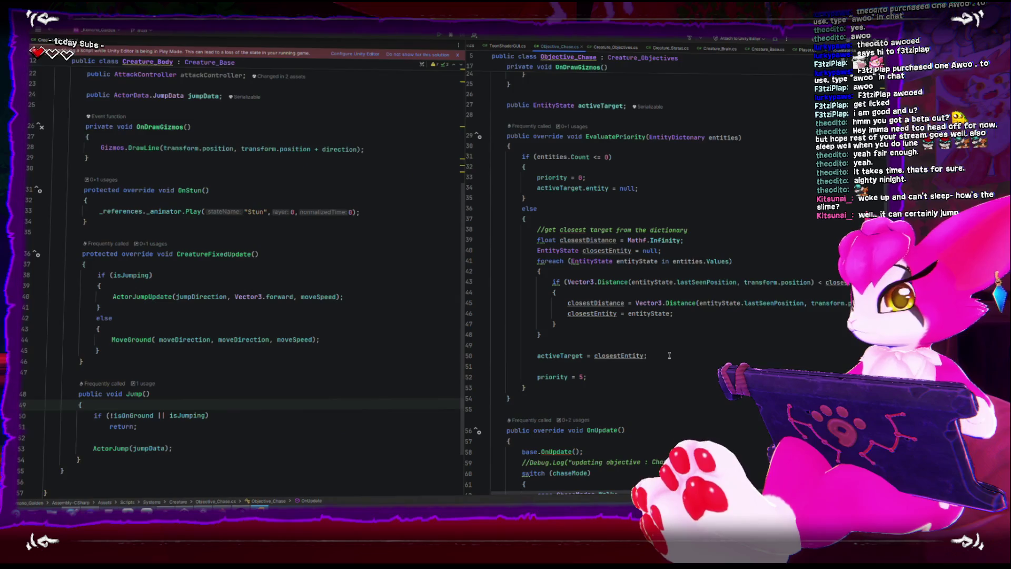
scroll(669, 356, down, 6)
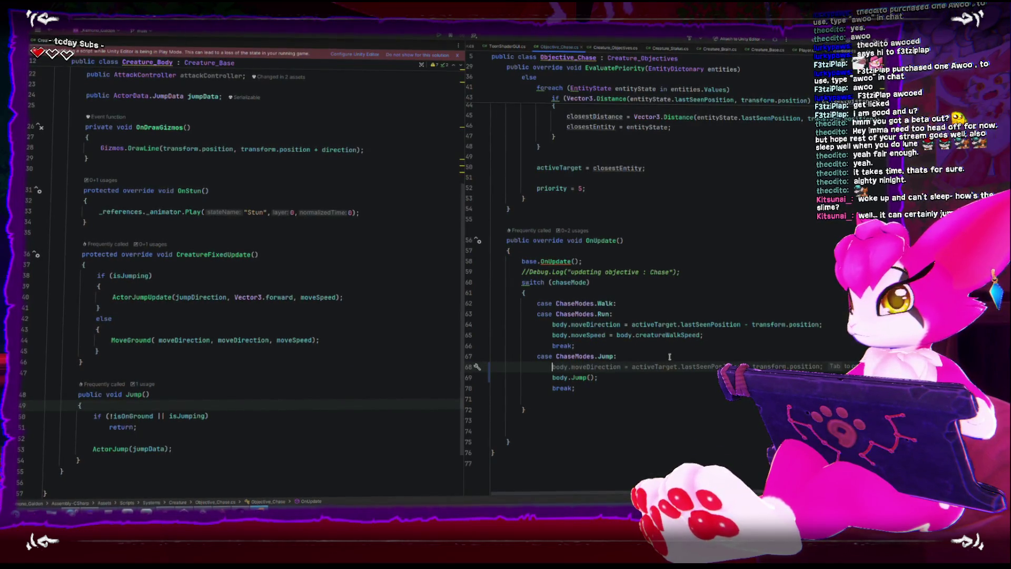
key(alt+Tab)
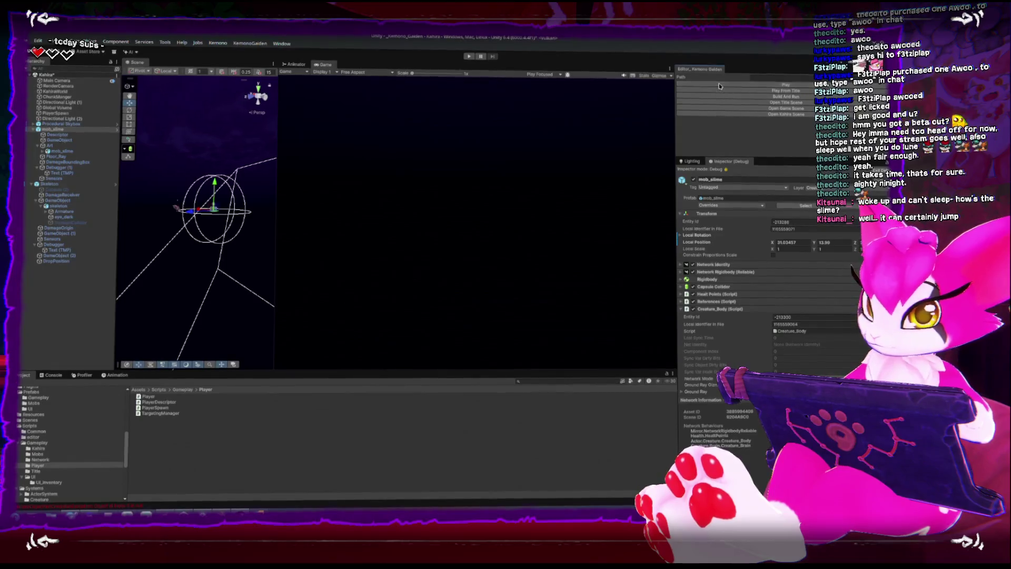
- Play-test by running the player toward the slime, clearing the console and pausing at the game menu
click(719, 86)
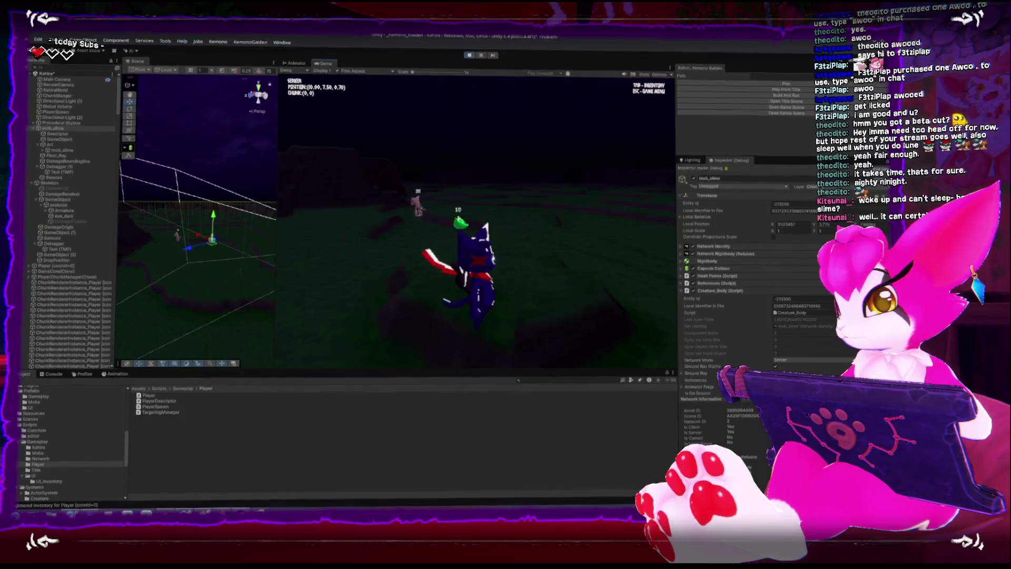
key(w)
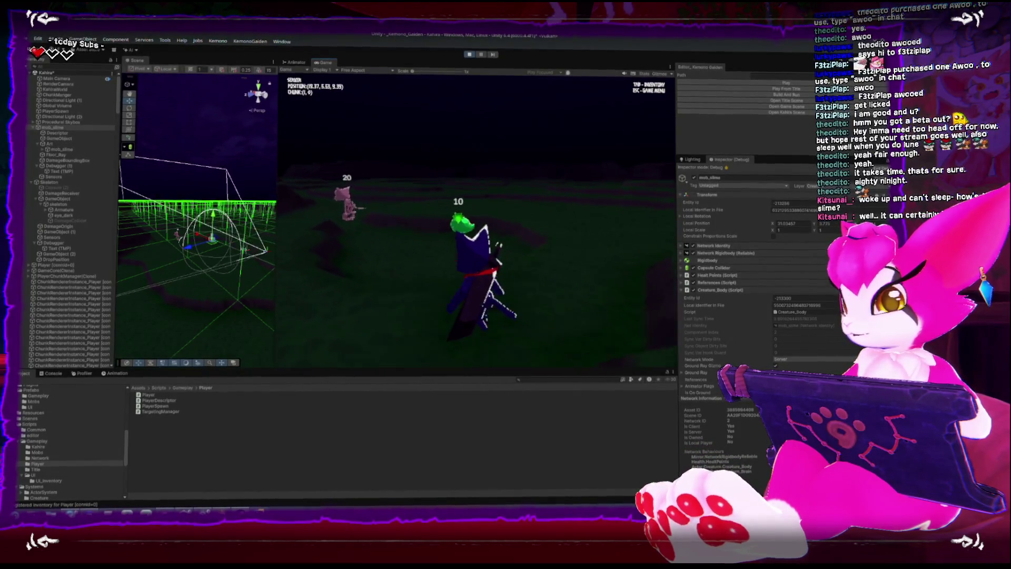
key(w)
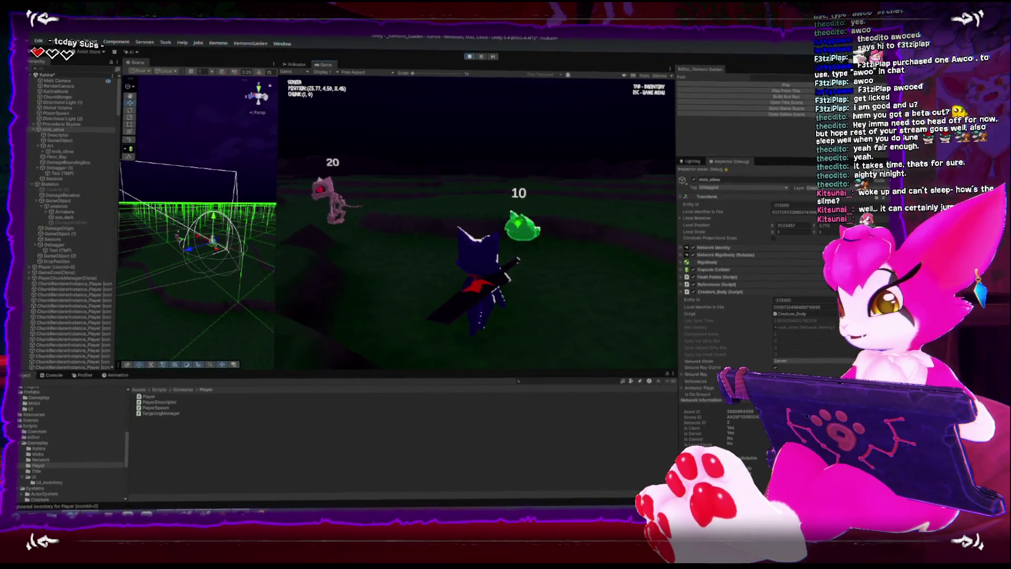
key(Escape)
key(Escape)
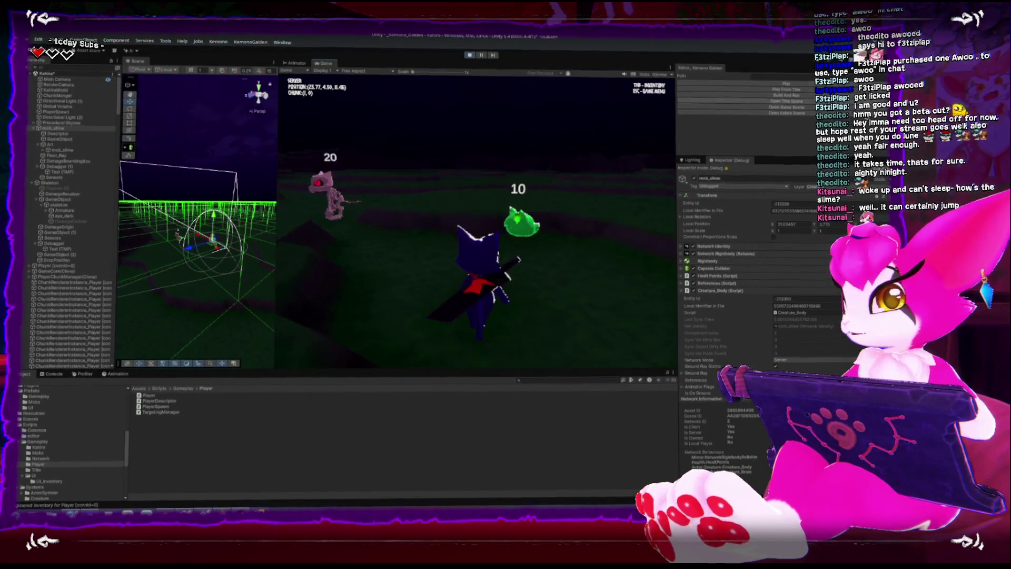
scroll(783, 284, down, 10)
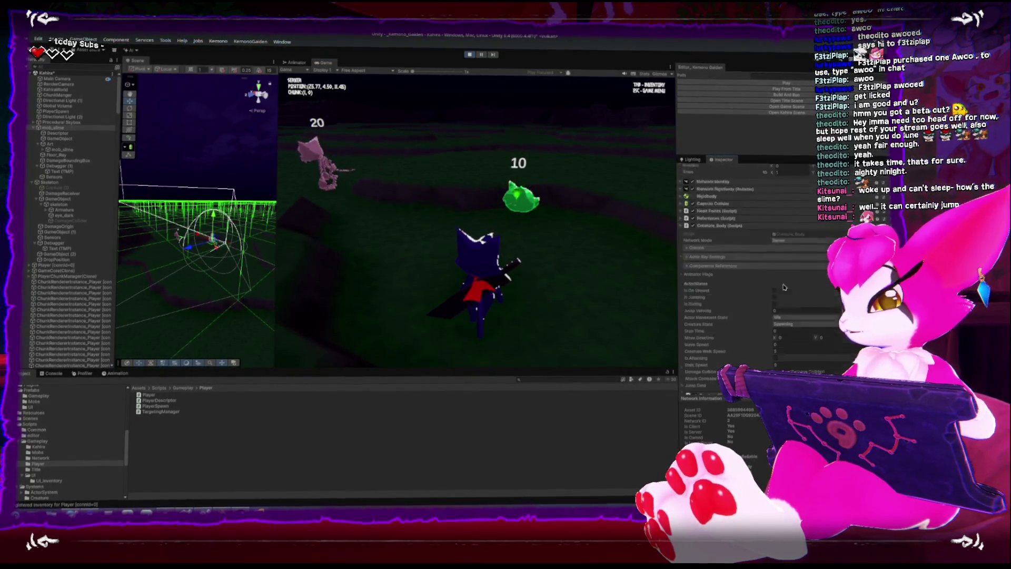
scroll(737, 296, down, 3)
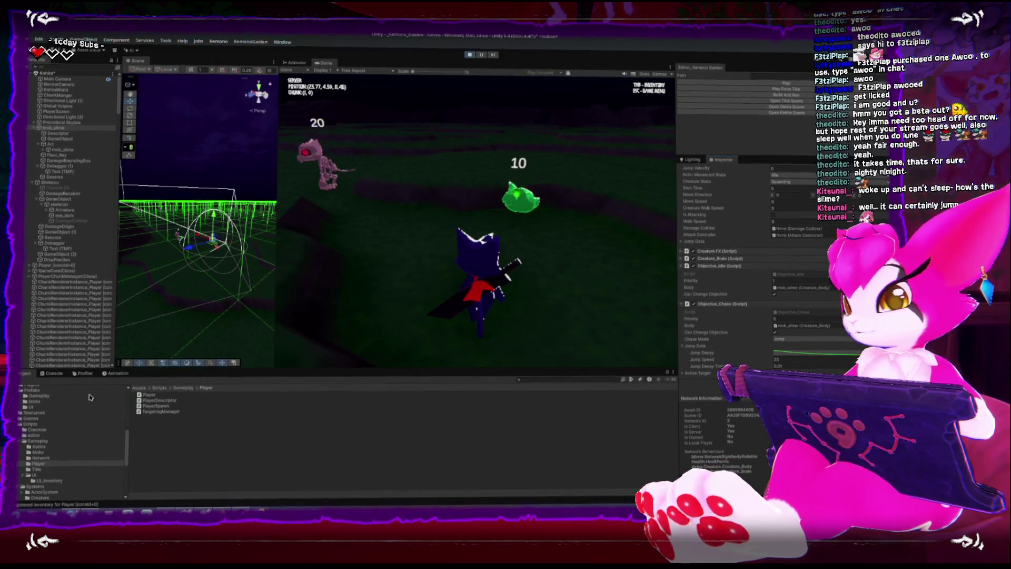
click(51, 373)
click(21, 382)
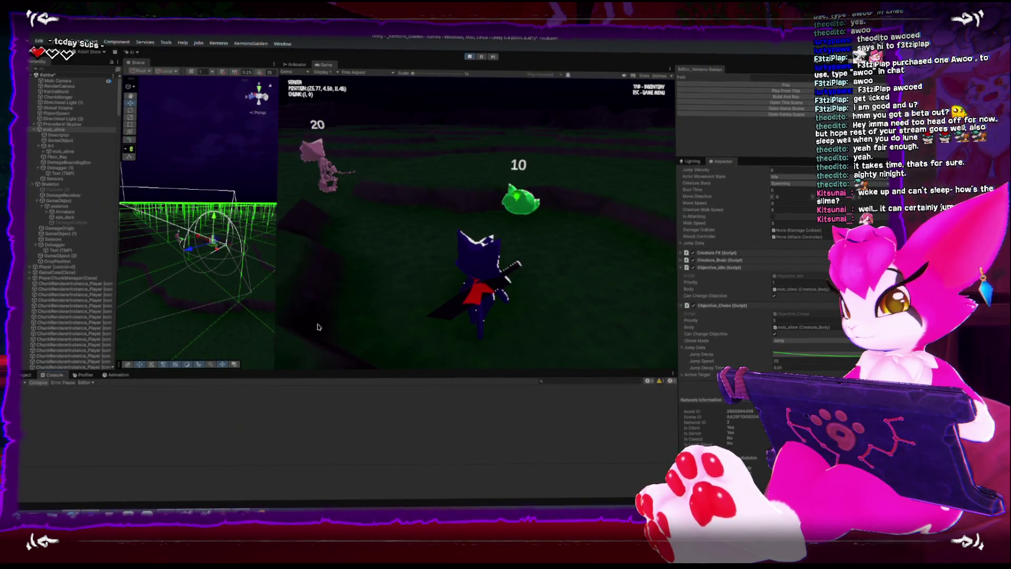
key(Escape)
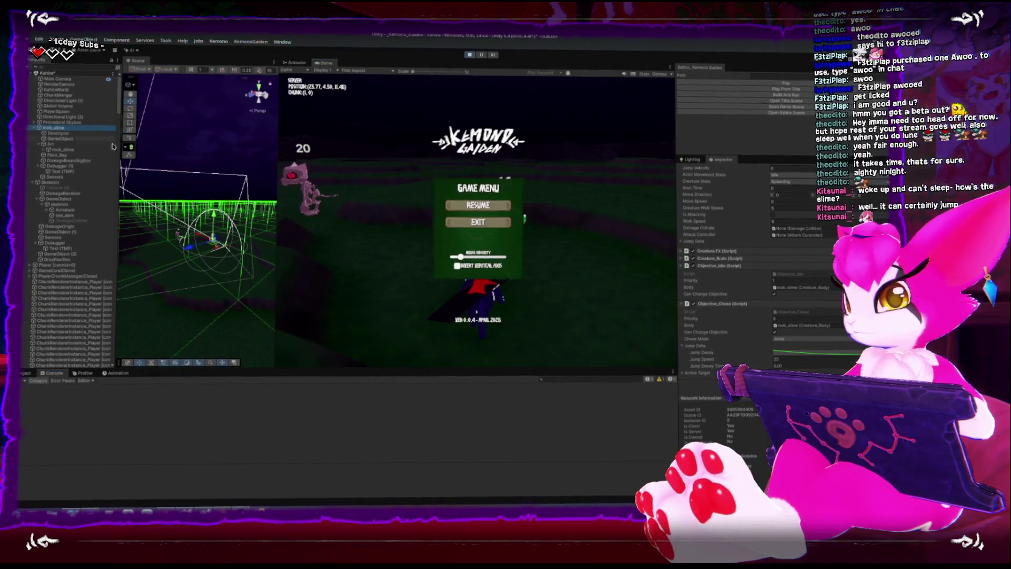
scroll(741, 317, up, 10)
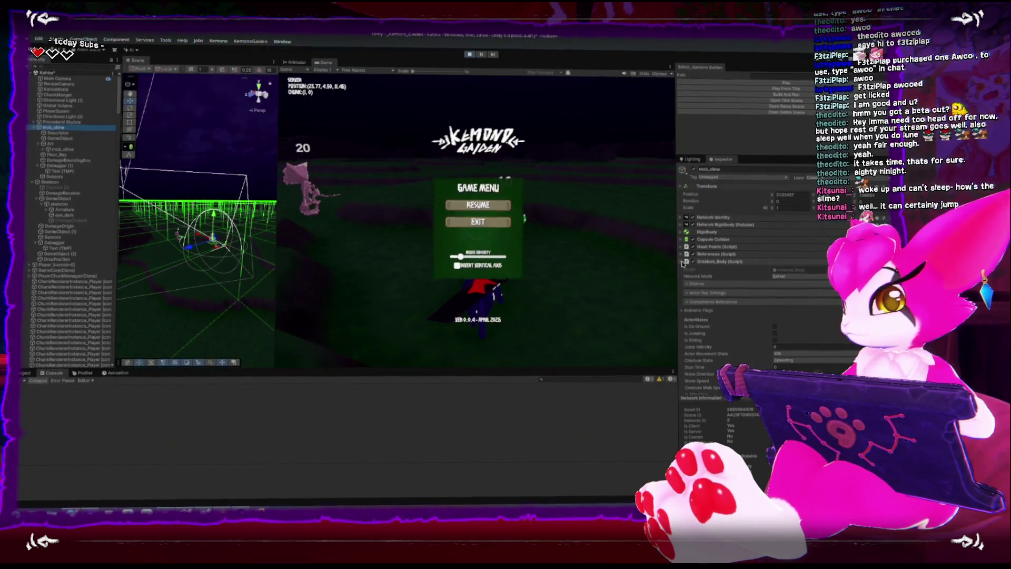
scroll(698, 273, down, 3)
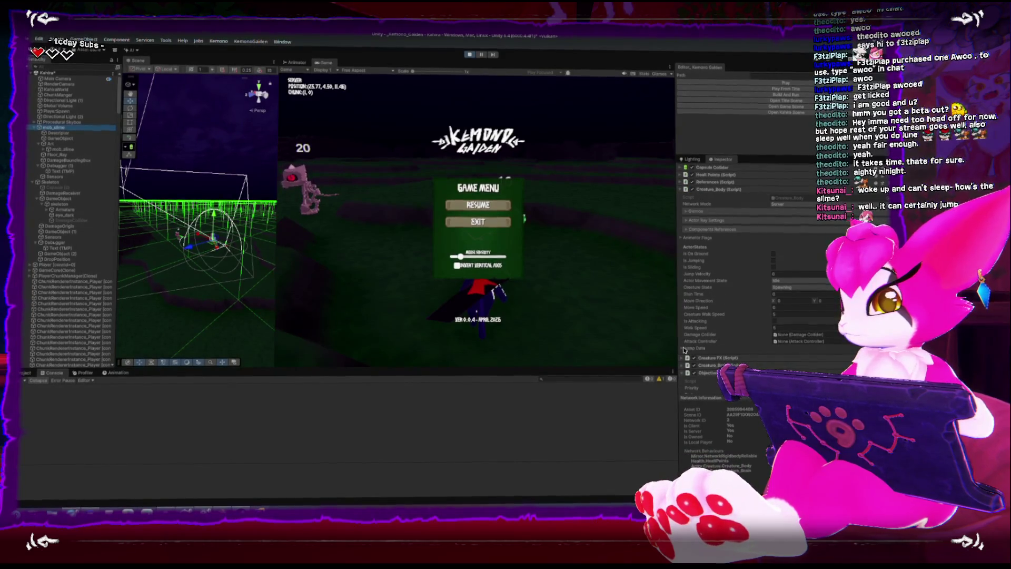
- Expand the slime's Jump Data foldout and open its Jump Decay curve
click(683, 348)
scroll(687, 349, down, 2)
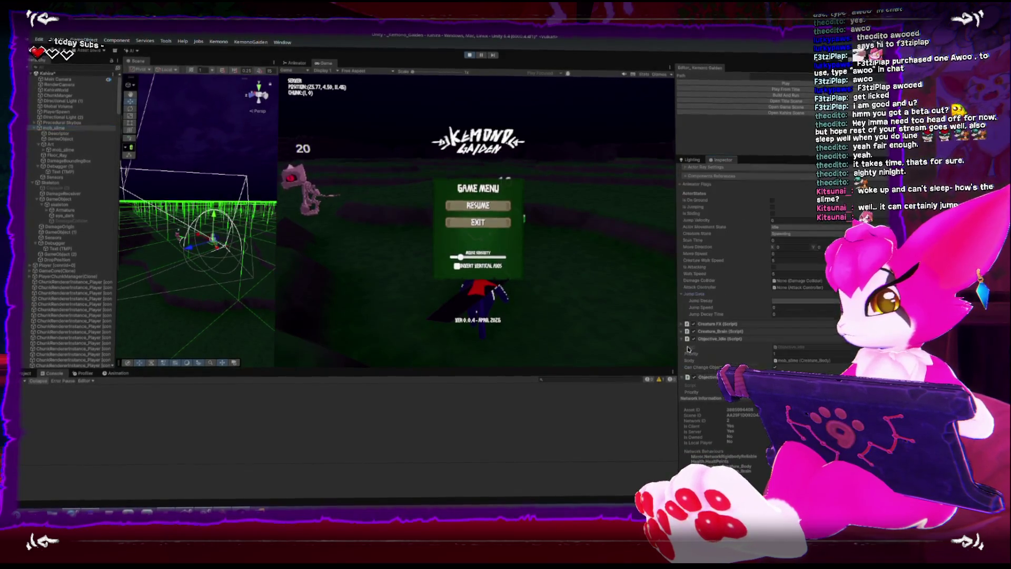
click(806, 301)
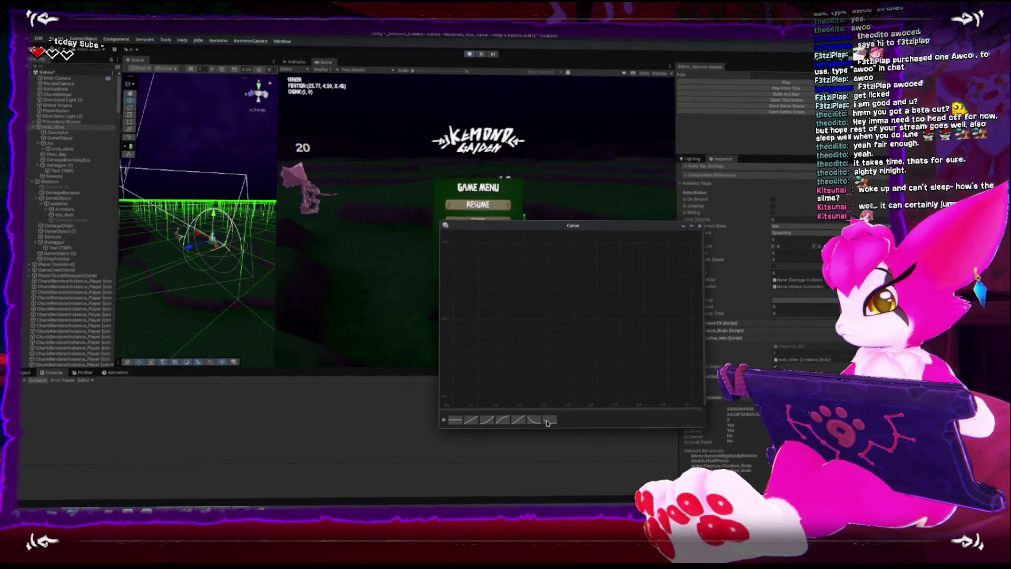
- Close the curve editor, set Jump Speed 25 and Jump Decay Time 0.1, and resume the game
click(699, 226)
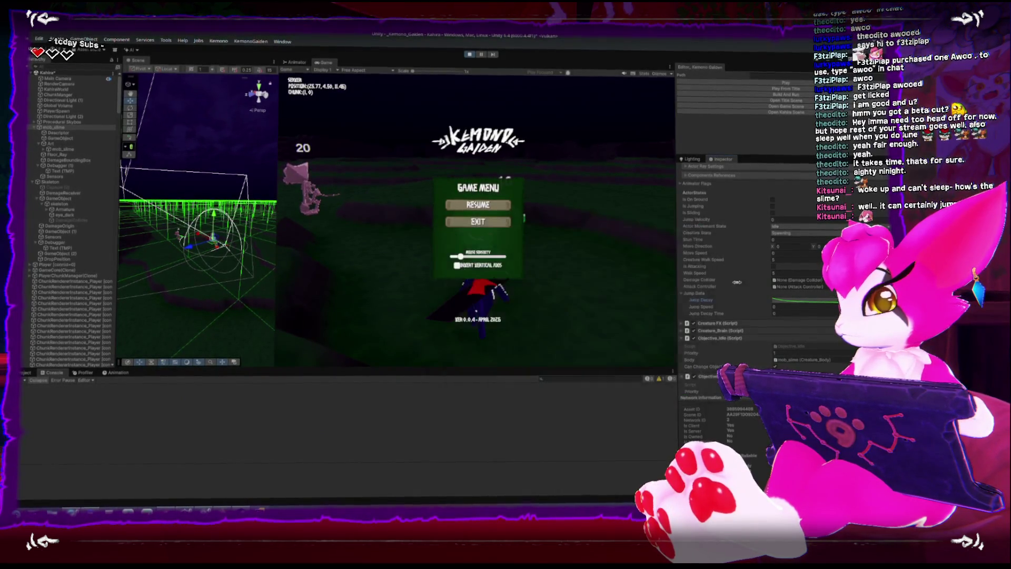
text(25)
click(784, 315)
text(0.1)
key(Return)
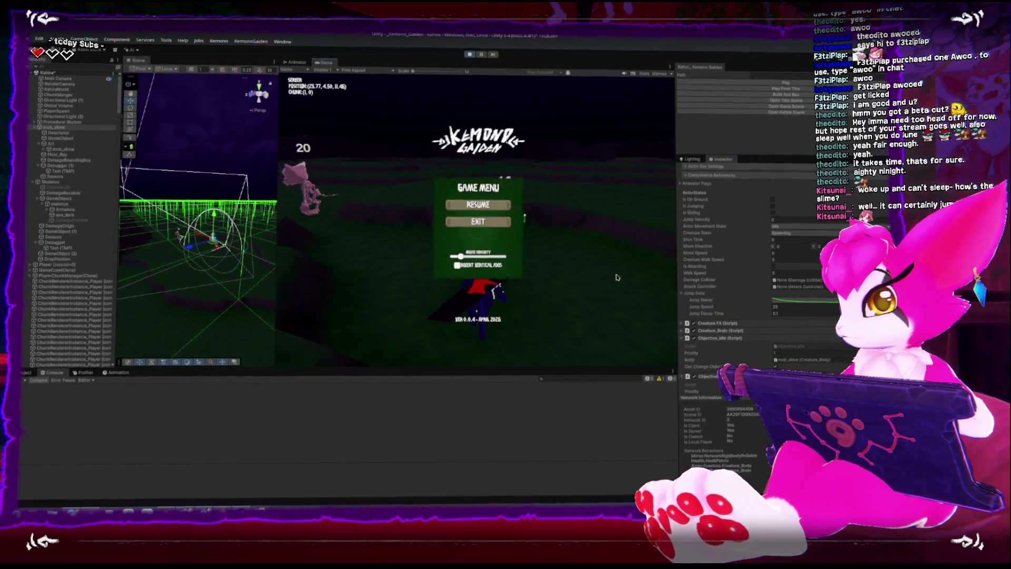
key(Escape)
- Chase and attack the slime and skeleton, bringing the slime's health down to 4
key(a)
key(w)
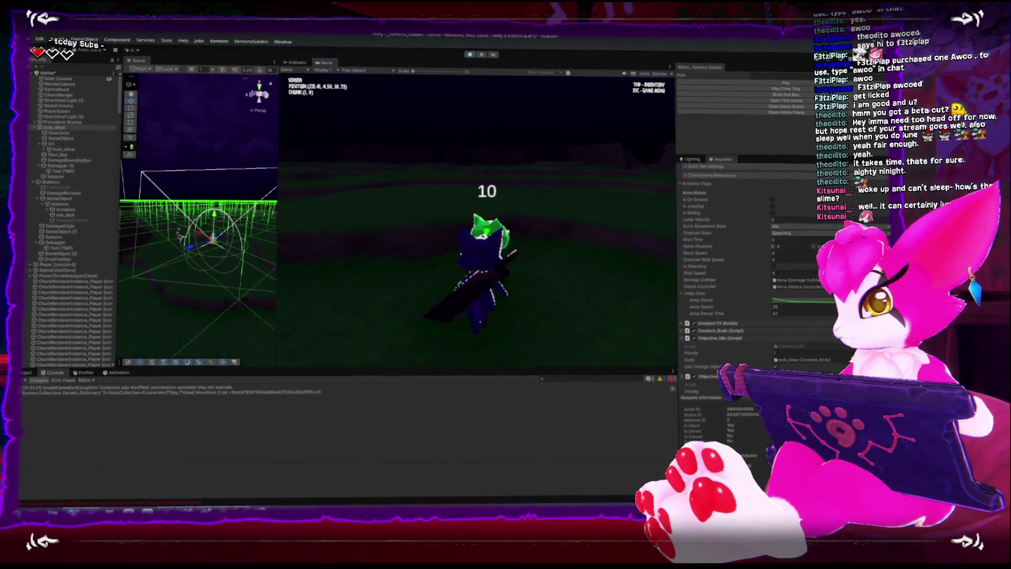
key(w)
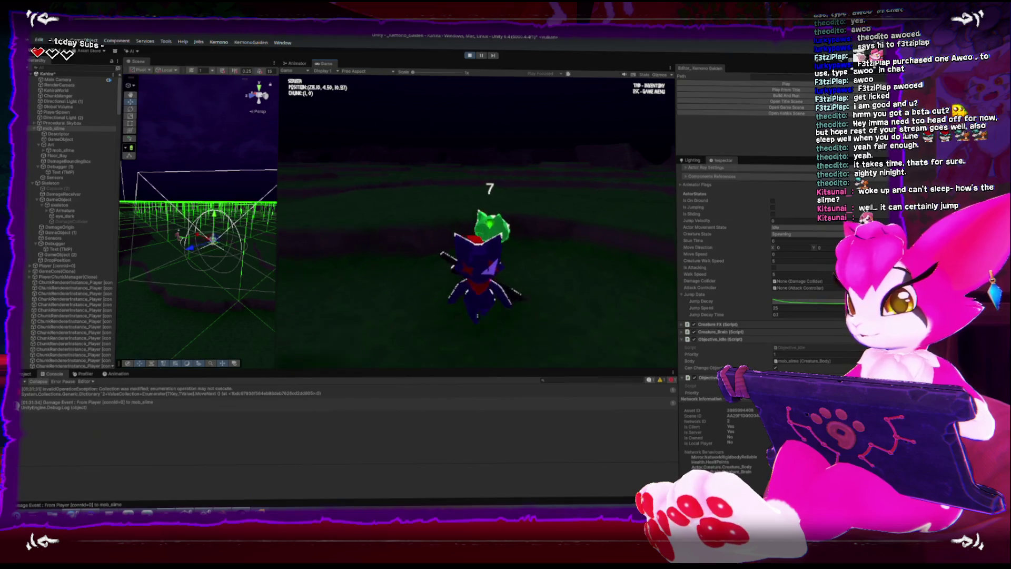
key(w)
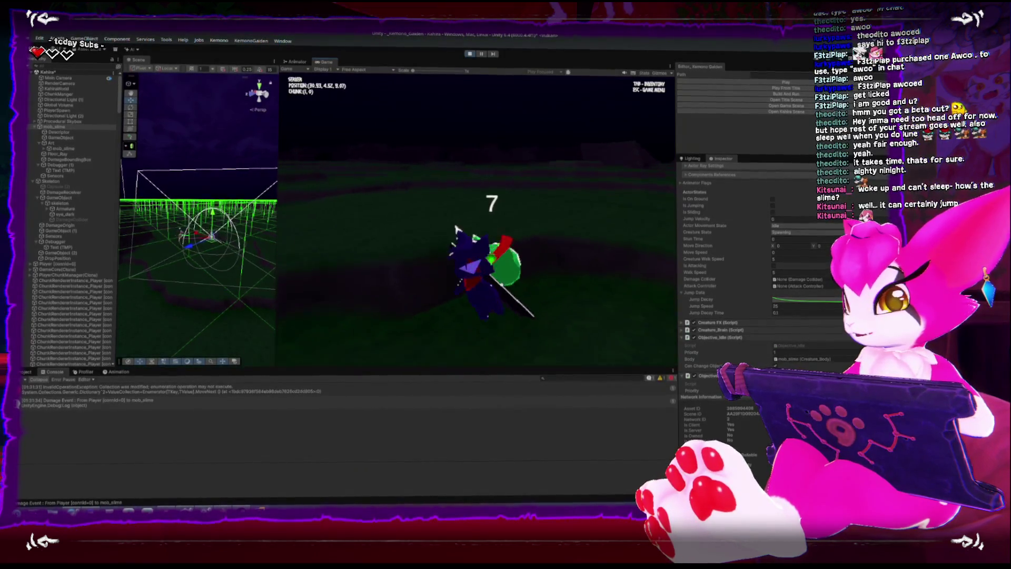
key(w)
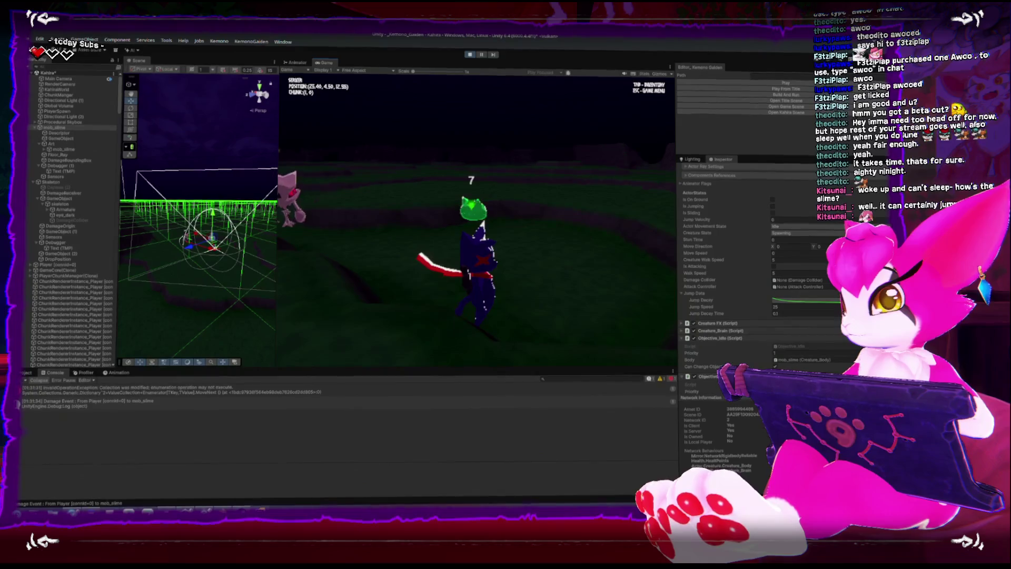
key(w)
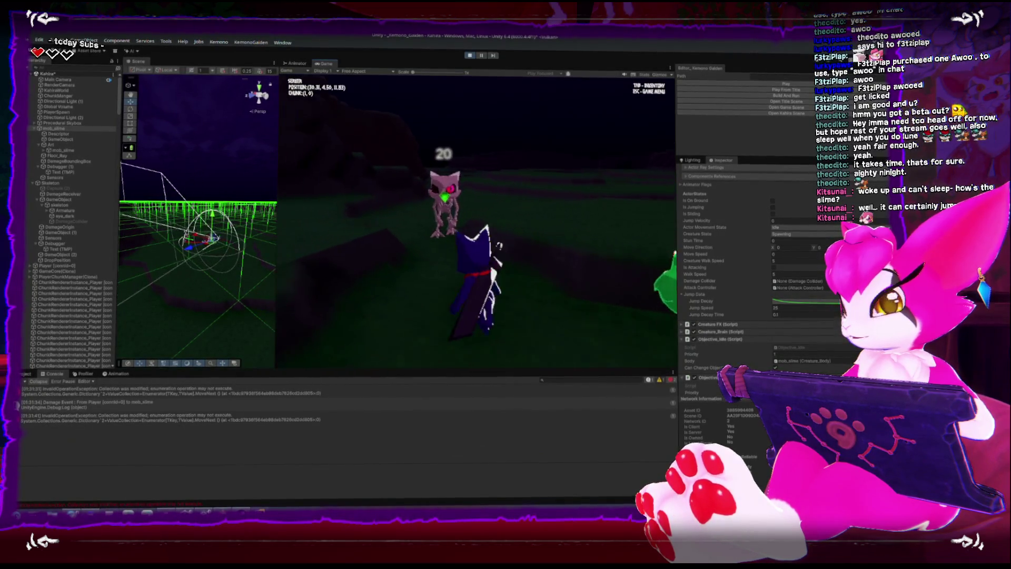
key(w)
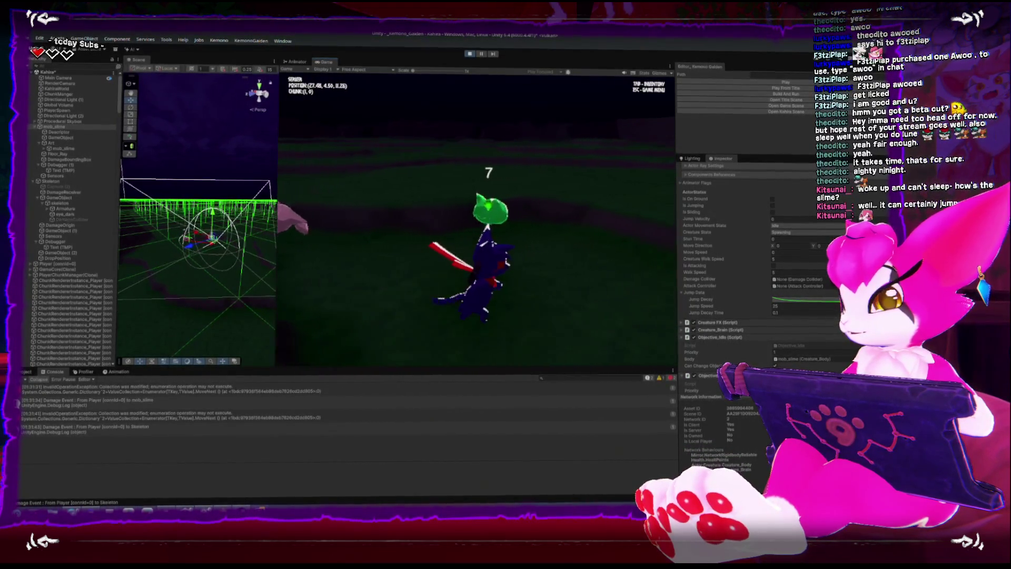
key(w)
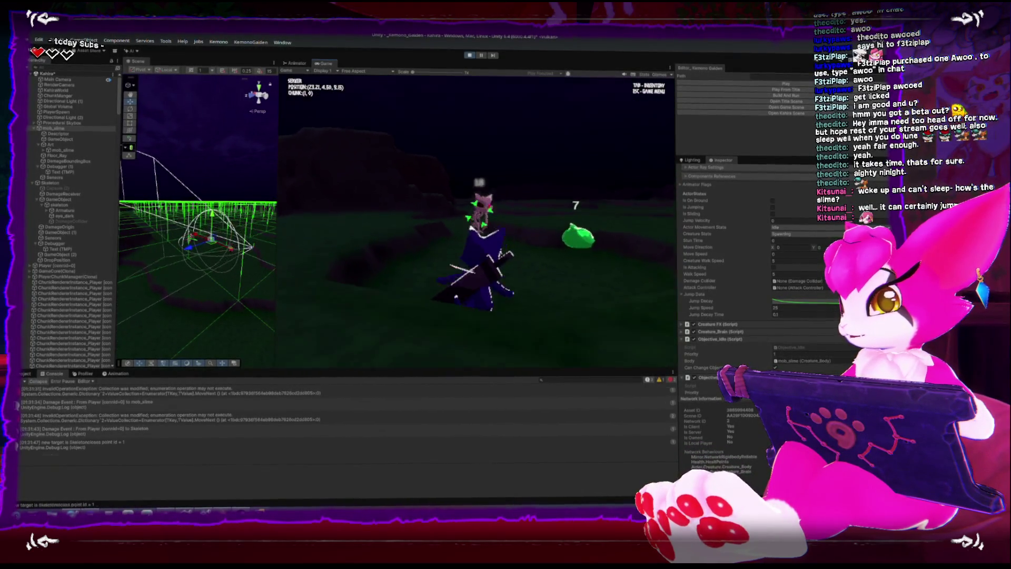
key(w)
click(492, 165)
- Exit play mode, set Jump Decay Time to 0.5, and switch to Rider
key(Escape)
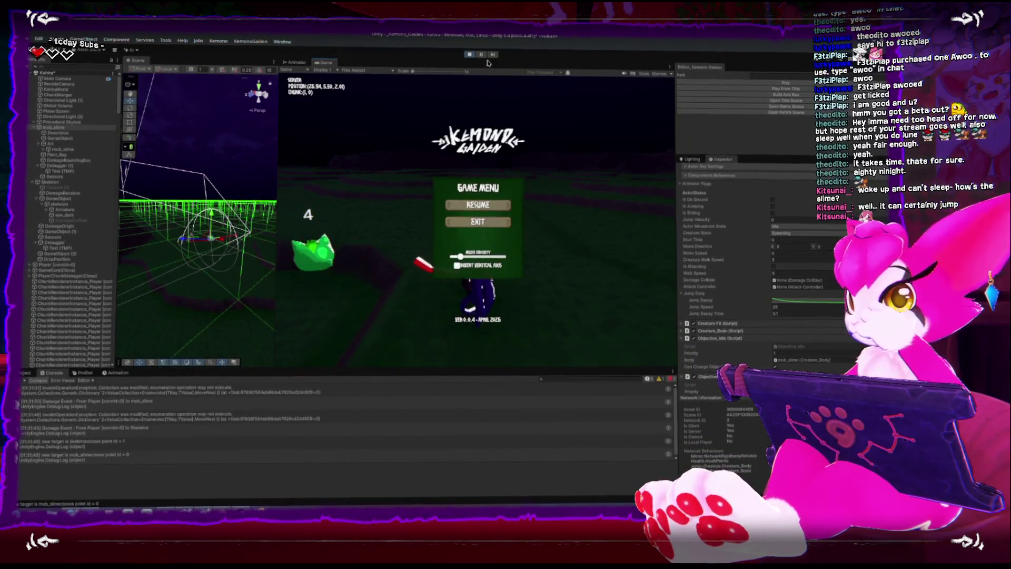
key(ctrl+p)
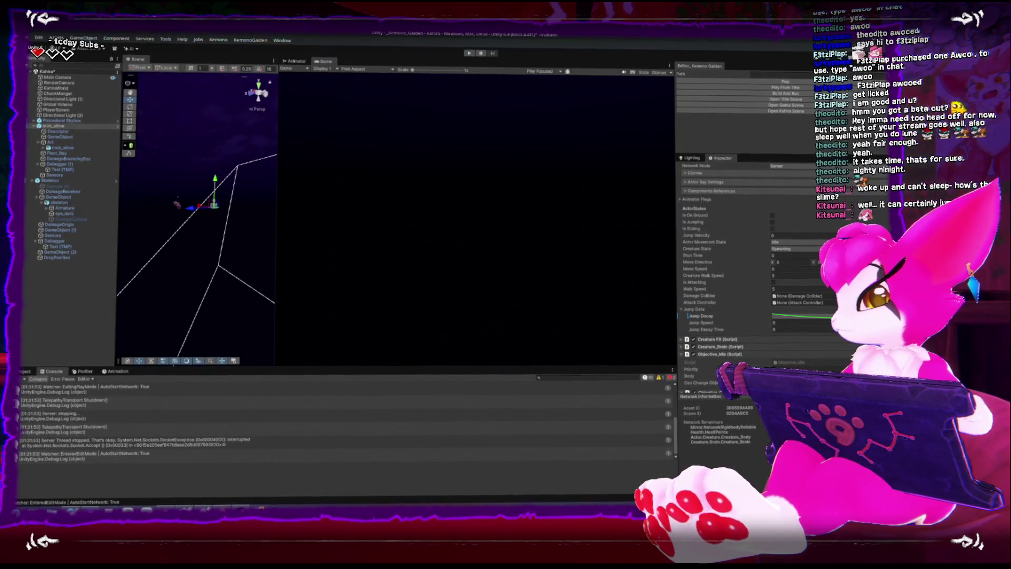
key(BackSpace)
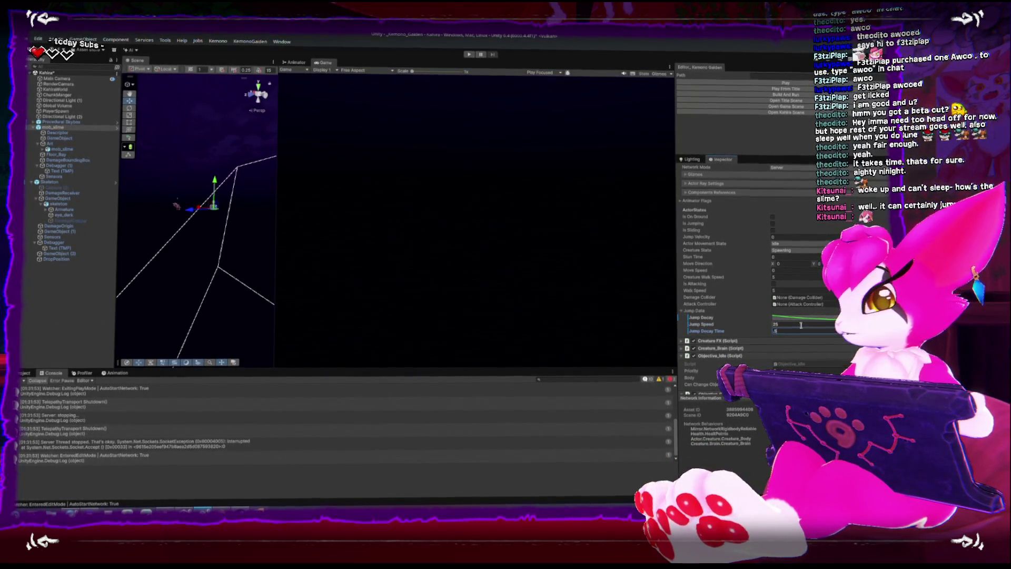
key(Return)
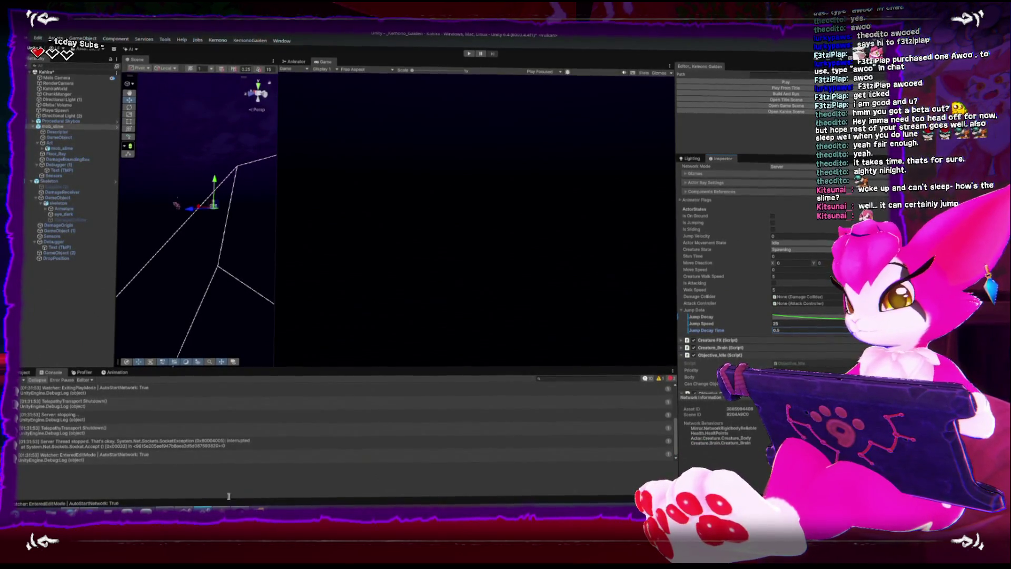
key(alt+Tab)
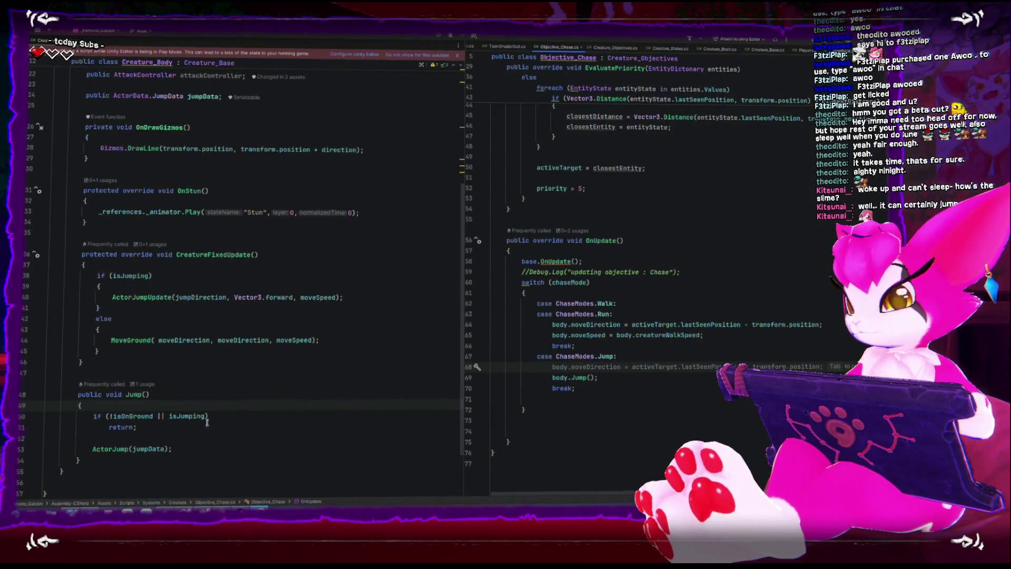
- Insert Debug.Log("mob jumping"); just above ActorJump(jumpData) in Jump(), then return to Unity
click(225, 408)
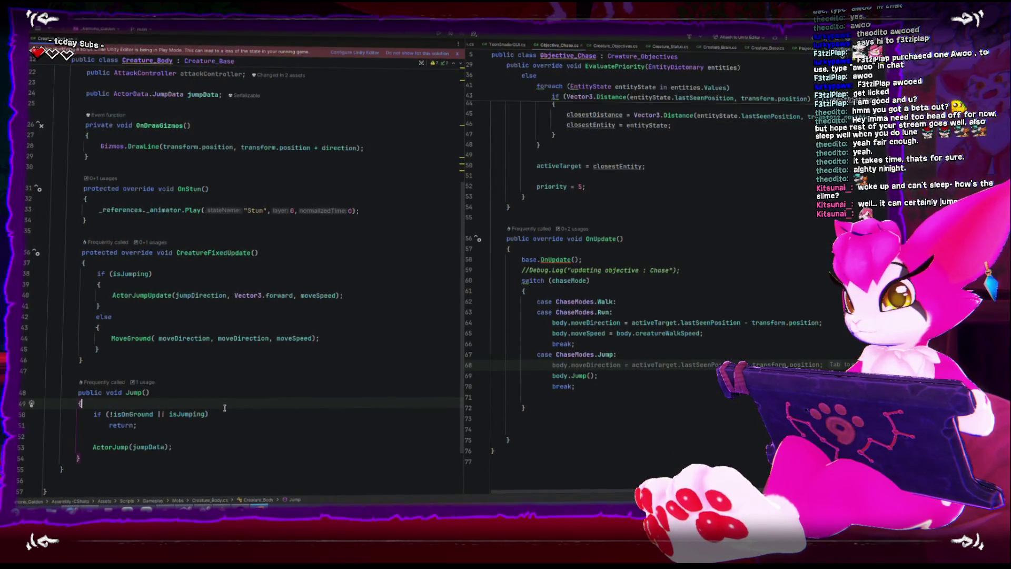
click(231, 436)
key(Return)
key(Return)
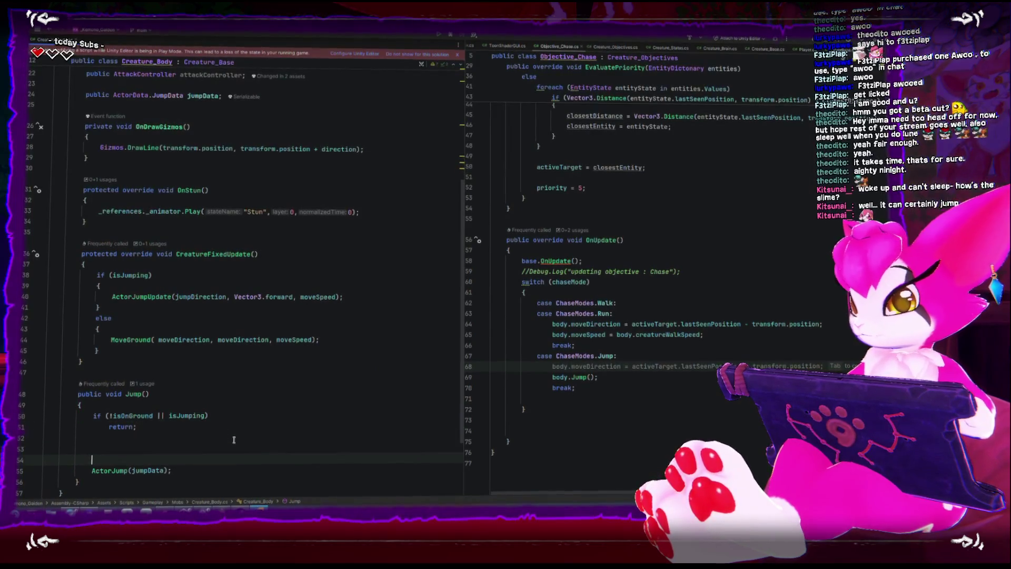
text(Debug.log)
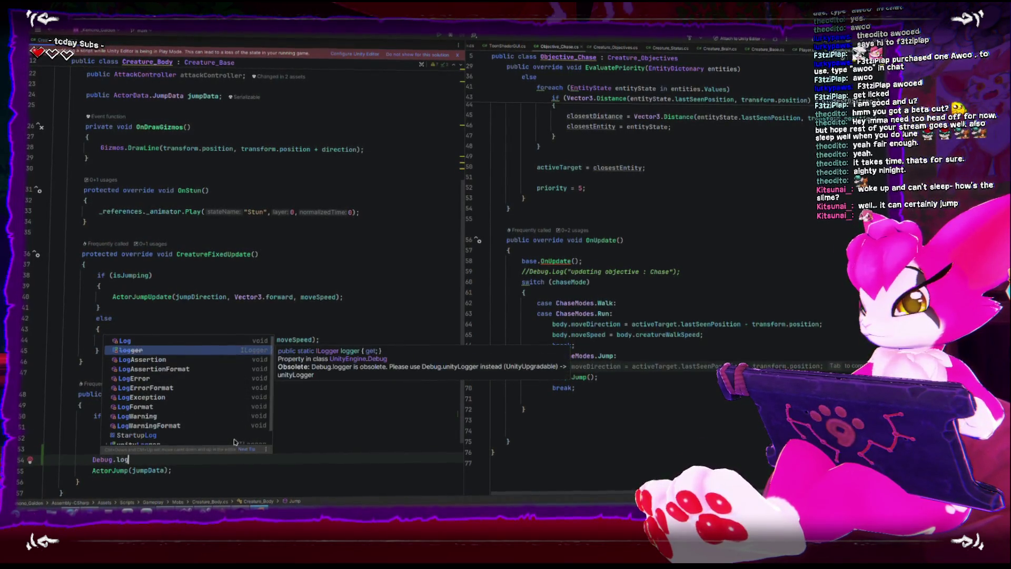
key(Escape)
key(ctrl+space)
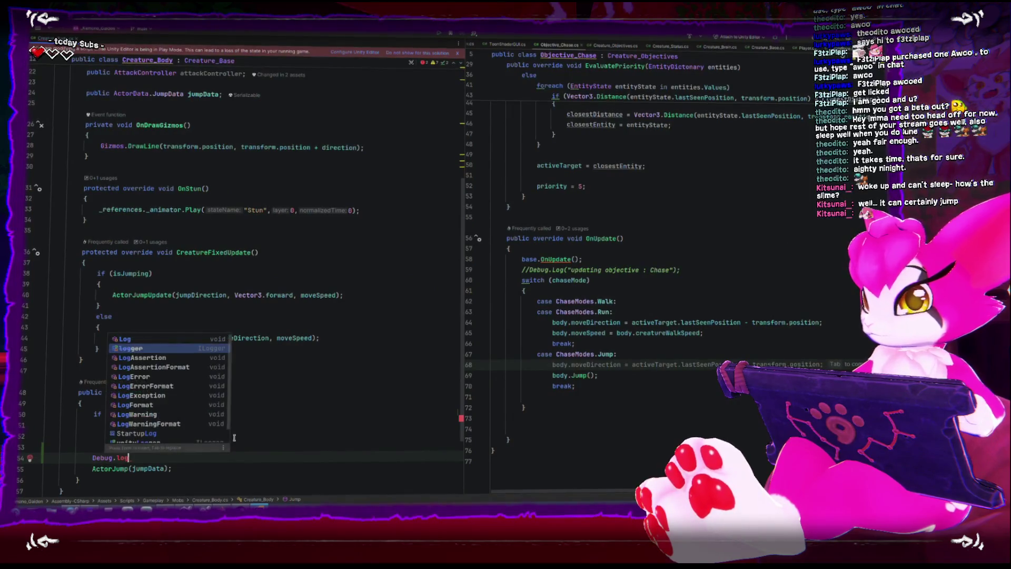
key(Return)
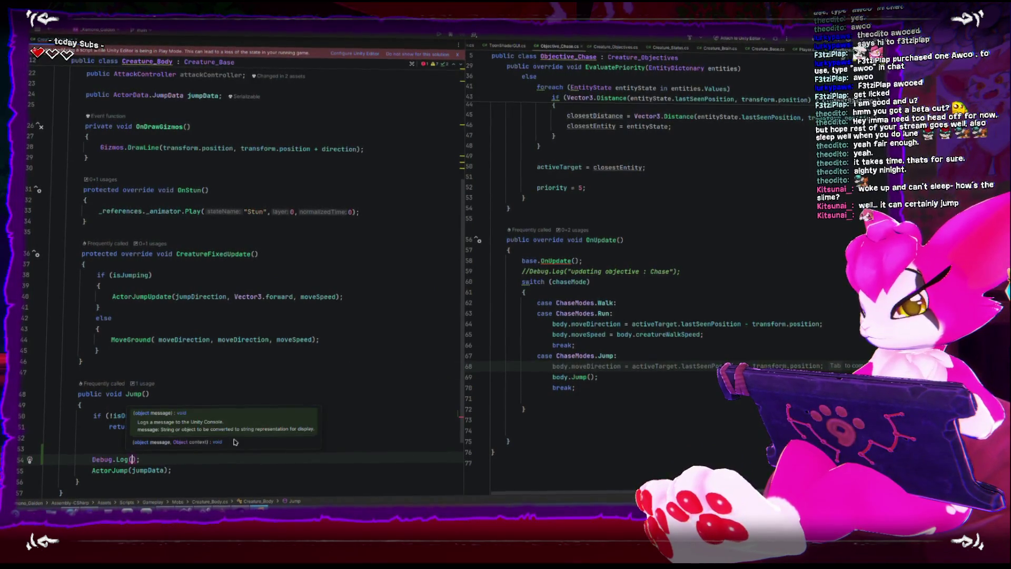
text(mob jumping)
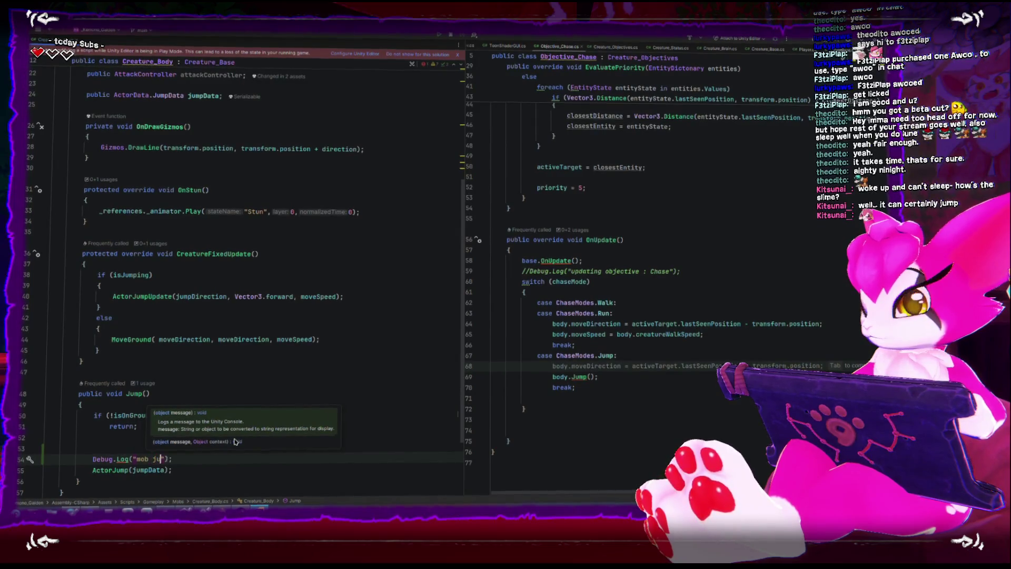
key(End)
key(Return)
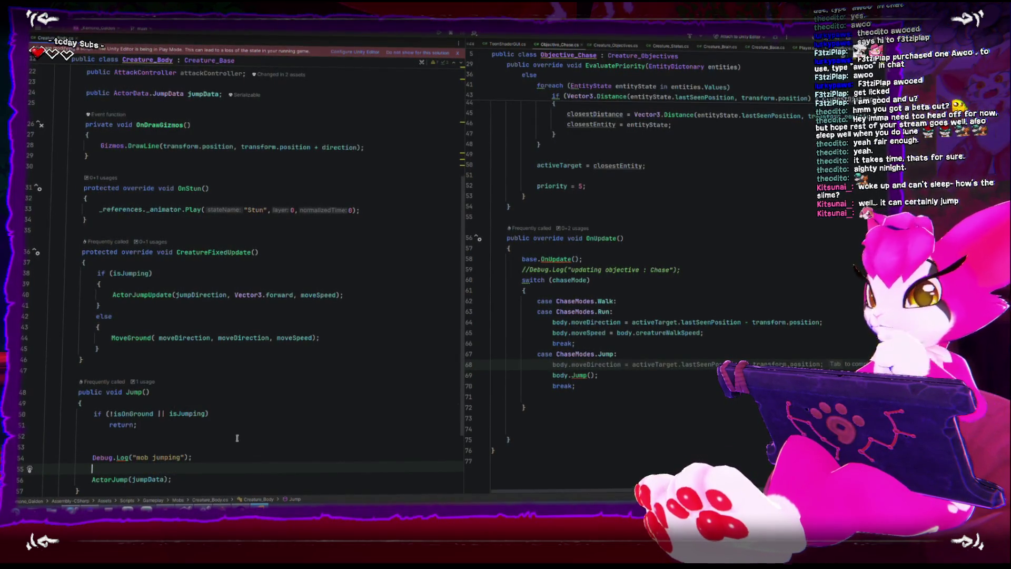
key(BackSpace)
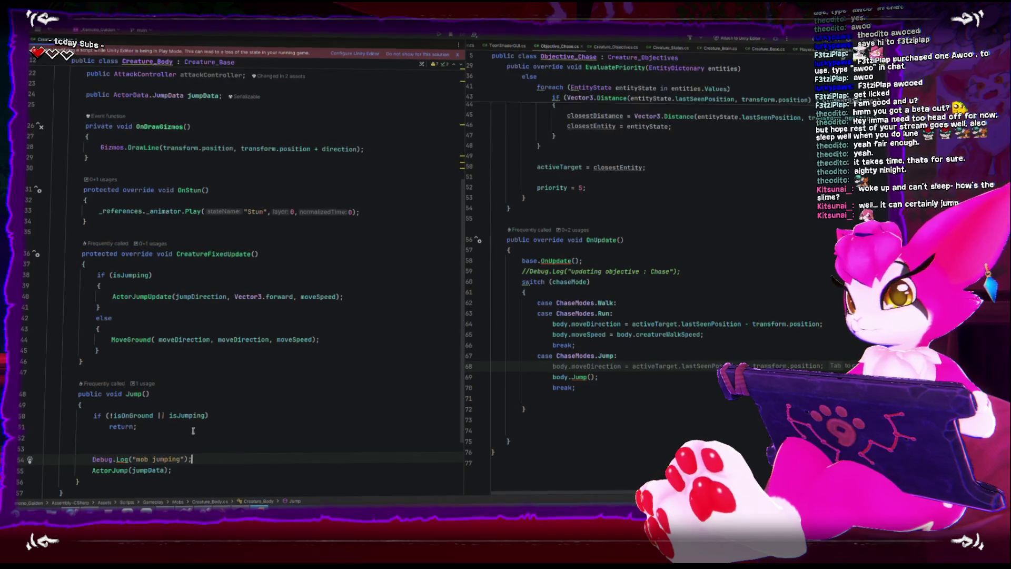
scroll(198, 417, down, 1)
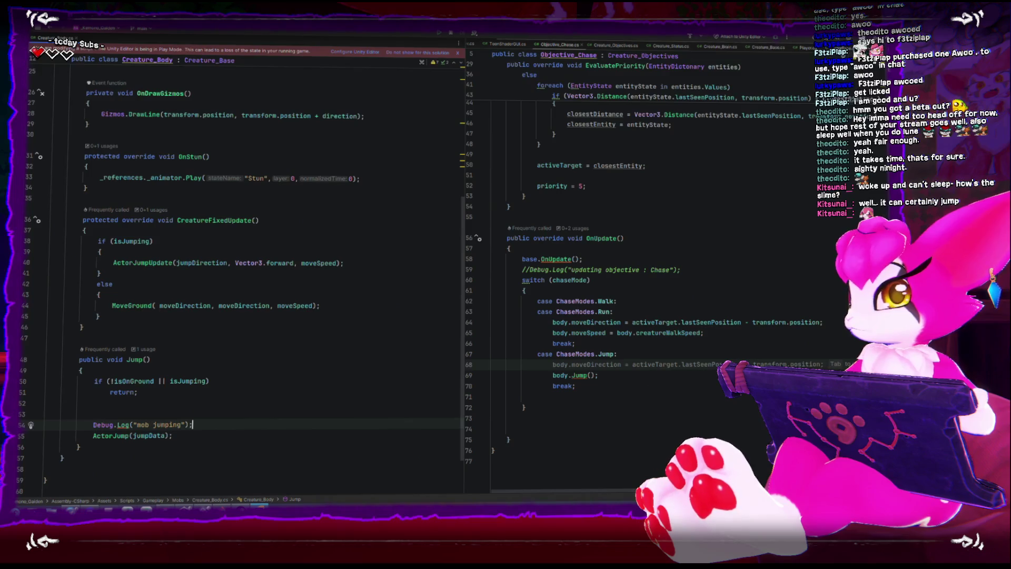
key(alt+Tab)
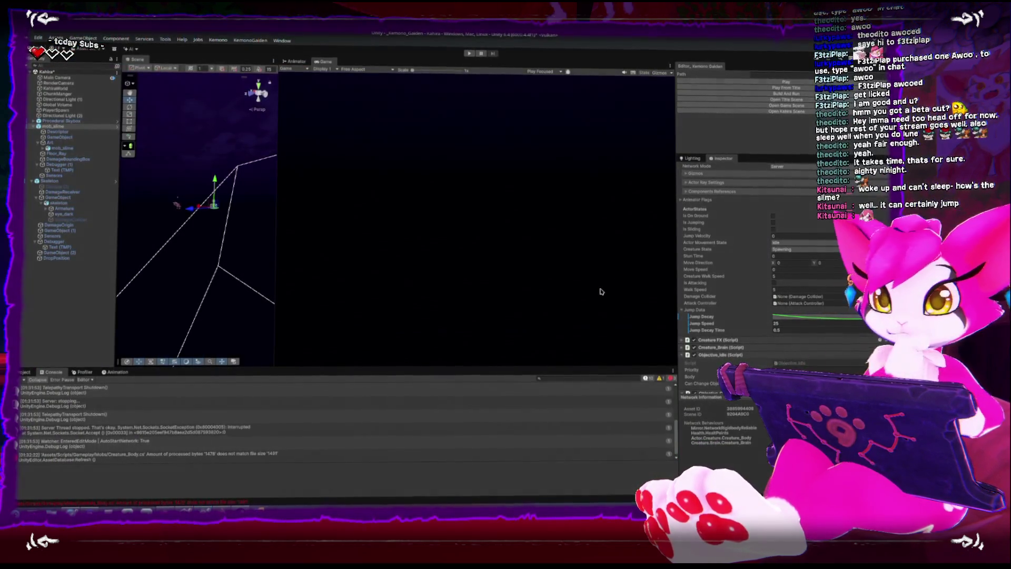
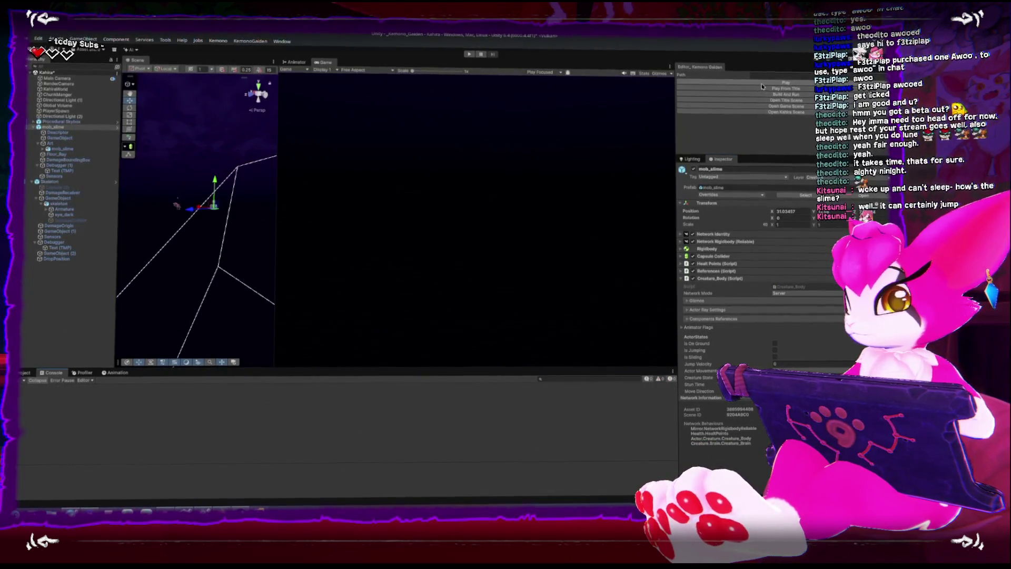
- Scroll the slime's Inspector to its Jump Data fields, then switch to Rider
scroll(729, 286, down, 5)
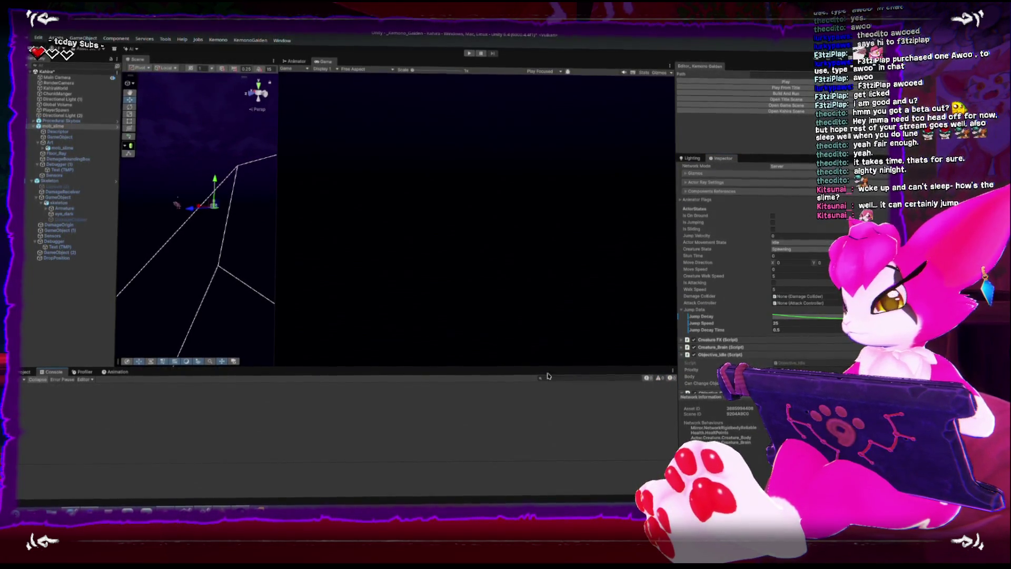
key(alt+Tab)
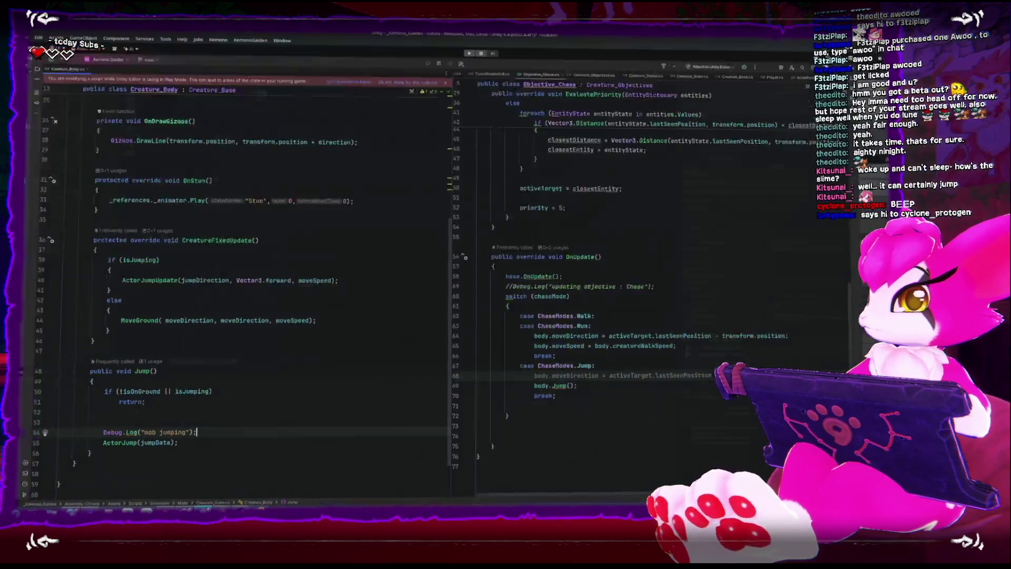
- Switch from Rider back to the Unity Editor, where the game is running
key(alt+Tab)
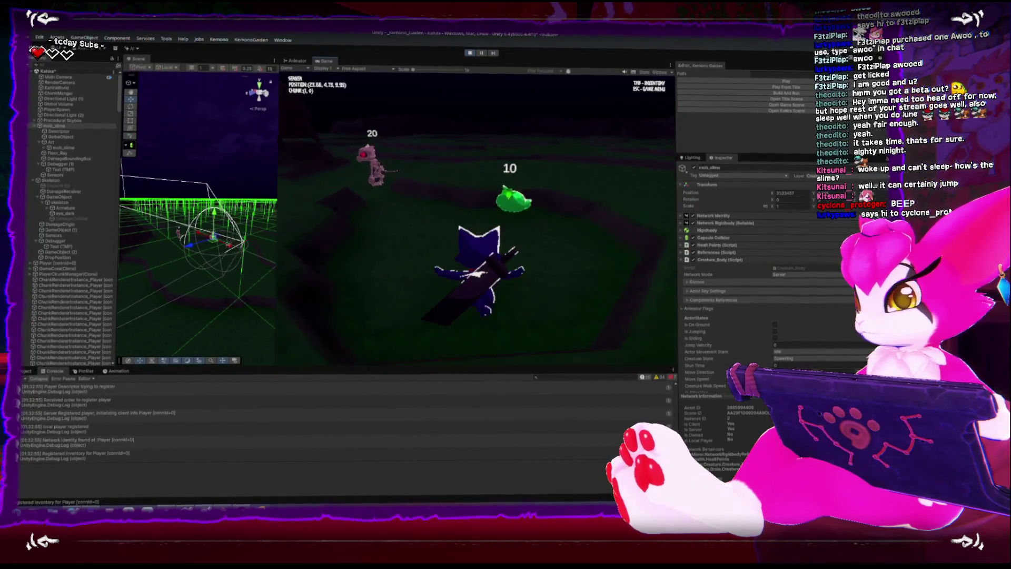
- Pause the running game with its game menu, then bring up Creature_Body in Rider
key(Escape)
scroll(132, 429, up, 5)
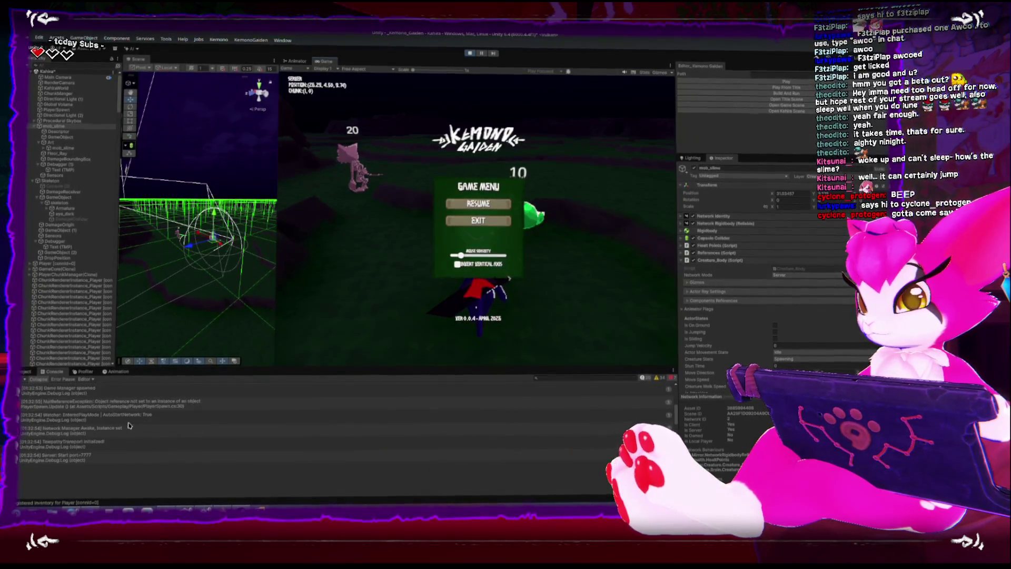
scroll(129, 425, down, 5)
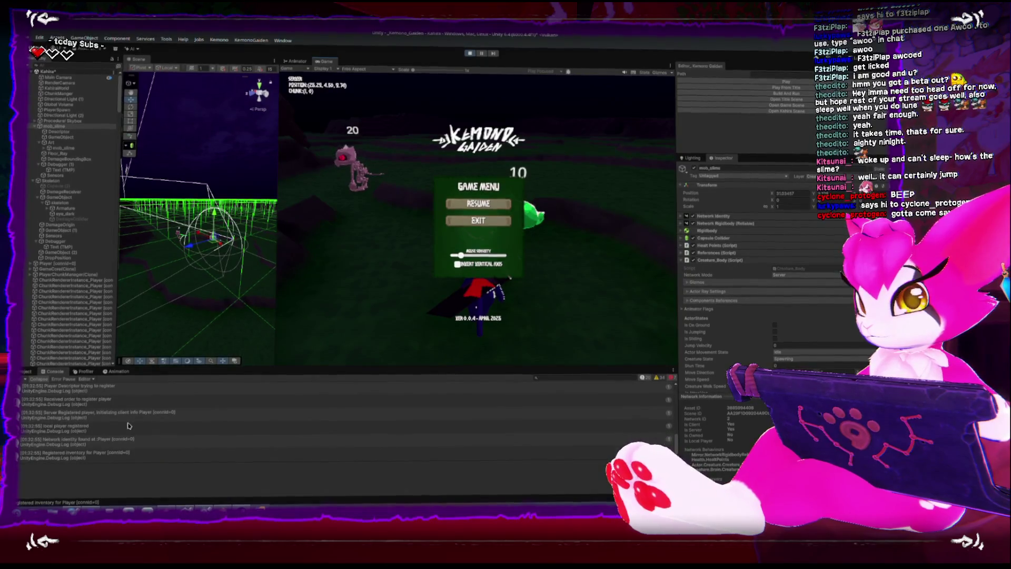
click(263, 507)
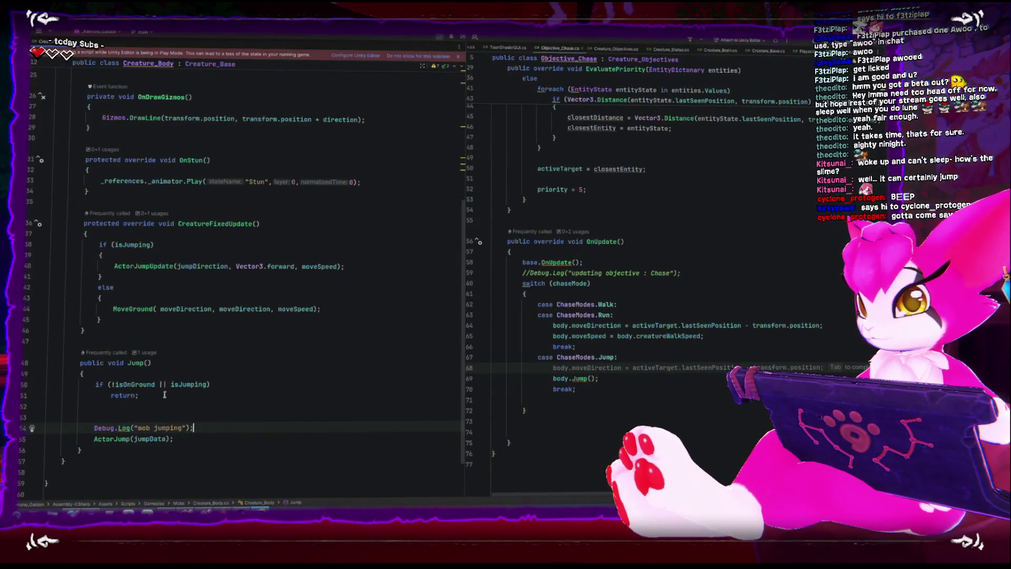
- Inspect the isOnGround condition on line 50 of Creature_Body.cs, then return to Unity
click(132, 383)
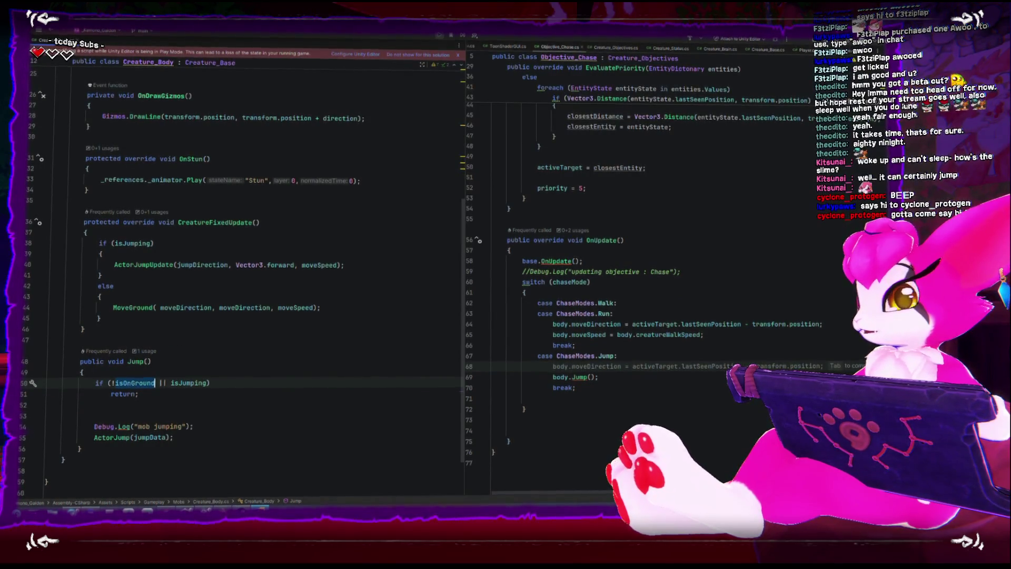
key(alt+Tab)
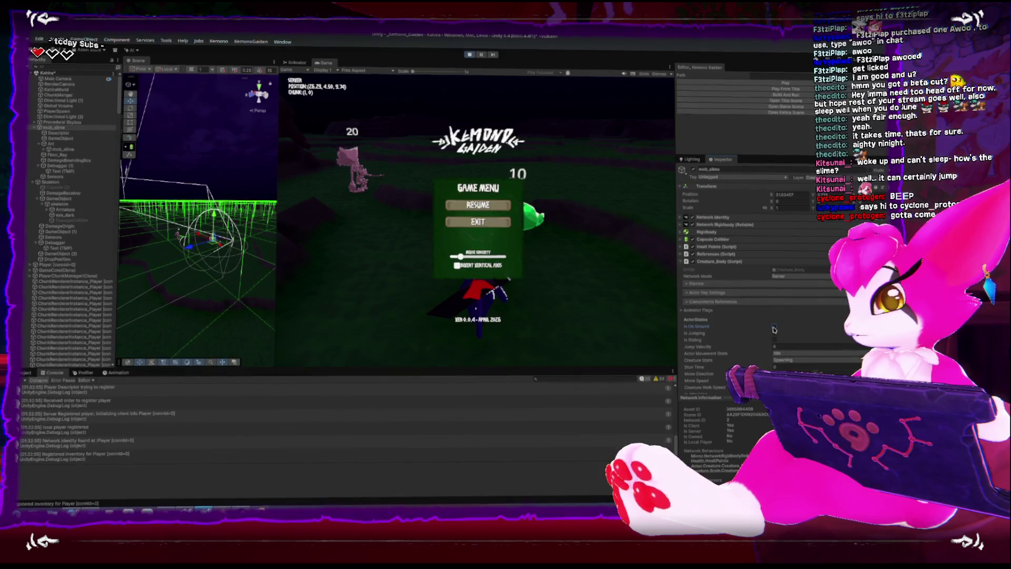
- Resume the game and select the slime to inspect its collider, then stop play and return to Rider
key(Escape)
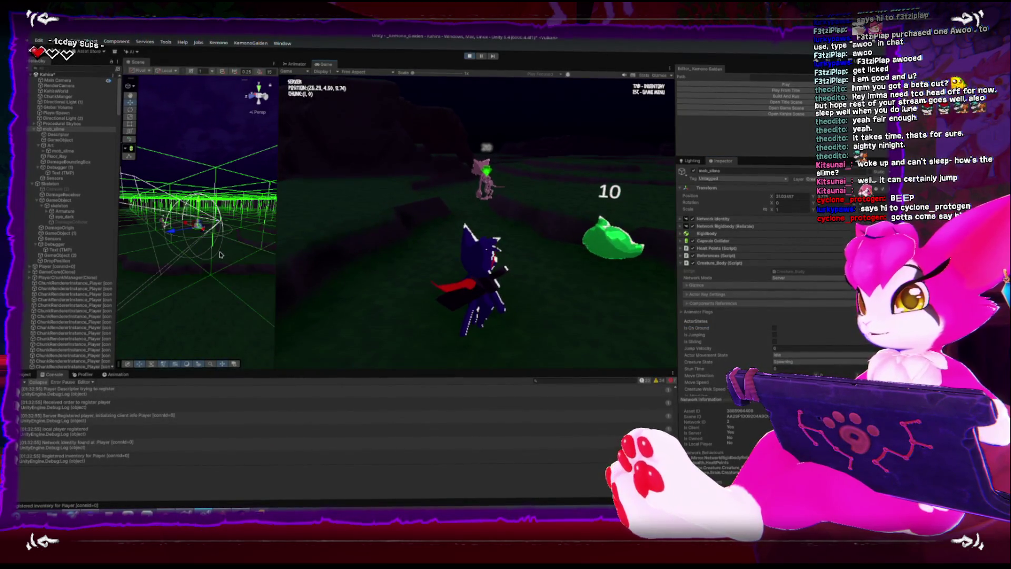
mouse_move(221, 256)
mouse_down()
mouse_move(157, 336)
mouse_move(174, 315)
mouse_move(237, 316)
mouse_move(243, 256)
mouse_up()
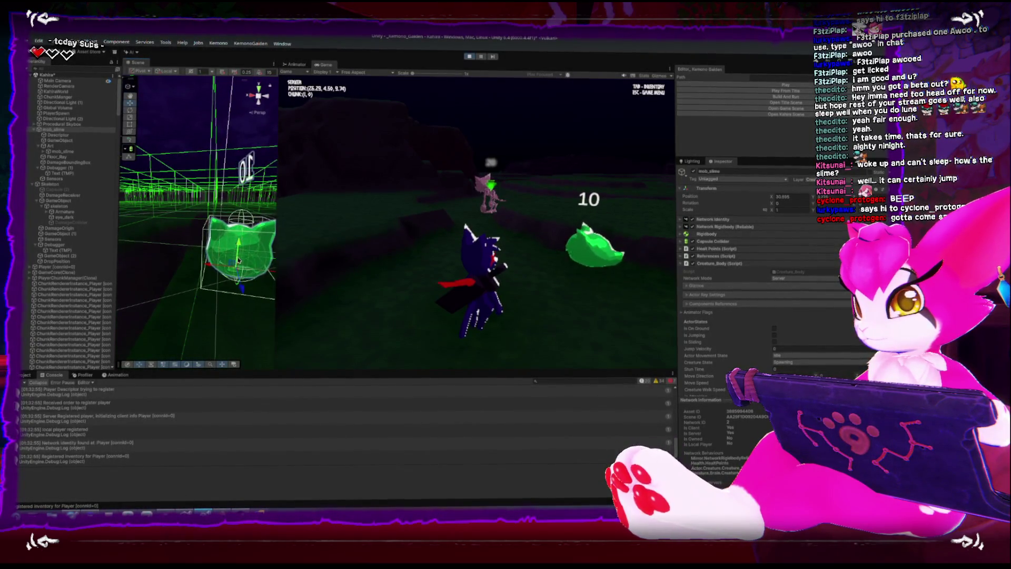
click(239, 251)
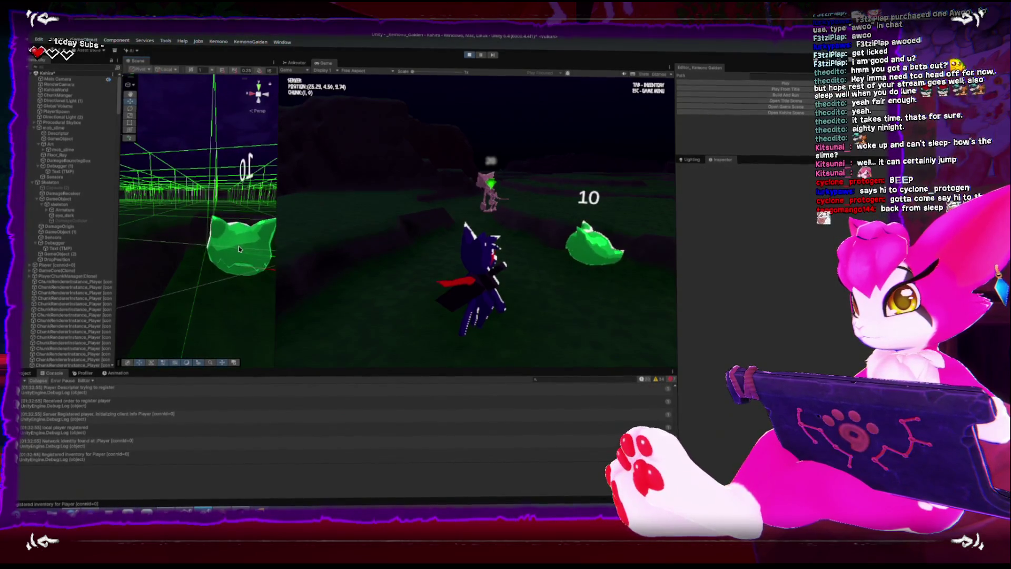
click(240, 248)
drag(238, 247, 212, 187)
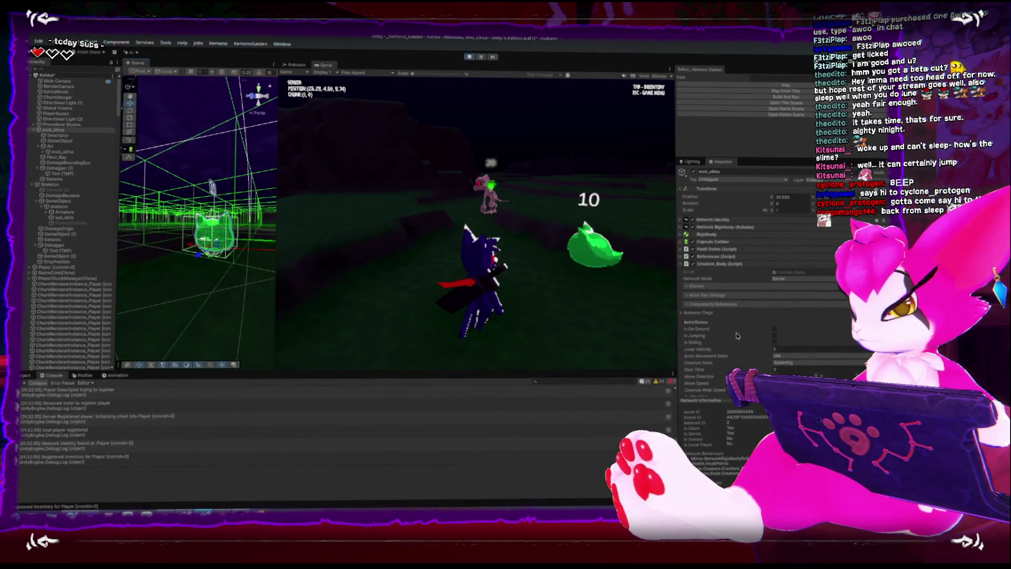
click(468, 59)
key(alt+Tab)
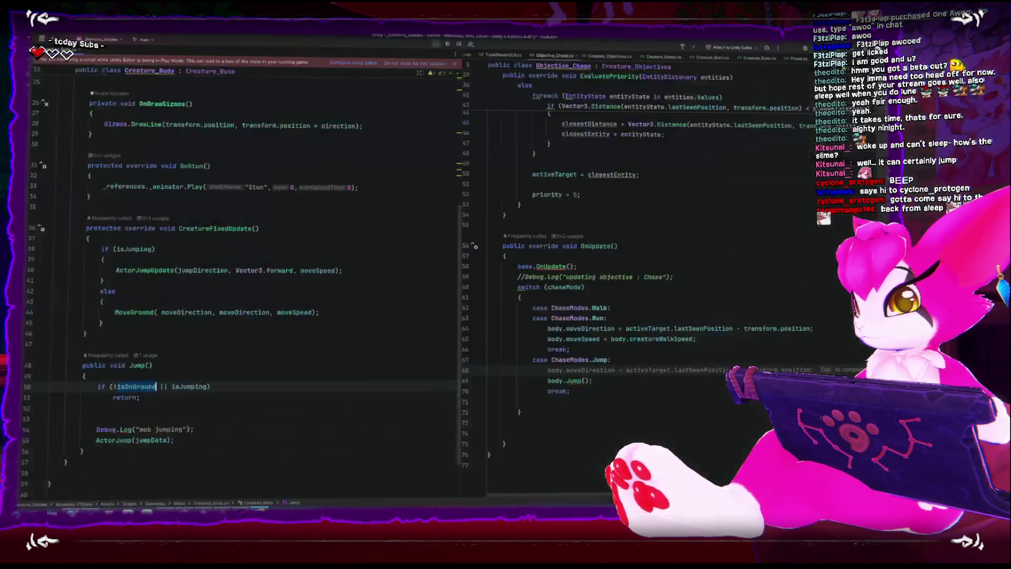
- Check line 50 of Creature_Body and open Player.cs's CreatureFixedUpdate beside it, then return to Unity
click(109, 385)
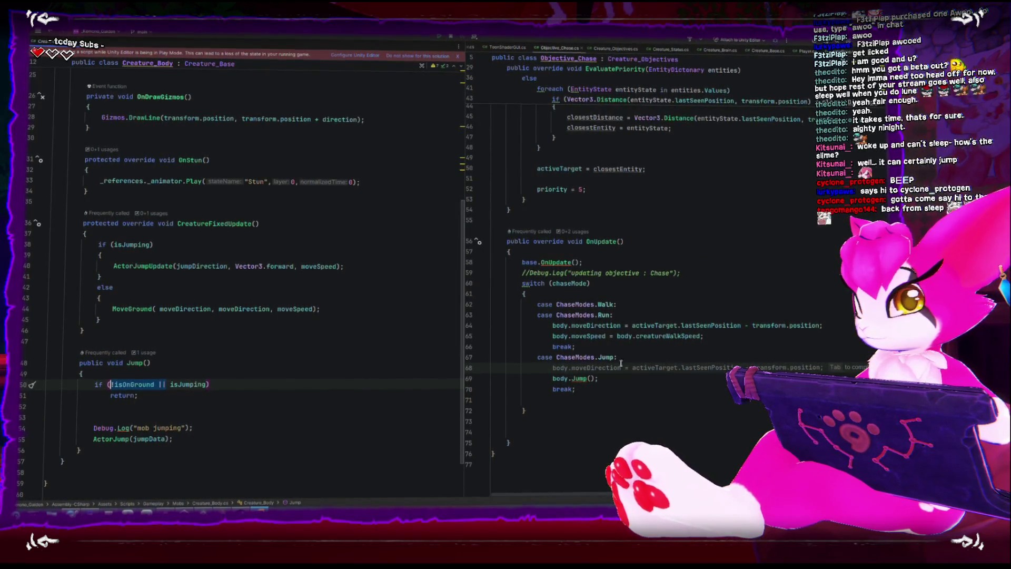
scroll(567, 366, up, 7)
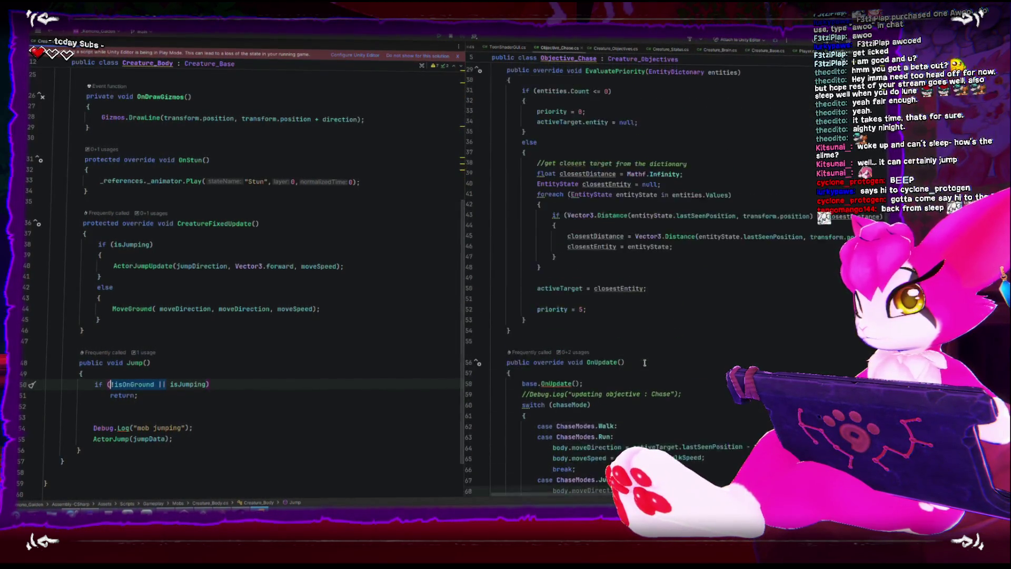
click(801, 53)
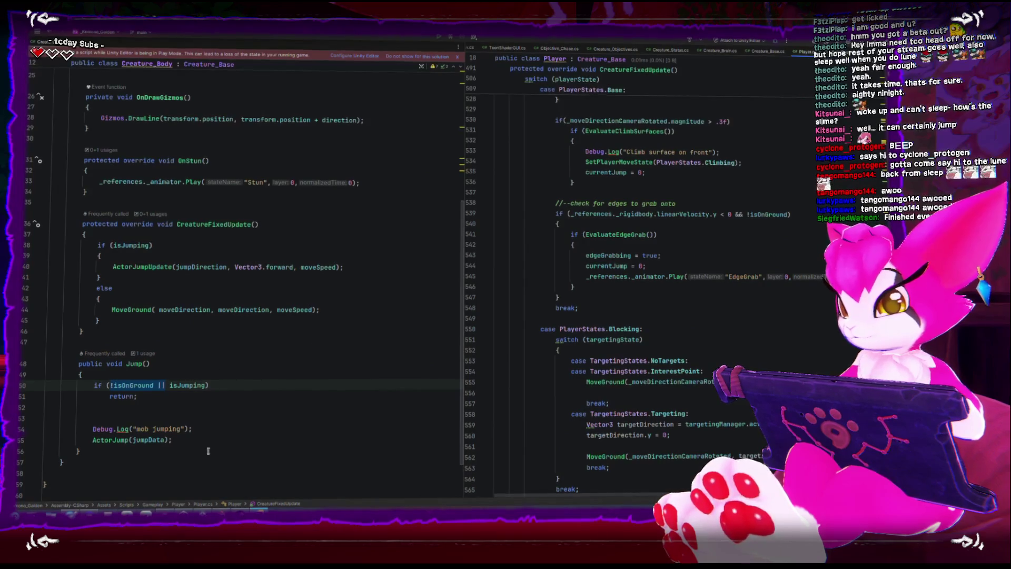
key(alt+Tab)
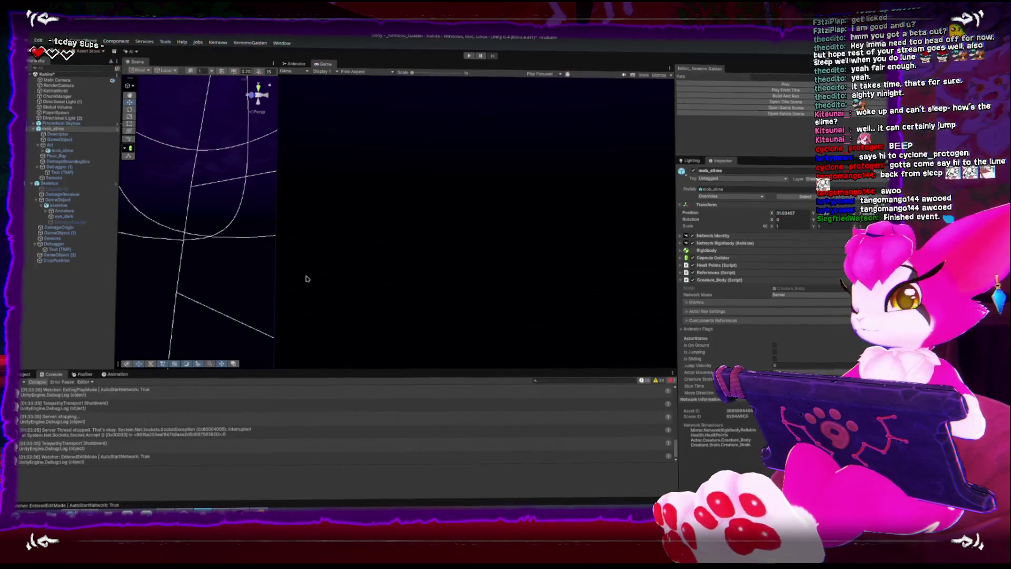
- Test-run GameScene, stop the run and server, and reopen the Kahira scene
click(748, 84)
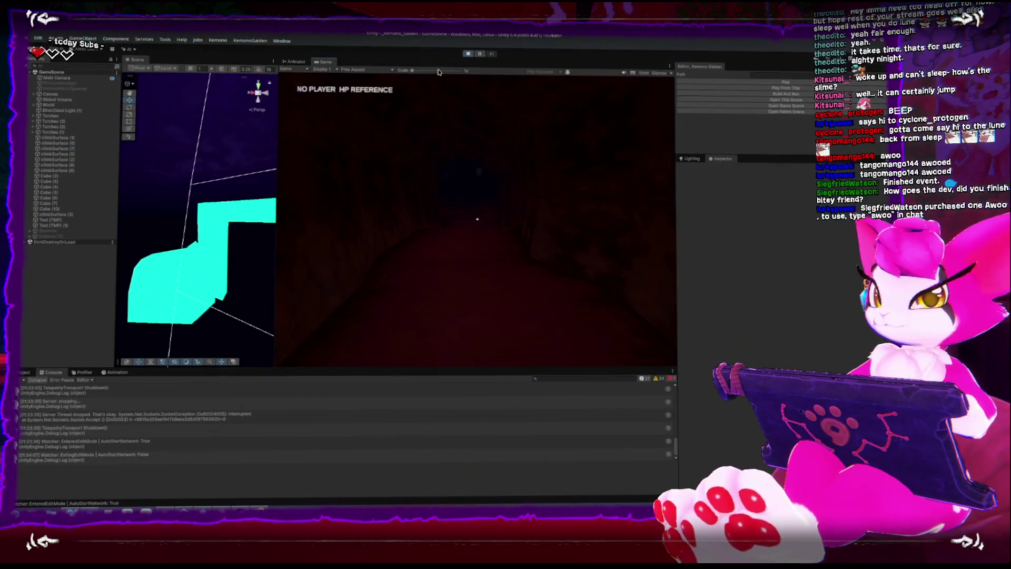
click(788, 84)
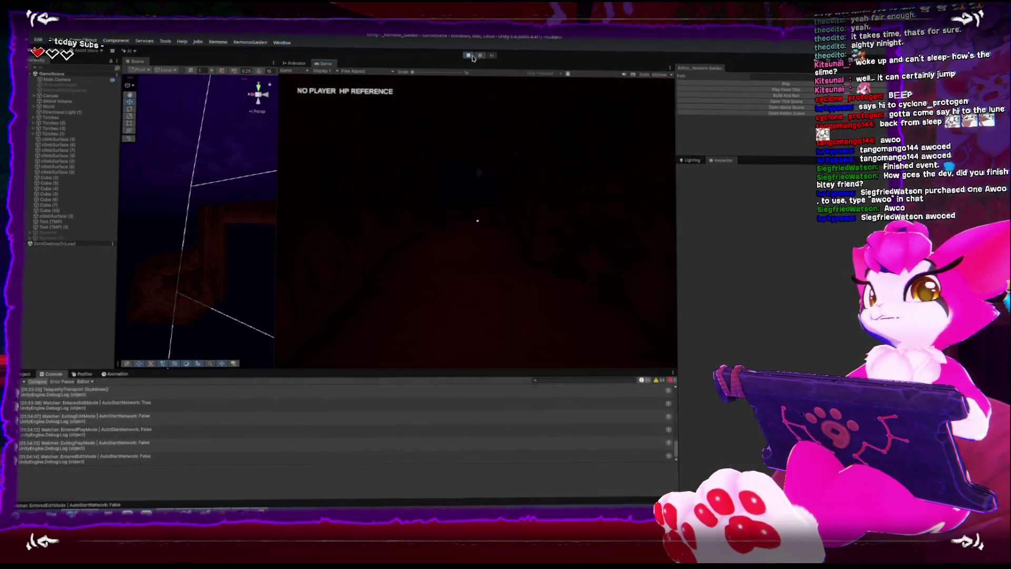
click(469, 55)
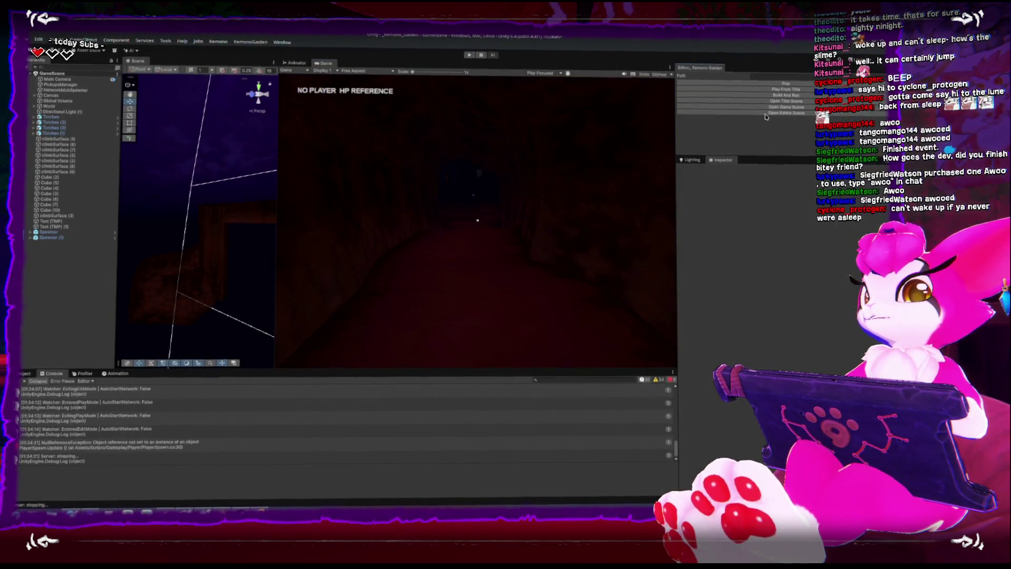
click(766, 113)
- Frame mob_slime and give it a decreasing Jump Decay curve with Jump Speed 25
key(f)
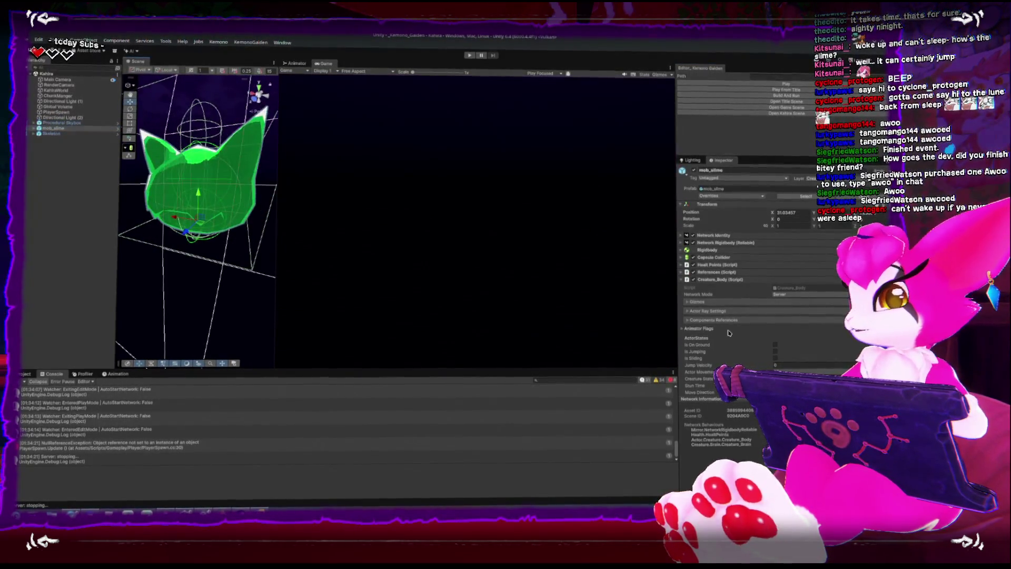
scroll(731, 330, down, 6)
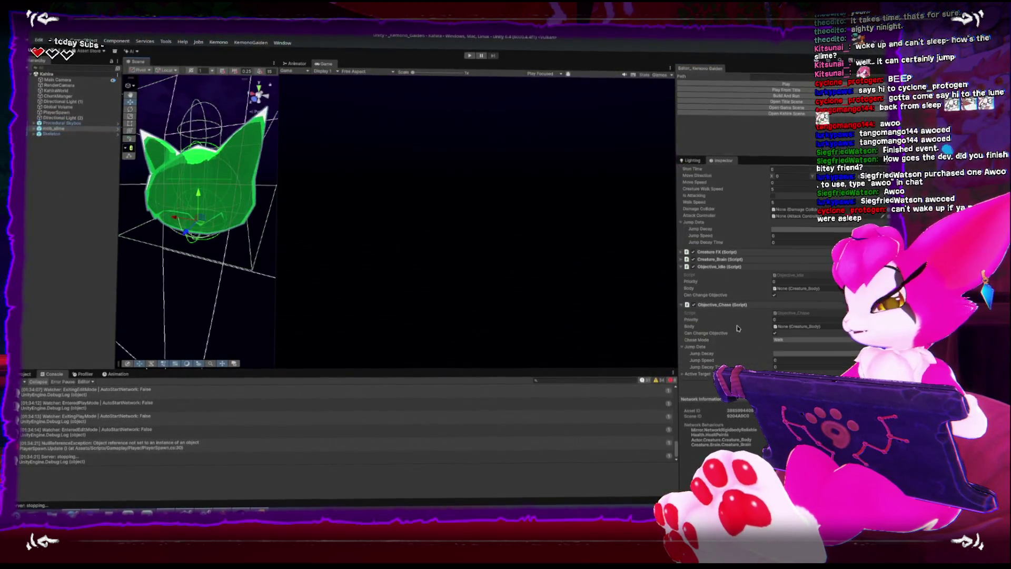
click(791, 229)
click(479, 394)
click(784, 239)
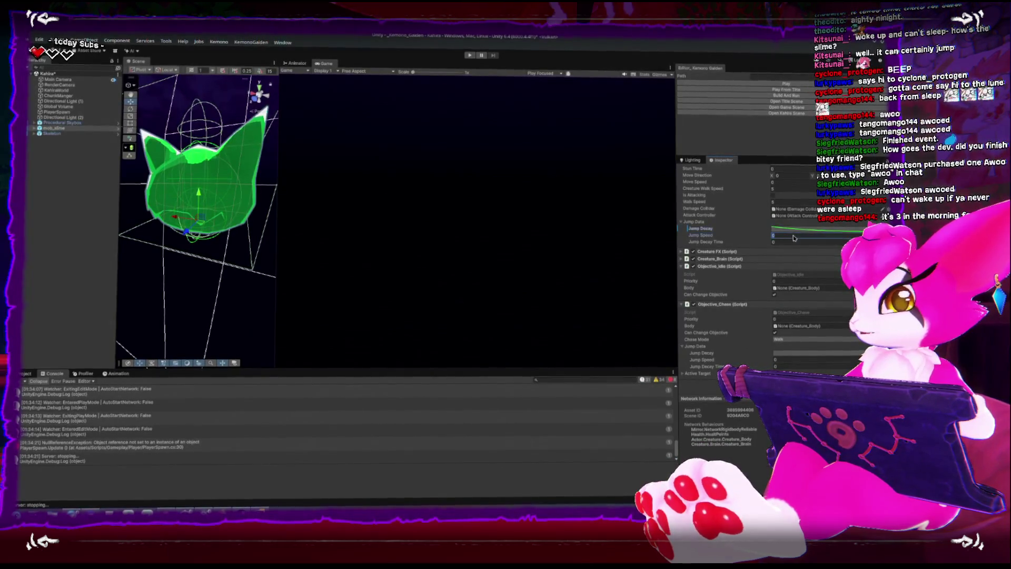
text(250.5)
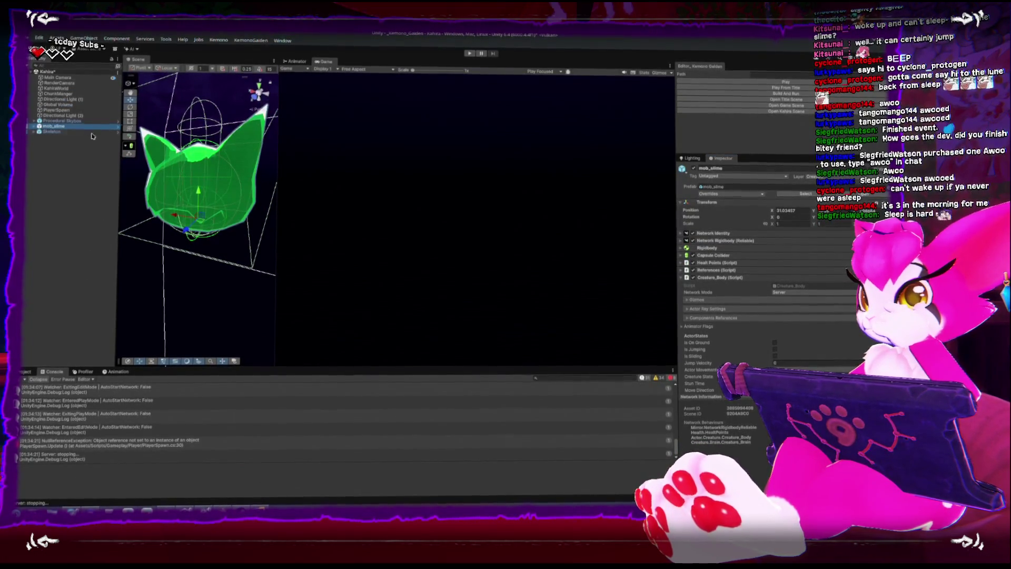
- Apply all overrides to the mob_slime prefab and enter play mode
click(741, 194)
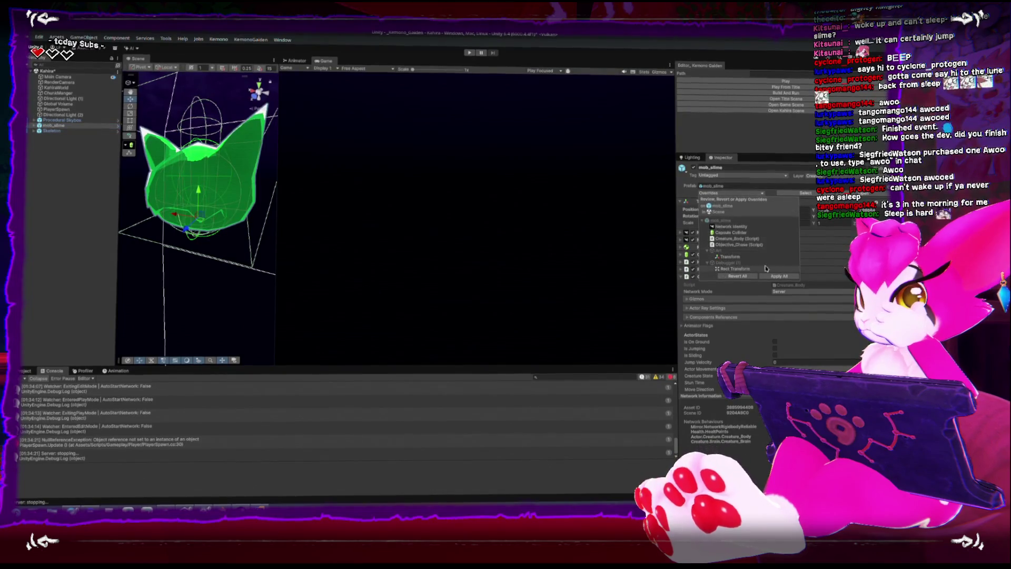
click(773, 277)
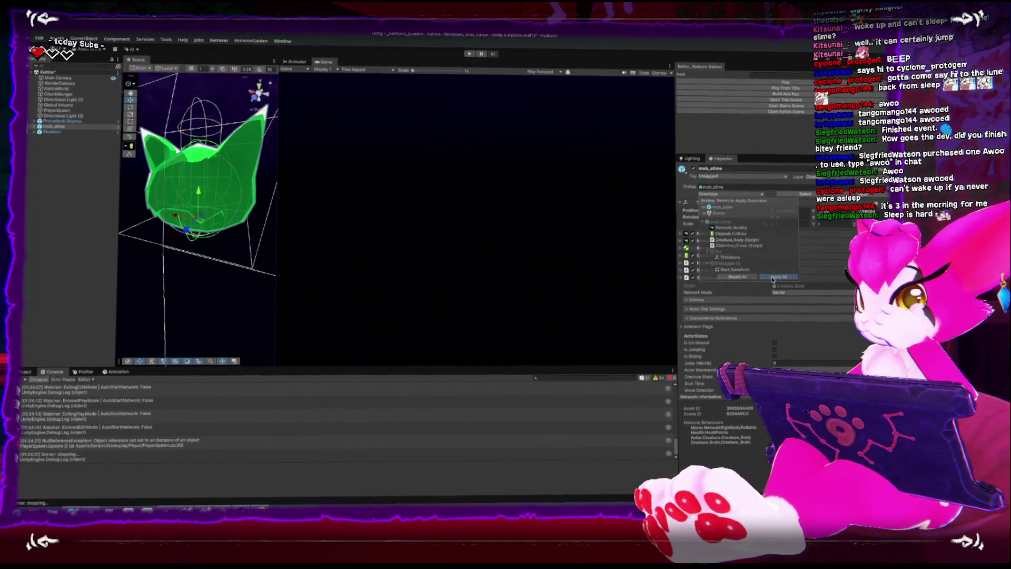
click(736, 84)
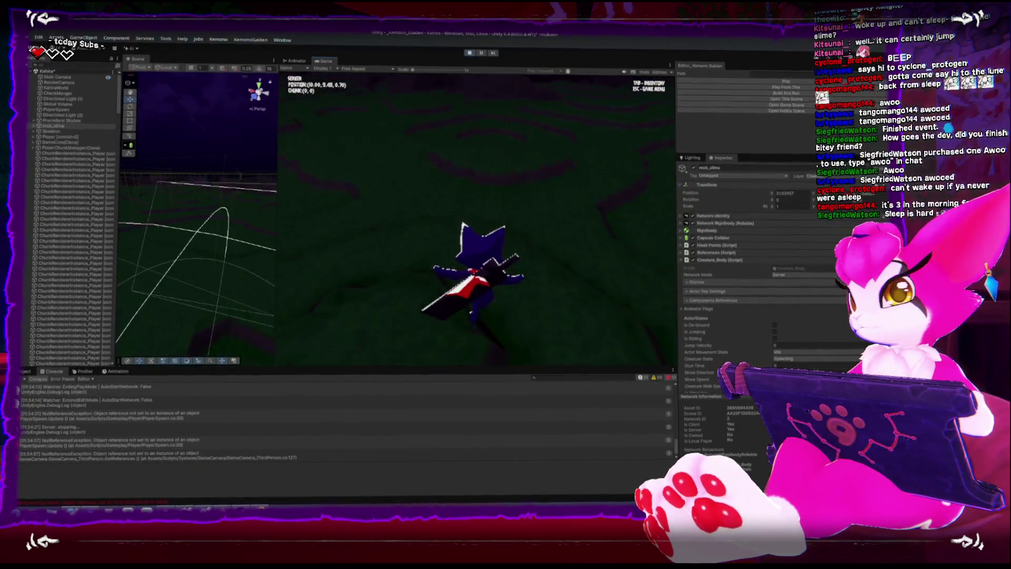
- Walk the player toward the slime, pausing and resuming the game once
key(w)
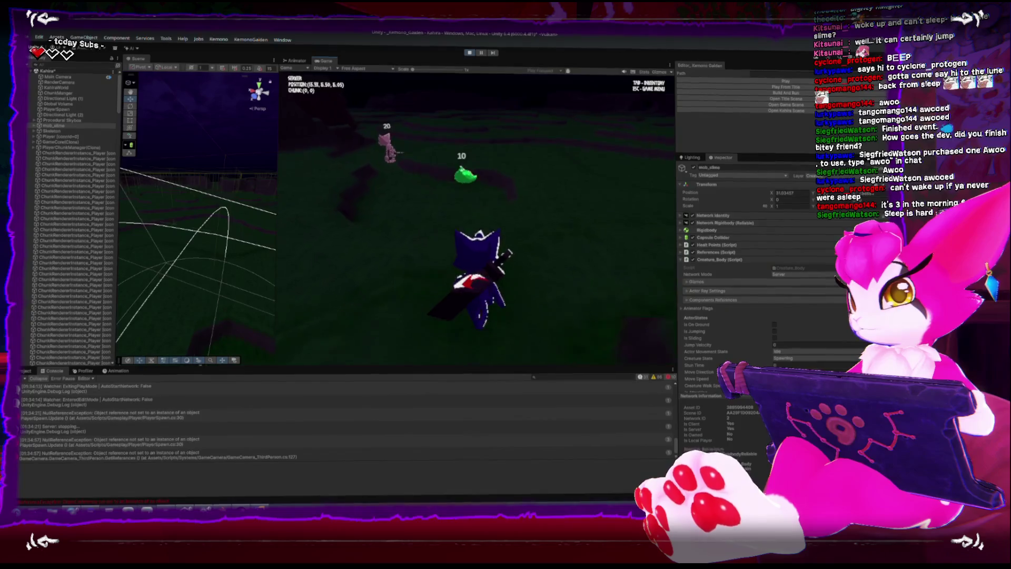
key(w)
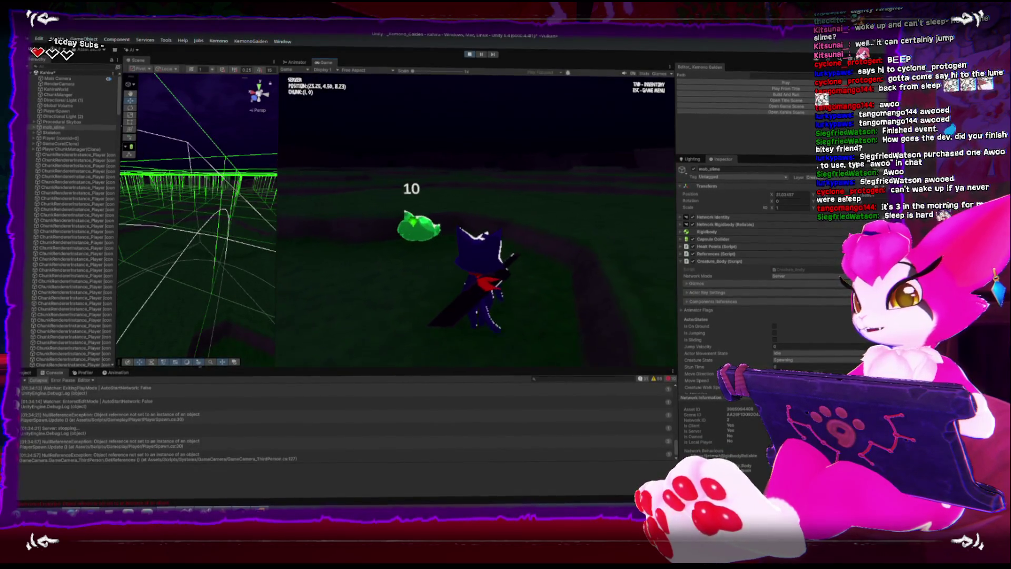
key(Escape)
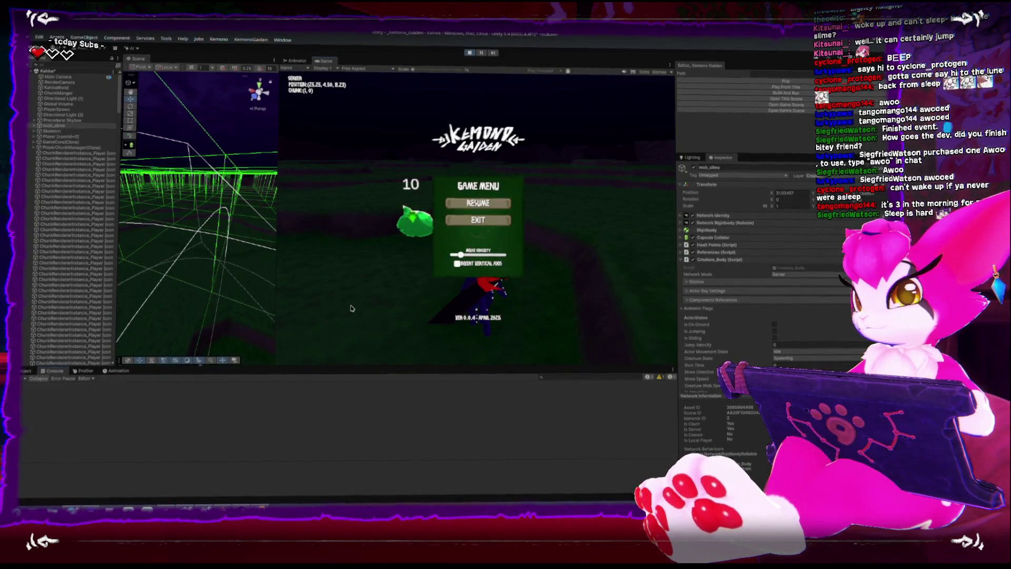
key(Escape)
key(w)
key(w)
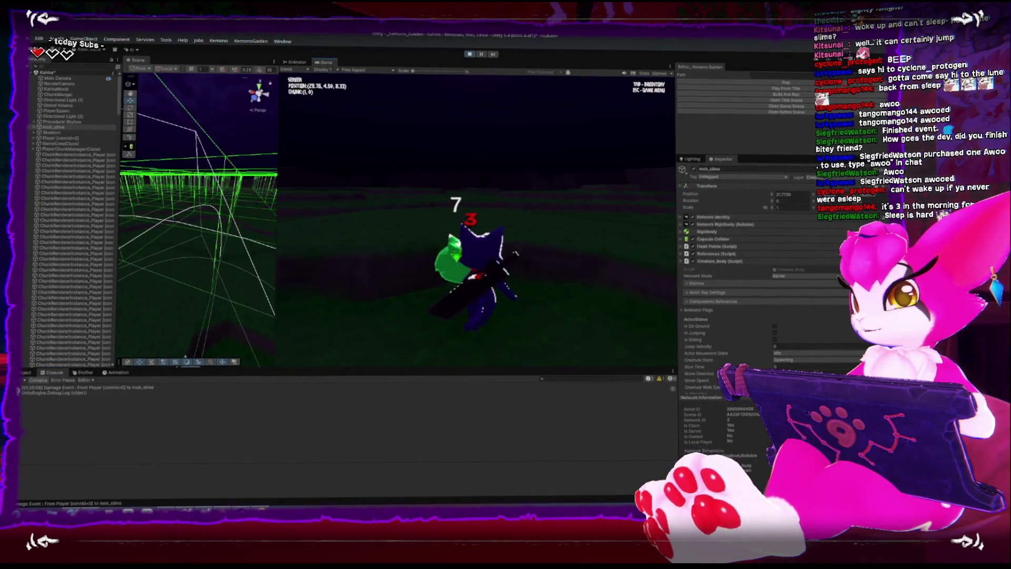
- Pause the game and set the slime's Objective_Chase Chase Mode to Walk
key(Escape)
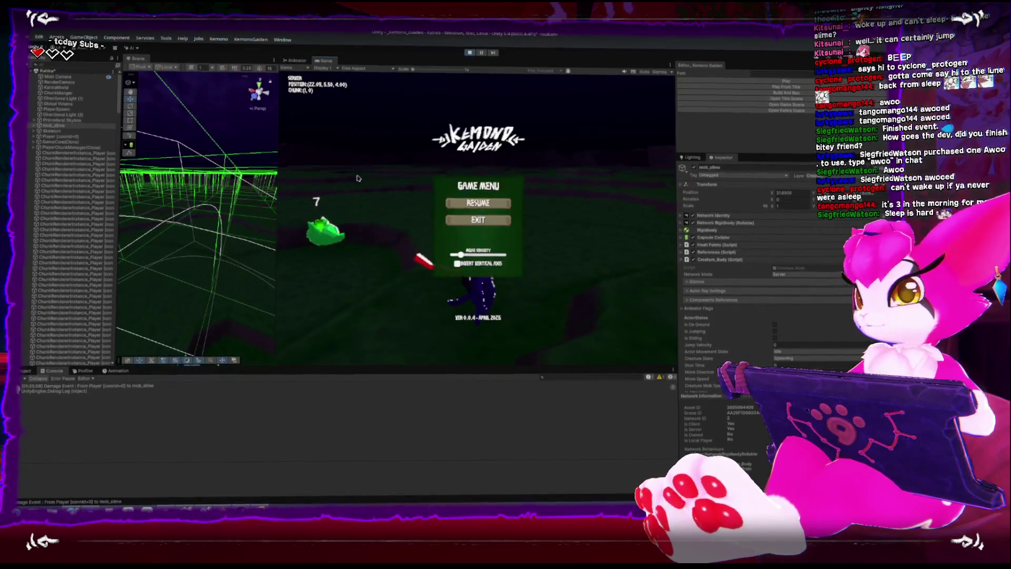
scroll(808, 309, down, 10)
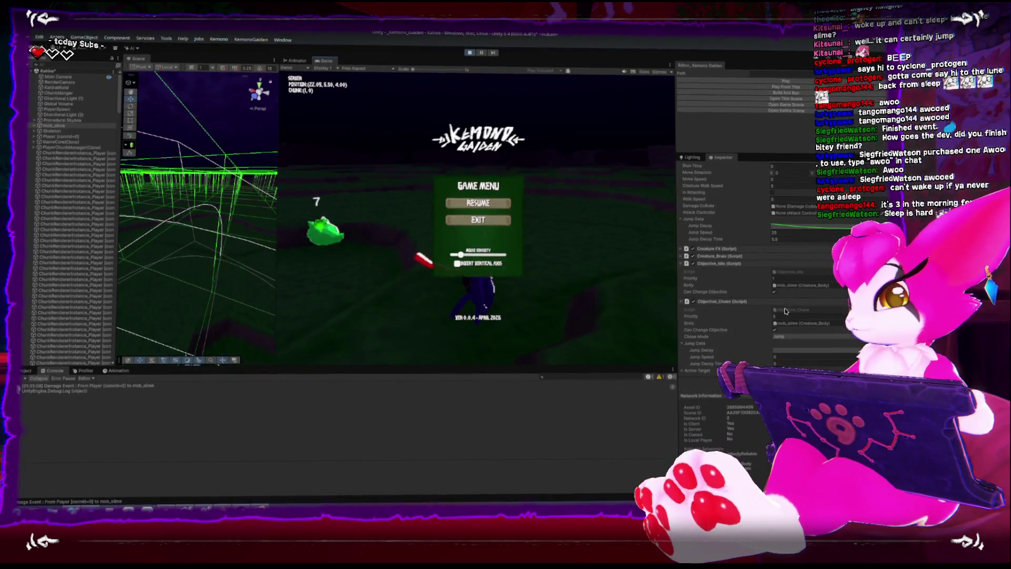
click(796, 352)
click(478, 204)
- Fight the walking slime, moving, jumping and striking it with the sword
key(w)
key(w)
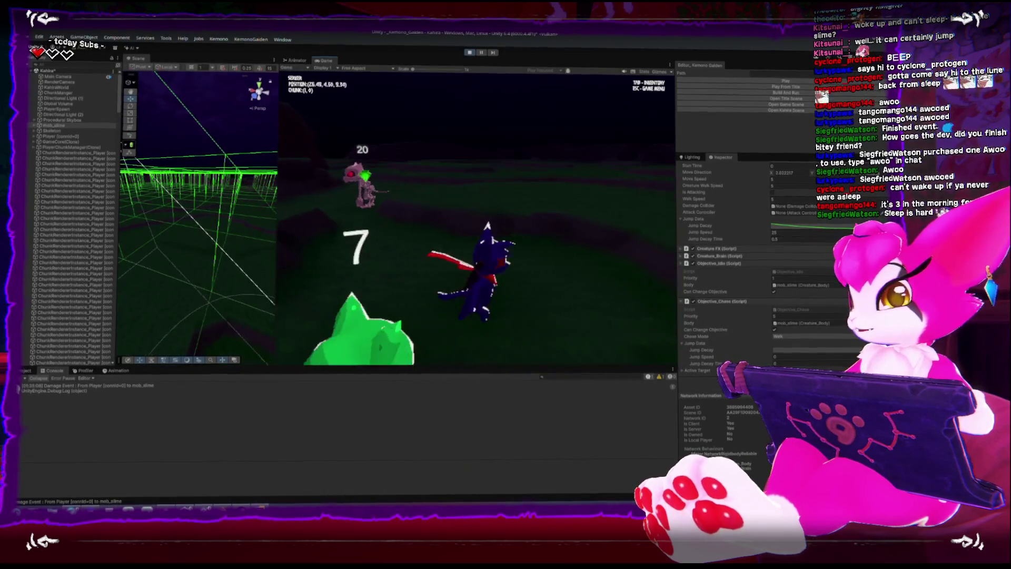
key(w)
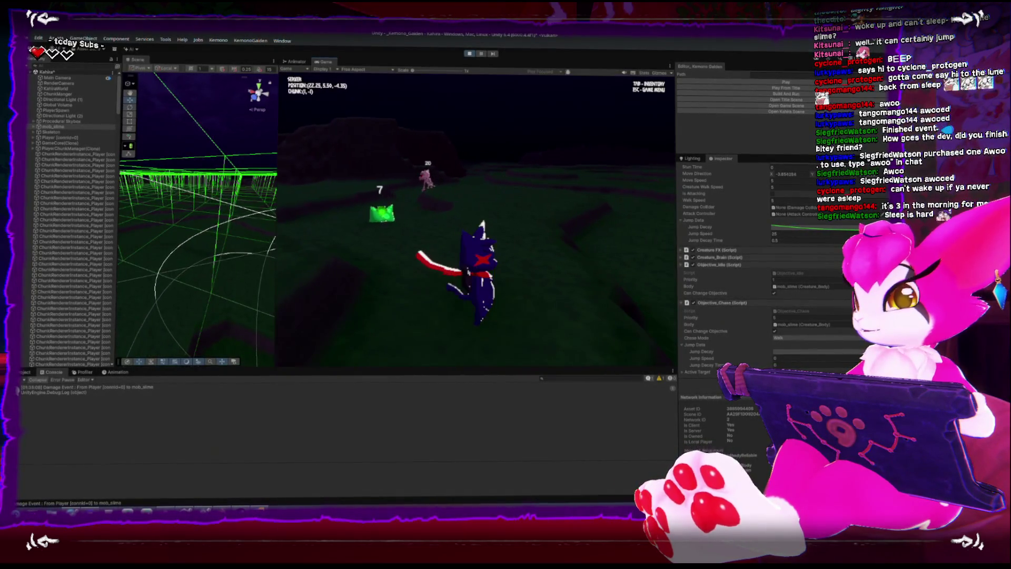
key(w)
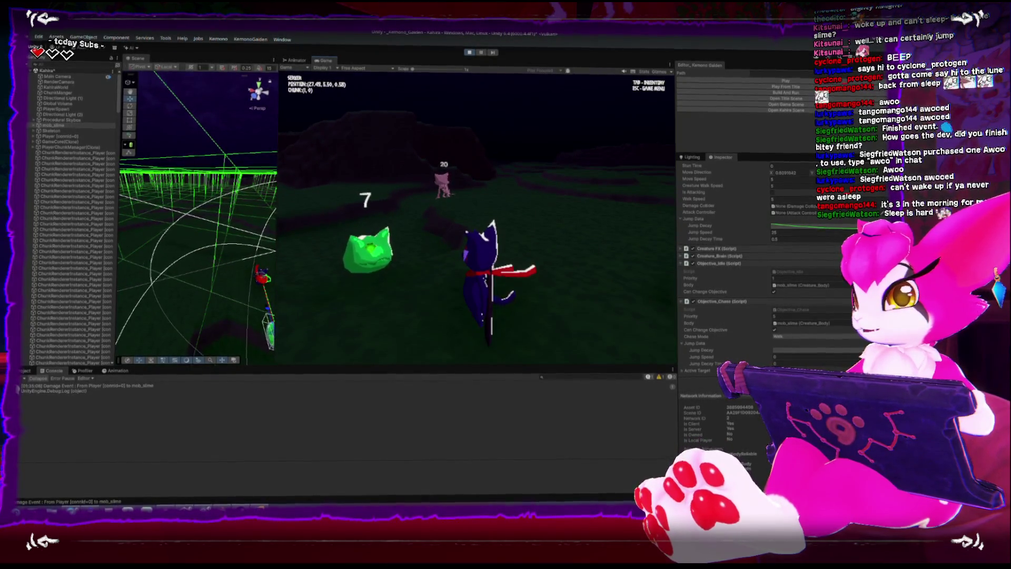
key(w)
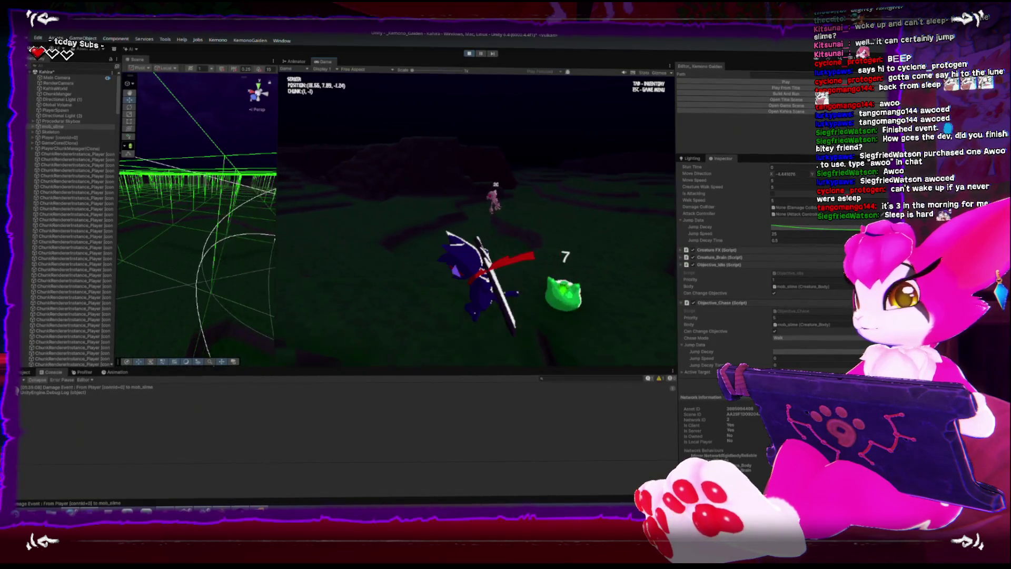
key(space)
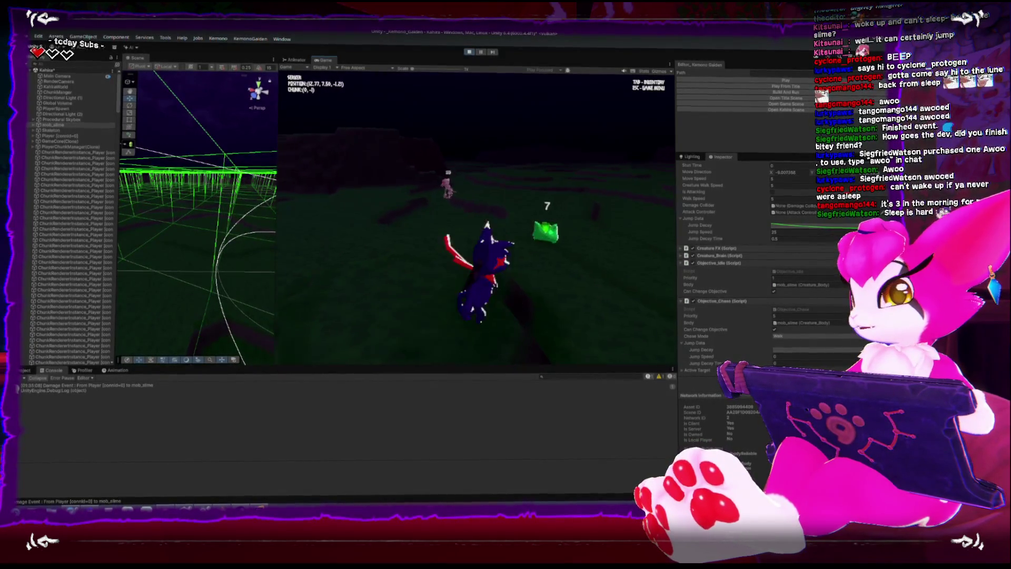
key(w)
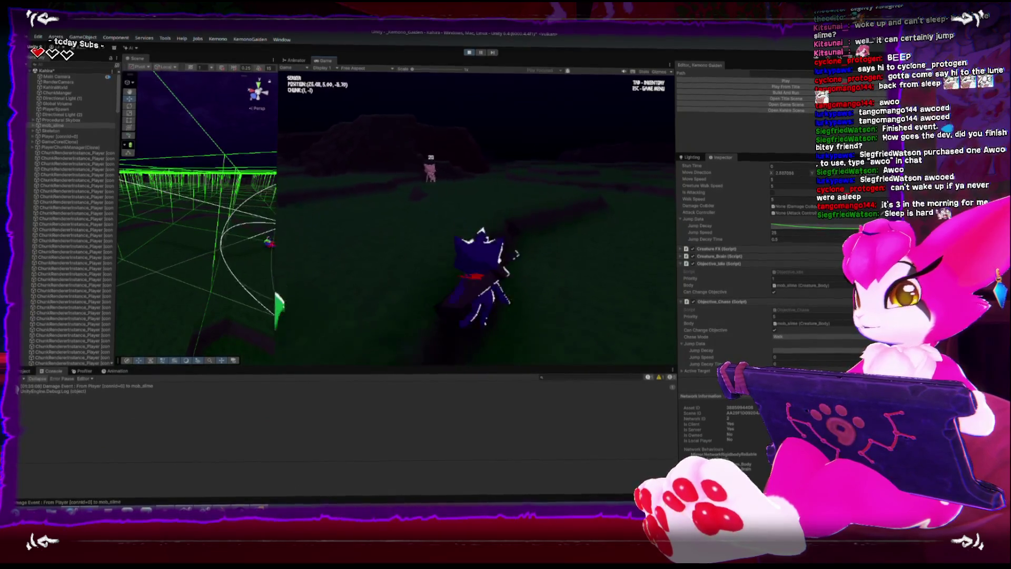
key(w)
click(456, 231)
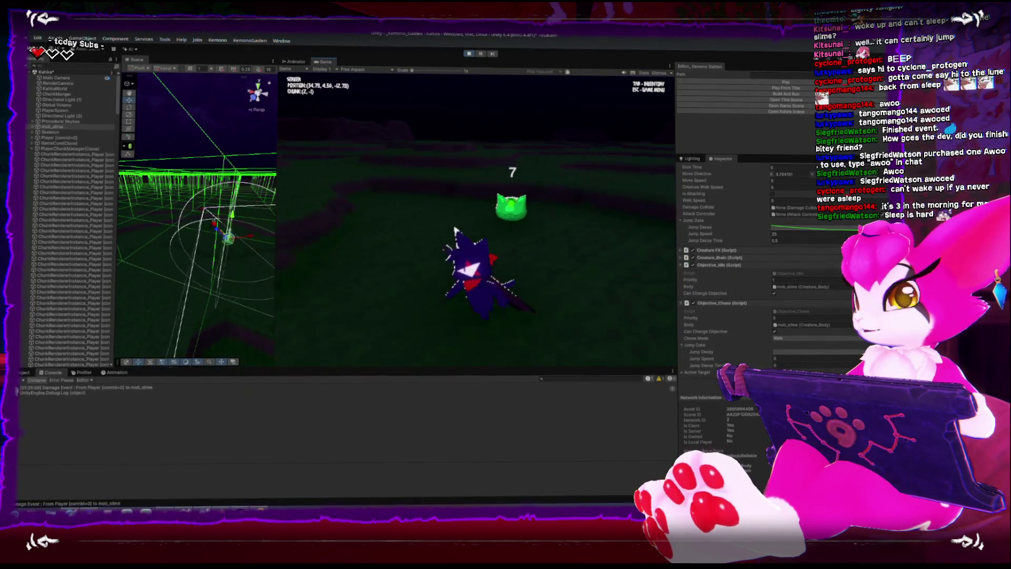
key(w)
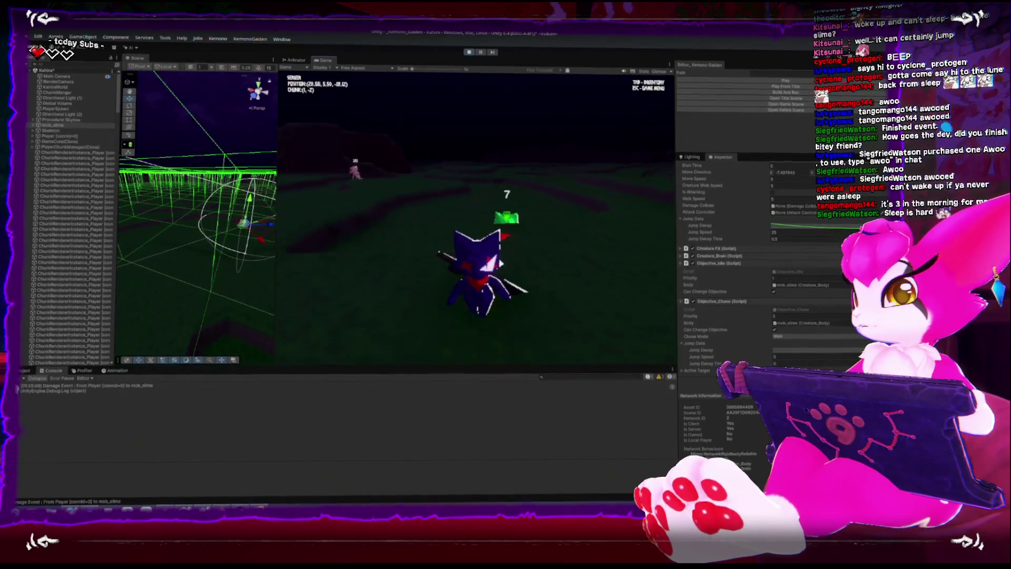
key(w)
key(w)
key(w)
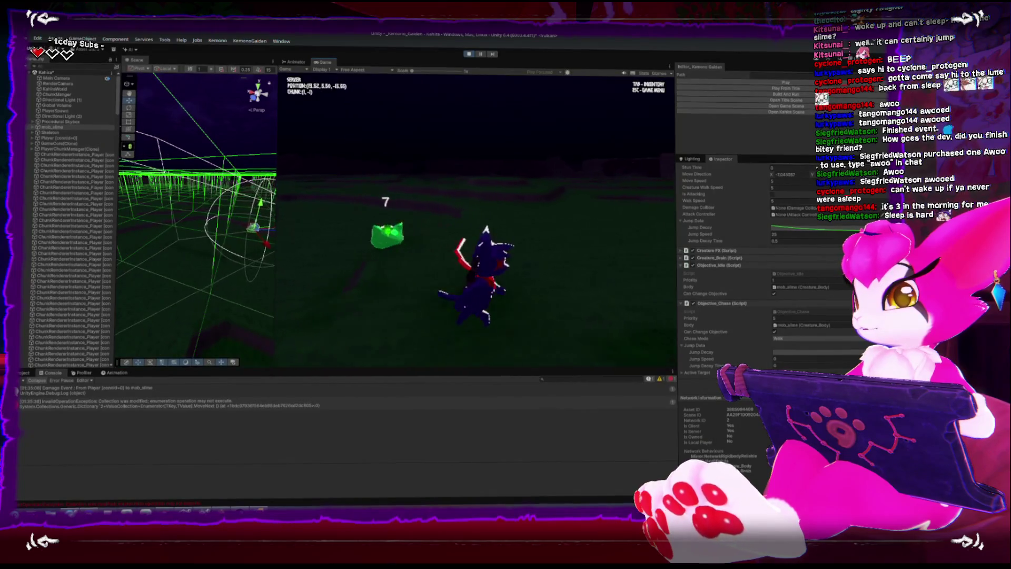
- Switch the slime's Chase Mode to Jump, stop the play-test, and return to Rider
key(Escape)
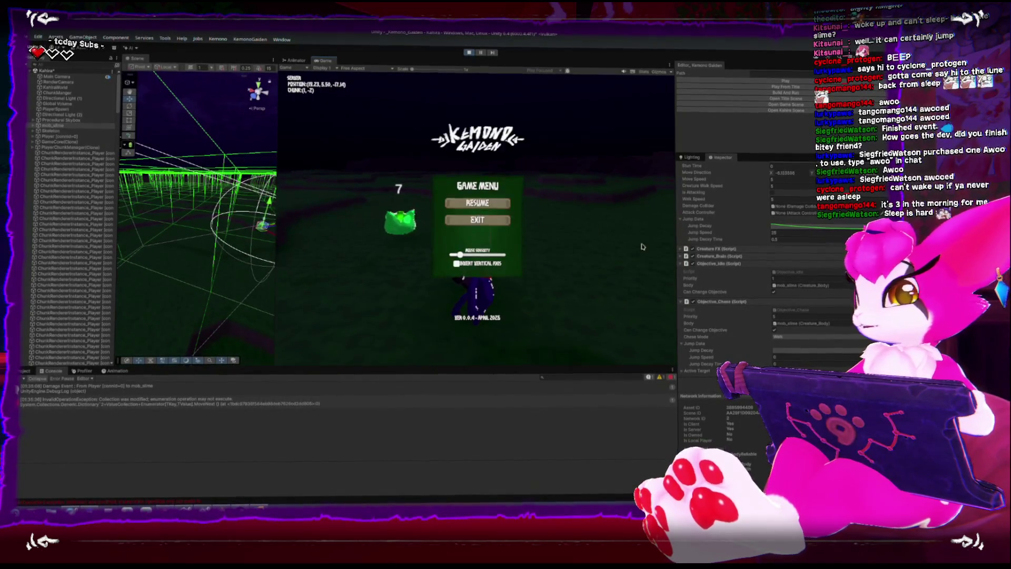
click(810, 337)
click(790, 348)
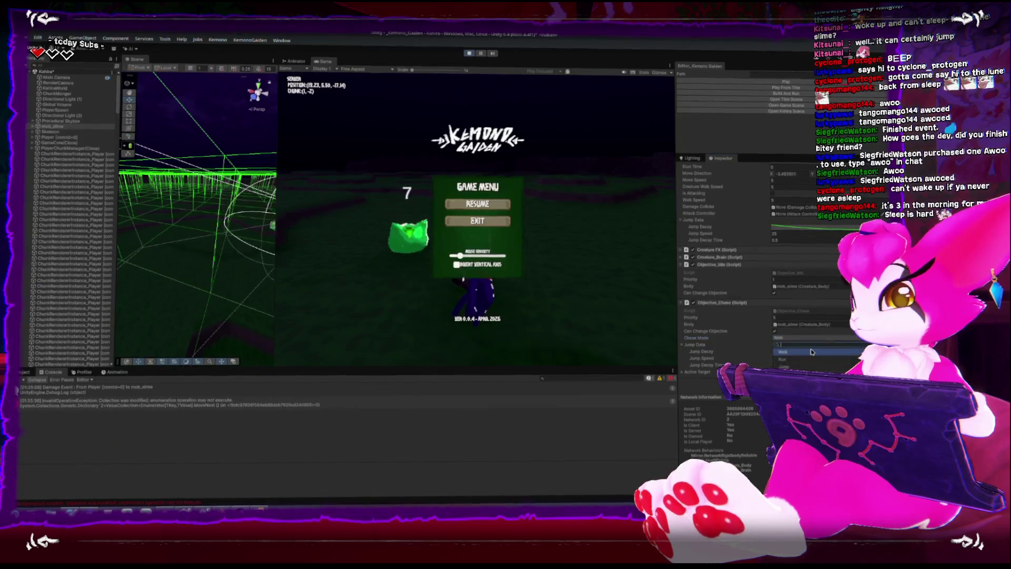
click(469, 55)
key(alt+Tab)
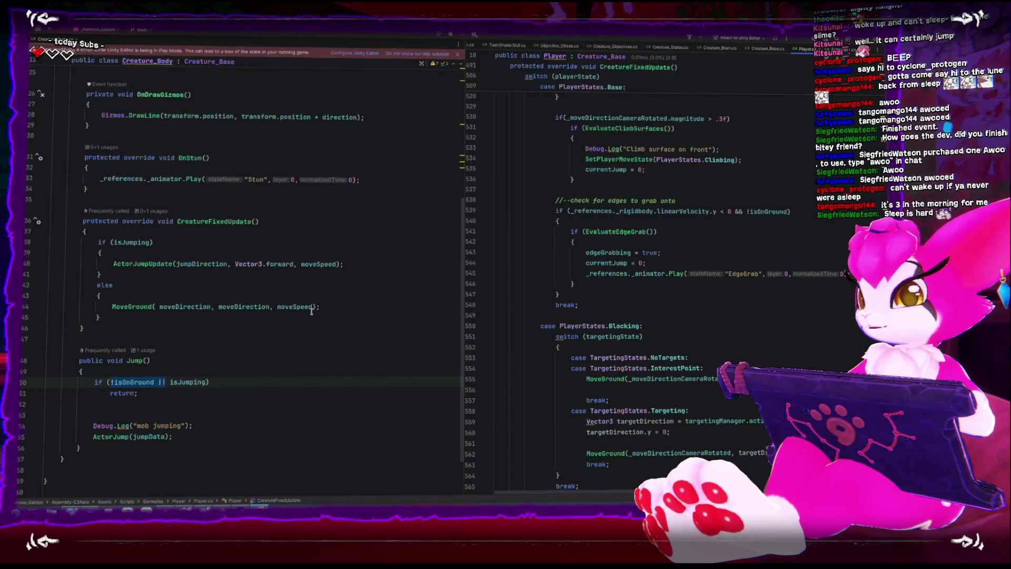
- Go to the Jump method in Creature_Body
click(245, 372)
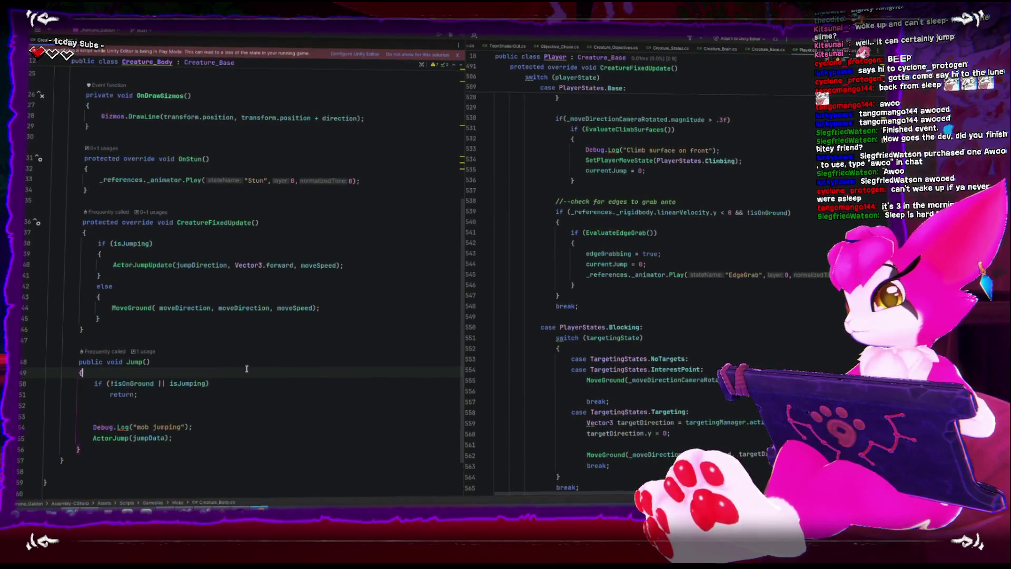
scroll(644, 391, down, 3)
scroll(645, 391, down, 5)
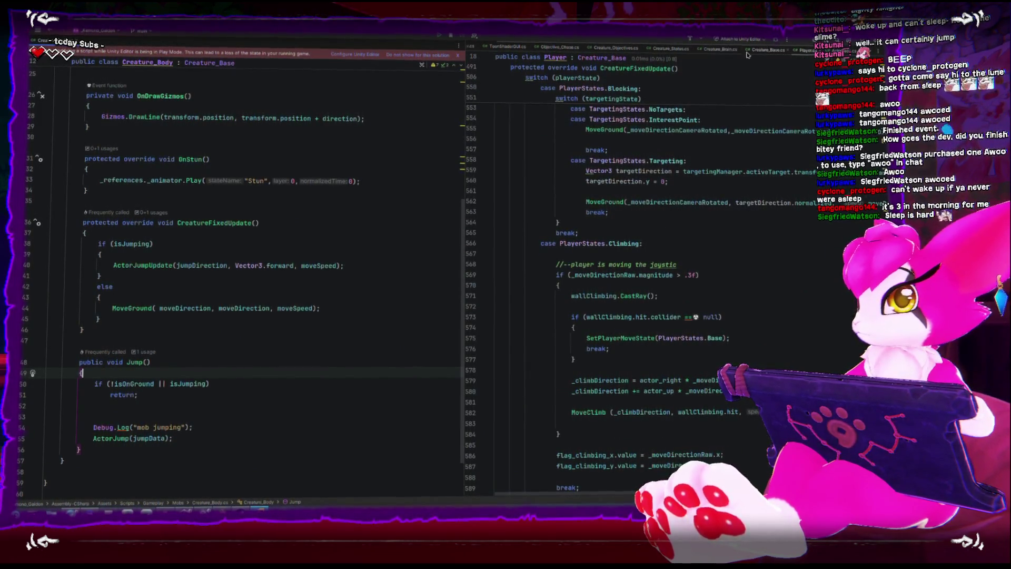
- Open Objective_Chase beside it and inspect the body.Jump() call in its Jump case
click(555, 48)
scroll(604, 337, down, 6)
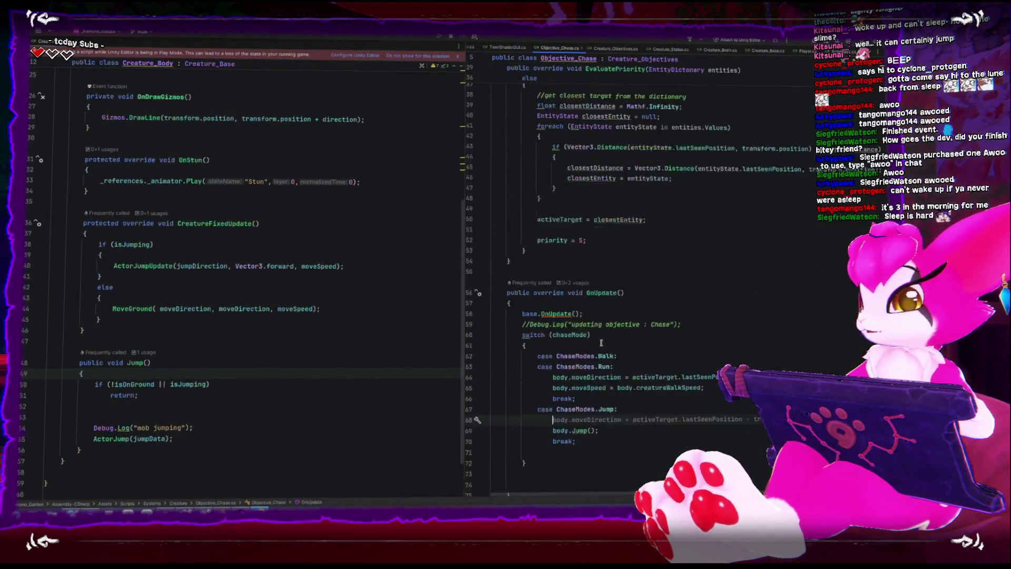
click(594, 364)
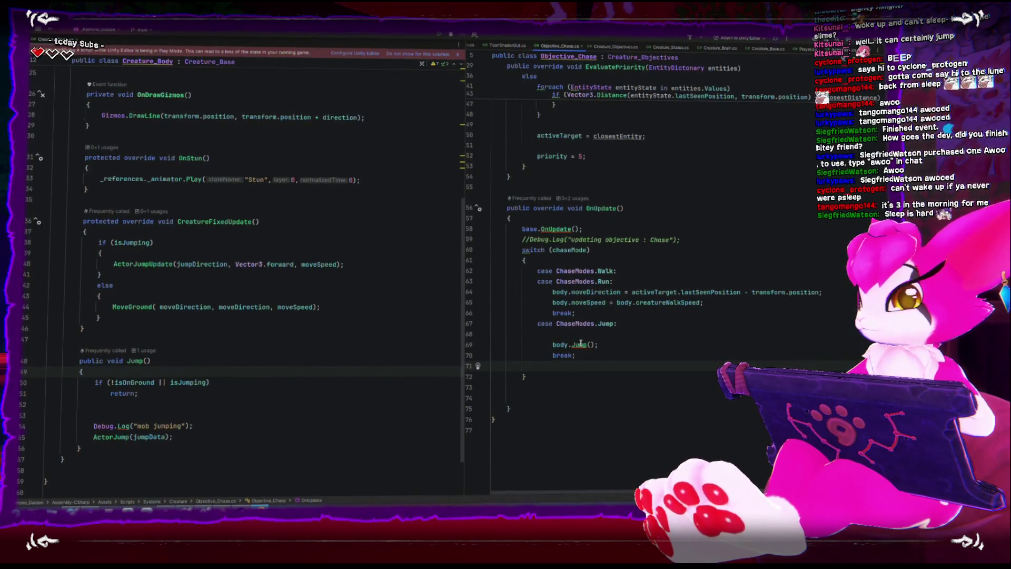
mouse_move(580, 343)
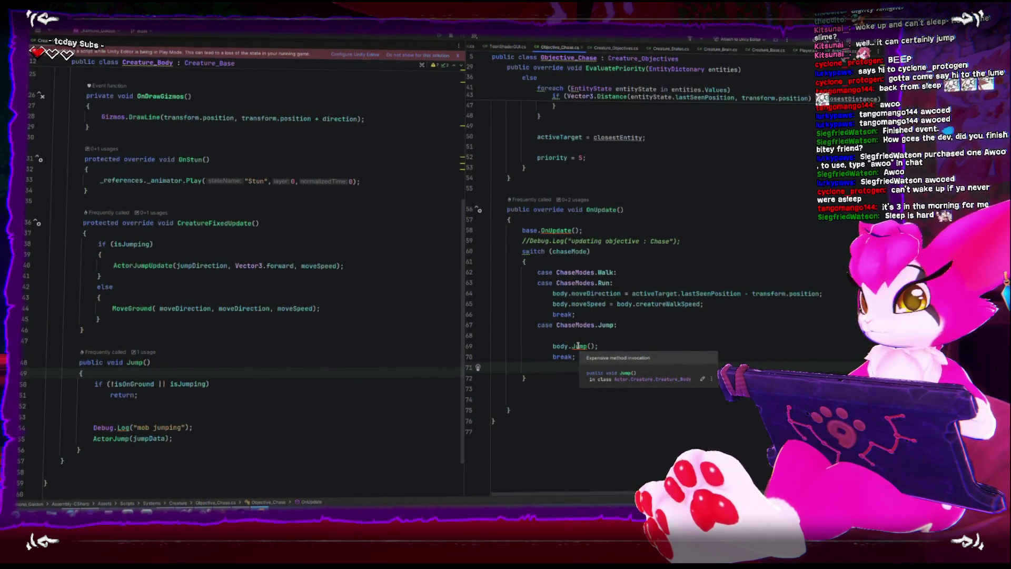
click(577, 346)
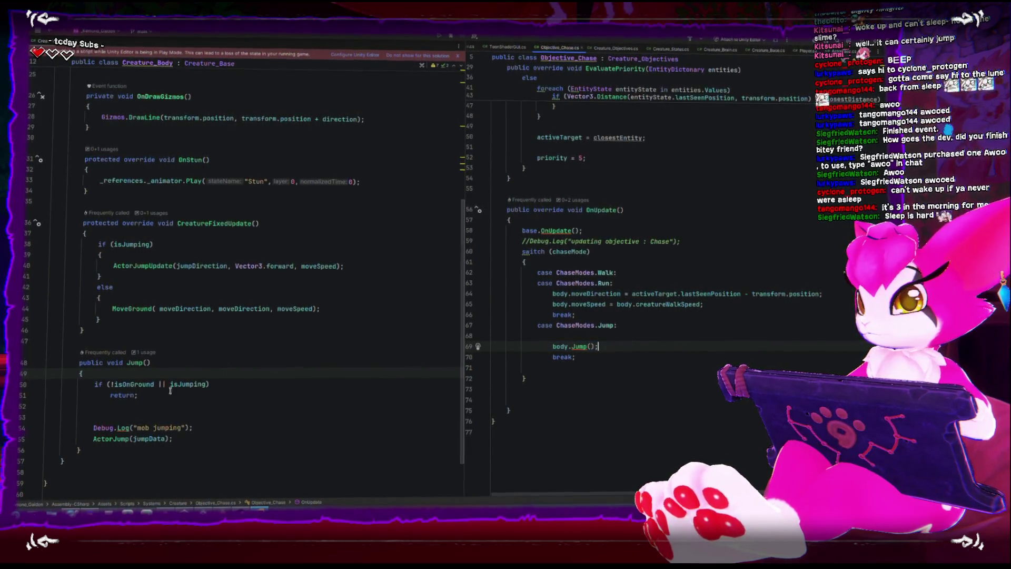
- Review Jump()'s "mob jumping" log and guard condition, then bring Player.cs back into view
drag(196, 428, 93, 428)
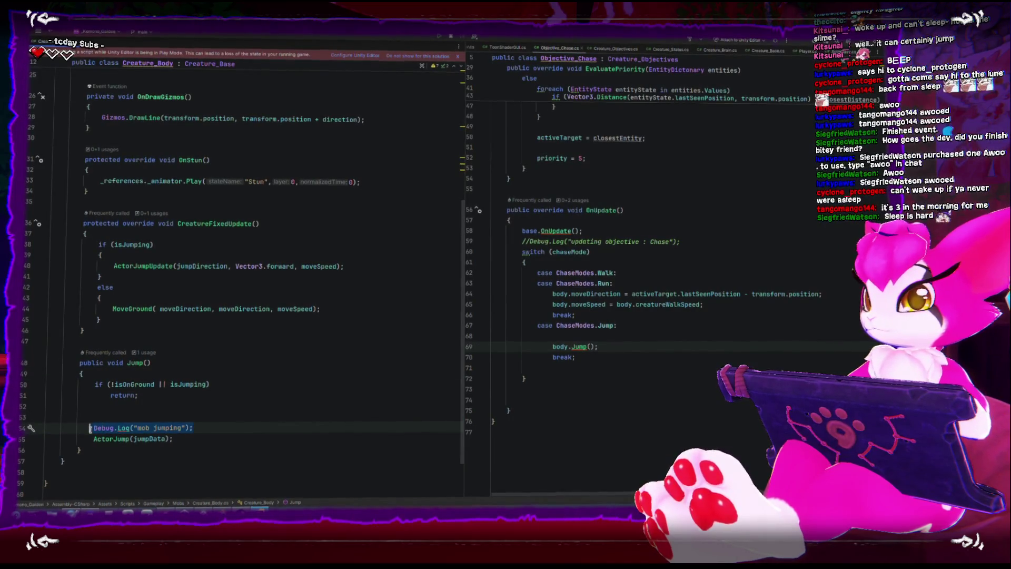
click(225, 381)
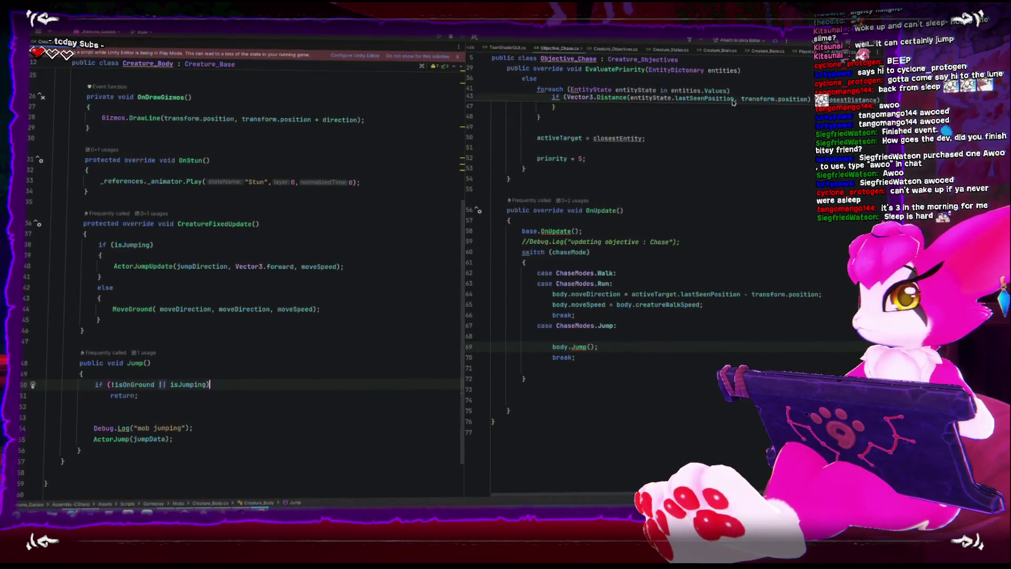
click(805, 50)
- Find where CreatureFixedUpdate is called in Creature_Base.cs
scroll(671, 214, down, 3)
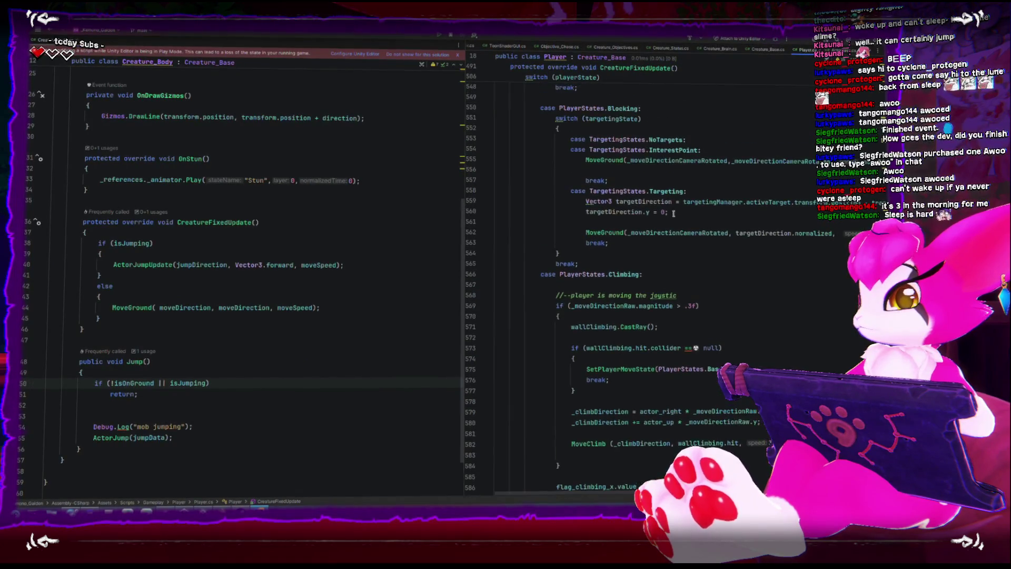
scroll(586, 309, down, 7)
scroll(584, 305, up, 16)
scroll(584, 305, up, 20)
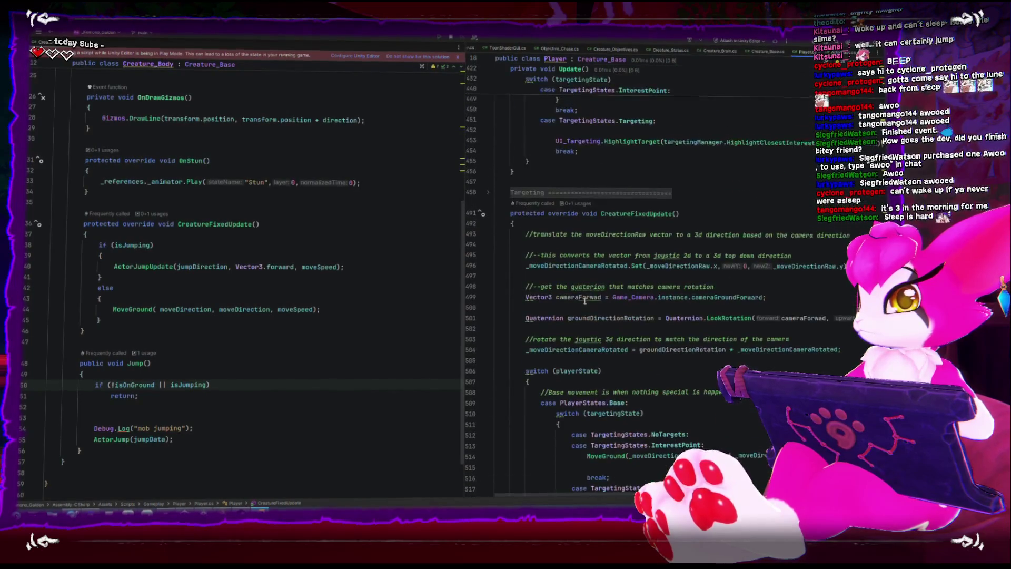
ctrl+click(626, 211)
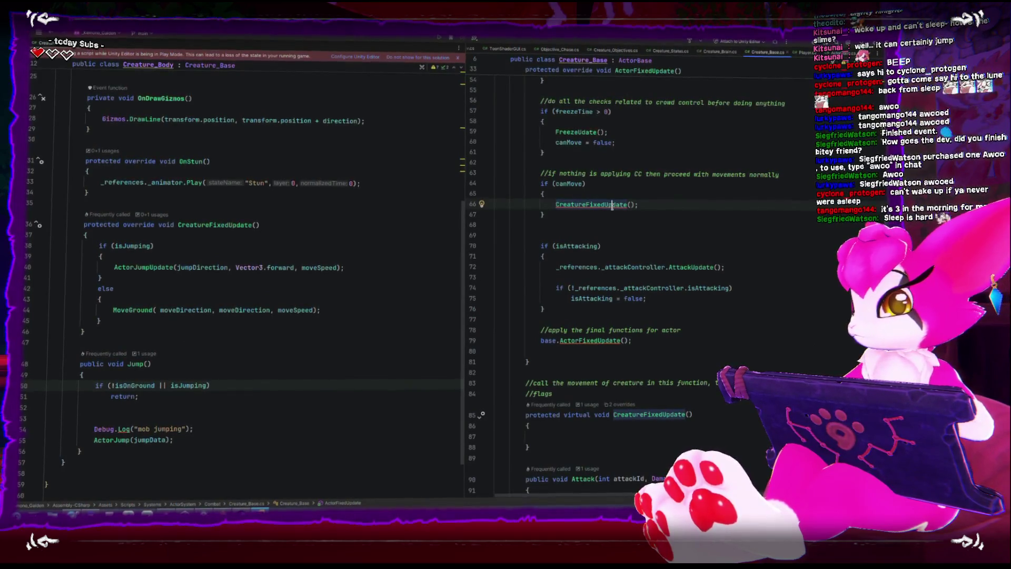
scroll(612, 206, up, 4)
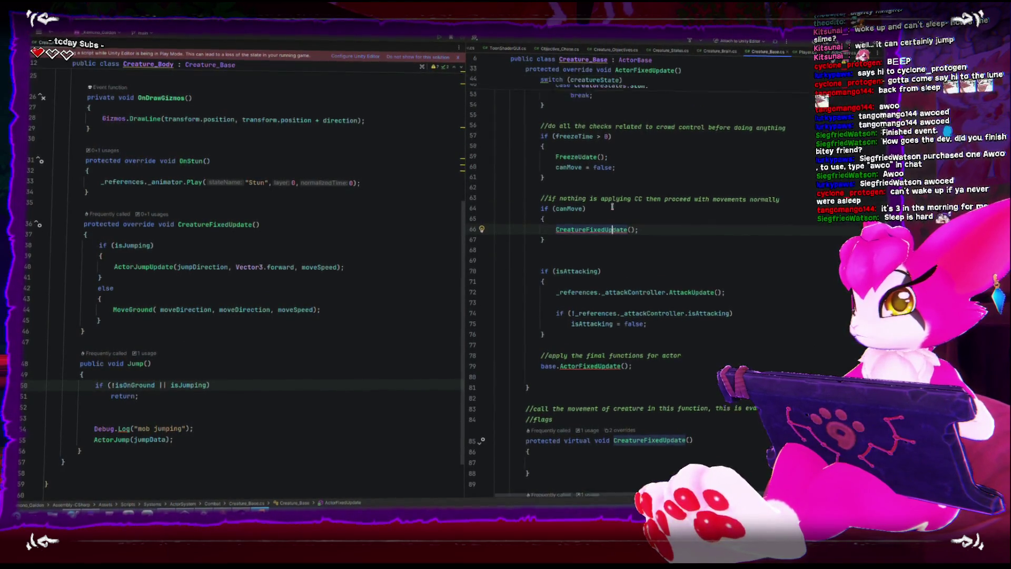
scroll(613, 205, down, 2)
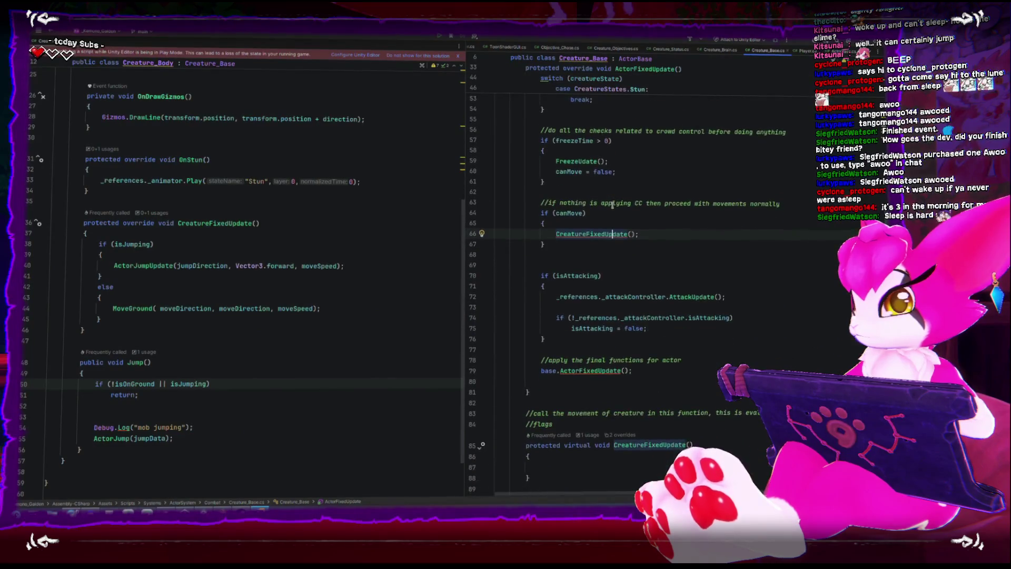
scroll(612, 205, up, 5)
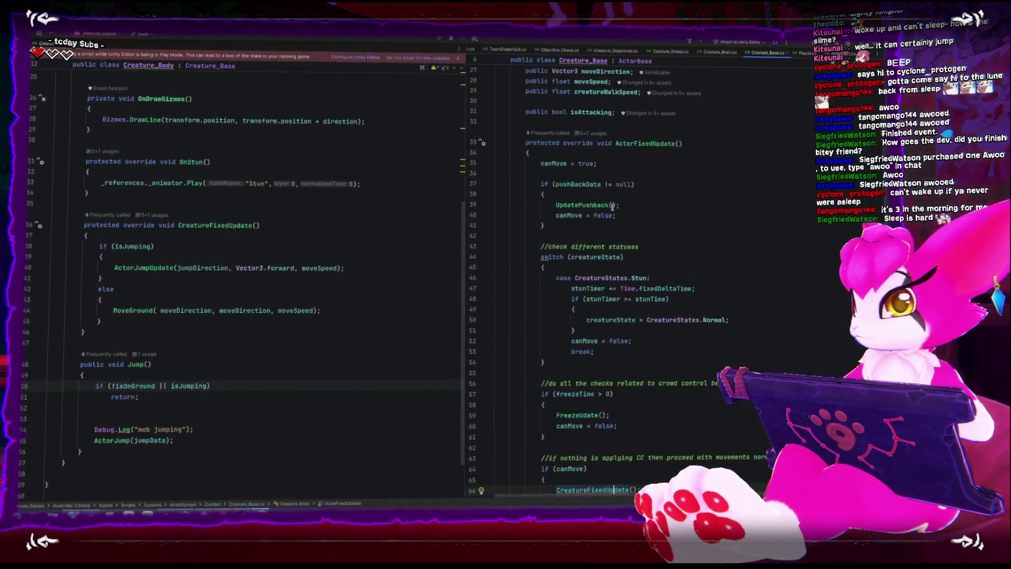
scroll(612, 206, down, 12)
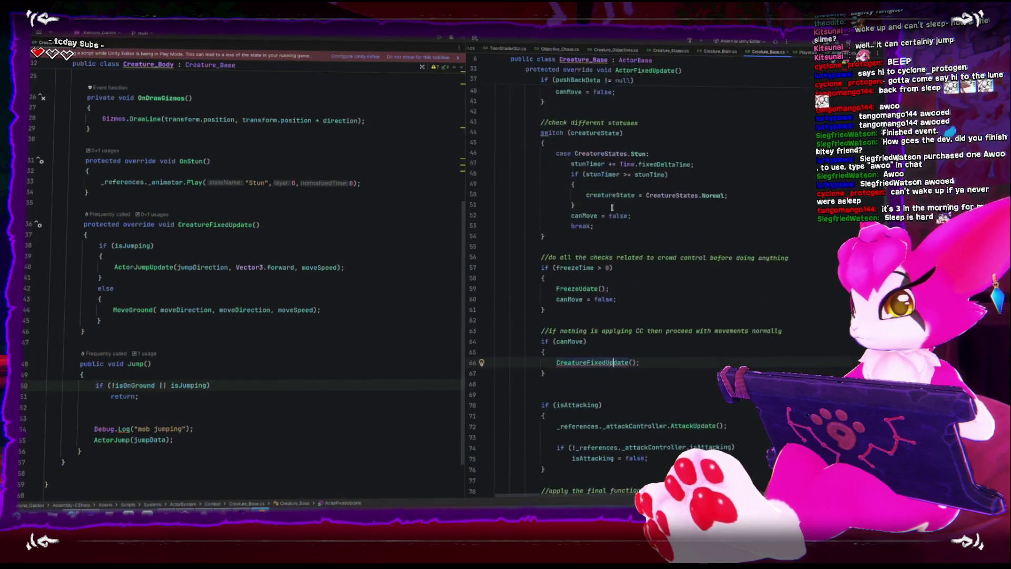
scroll(612, 206, down, 2)
scroll(612, 207, up, 4)
- Review Player.cs's CreatureFixedUpdate override, then go to the MoveGround definition in ActorBase
click(800, 52)
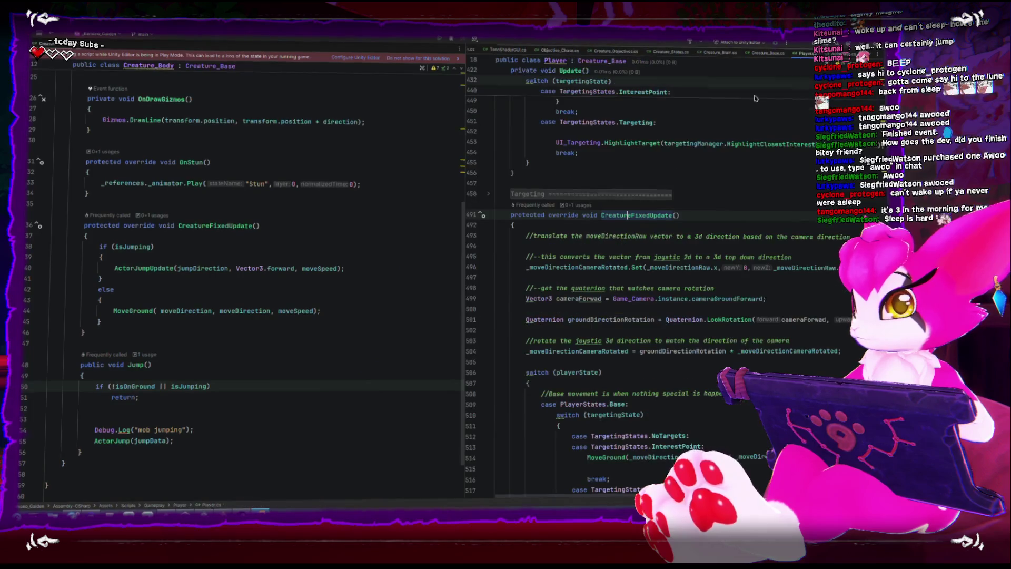
scroll(667, 187, down, 3)
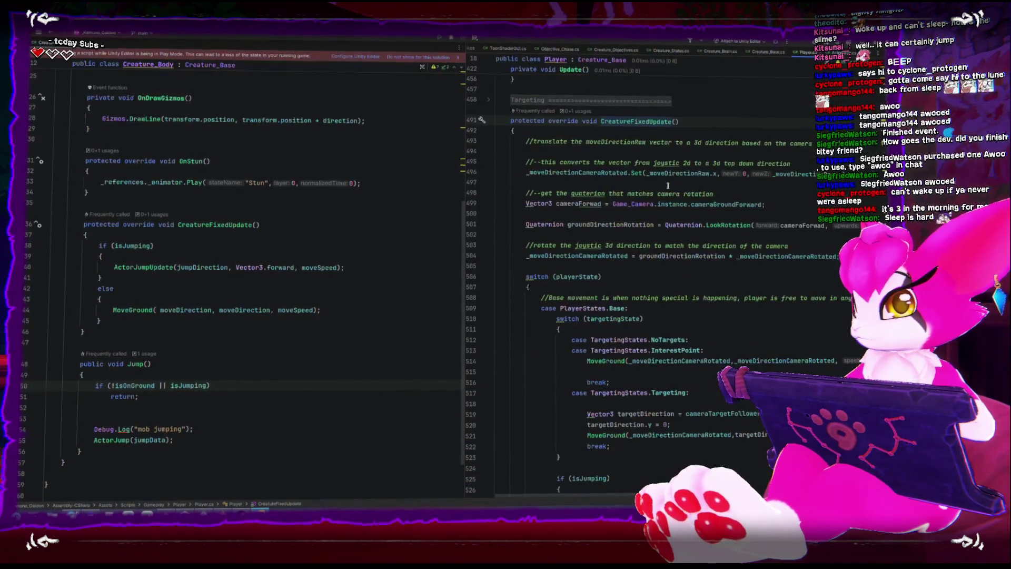
scroll(639, 235, down, 2)
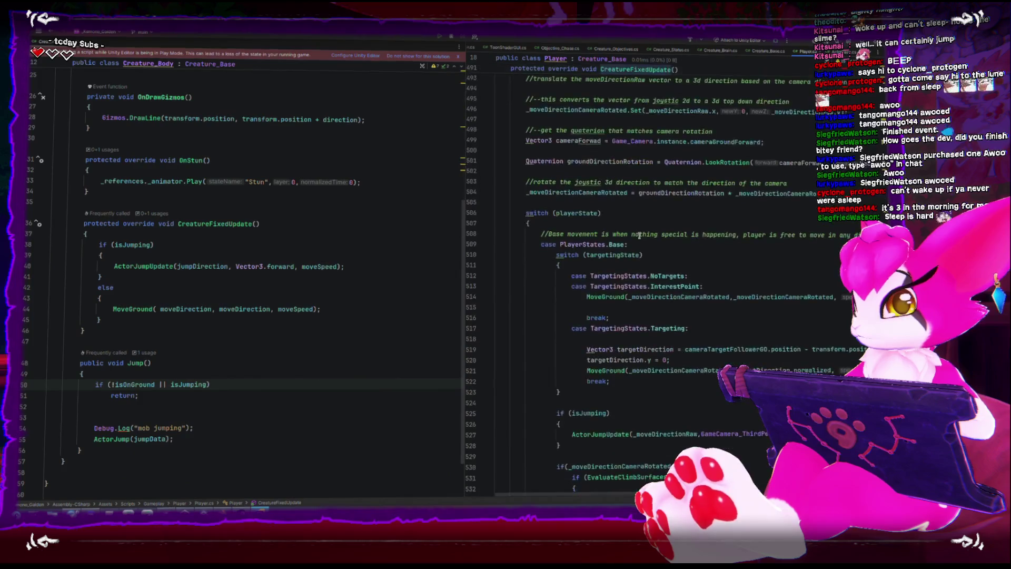
scroll(639, 234, down, 1)
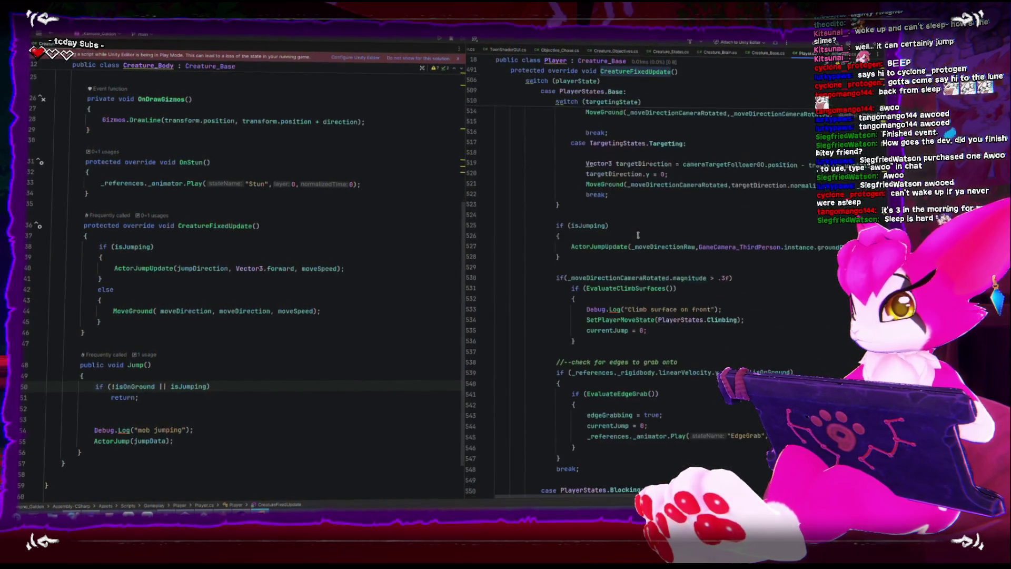
scroll(613, 216, down, 1)
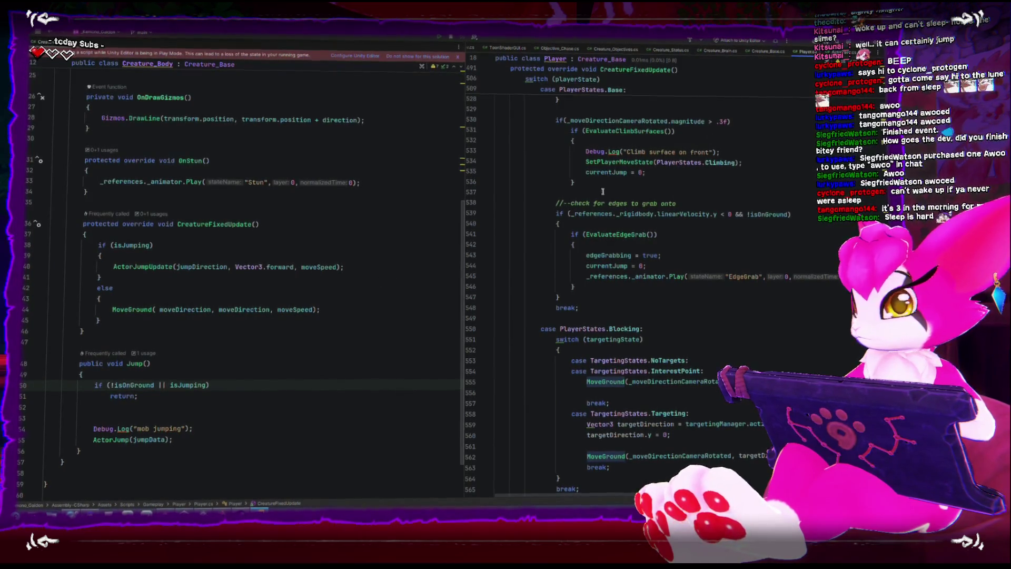
click(133, 311)
ctrl+click(133, 308)
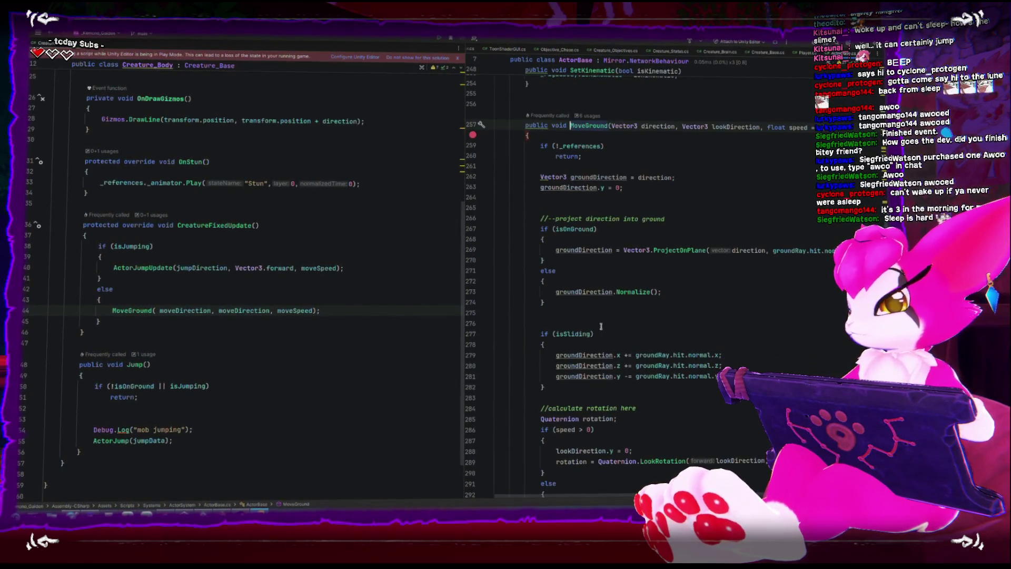
- Browse ActorBase.cs and look at the UpdateActorStates method
scroll(600, 324, down, 2)
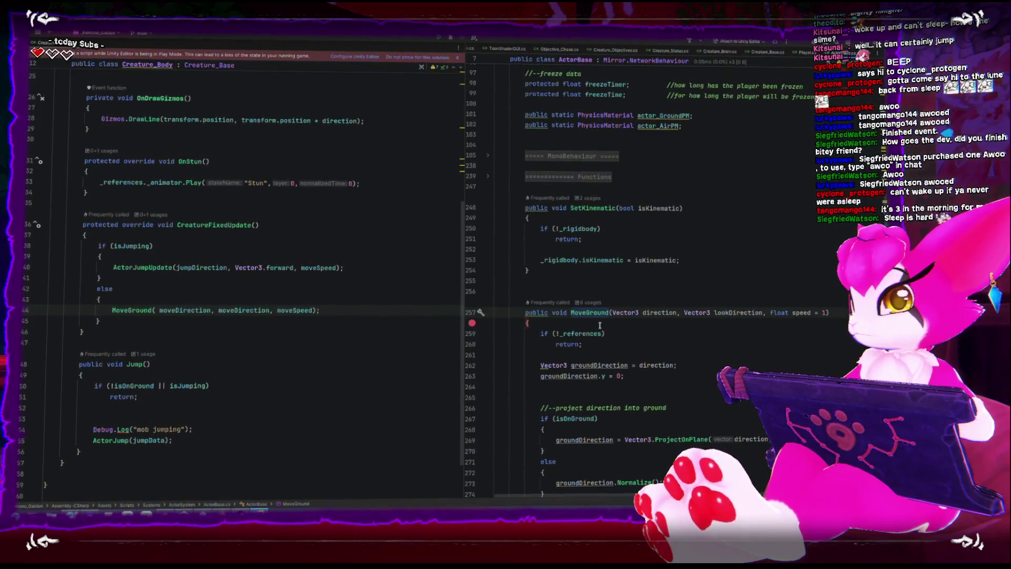
scroll(599, 325, down, 18)
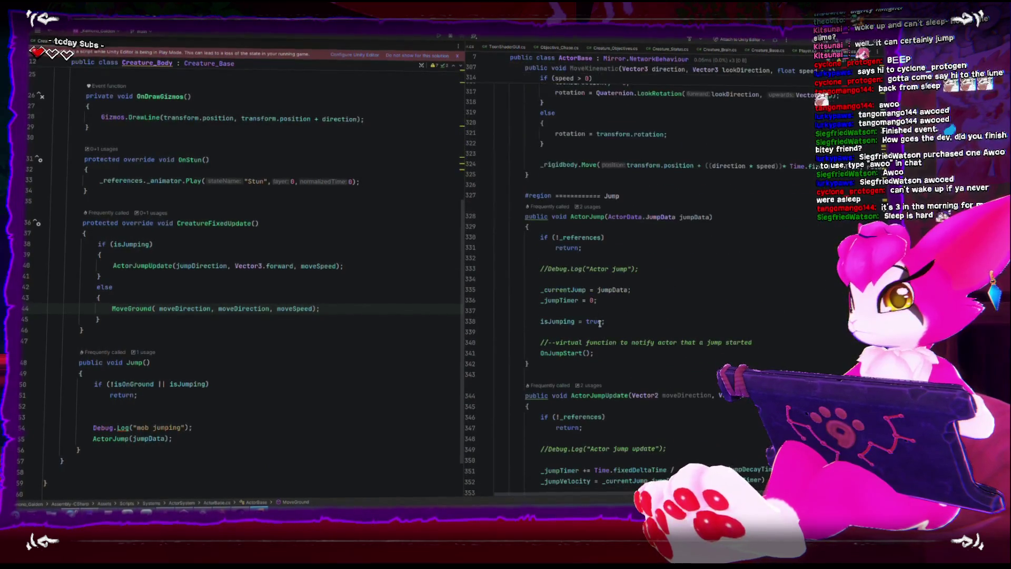
scroll(600, 324, down, 2)
scroll(600, 323, up, 7)
scroll(599, 323, down, 13)
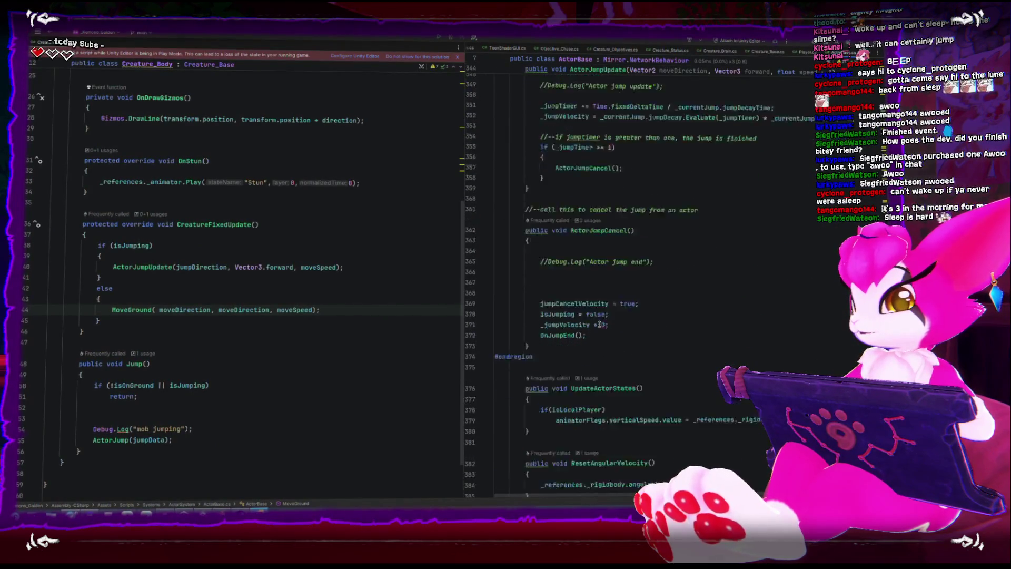
click(634, 279)
scroll(604, 319, down, 1)
scroll(605, 319, down, 3)
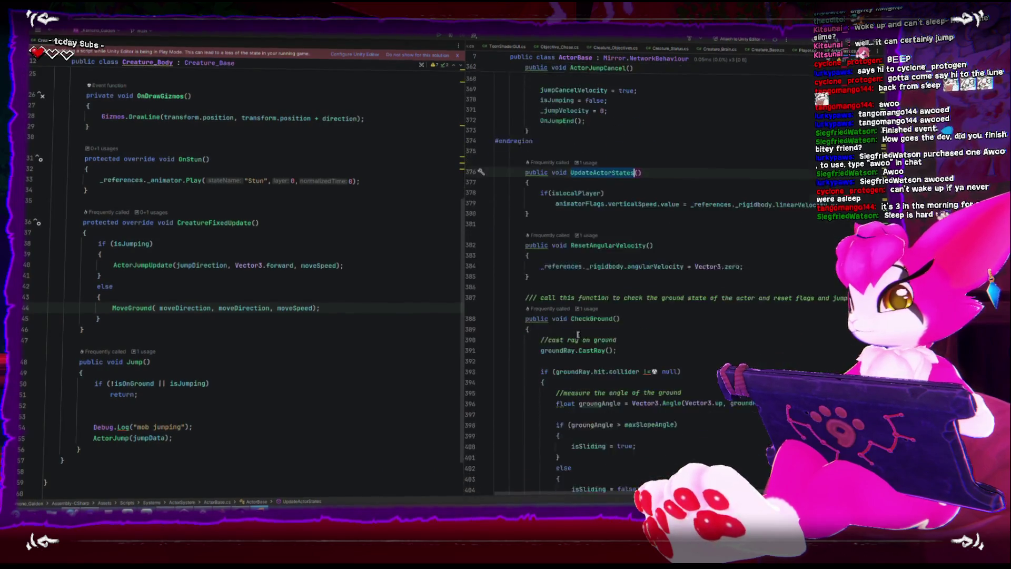
- Follow CheckGround's single usage and select its call on line 179 in FixedUpdate
click(613, 300)
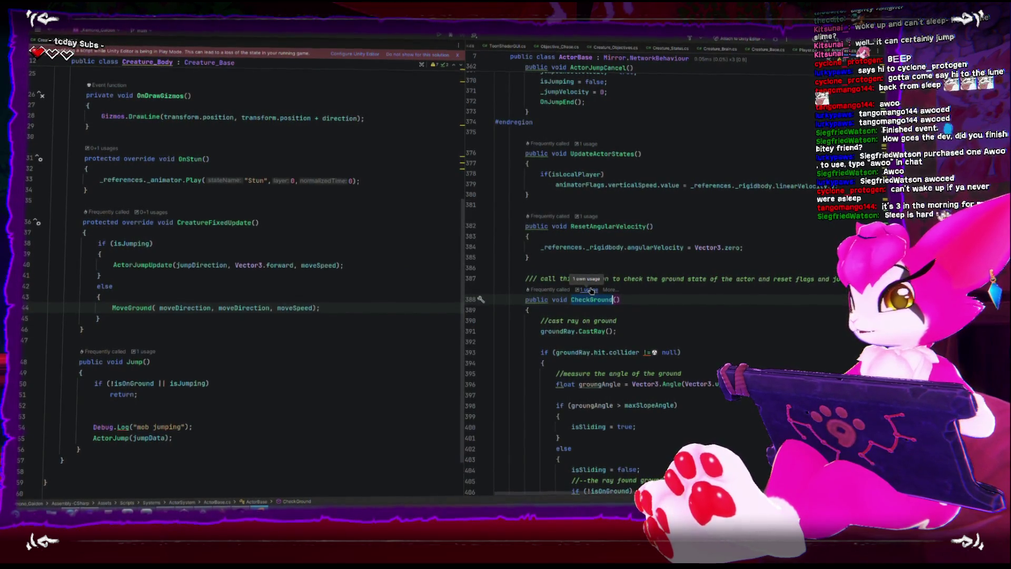
click(589, 289)
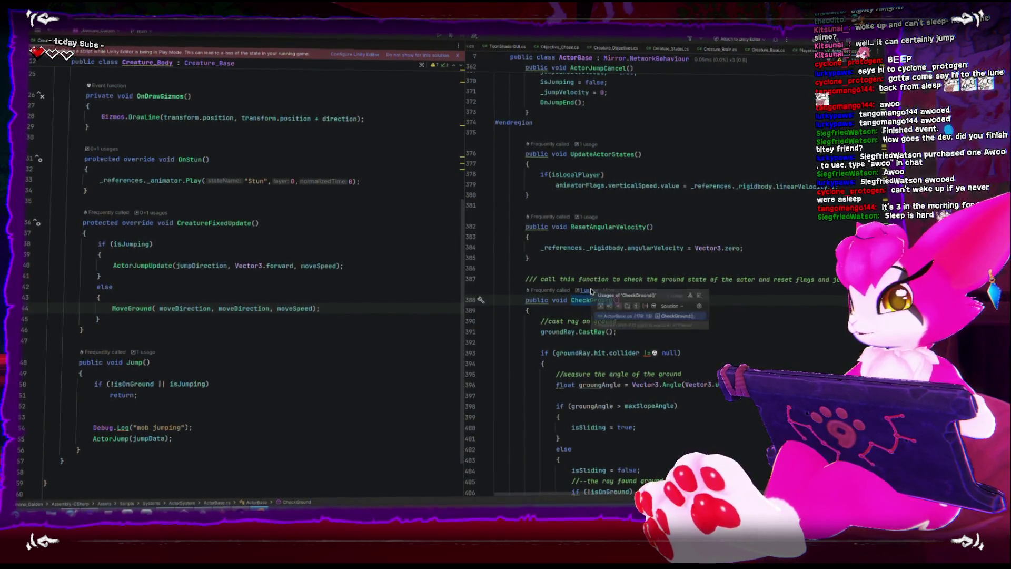
click(627, 318)
scroll(622, 314, down, 3)
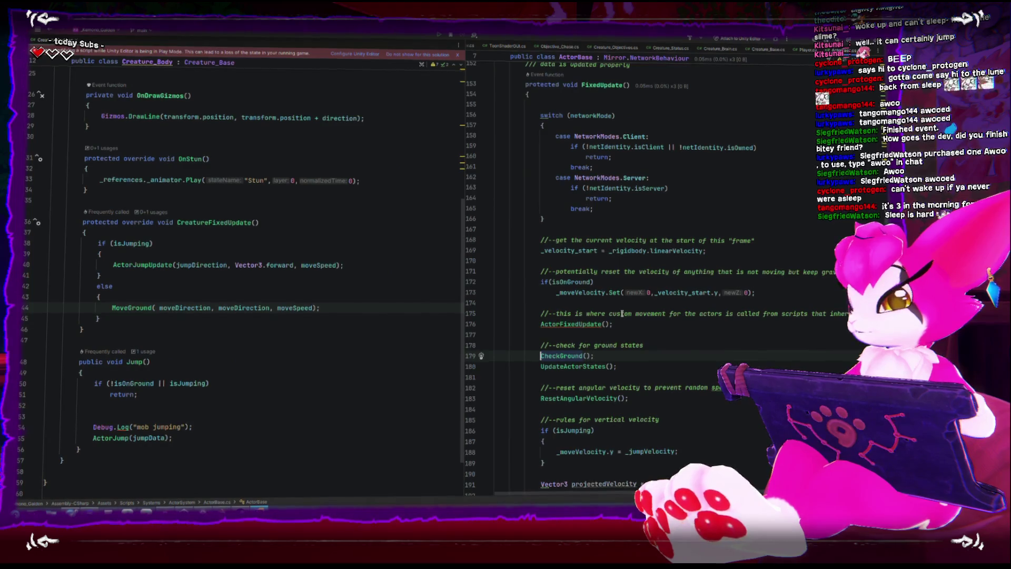
scroll(622, 314, down, 2)
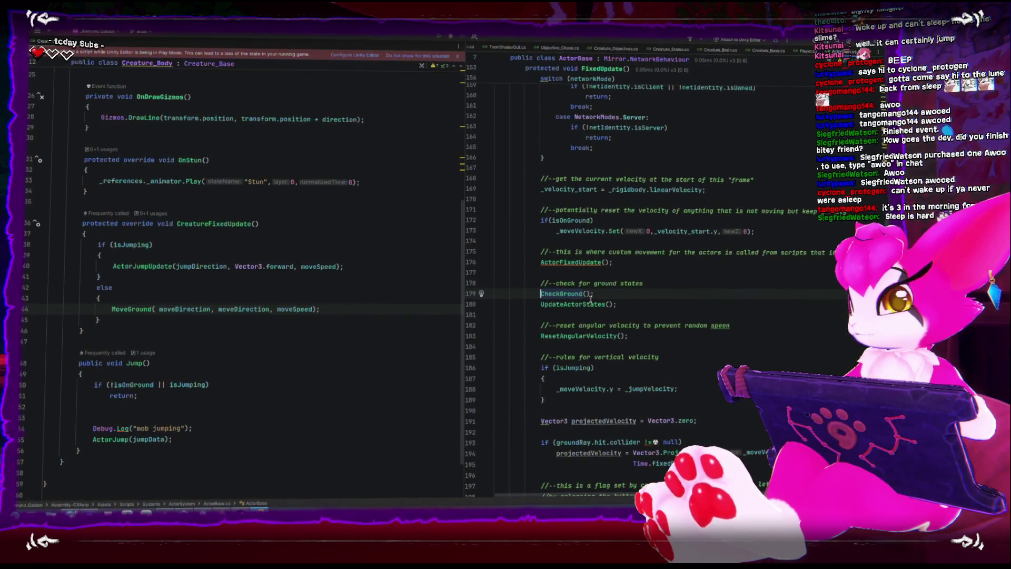
drag(600, 294, 525, 294)
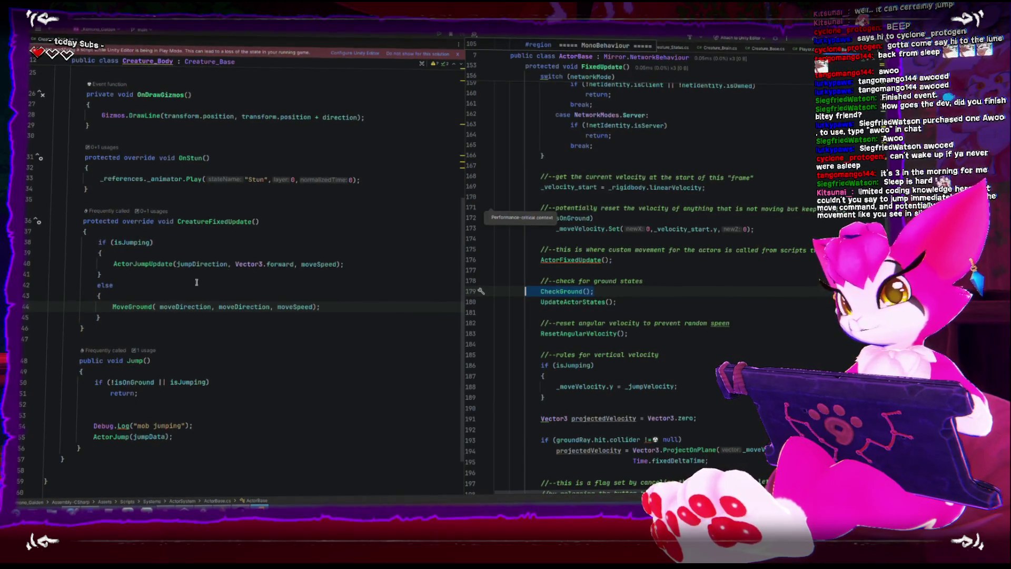
- Inspect the ActorJumpUpdate call on line 40 and Jump's isOnGround check, then return to Unity
click(151, 264)
double_click(151, 264)
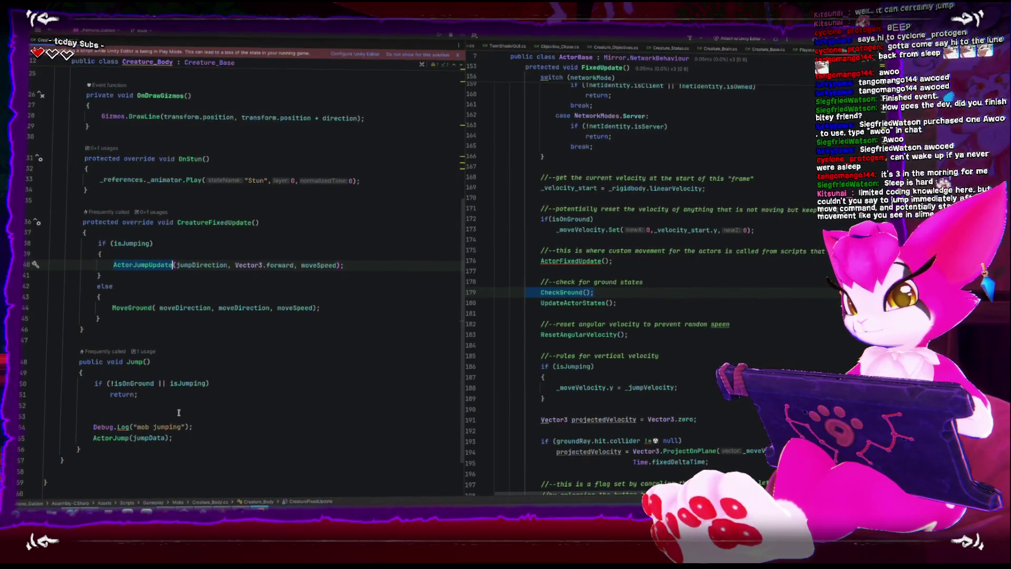
click(117, 382)
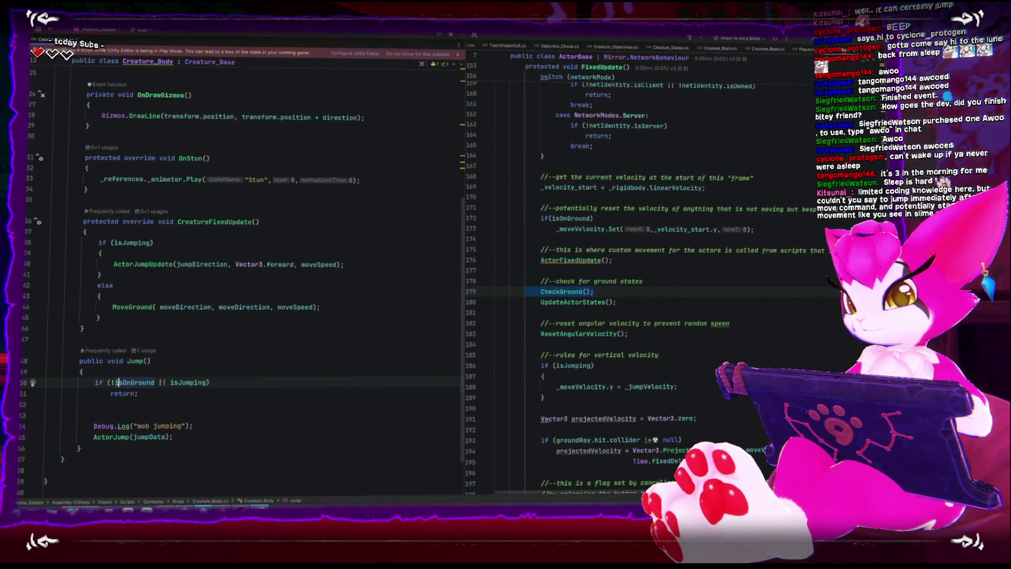
key(alt+Tab)
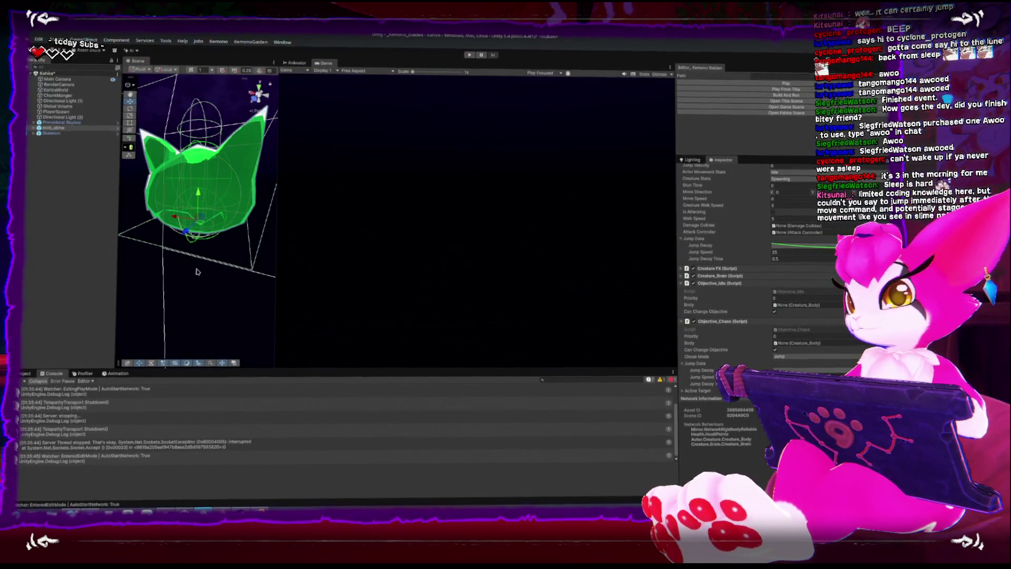
- Start Play mode, free the mouse with the in-game menu, and frame the slime
scroll(210, 232, down, 2)
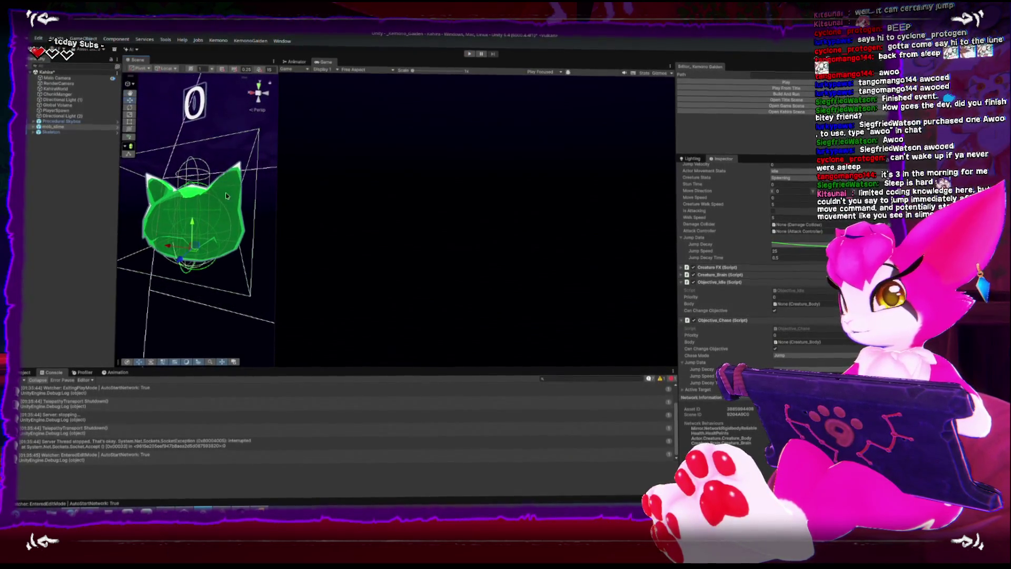
click(765, 84)
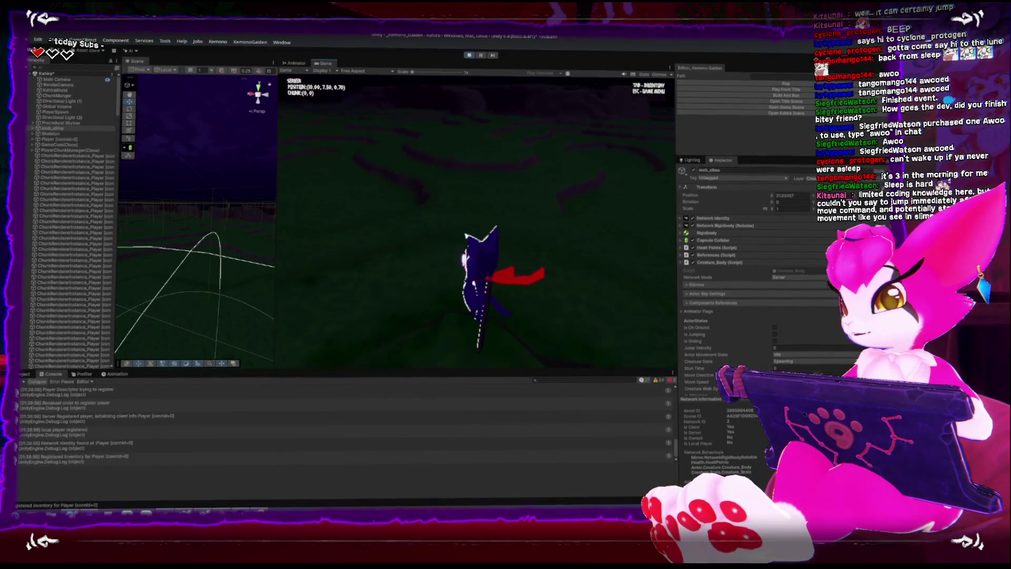
key(Escape)
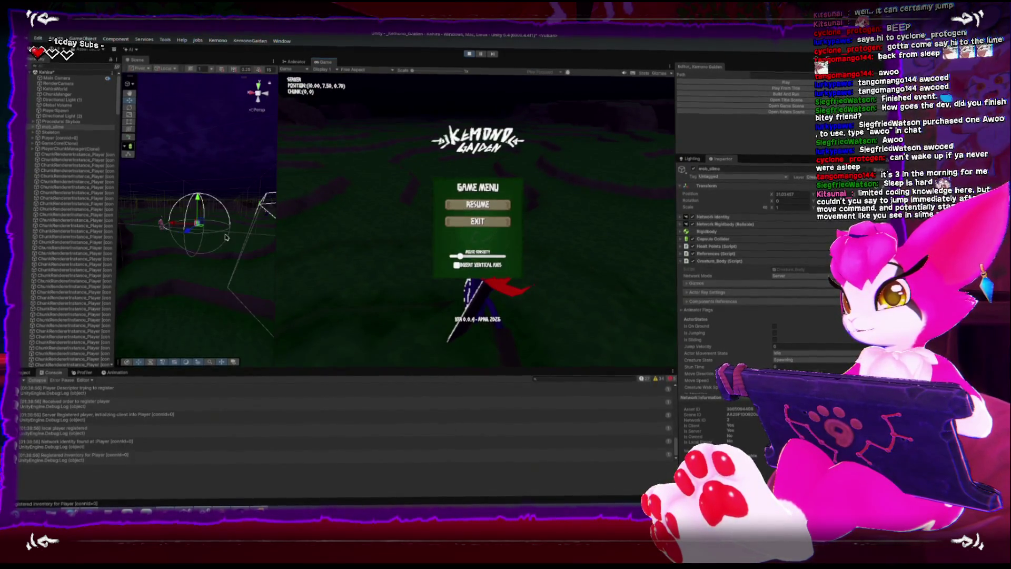
key(f)
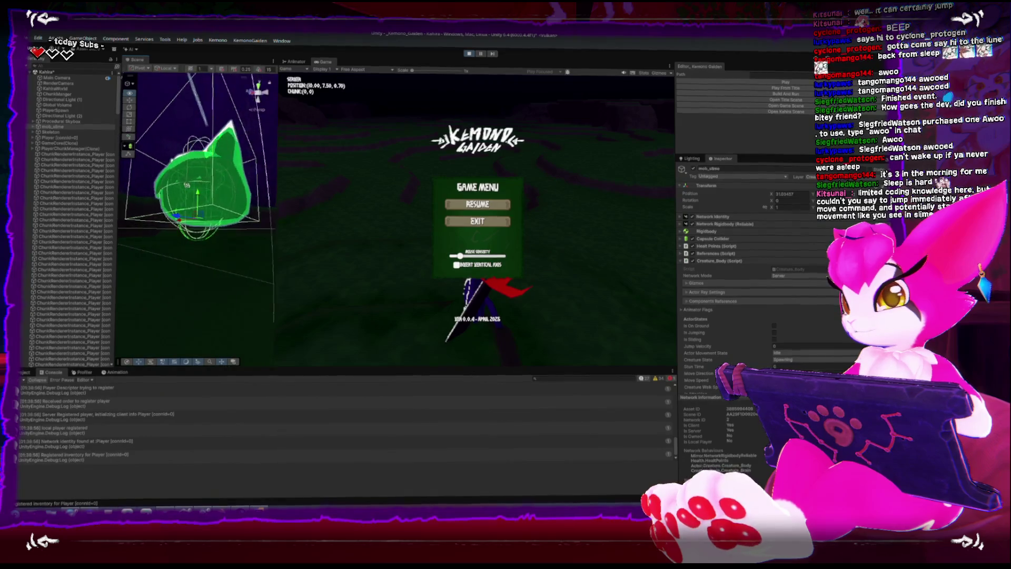
- Expand mob_slime in the Hierarchy and pick out the skeleton enemy in the Scene view
scroll(759, 299, down, 3)
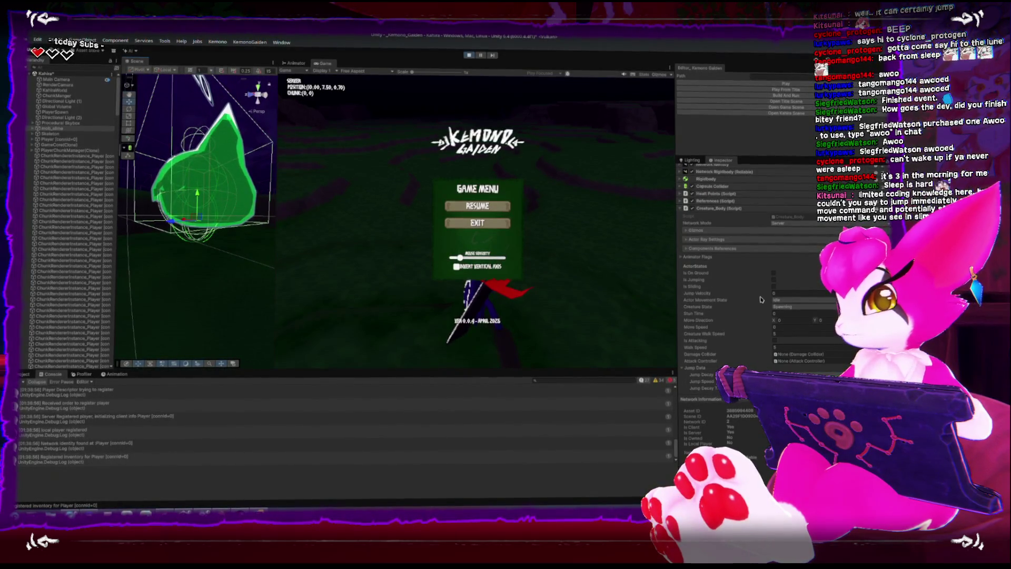
scroll(759, 299, up, 2)
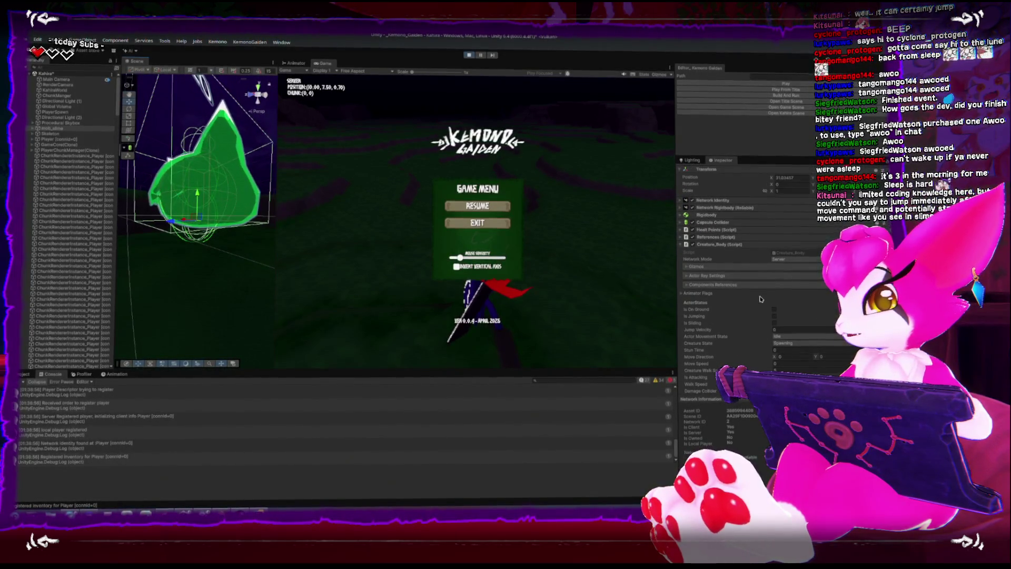
click(33, 128)
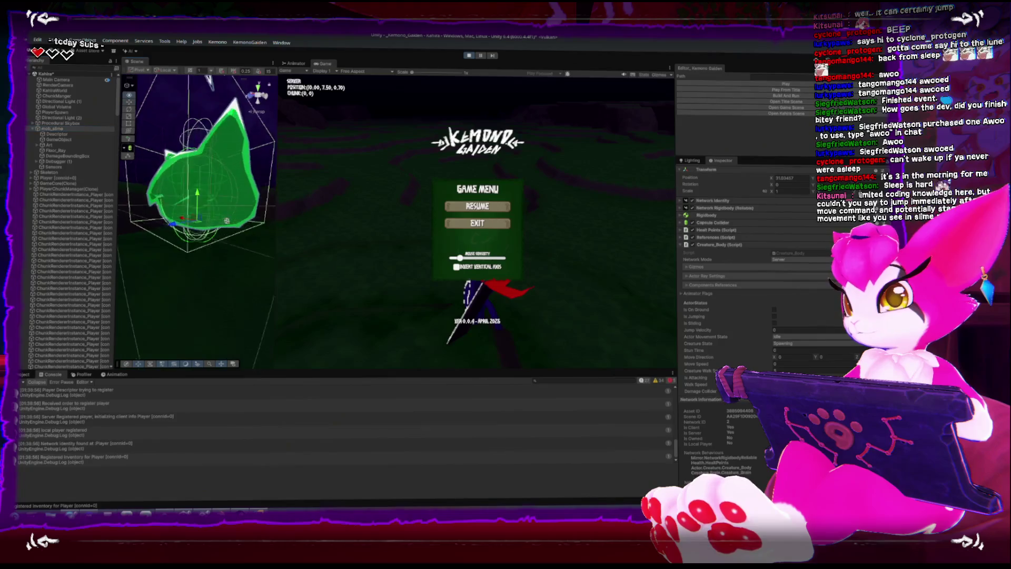
scroll(221, 189, down, 3)
mouse_move(221, 189)
mouse_down()
mouse_move(244, 203)
mouse_move(158, 228)
mouse_up()
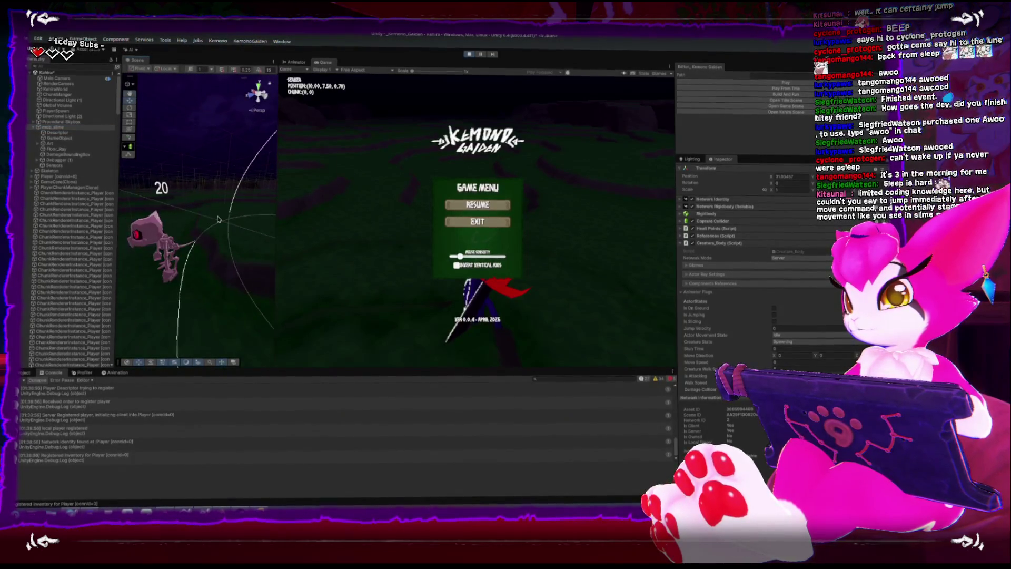
click(158, 228)
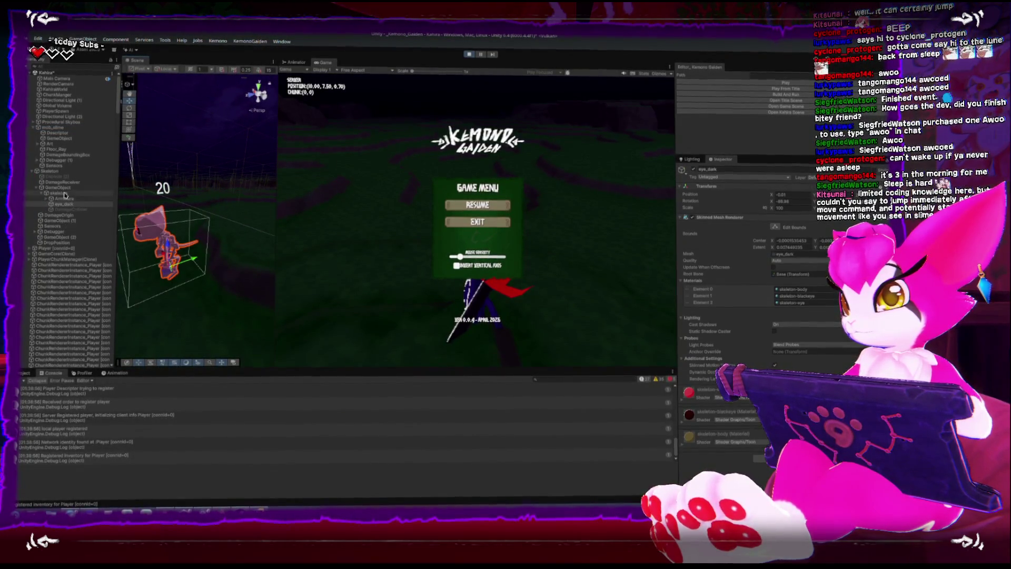
- Expand the Skeleton's Actor Ray Settings to view its Sphere Ground Ray, then stop Play mode
click(50, 170)
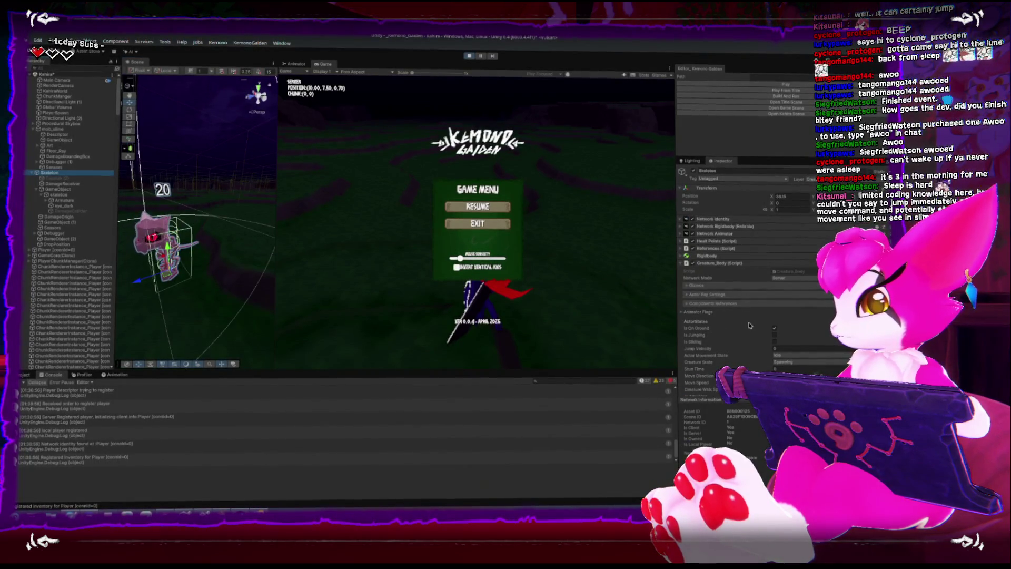
scroll(748, 324, down, 2)
click(689, 256)
click(689, 263)
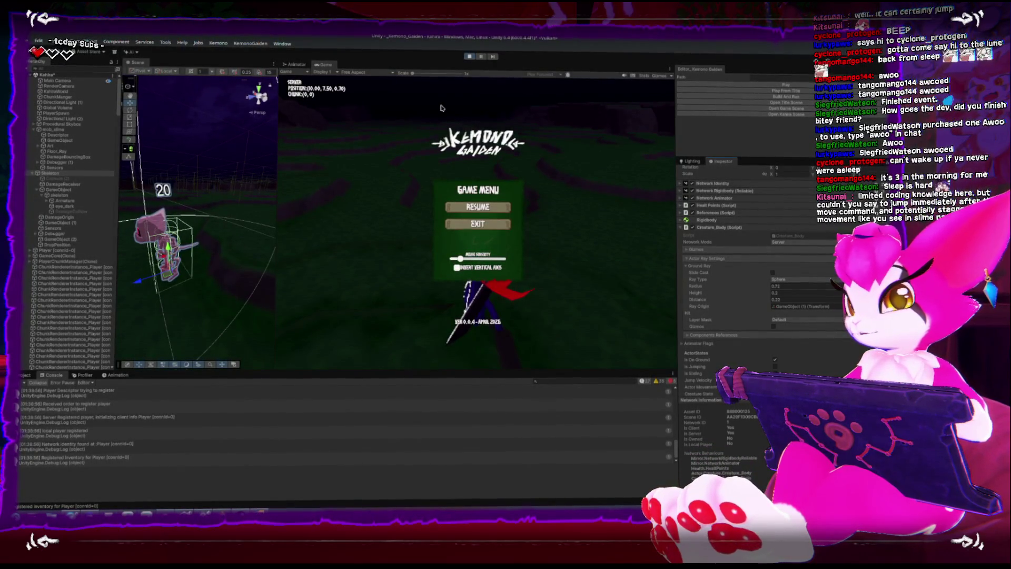
key(ctrl+p)
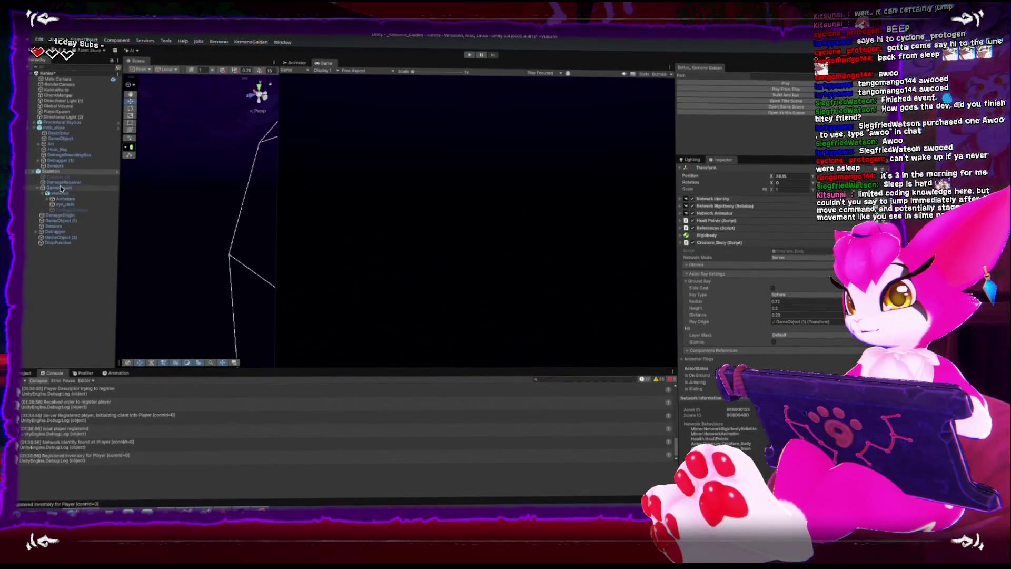
- Check mob_slime's Ground Ray Layer Mask options, then start the game with Play From Title
click(54, 128)
click(787, 335)
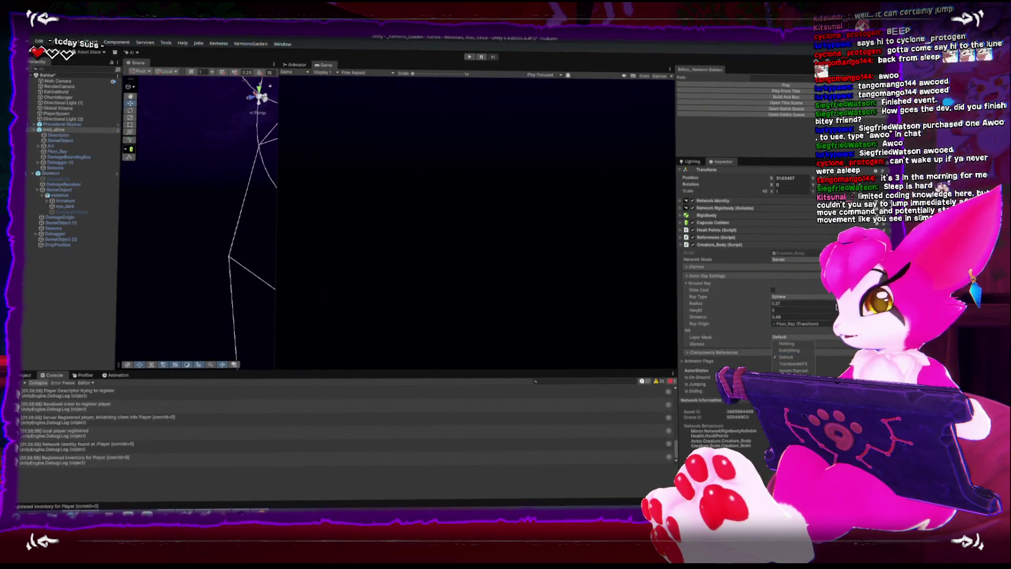
scroll(744, 200, up, 2)
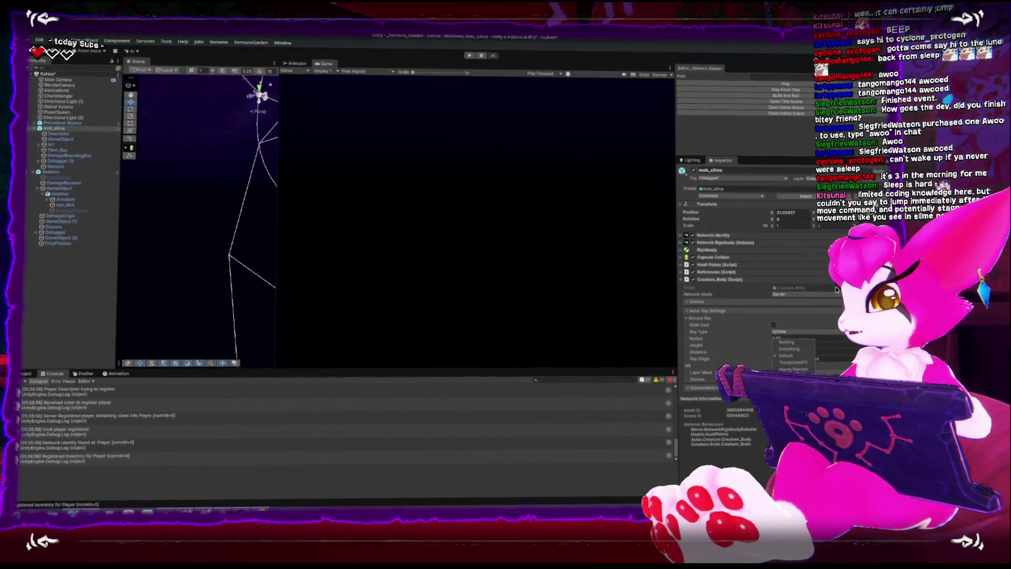
click(743, 200)
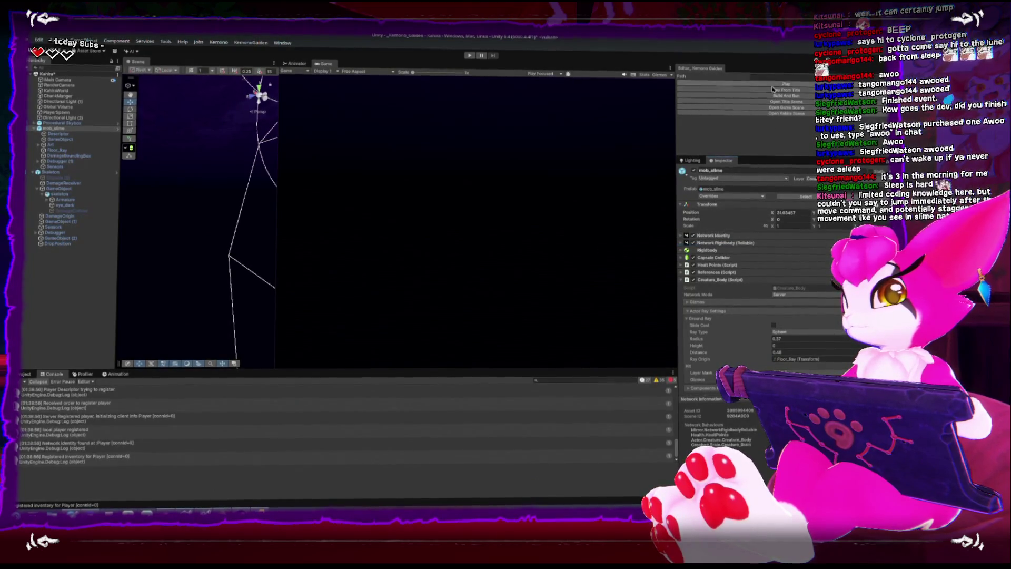
click(772, 88)
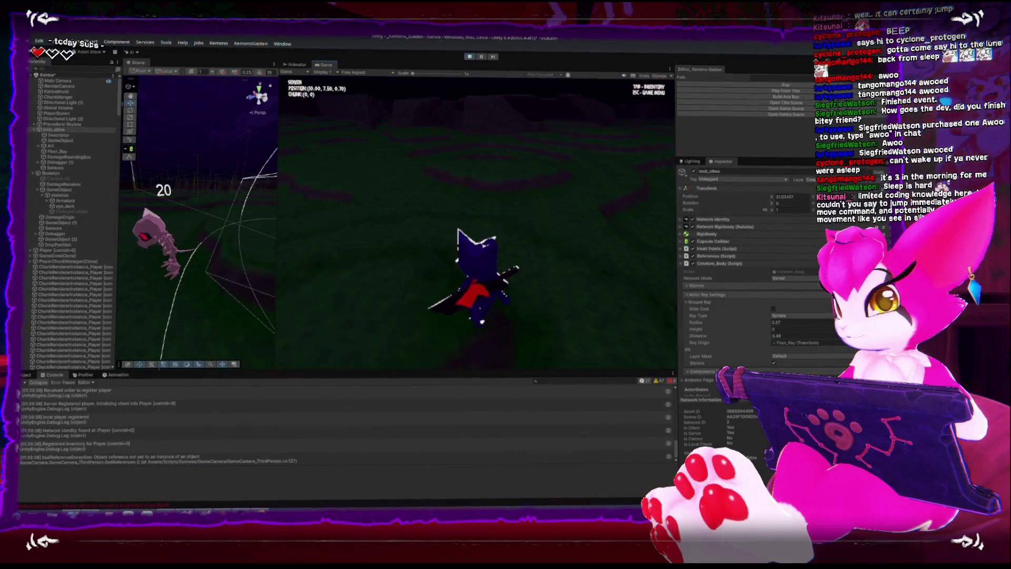
- Walk the player toward, around and away from the green slime to watch it hop
key(w)
key(w)
key(w)
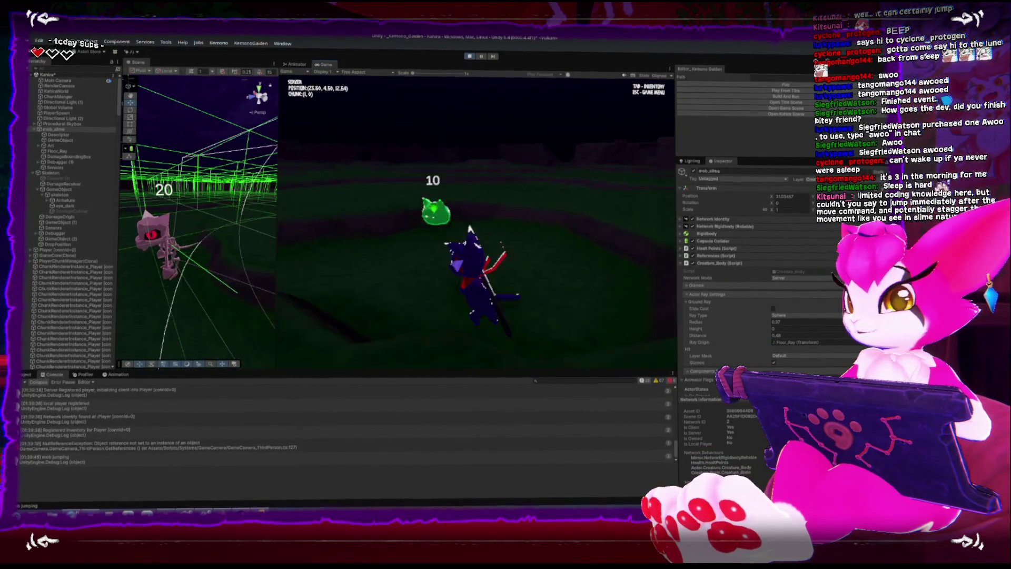
key(s)
key(s)
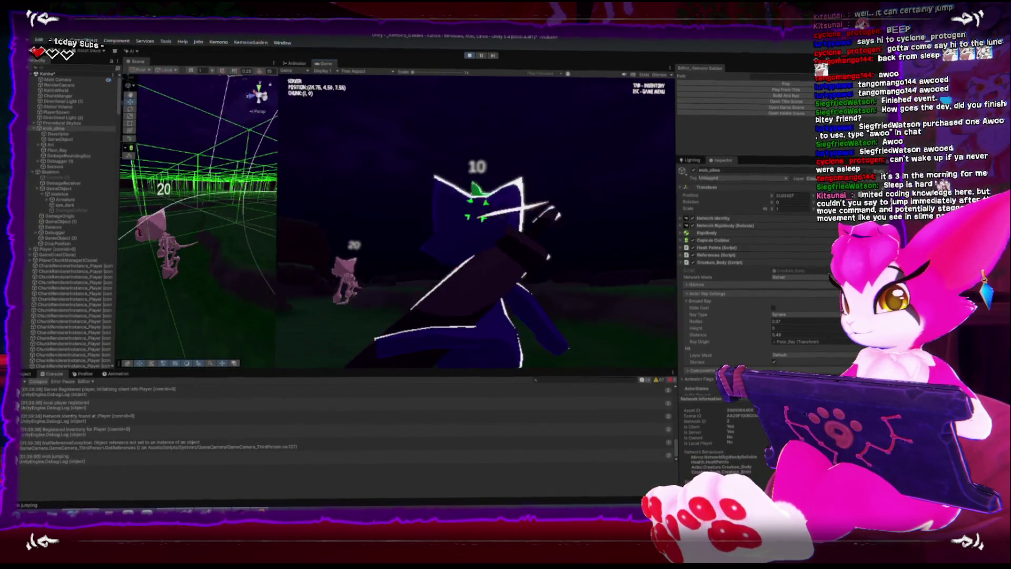
key(w)
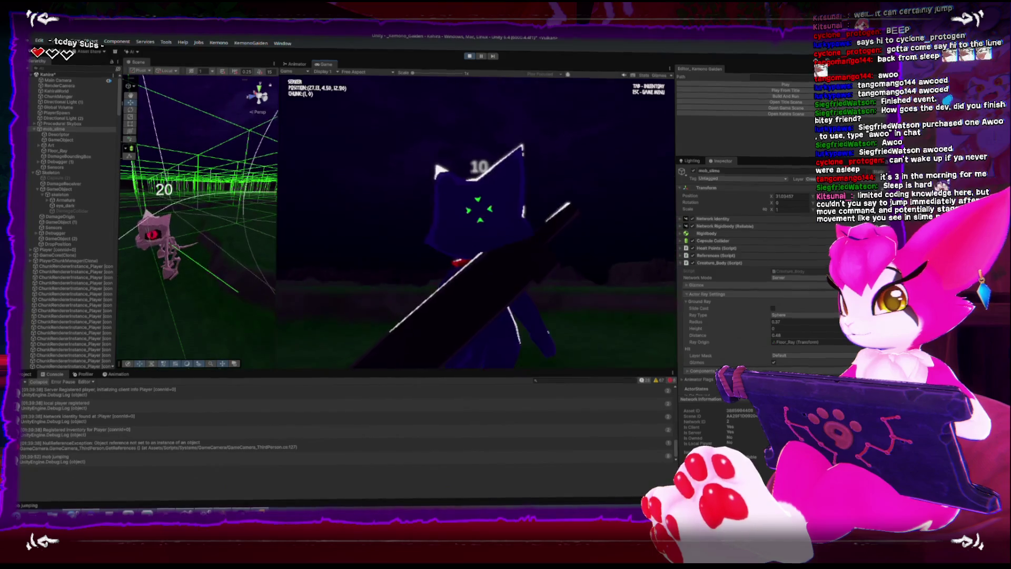
key(s)
key(w)
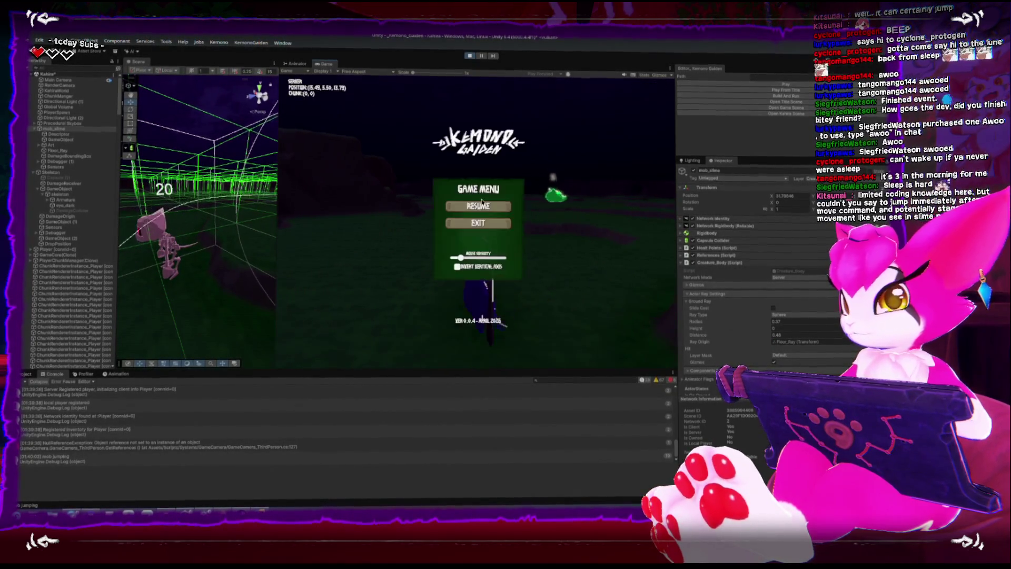
key(w)
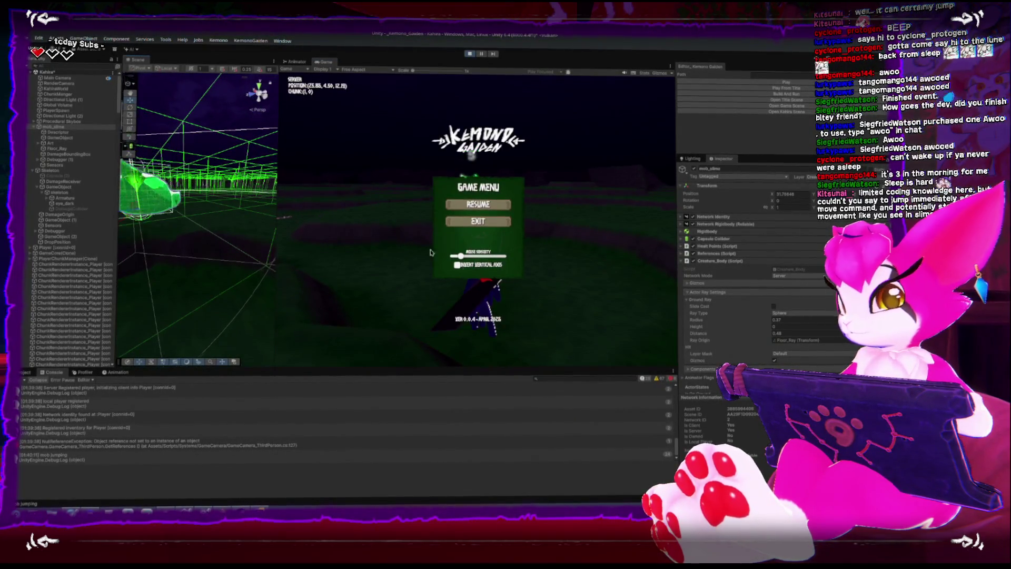
scroll(737, 326, down, 3)
- Collapse Actor Ray Settings and expand Components References to show Creature_Body's Jump Data, then resume play
scroll(752, 310, up, 2)
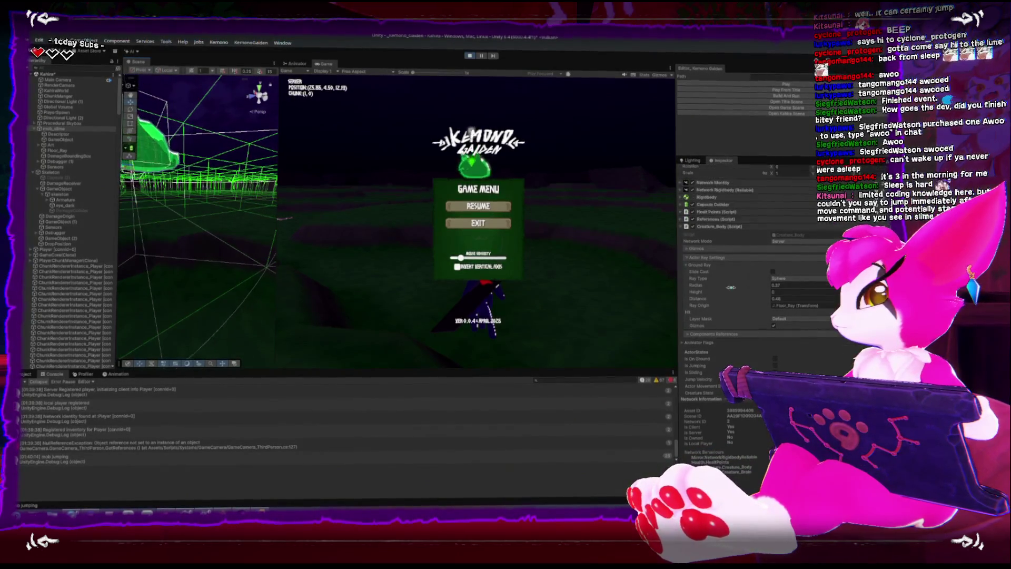
click(689, 258)
click(687, 267)
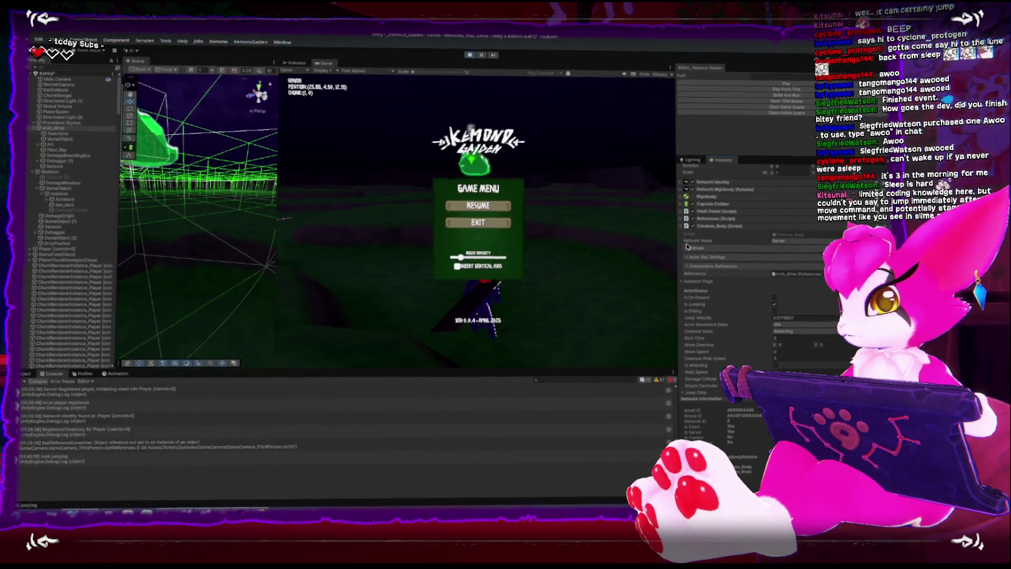
scroll(714, 314, down, 4)
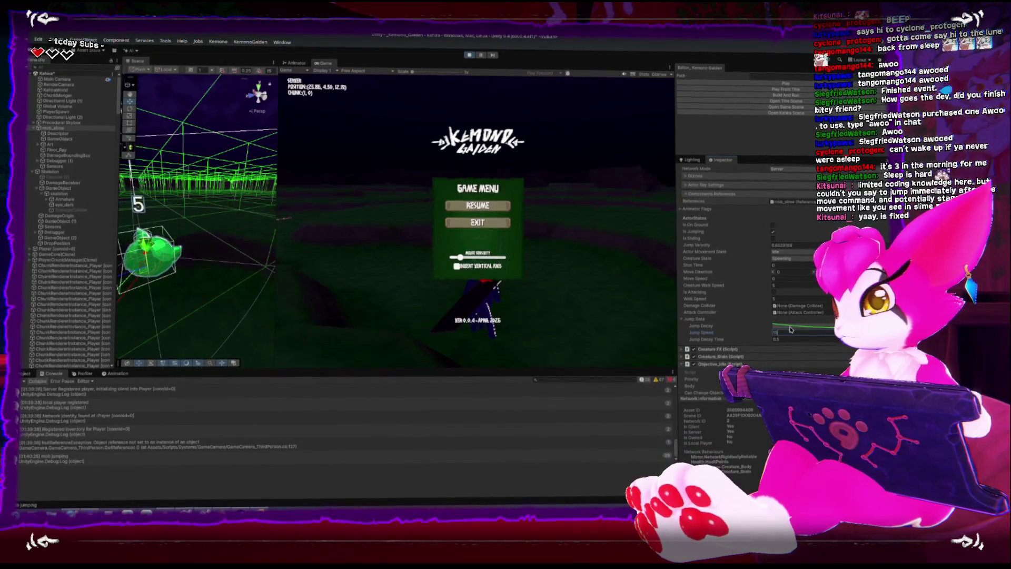
key(Escape)
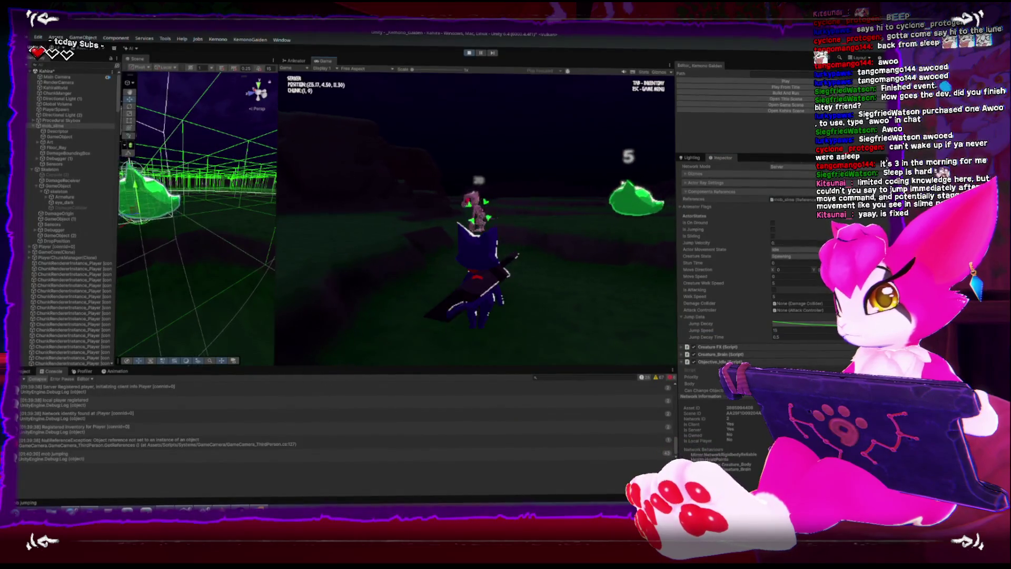
- Walk the player forward under the jumping slime, then pause the game
key(w)
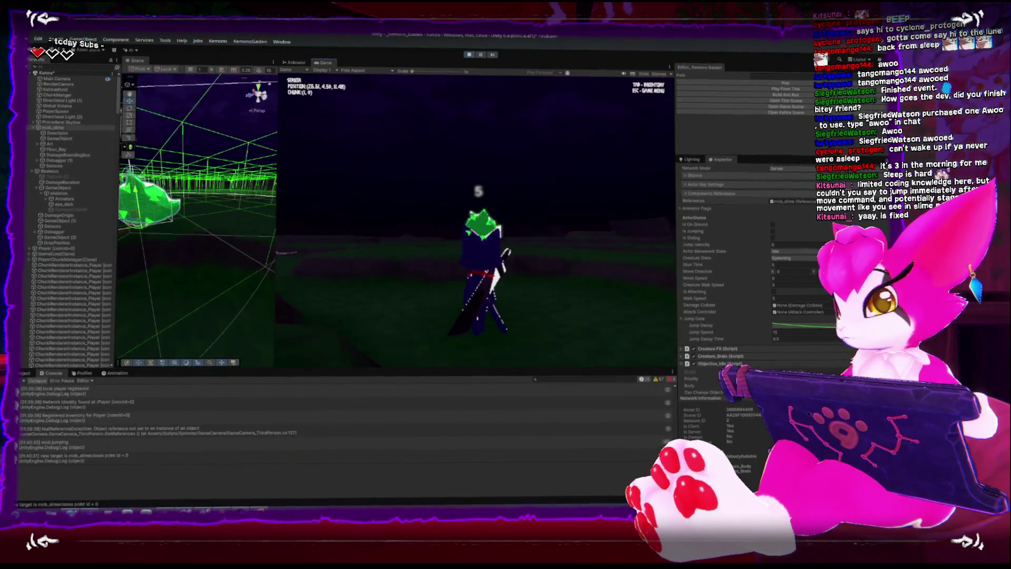
key(w)
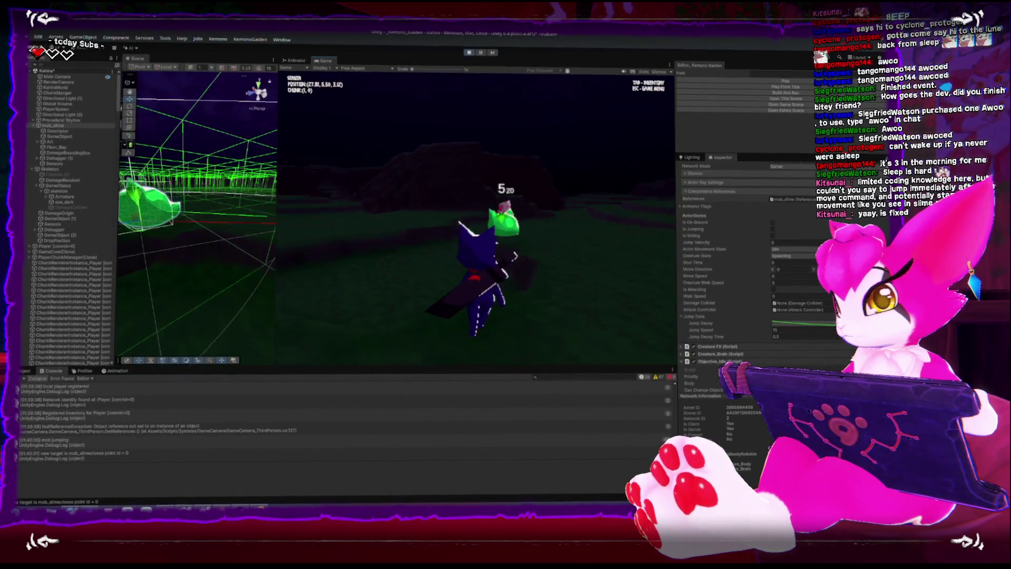
key(w)
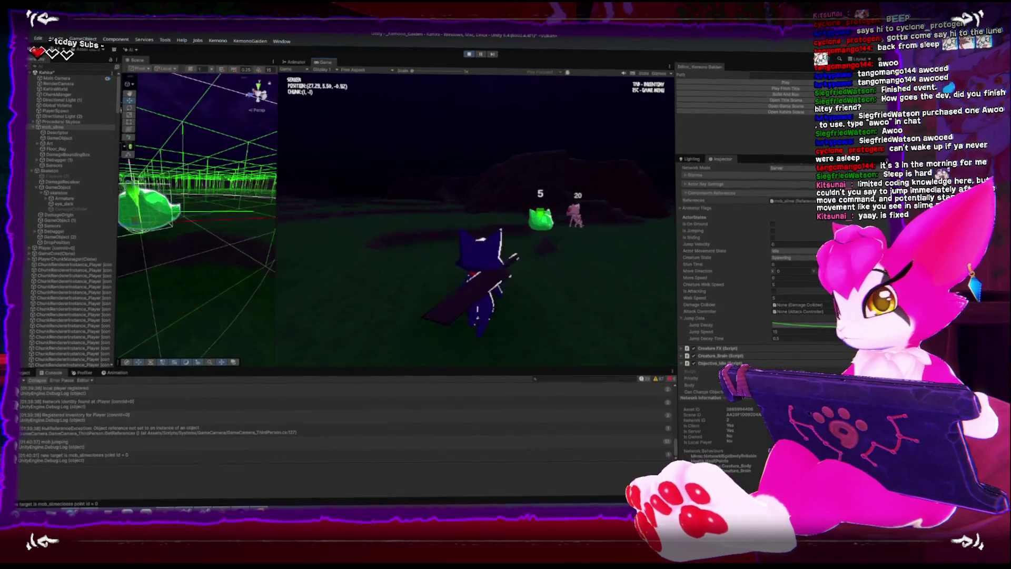
key(Escape)
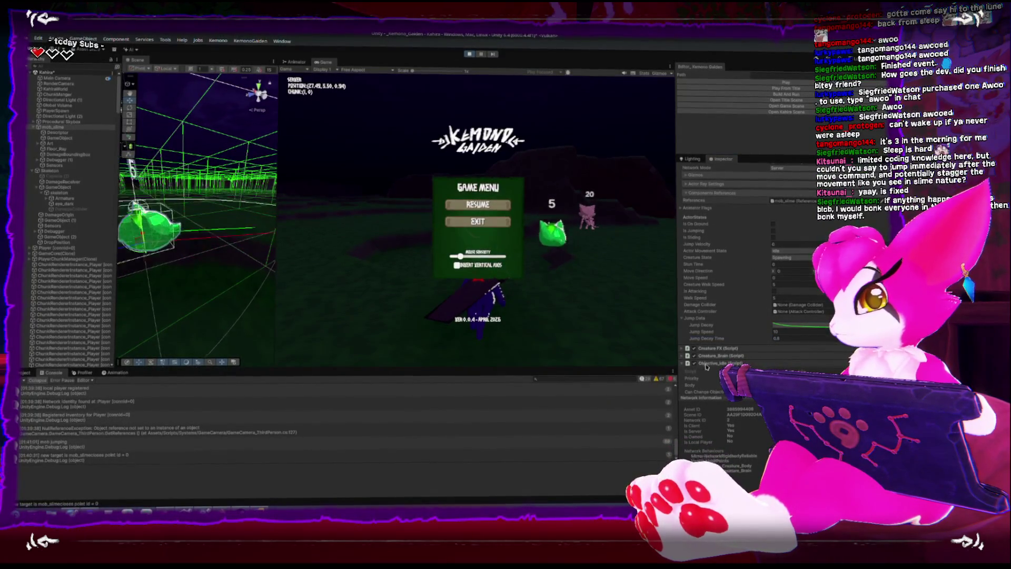
drag(695, 363, 693, 351)
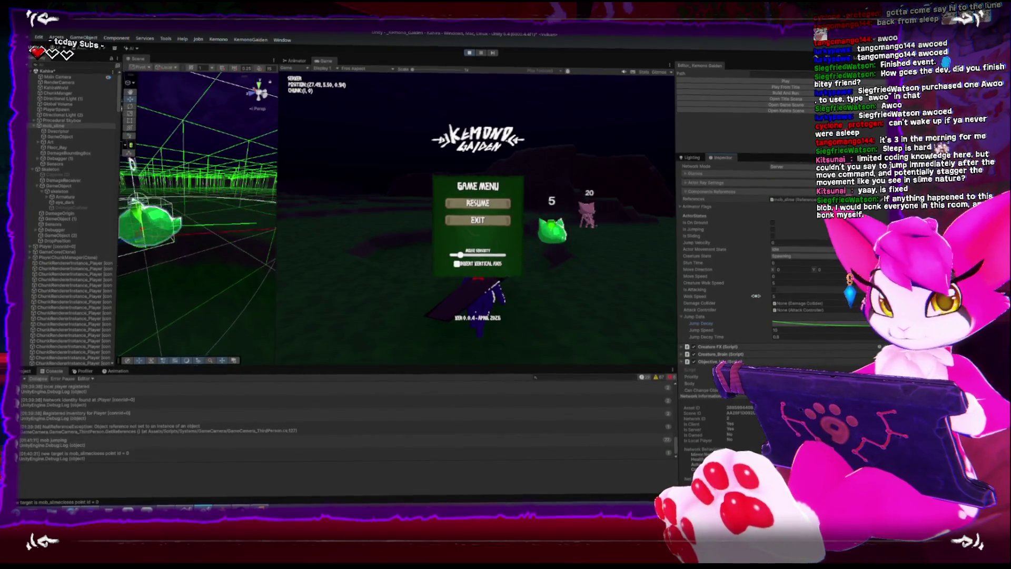
- Resume play and keep walking the player near the slime until it lands on its head, then pause
key(Escape)
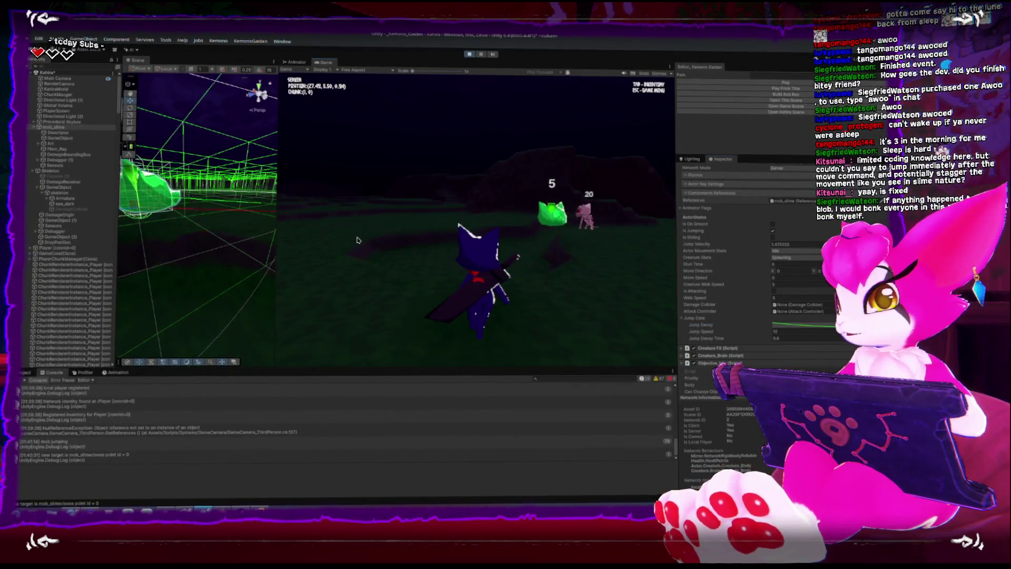
key(w)
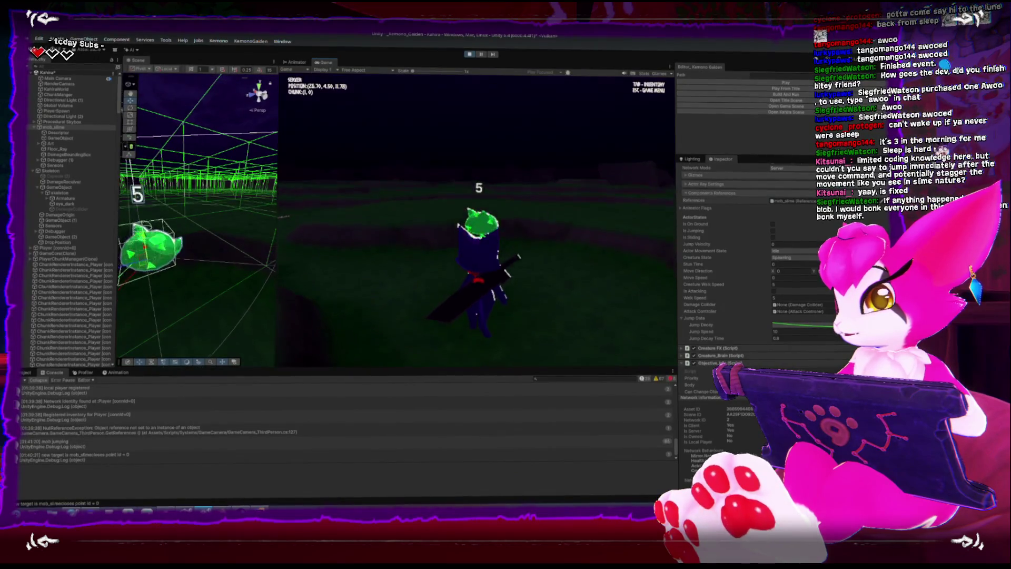
key(w)
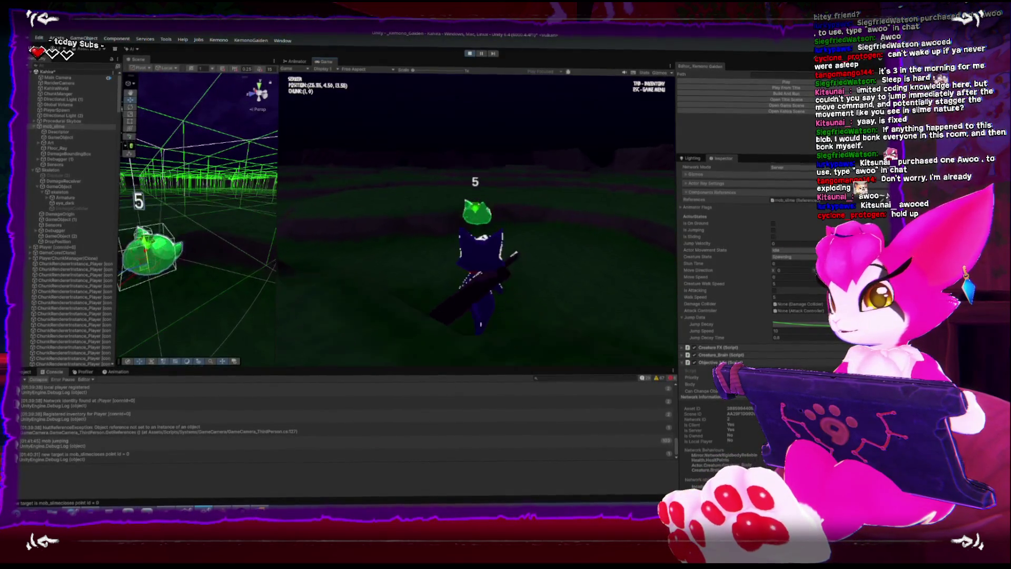
key(w)
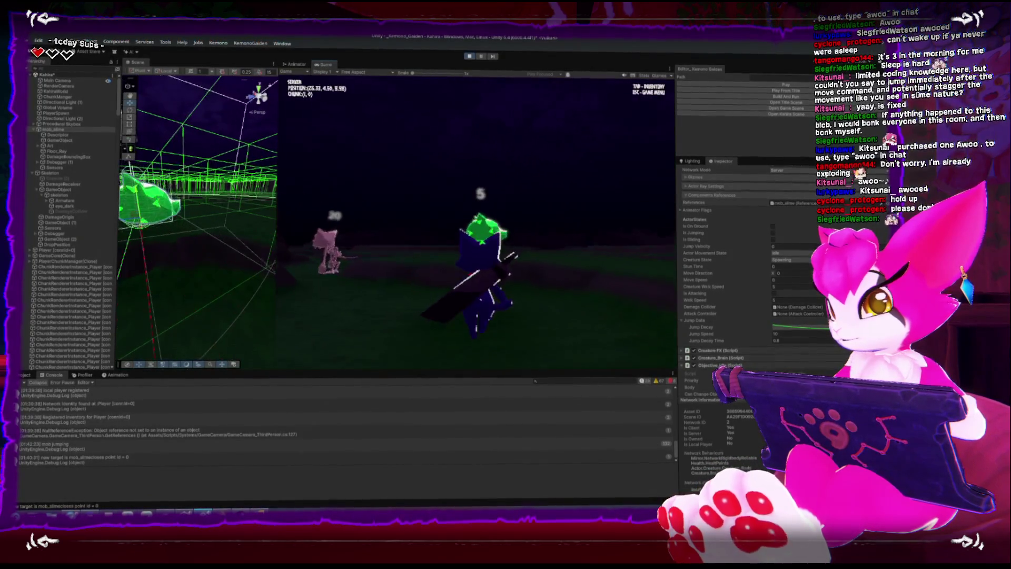
key(Escape)
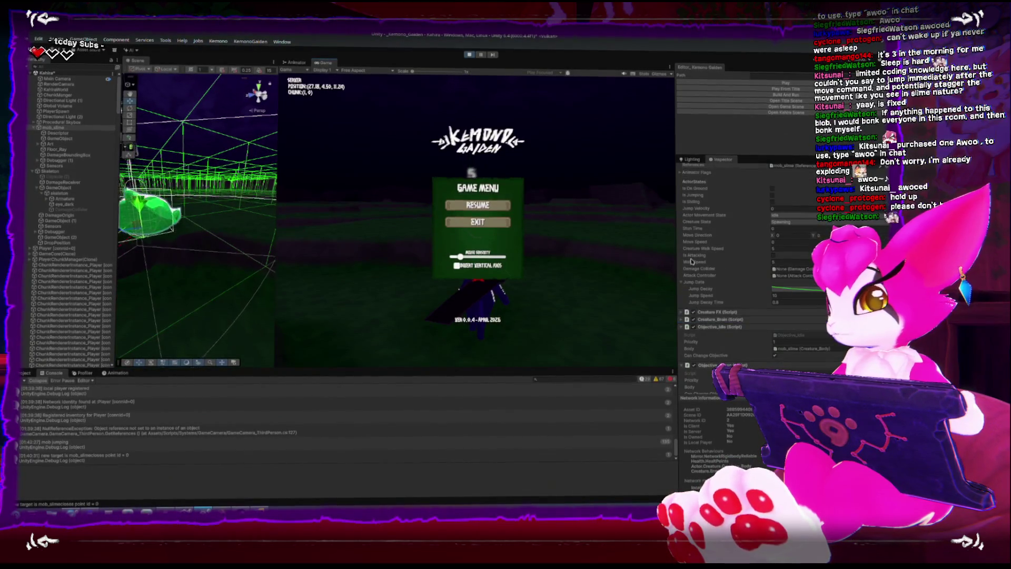
- Stop Play mode and switch to Creature_Body's Jump code in Rider
click(469, 56)
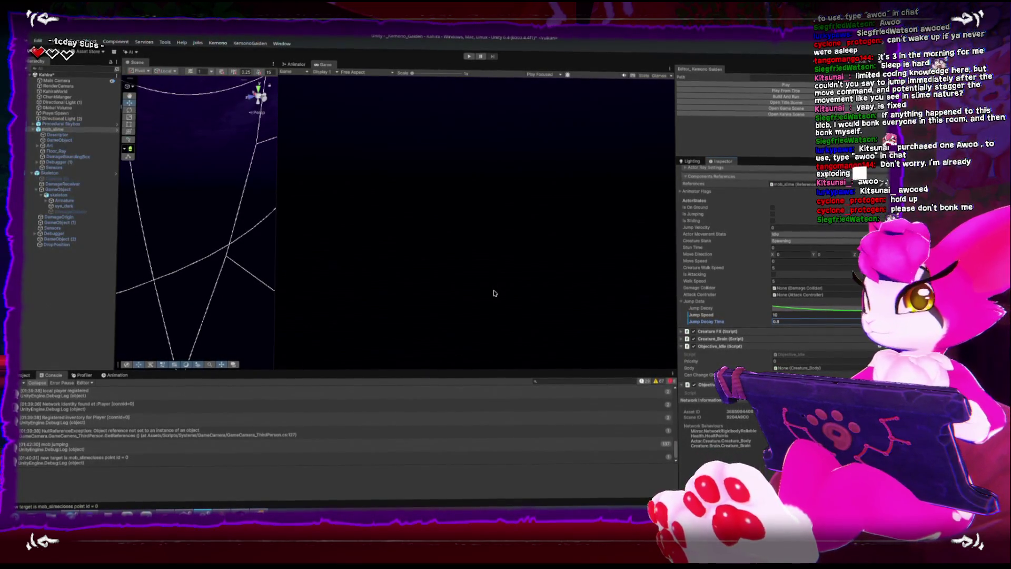
key(alt+Tab)
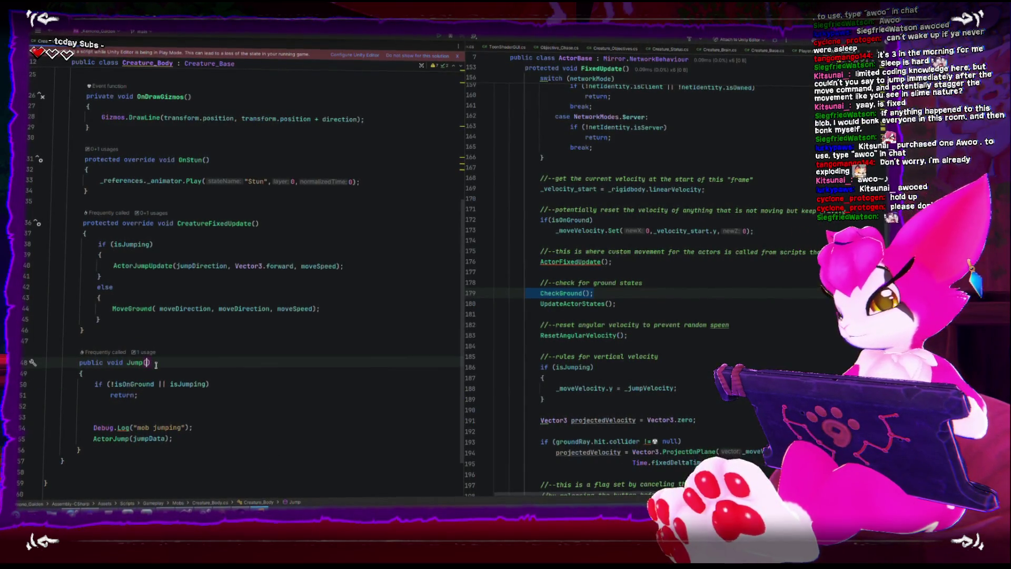
- Add a Vector3 targetPosition parameter to Creature_Body's Jump method
text(Vector3 target)
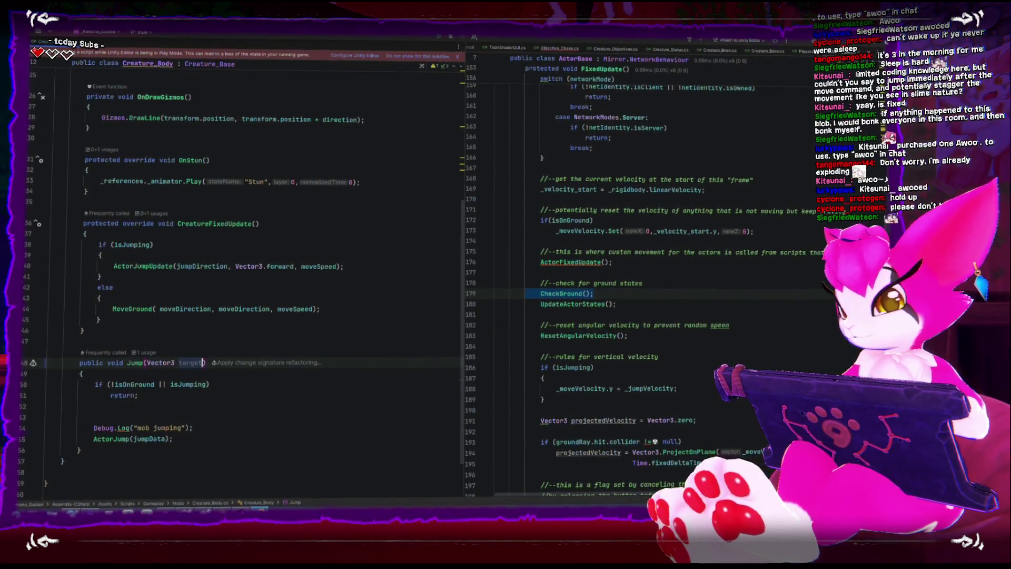
text(Position)
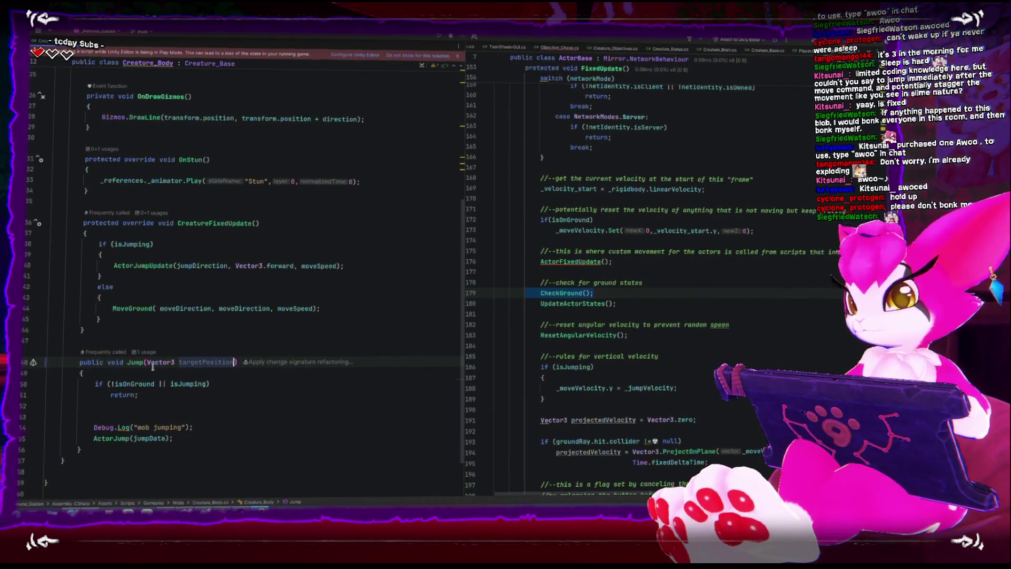
click(219, 432)
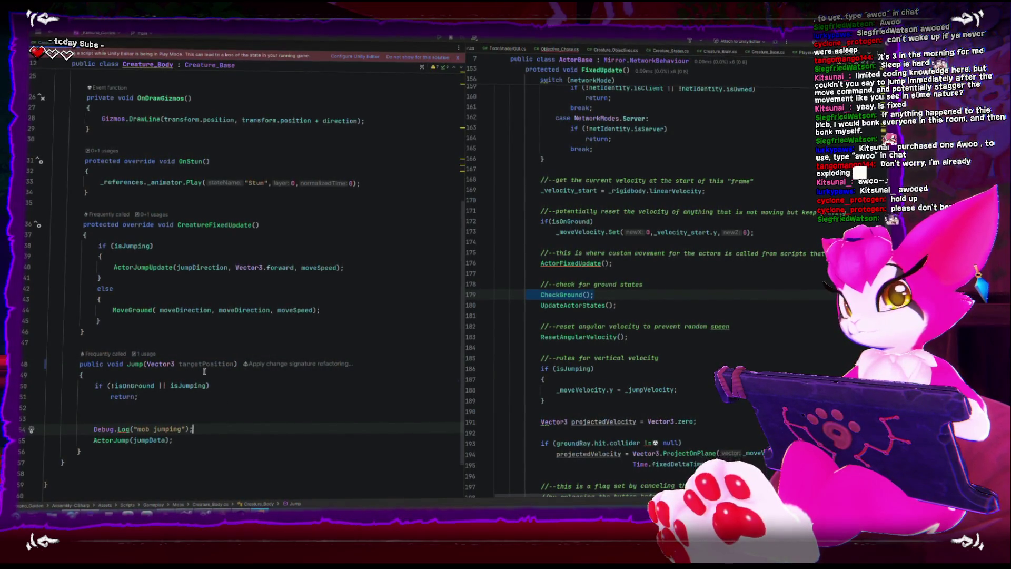
mouse_move(155, 314)
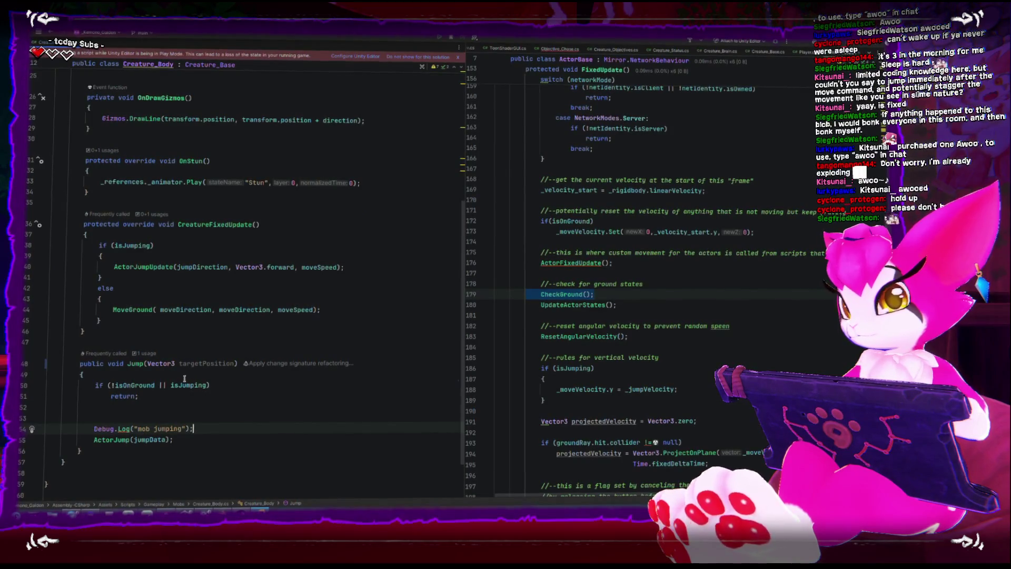
click(172, 410)
- Delete the mob jumping Debug.Log line from Jump
double_click(198, 267)
scroll(201, 319, up, 7)
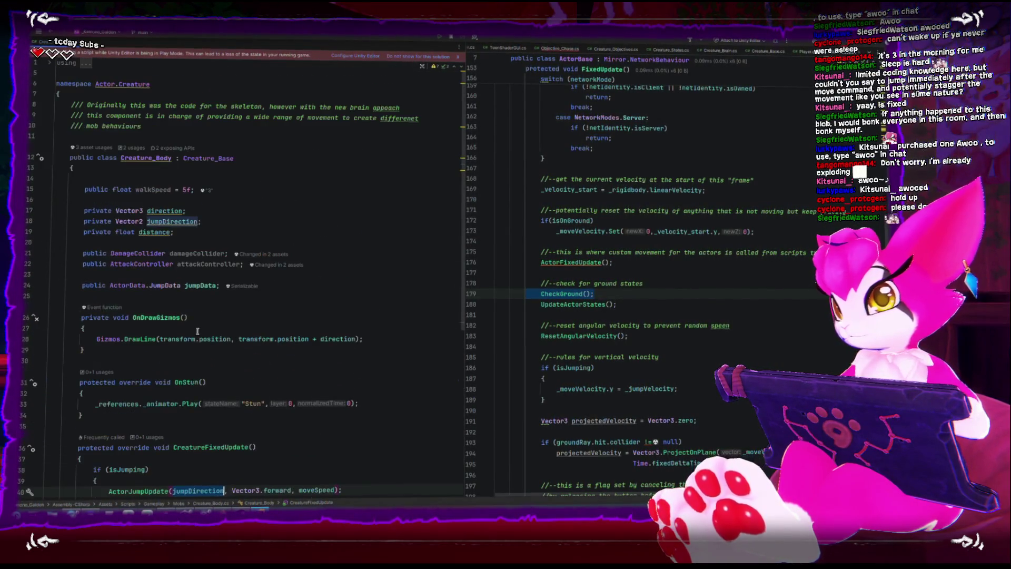
scroll(197, 332, down, 8)
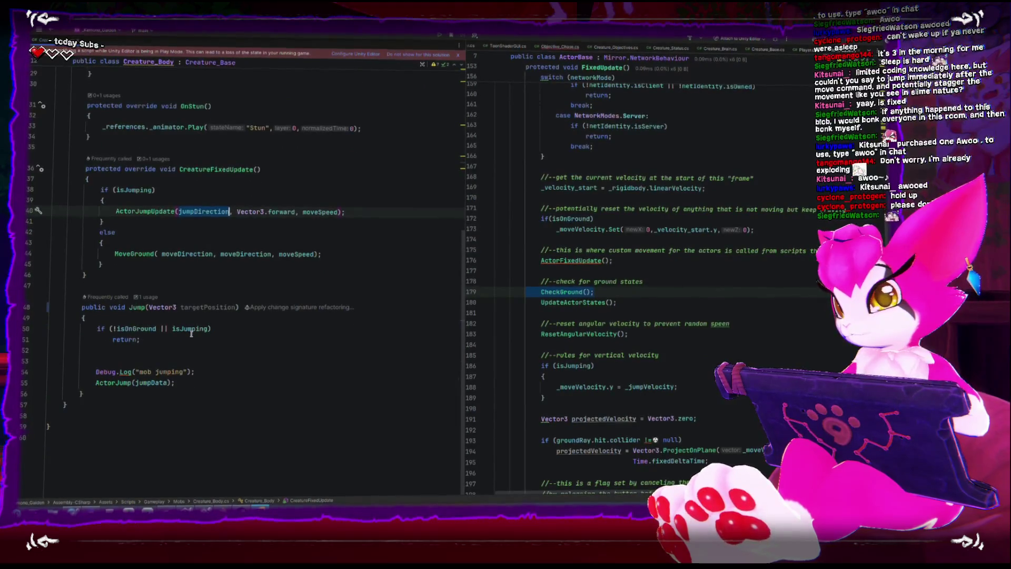
double_click(196, 310)
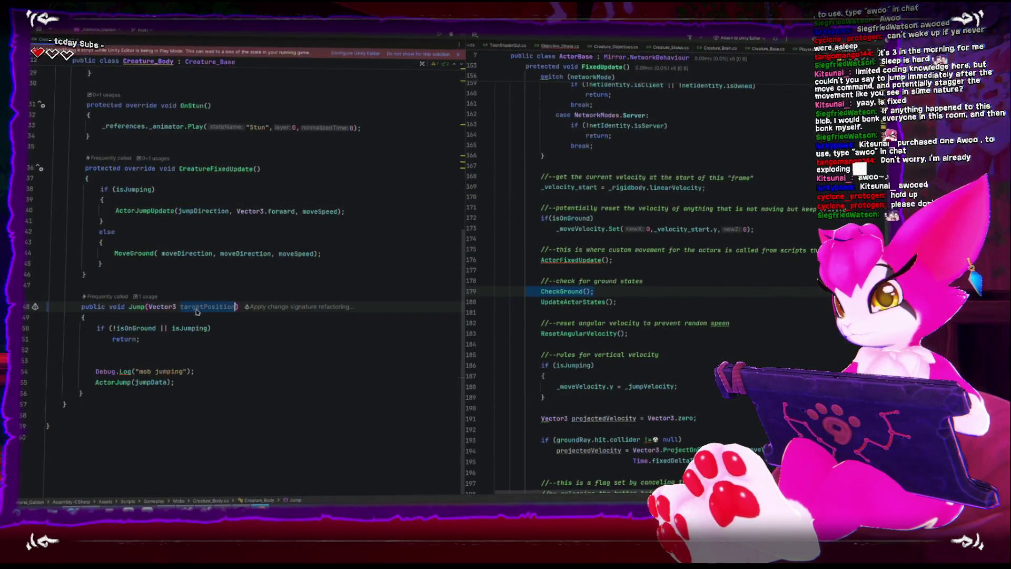
click(197, 368)
key(shift+Home)
key(BackSpace)
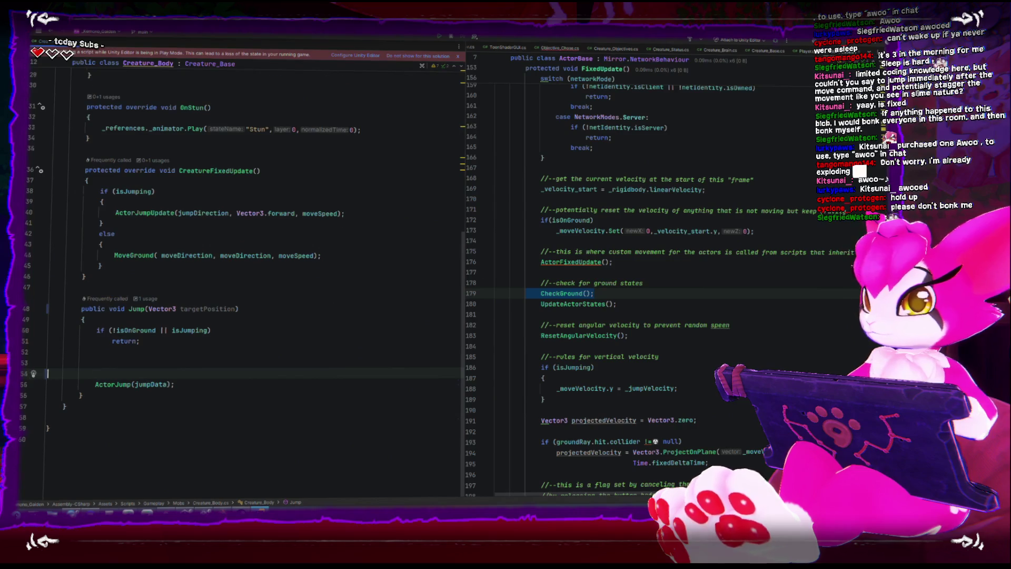
scroll(193, 228, up, 1)
key(Up)
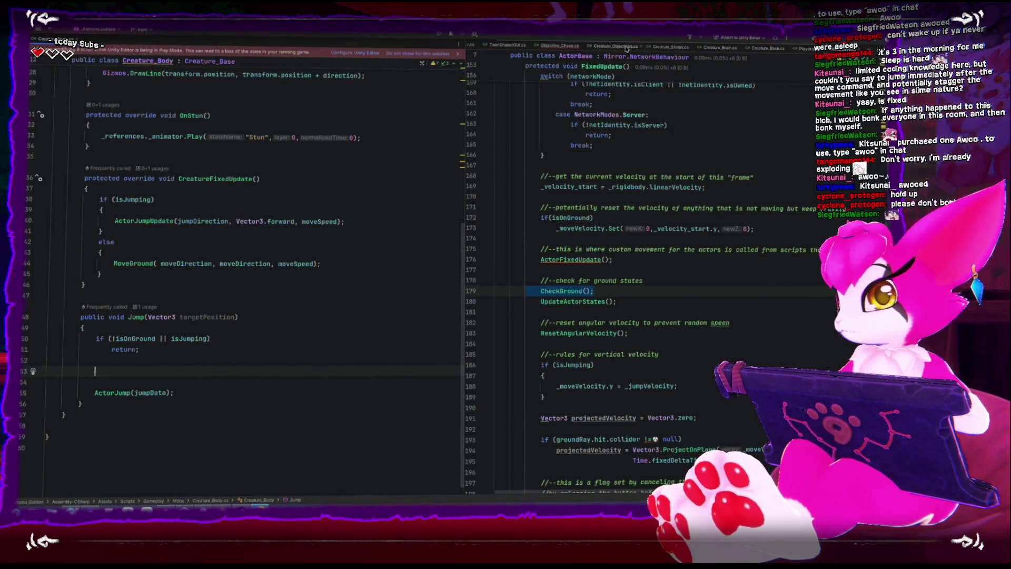
- Declare Vector3 dir = targetPosition - transform.position inside Jump
click(563, 46)
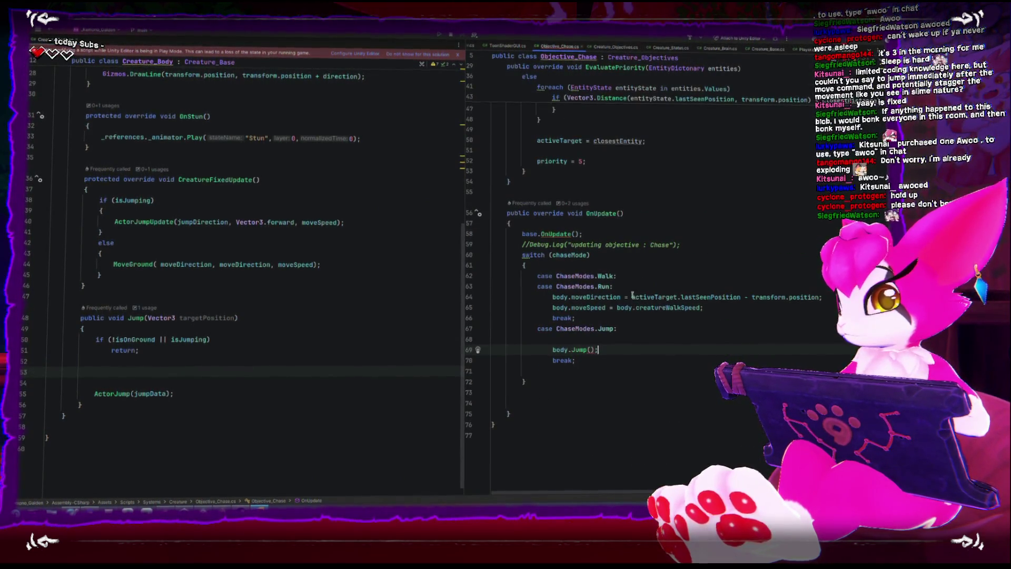
click(98, 372)
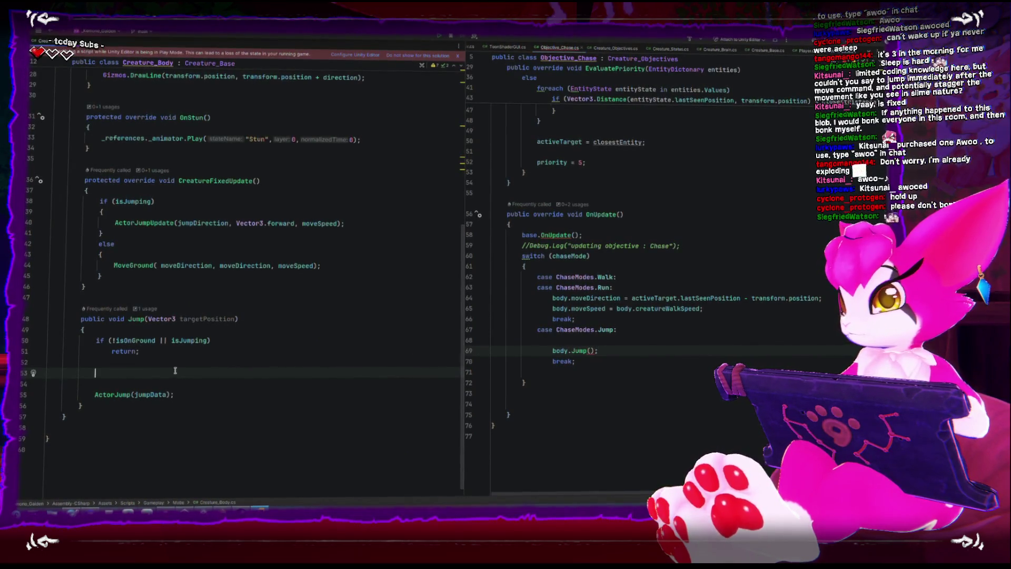
text(targetPosition)
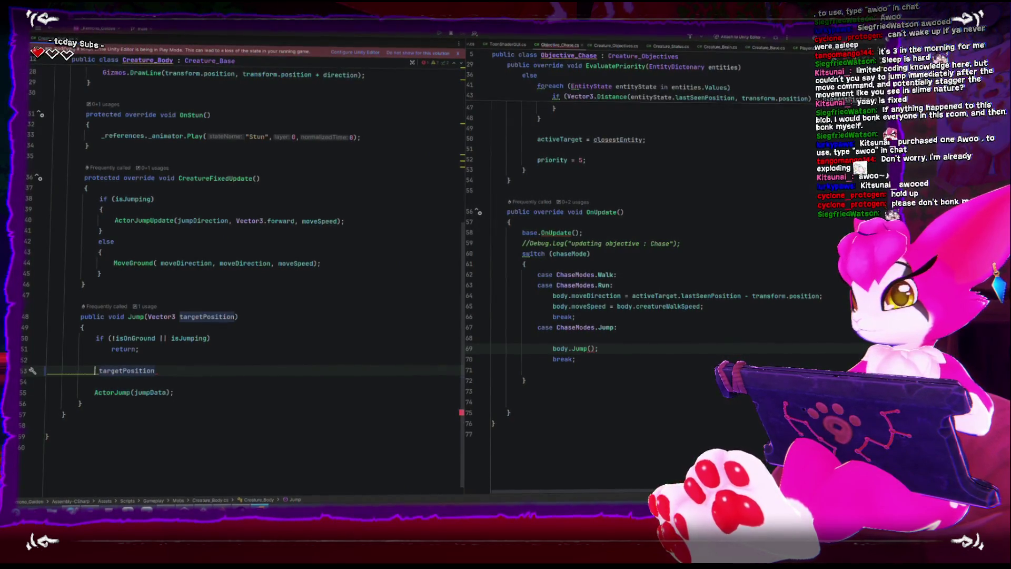
text(Vector3 direct )
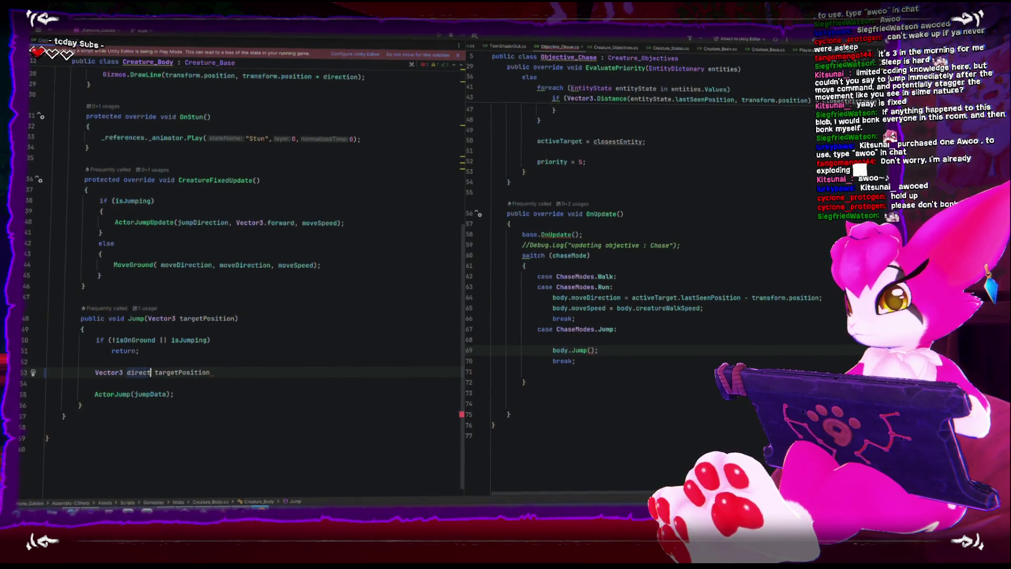
text(=)
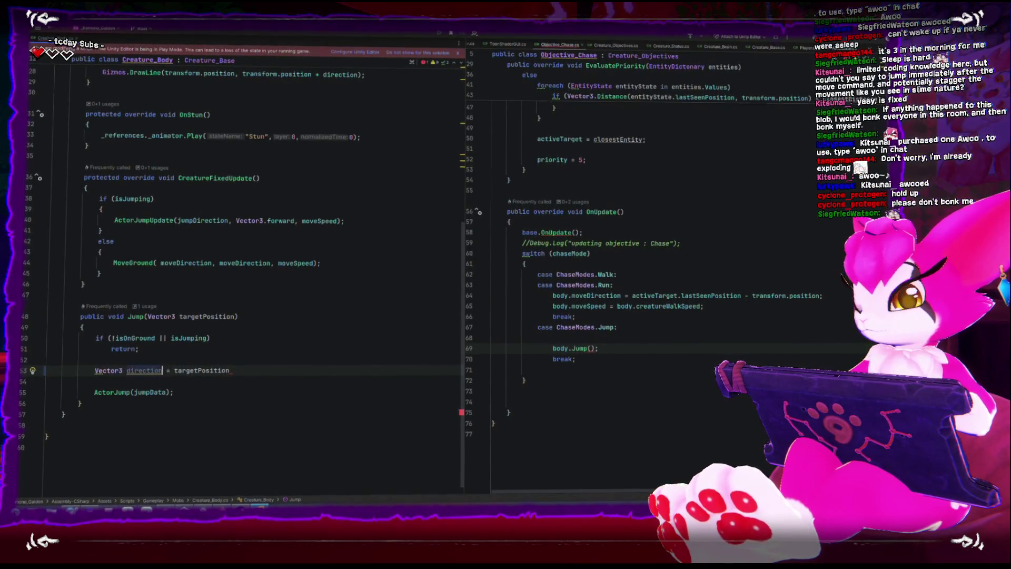
click(135, 371)
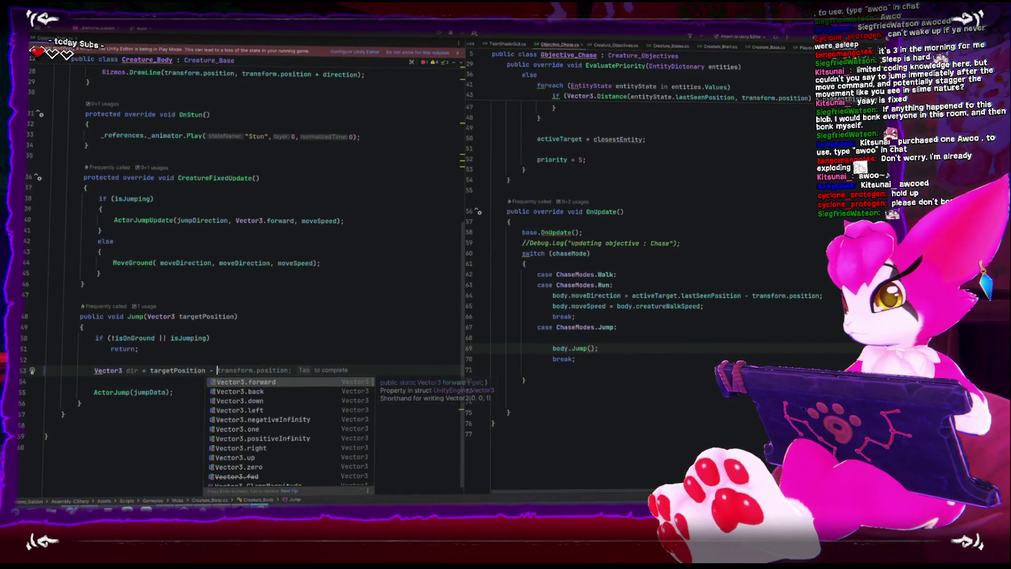
key(Tab)
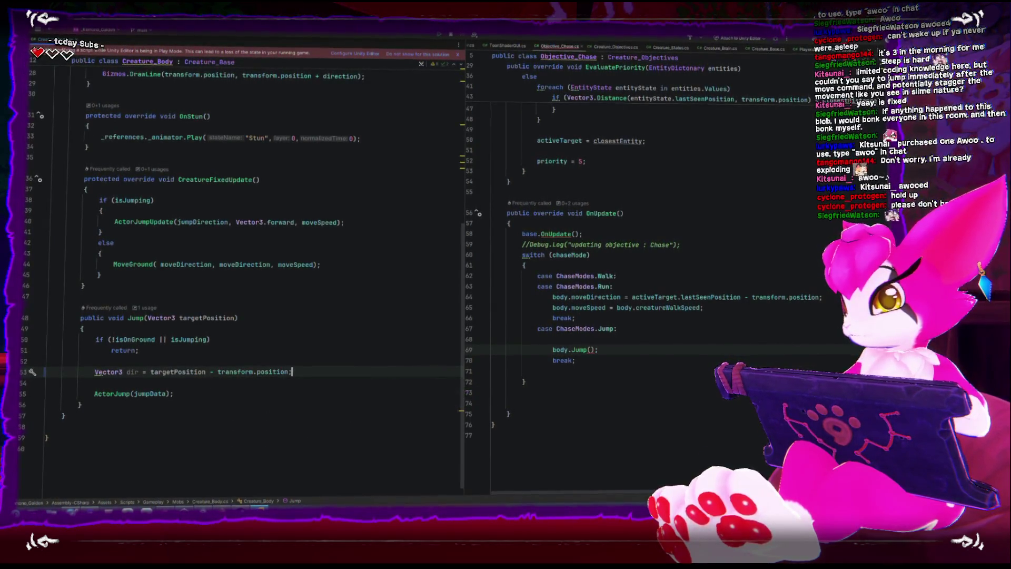
- Zero dir.y and normalize dir
key(Return)
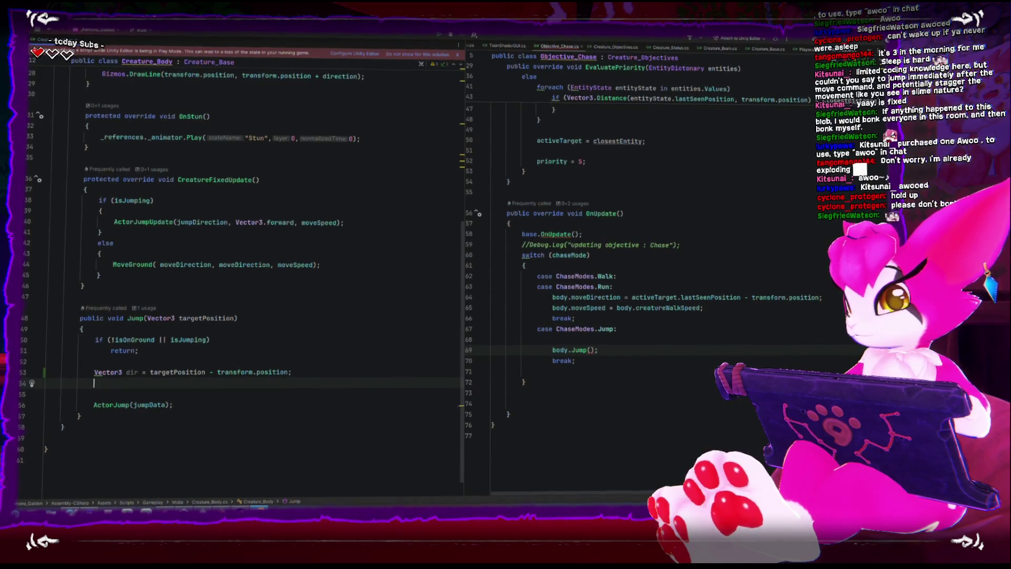
text(dir.y = 0;)
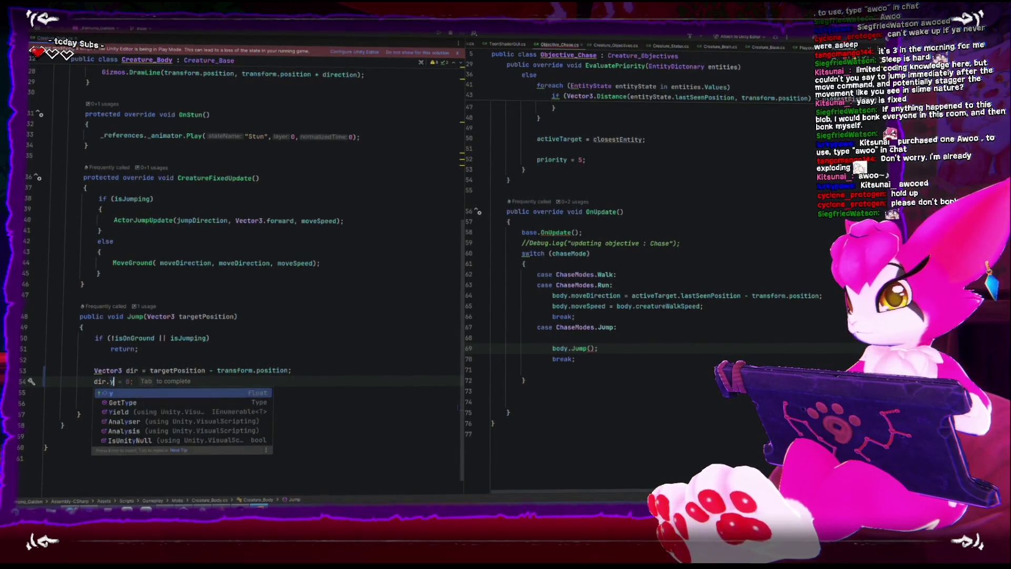
key(Return)
text(dir.no)
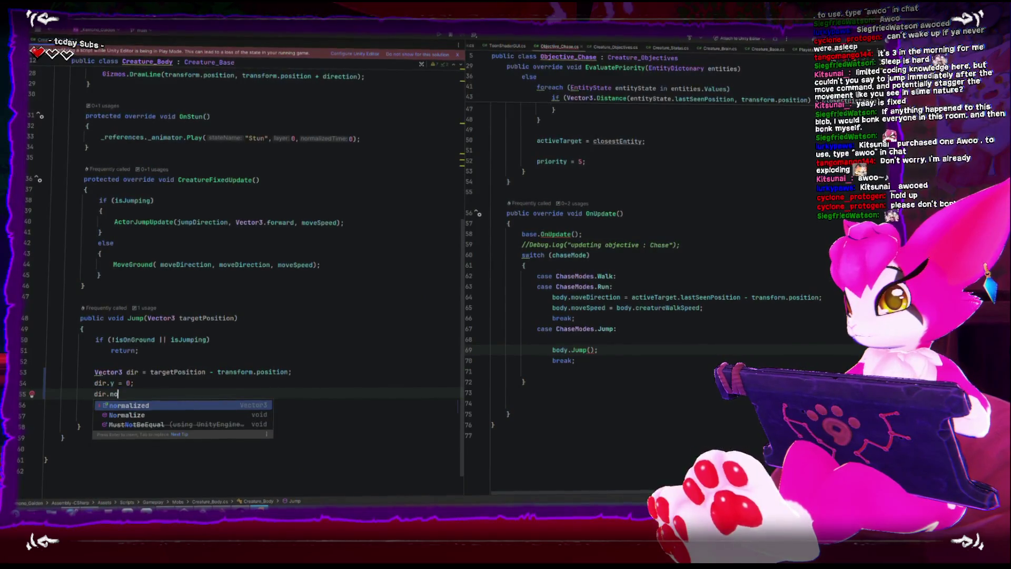
text(rmalize)
key(Return)
text(;)
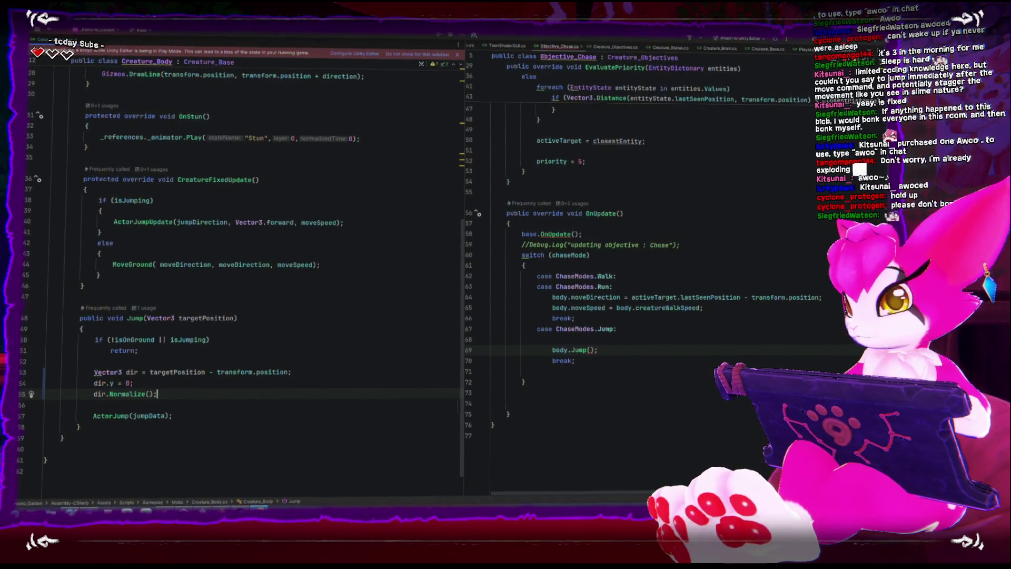
- Call jumpDirection.Set(dir.x, dir.z), then return to Unity
key(Return)
key(Return)
text(jumpD)
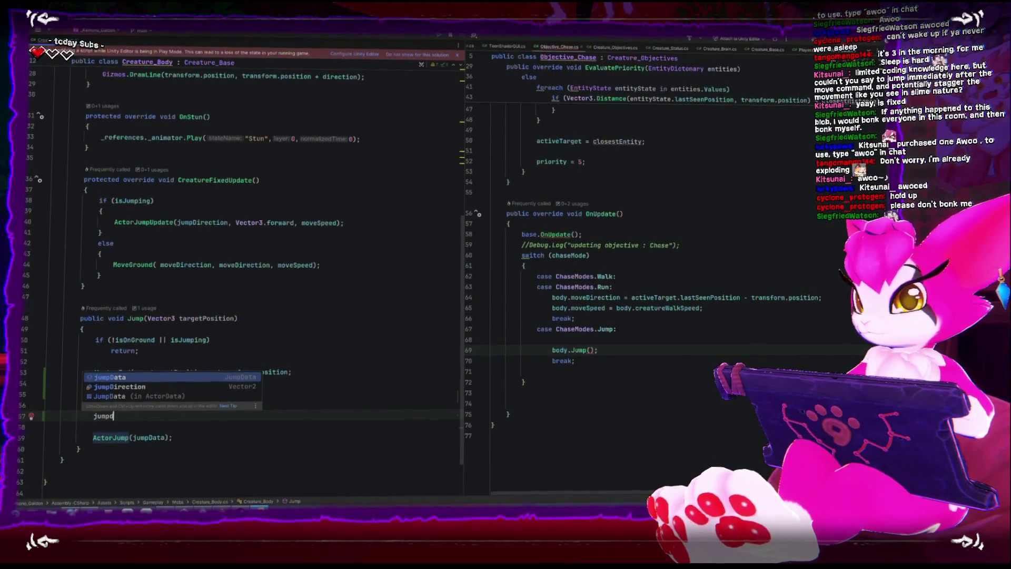
text(irection)
key(Return)
text(.set)
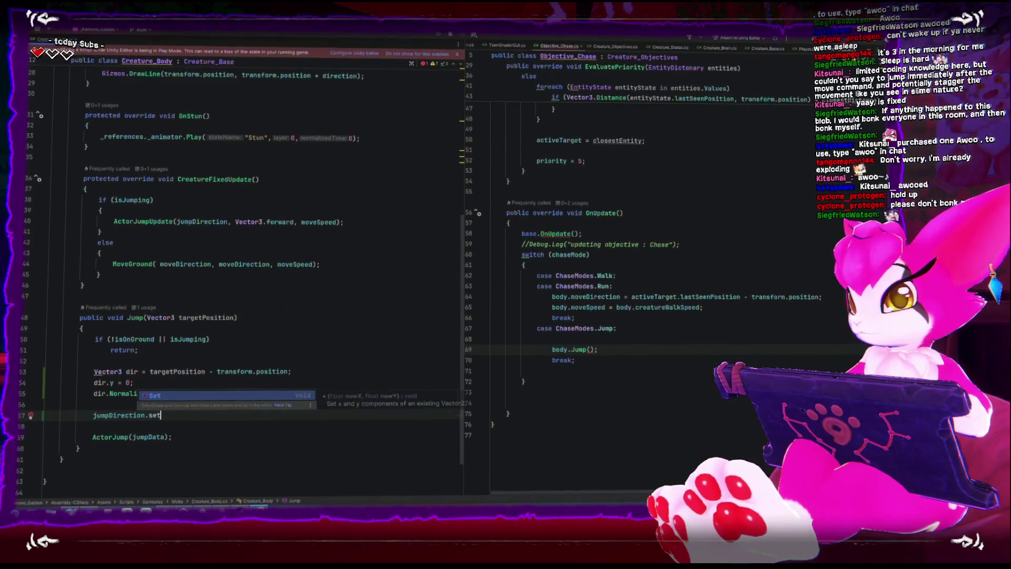
key(Return)
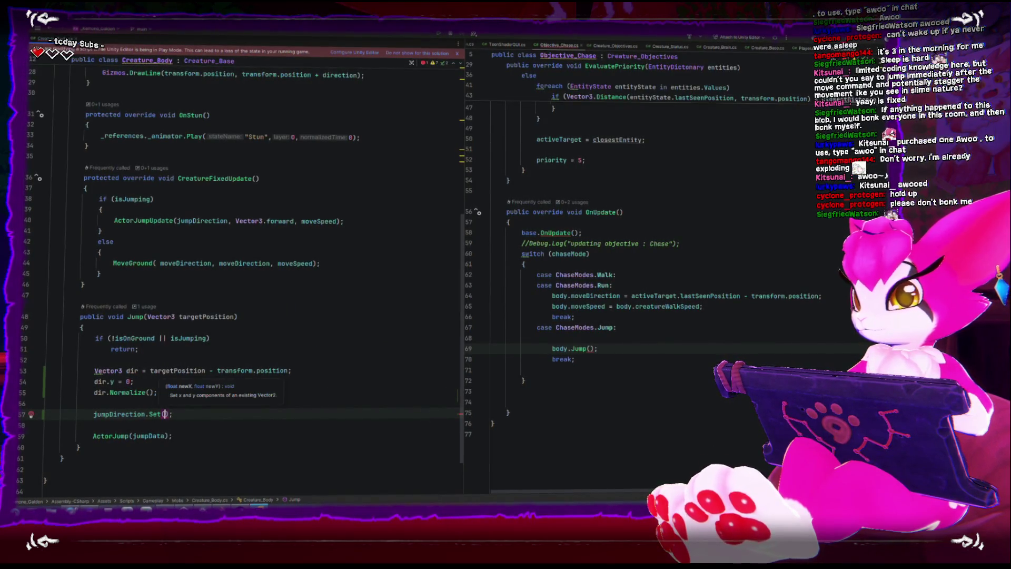
text(dir.x, d)
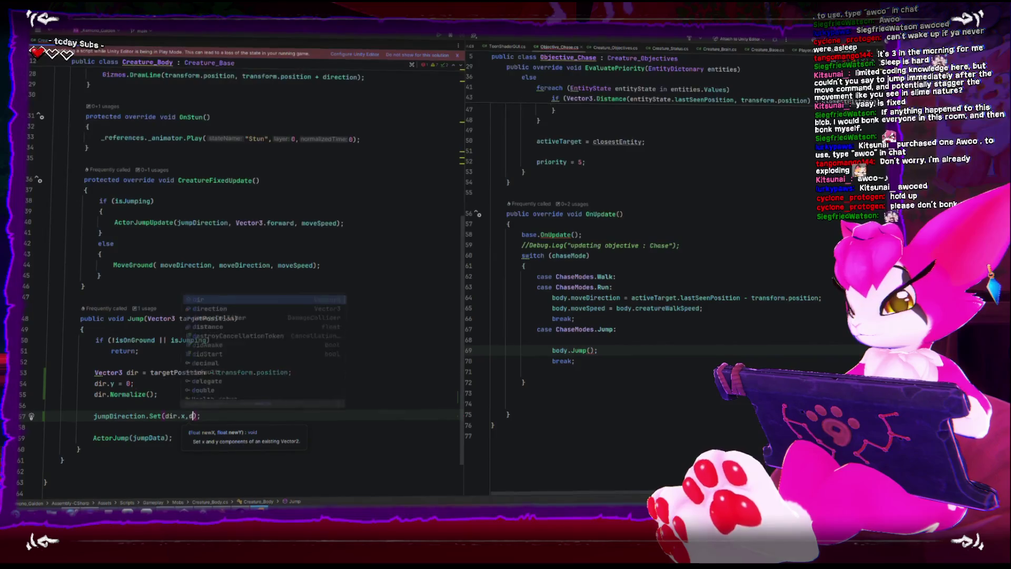
text(ir.z);)
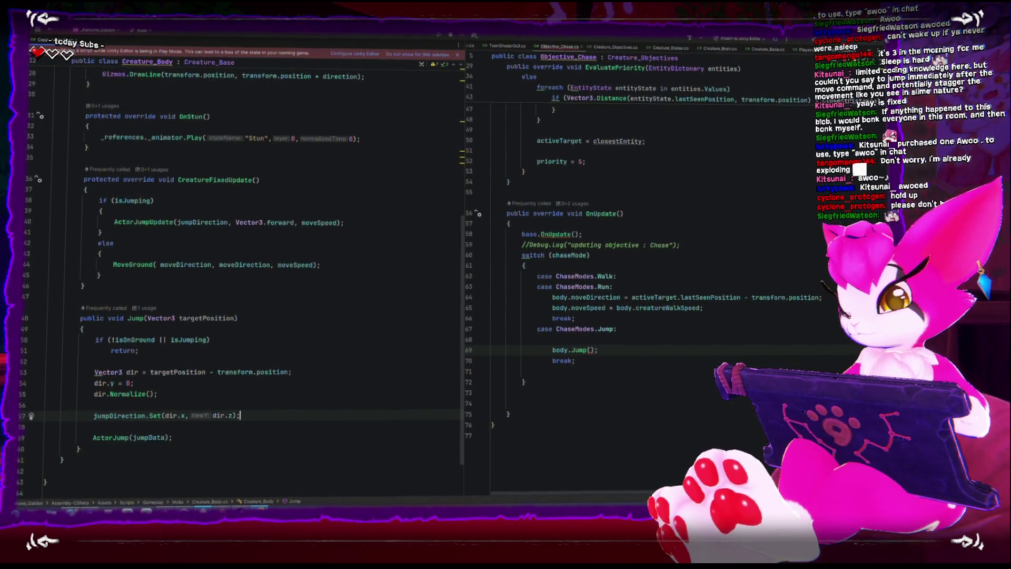
click(203, 507)
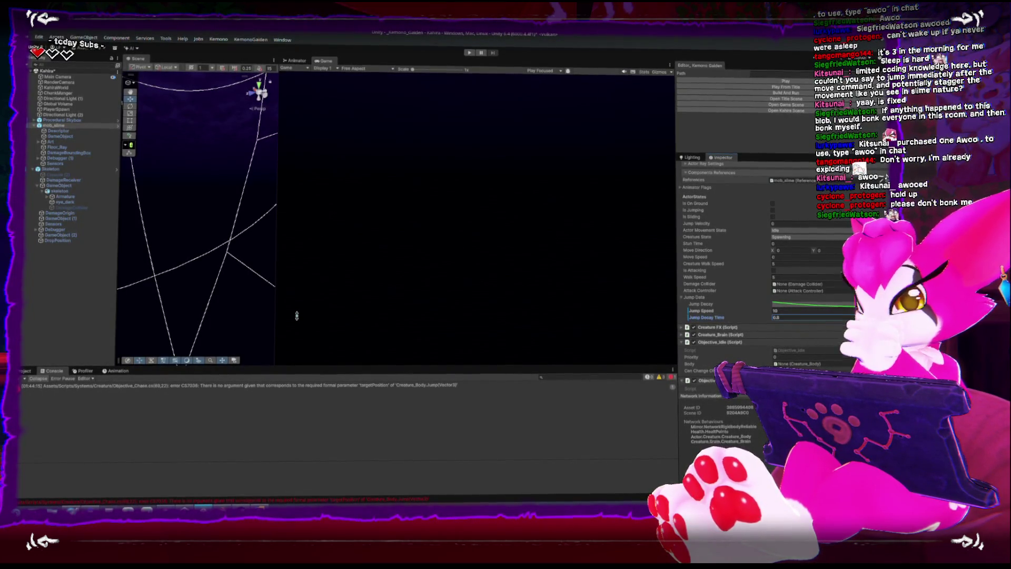
- Try entering Play mode, then jump to the CS7036 compile error in Objective_Chase
click(695, 87)
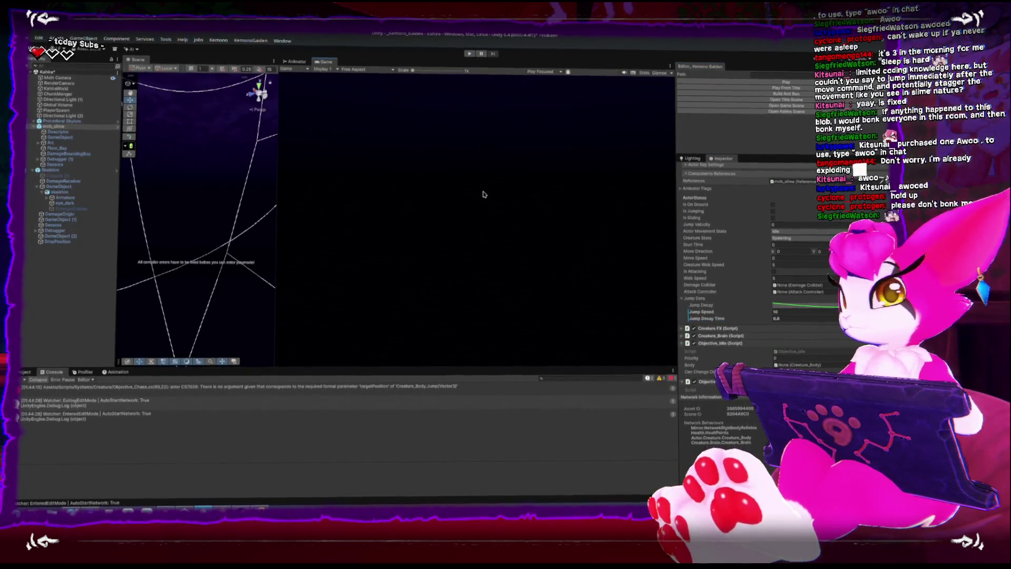
click(701, 88)
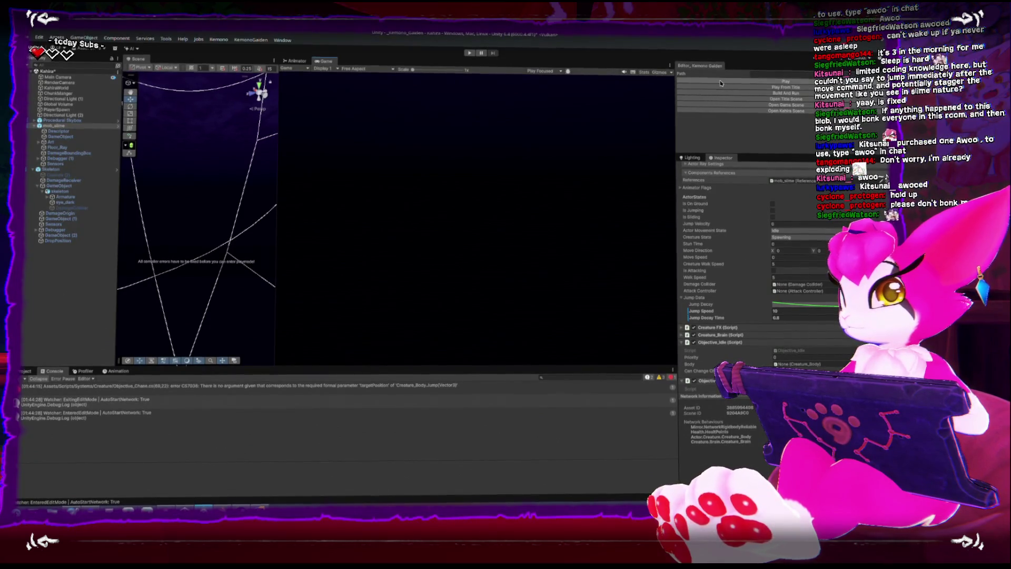
double_click(558, 386)
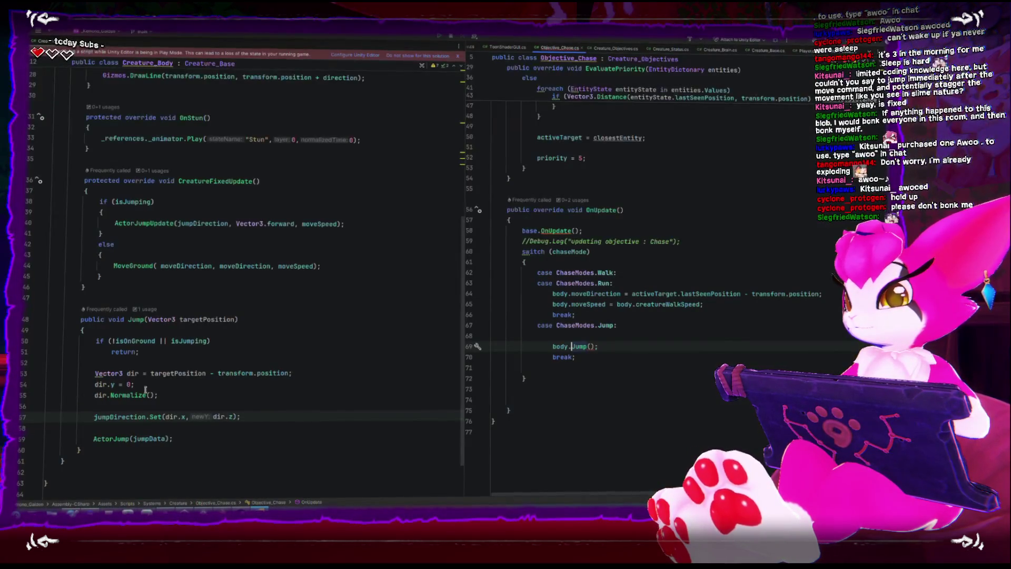
- Pass activeTarget.lastSeenPosition into the chase Jump case's body.Jump call
key(Right)
key(Right)
key(Right)
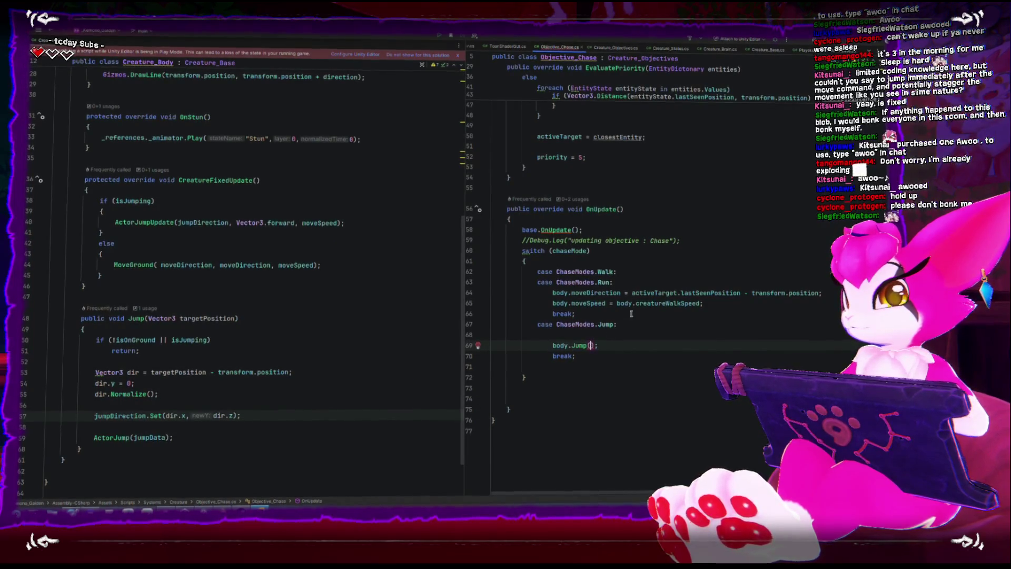
text(activeTarget.)
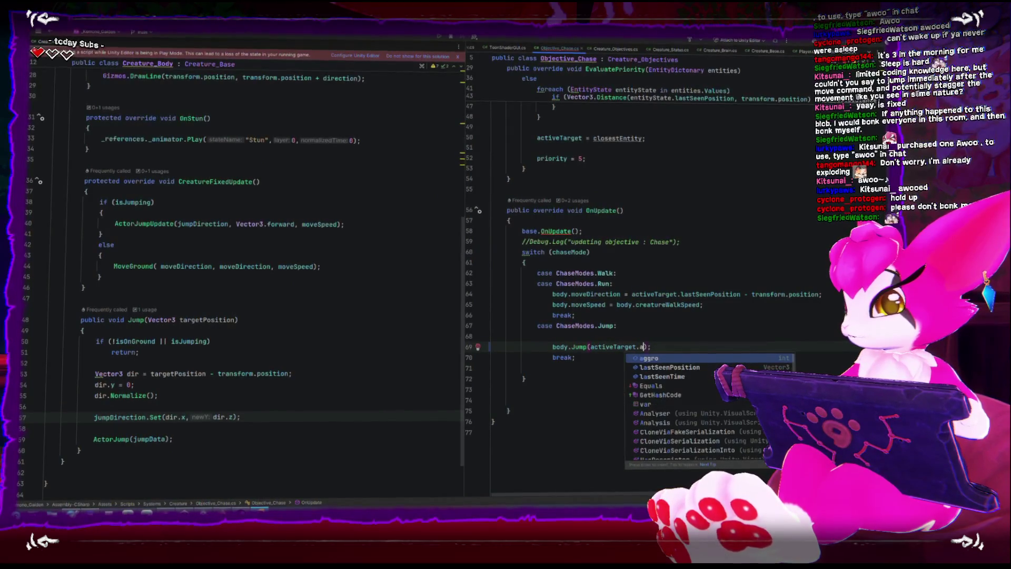
key(Tab)
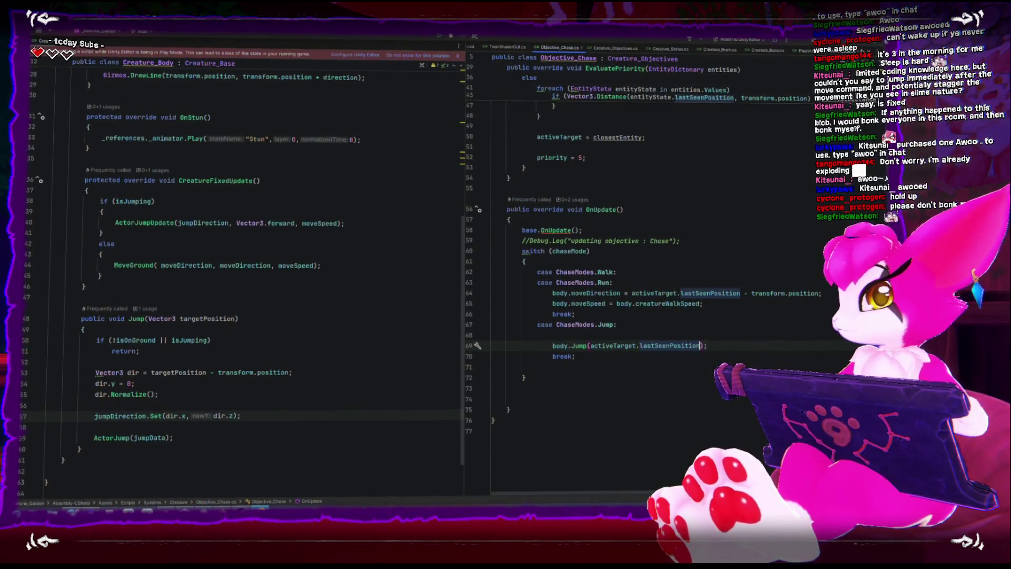
key(alt+Tab)
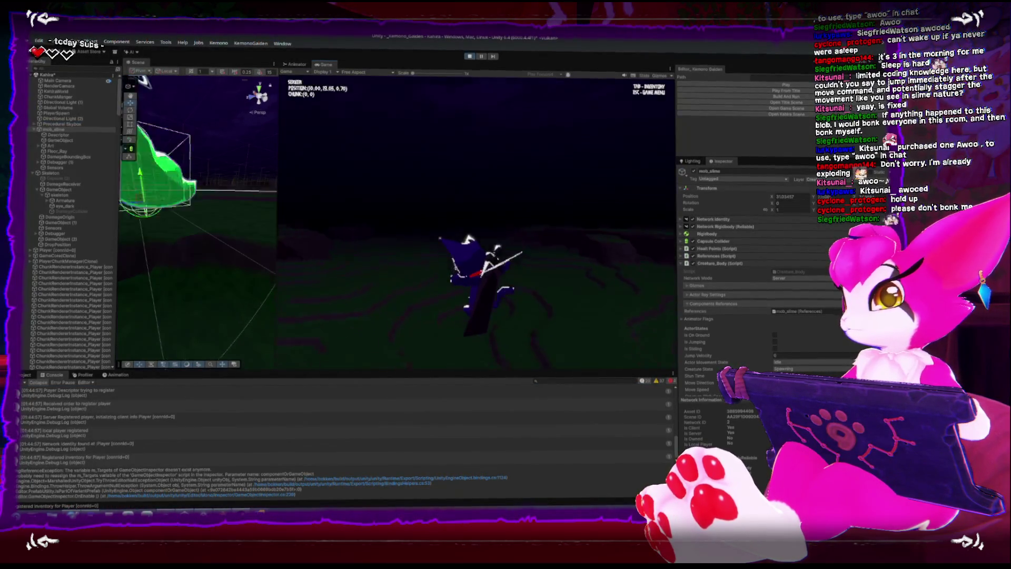
- Walk the player toward the green slimes, open the pause menu, then stop the game
key(w)
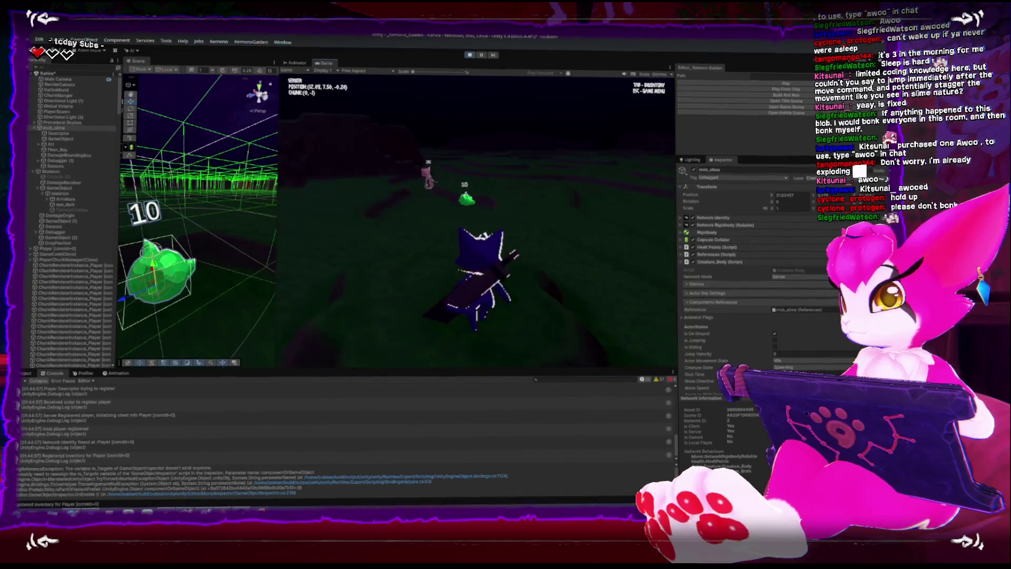
key(w)
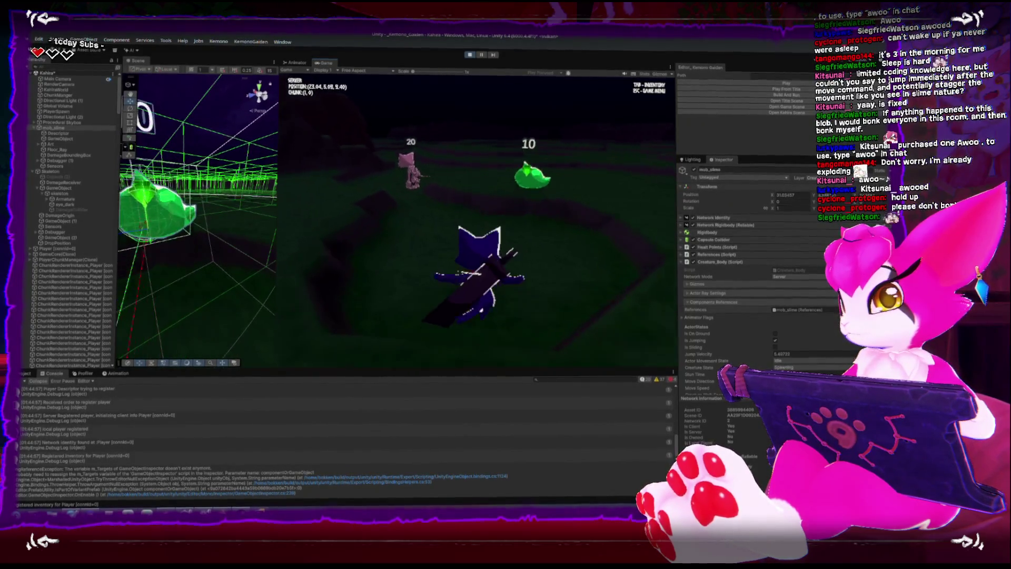
key(w)
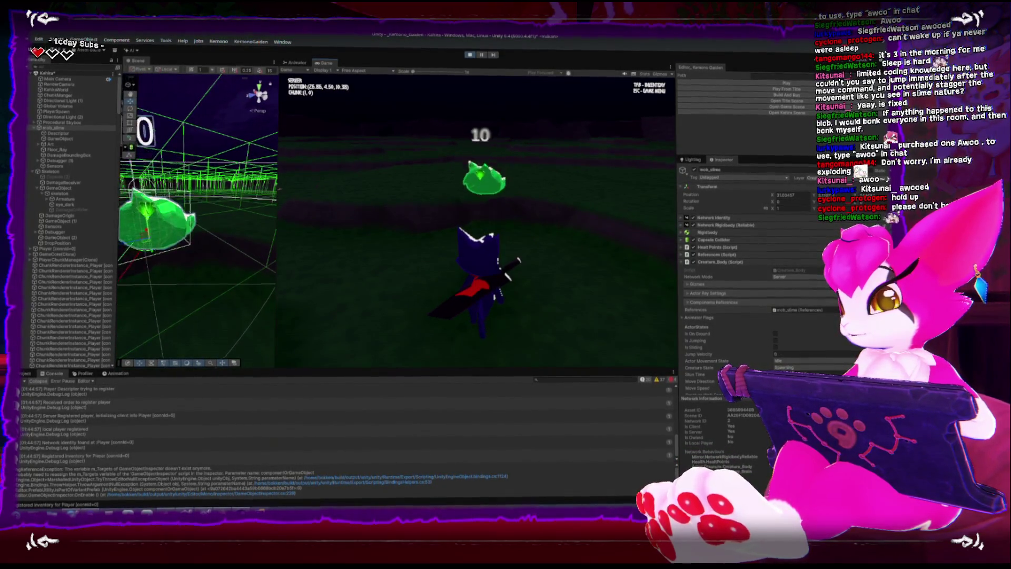
key(Escape)
scroll(689, 318, down, 8)
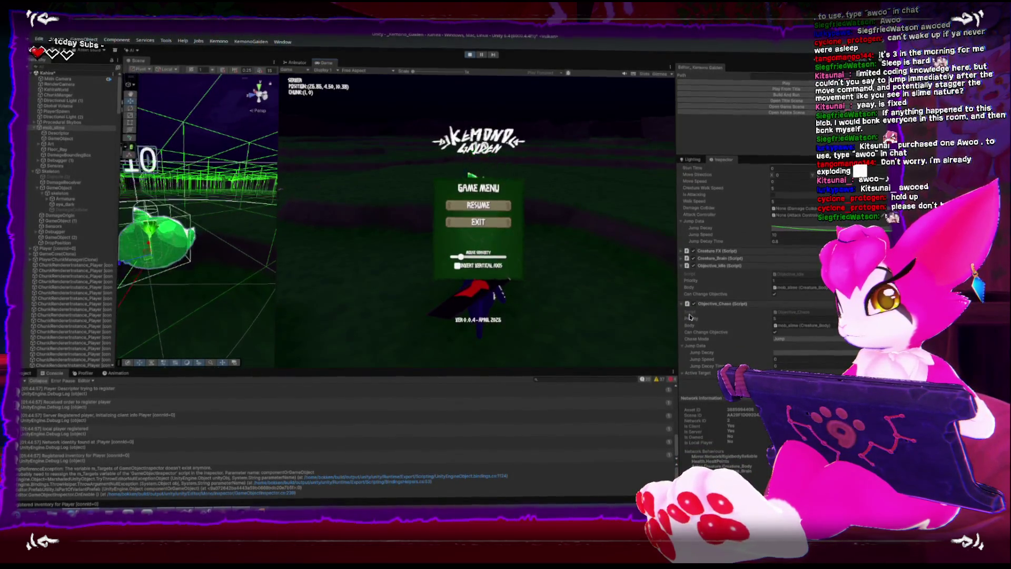
click(470, 57)
- Delete the else keyword and its braces around MoveGround in CreatureFixedUpdate
key(alt+Tab)
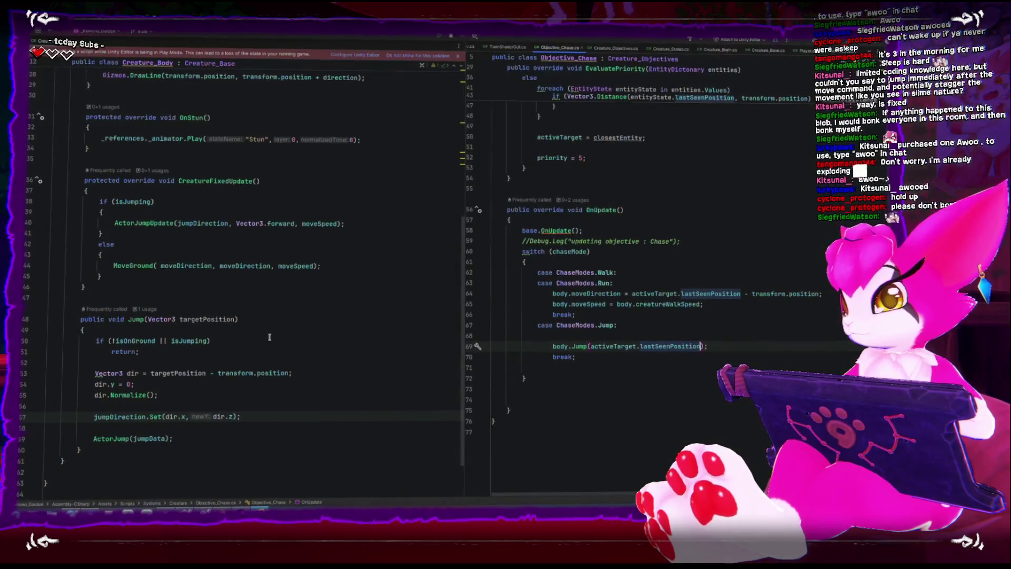
double_click(107, 245)
key(BackSpace)
click(103, 255)
key(Delete)
key(Down)
key(Down)
key(End)
key(BackSpace)
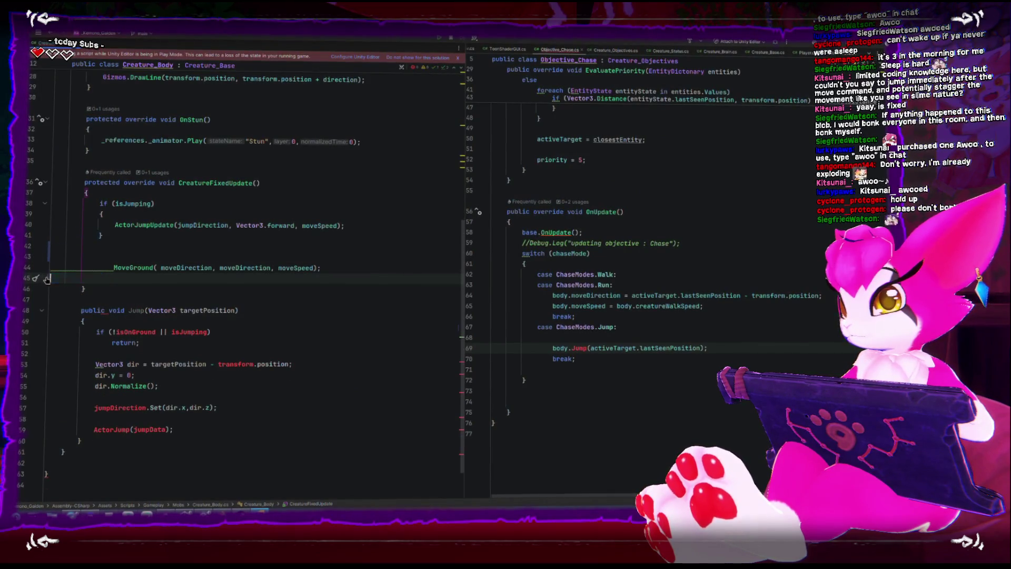
key(BackSpace)
- Remove the leftover blank lines above MoveGround and return to Unity to recompile
click(111, 266)
text(Jump())
key(BackSpace)
click(128, 255)
key(BackSpace)
key(BackSpace)
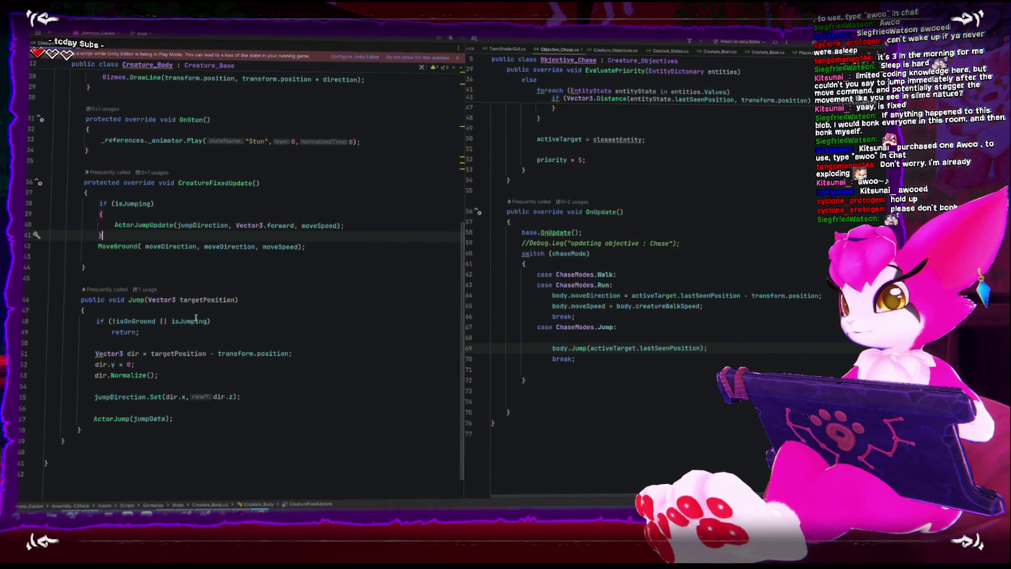
mouse_move(96, 202)
mouse_down()
mouse_move(260, 245)
mouse_move(321, 244)
mouse_up()
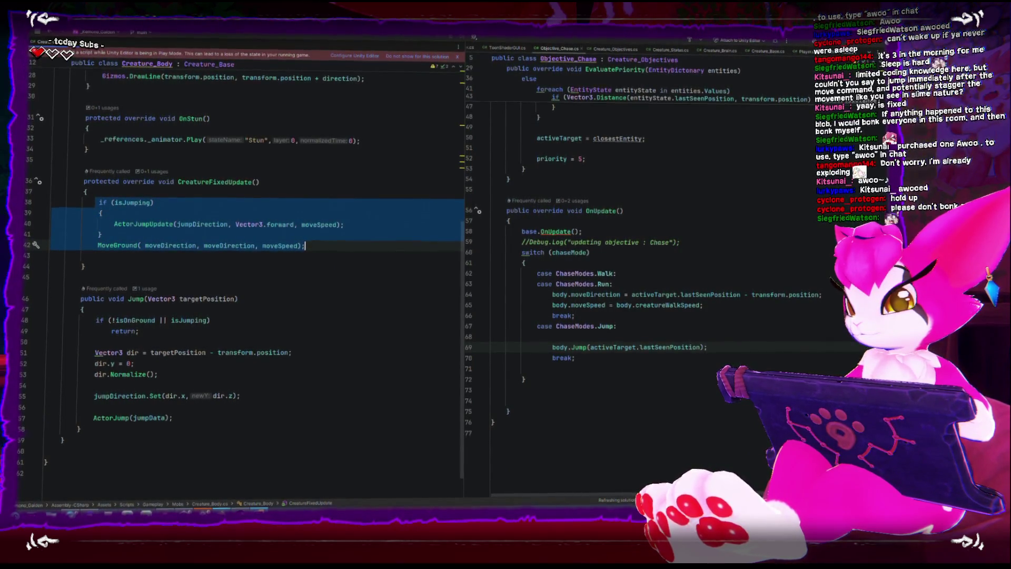
key(alt+Tab)
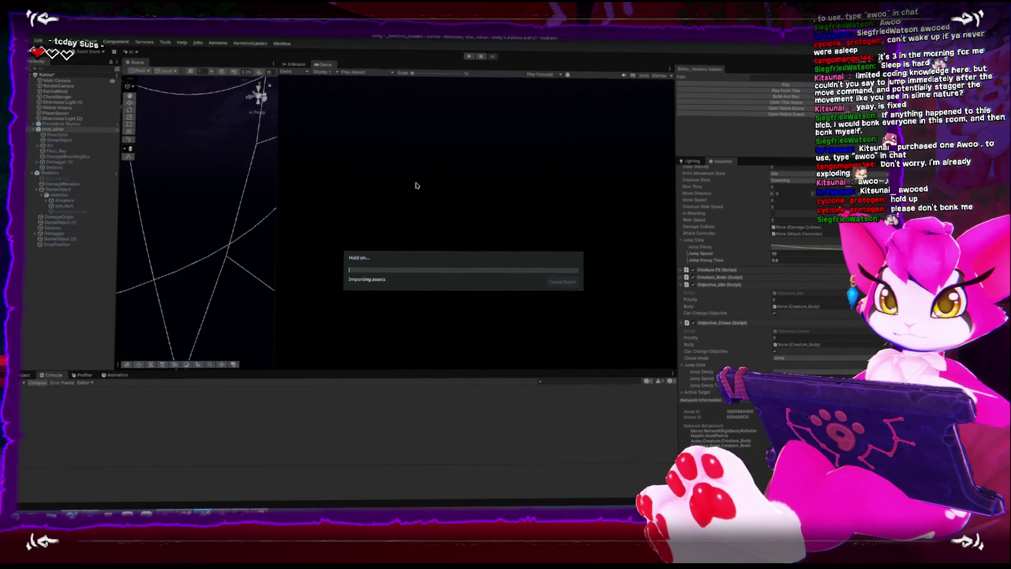
- Play-test the new movement by walking the player up to the slimes
click(738, 84)
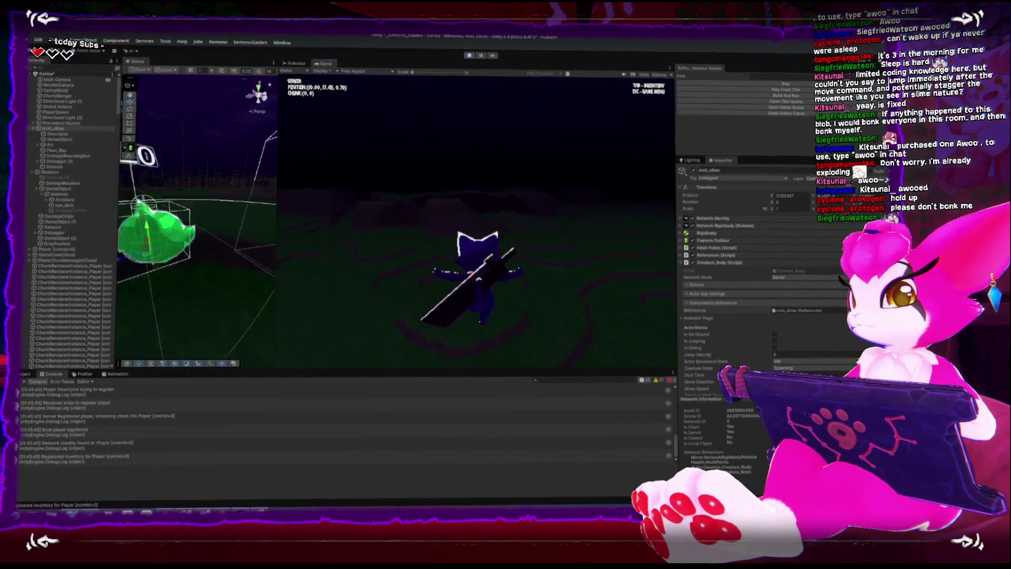
key(w)
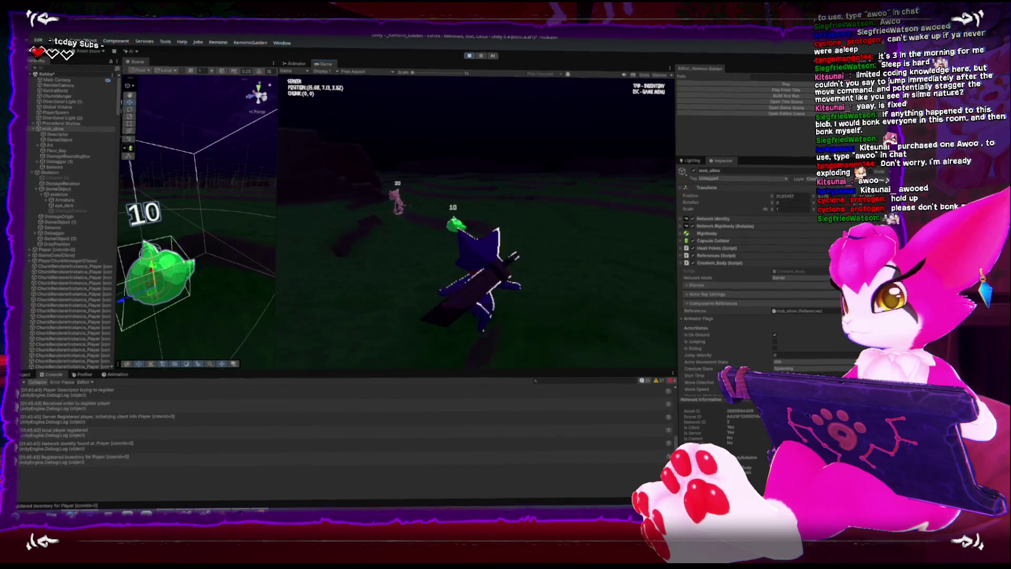
key(w)
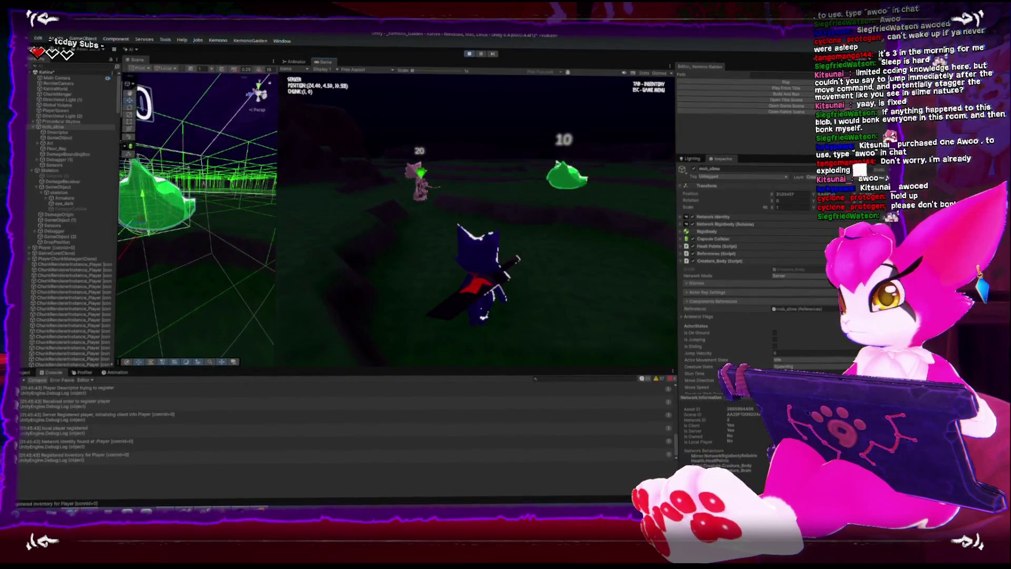
key(w)
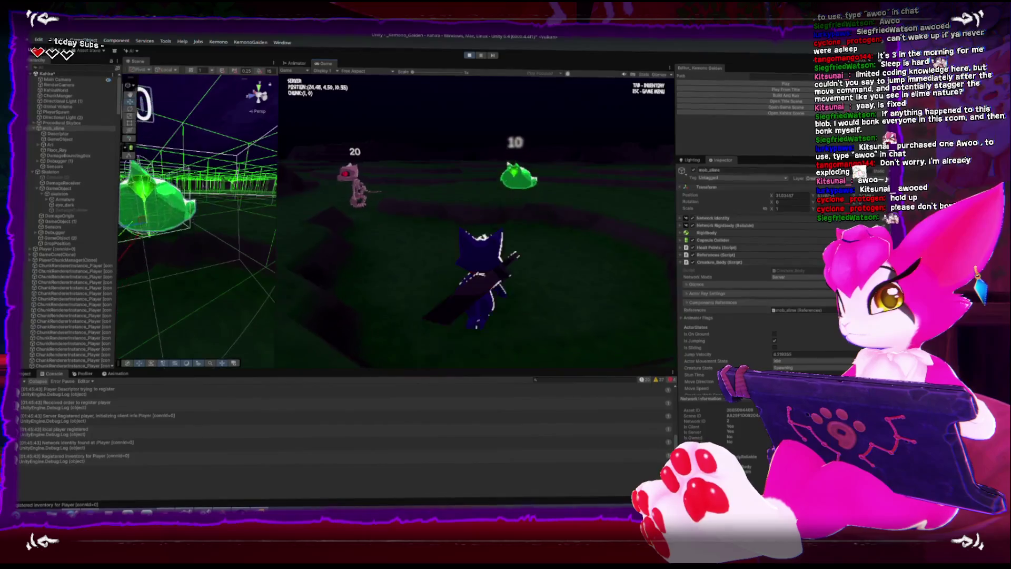
key(w)
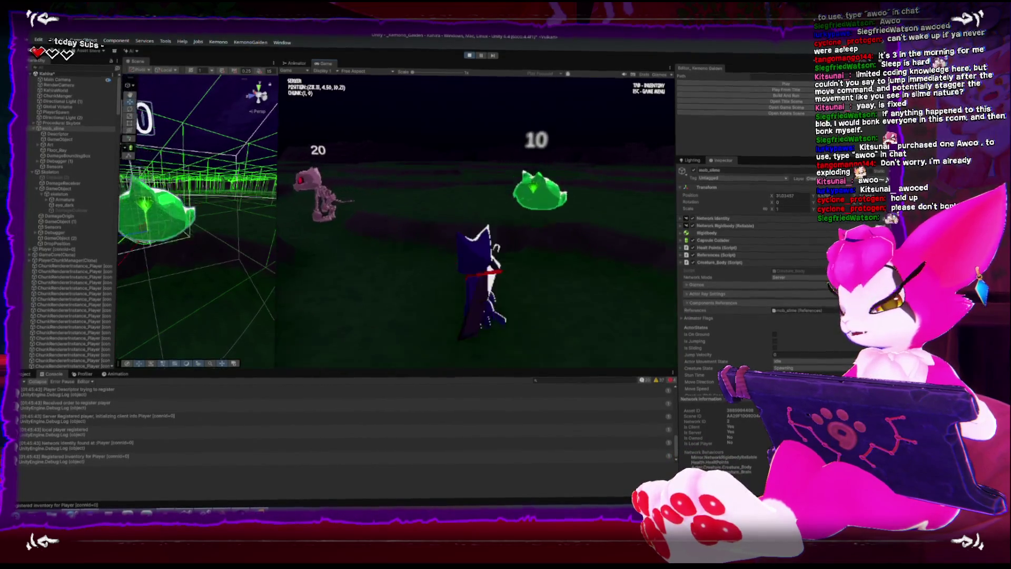
key(w)
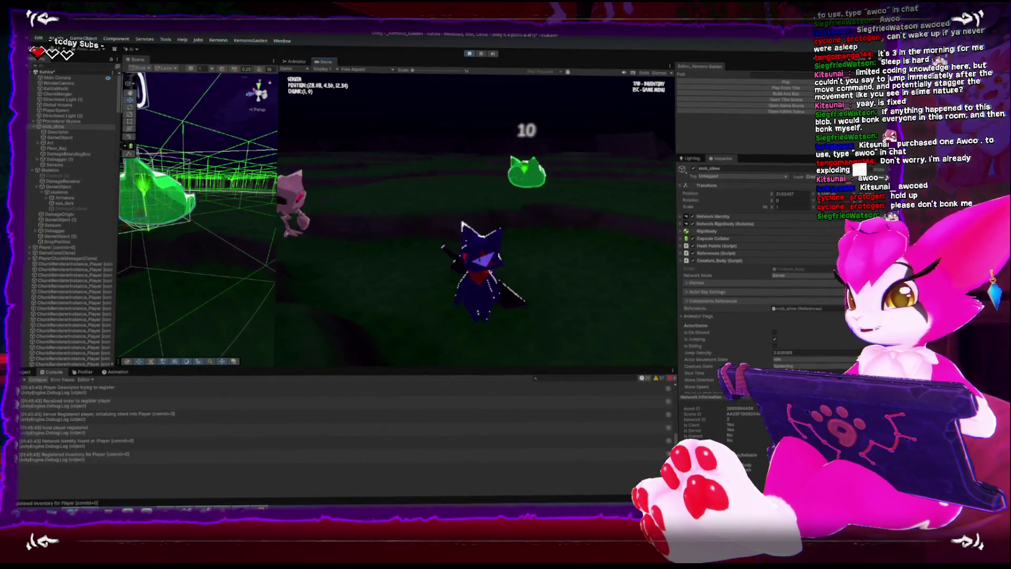
key(w)
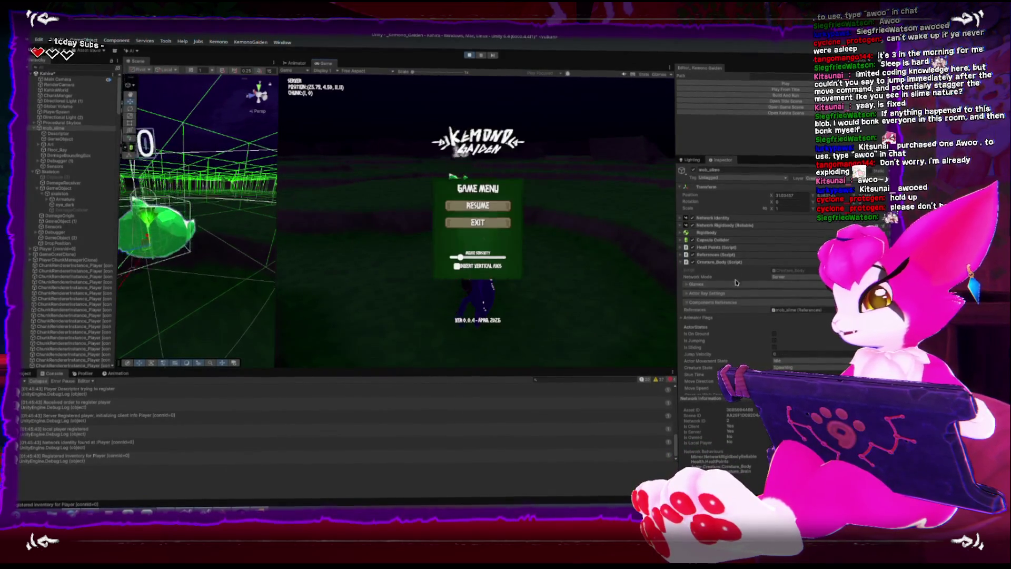
scroll(737, 278, down, 8)
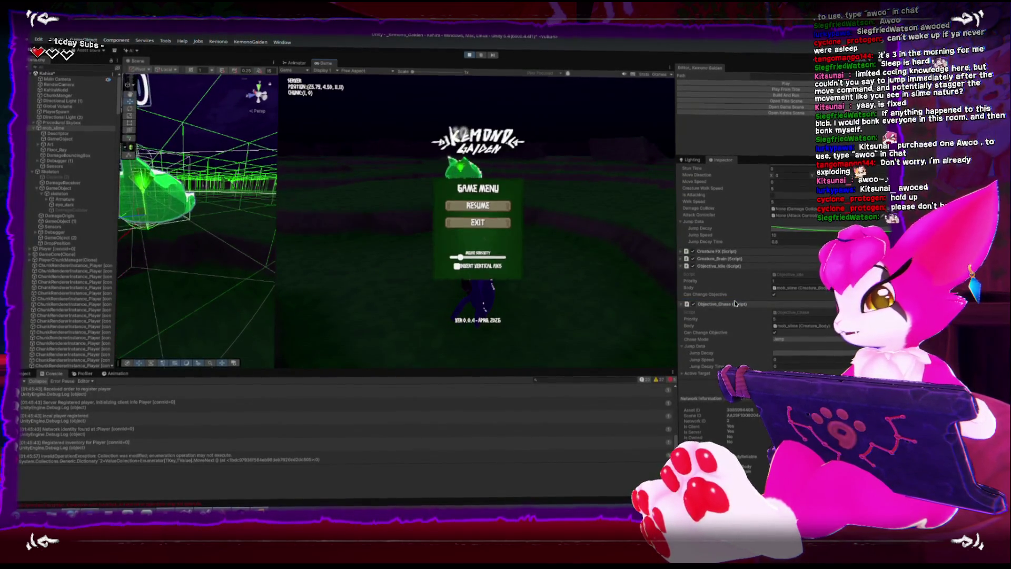
scroll(701, 282, up, 3)
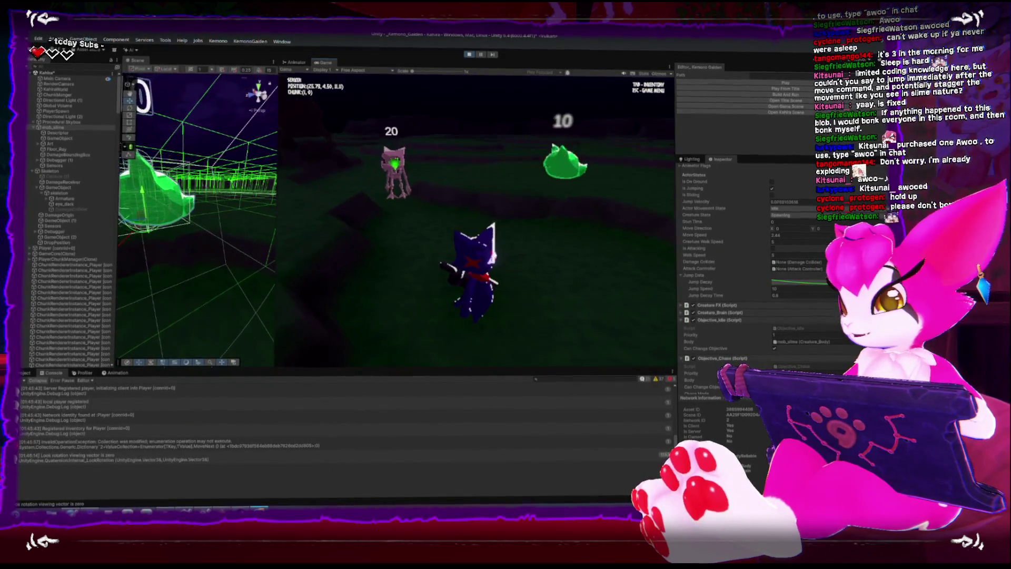
- Select the Run case's body.moveDirection and moveSpeed lines in Objective_Chase
key(alt+Tab)
click(265, 344)
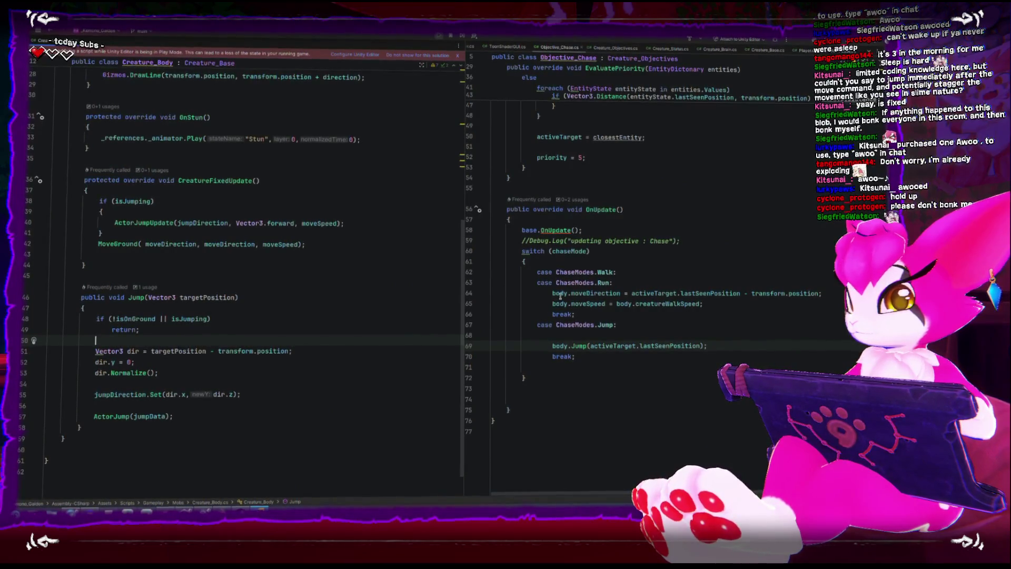
drag(549, 291, 715, 301)
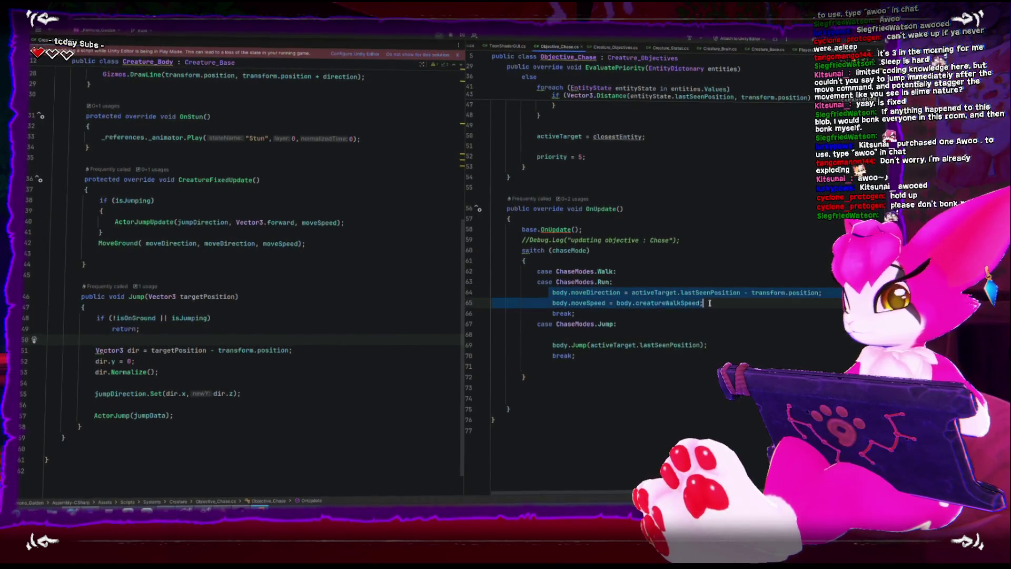
- Copy the moveDirection and moveSpeed lines into the Jump case above body.Jump
key(ctrl+c)
click(741, 336)
key(ctrl+v)
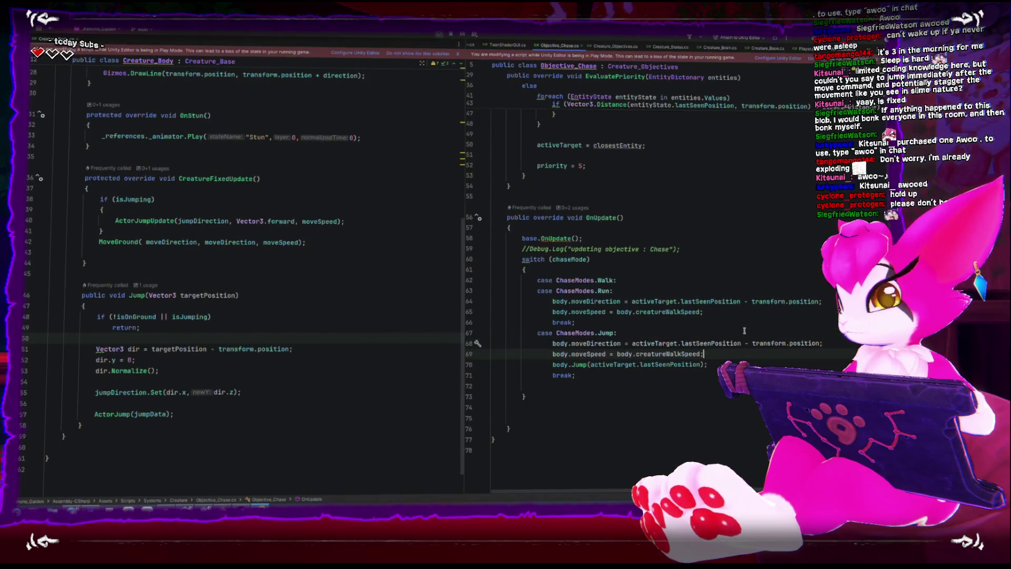
key(alt+Tab)
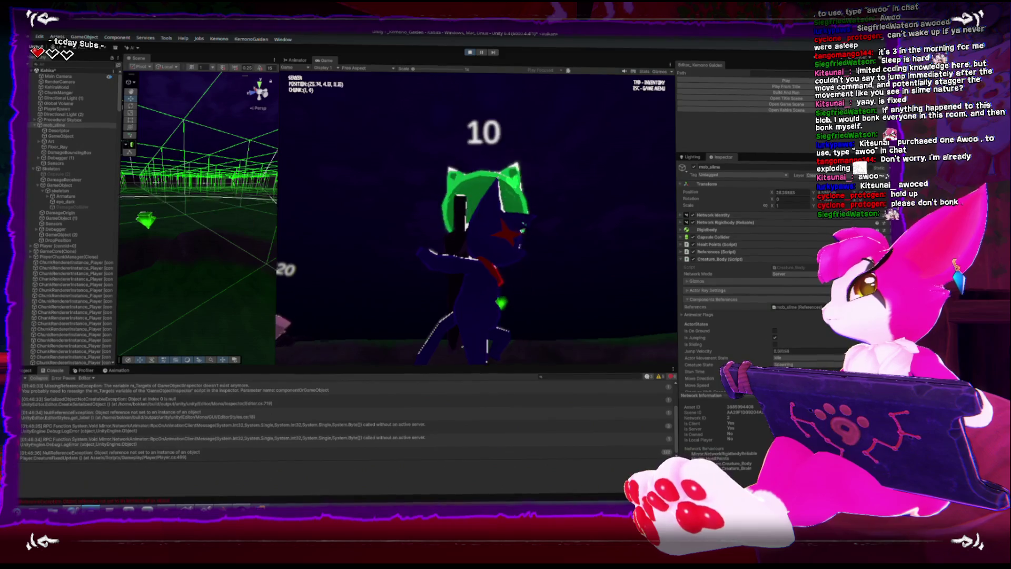
- Restart Play mode and attack the slime, lowering its health counter
click(469, 53)
click(727, 81)
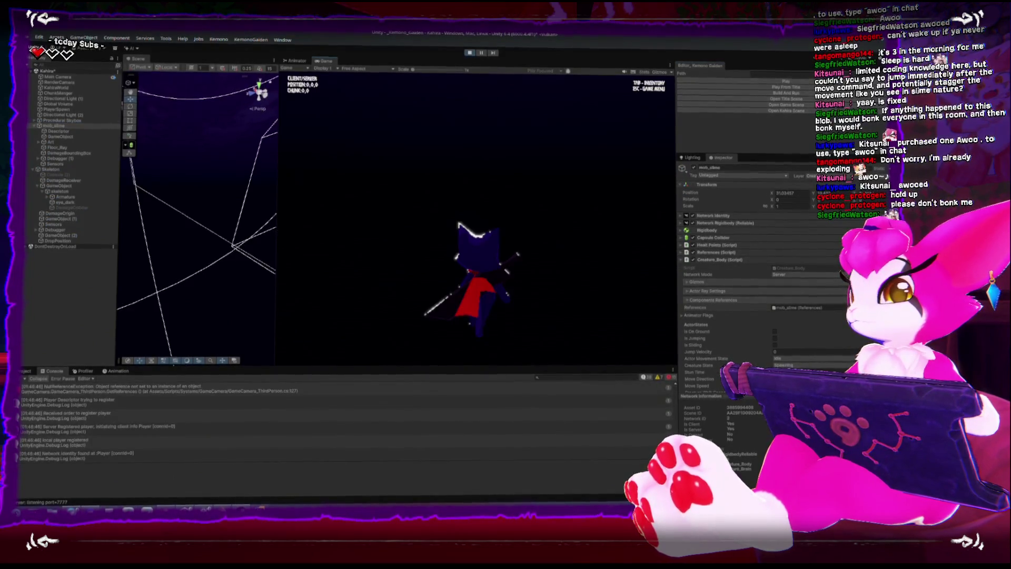
key(w)
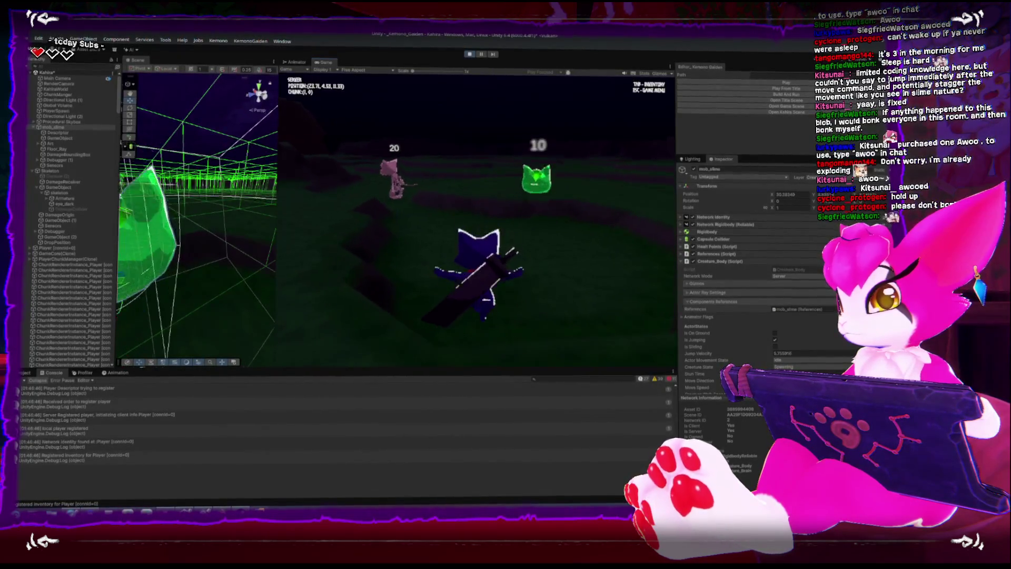
key(s)
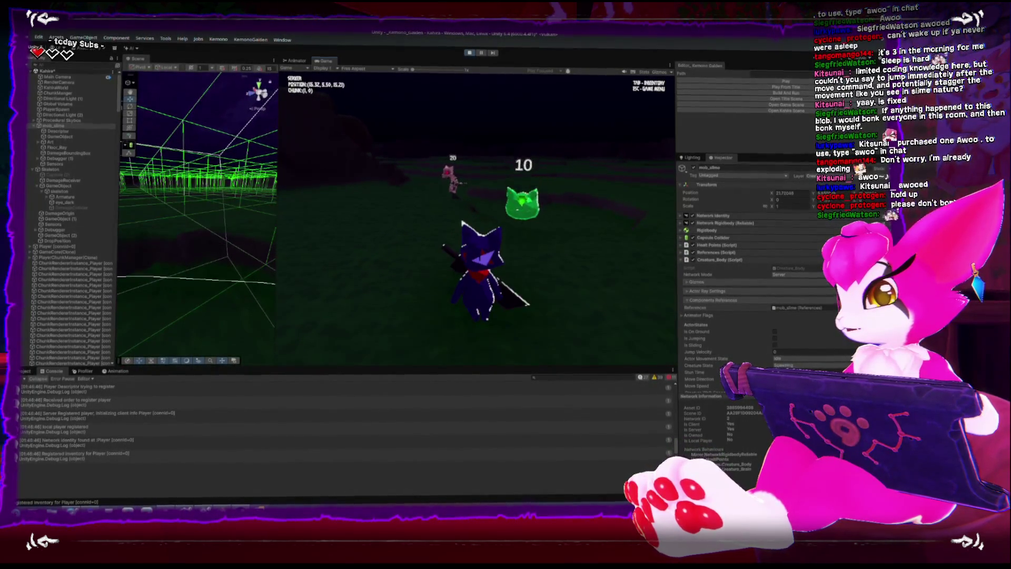
key(w)
key(w)
key(w)
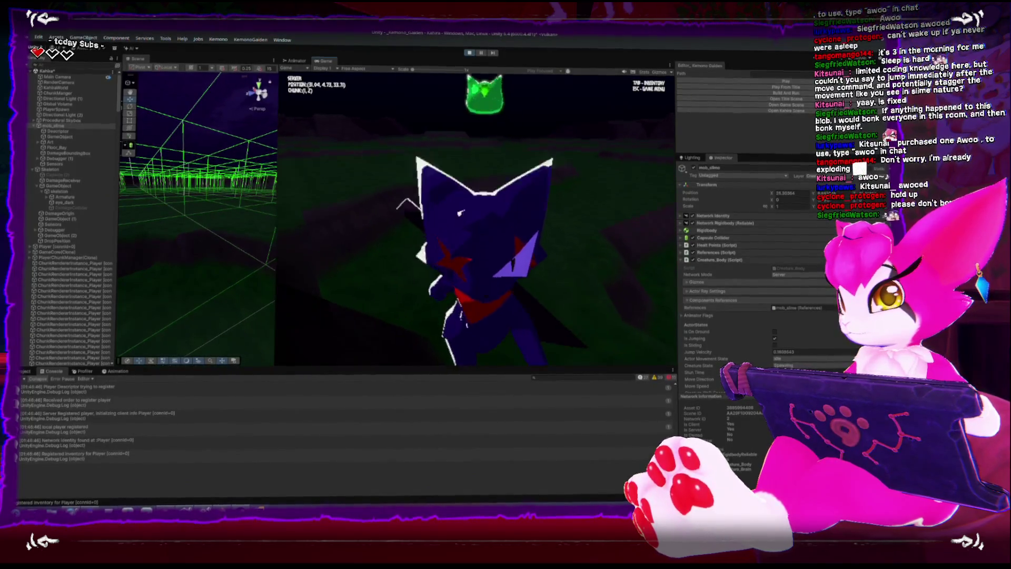
key(w)
key(w)
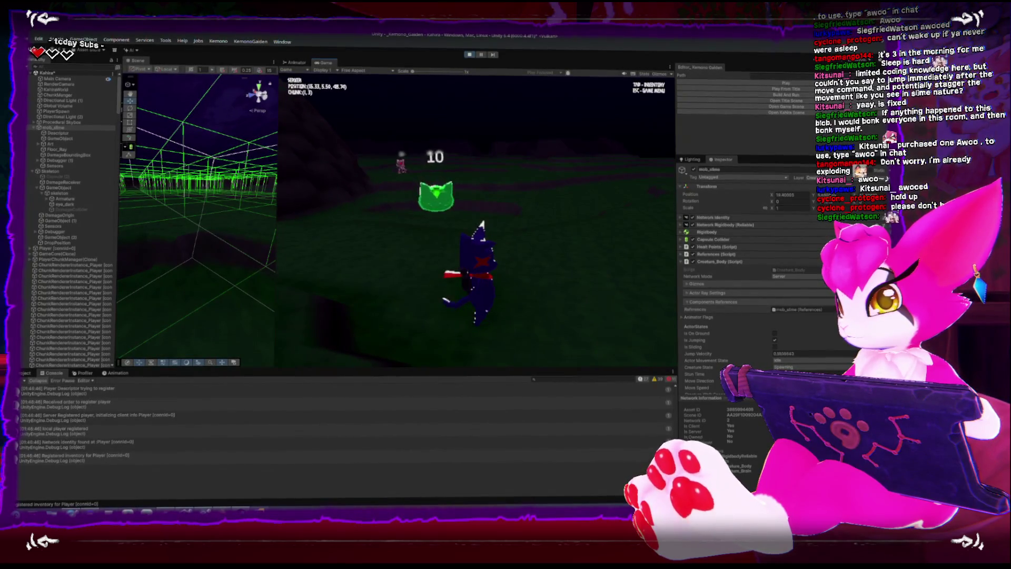
key(w)
key(w)
key(w)
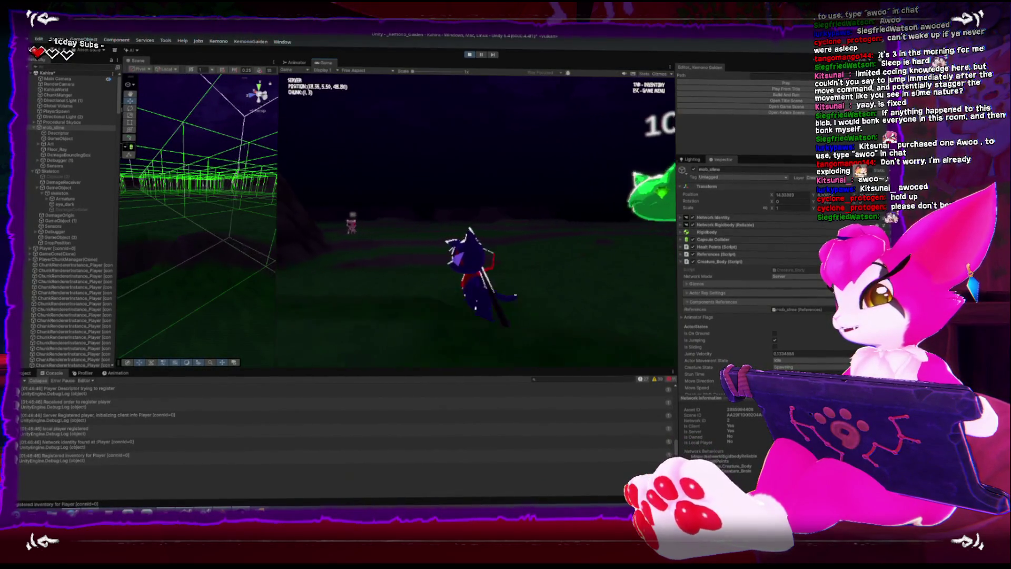
key(w)
key(w)
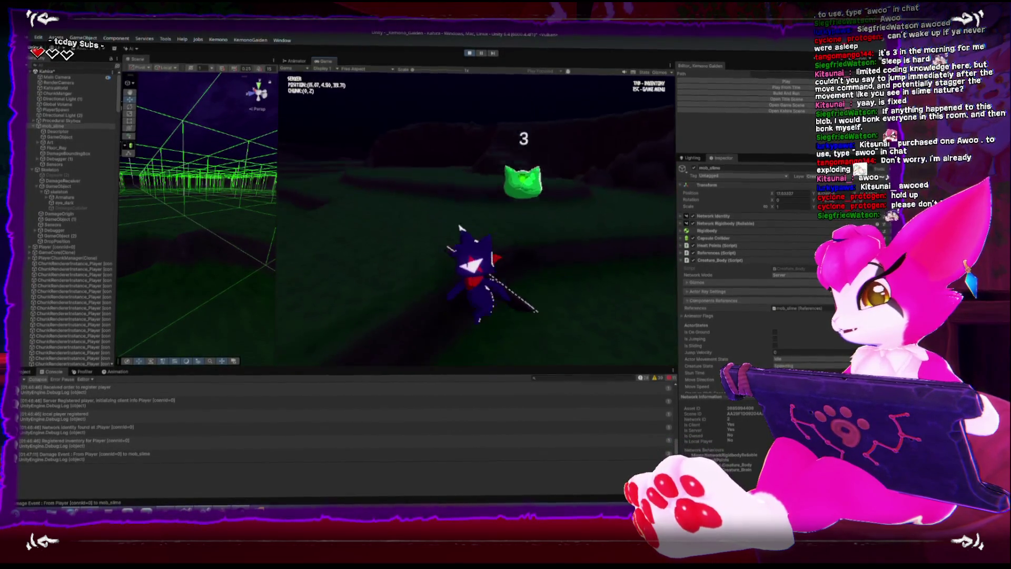
- Keep fighting until the slime's health reaches 3, check Jump Data, then stop playing
key(w)
key(w)
key(w)
key(w)
key(w)
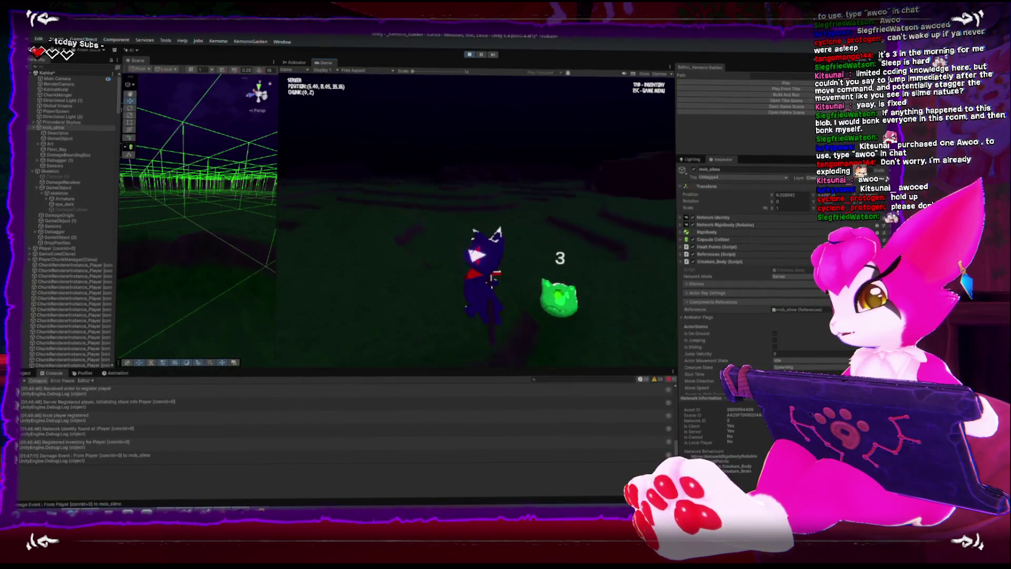
key(w)
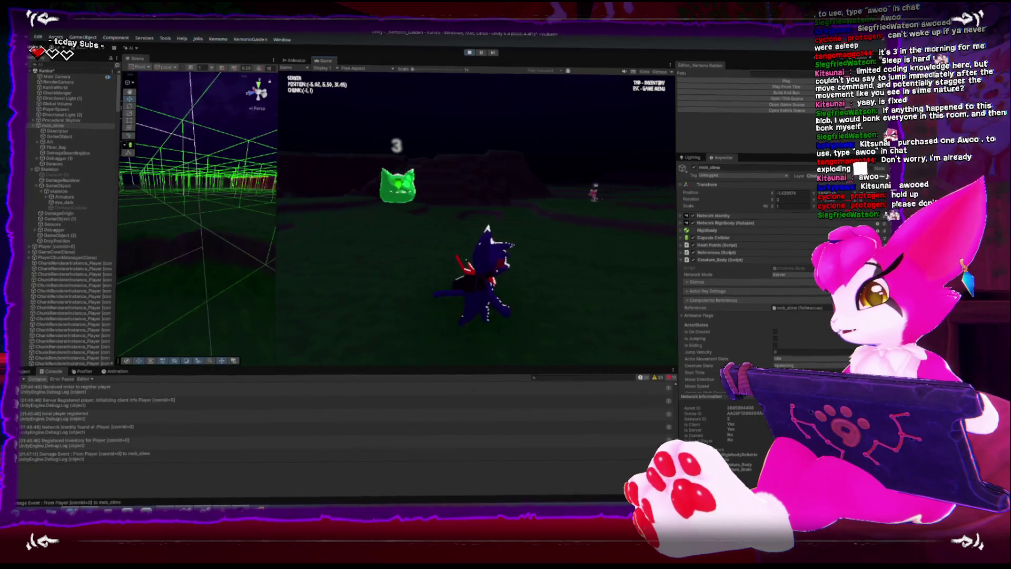
key(w)
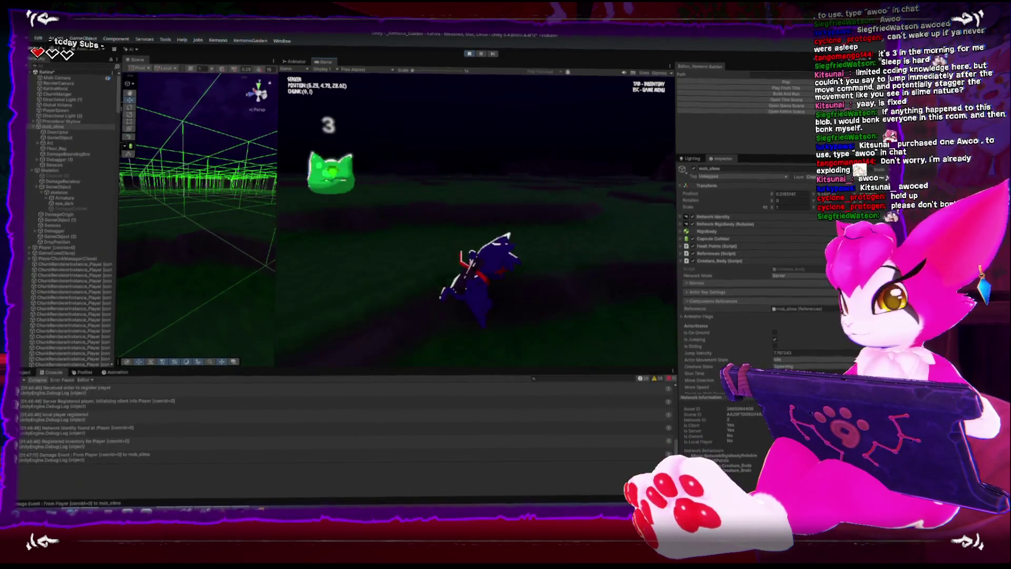
key(w)
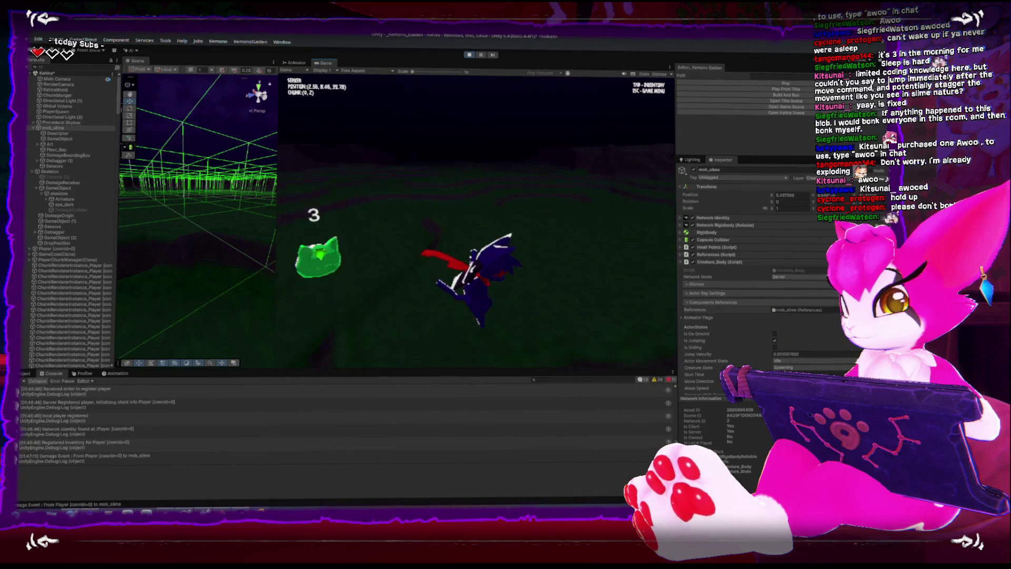
key(w)
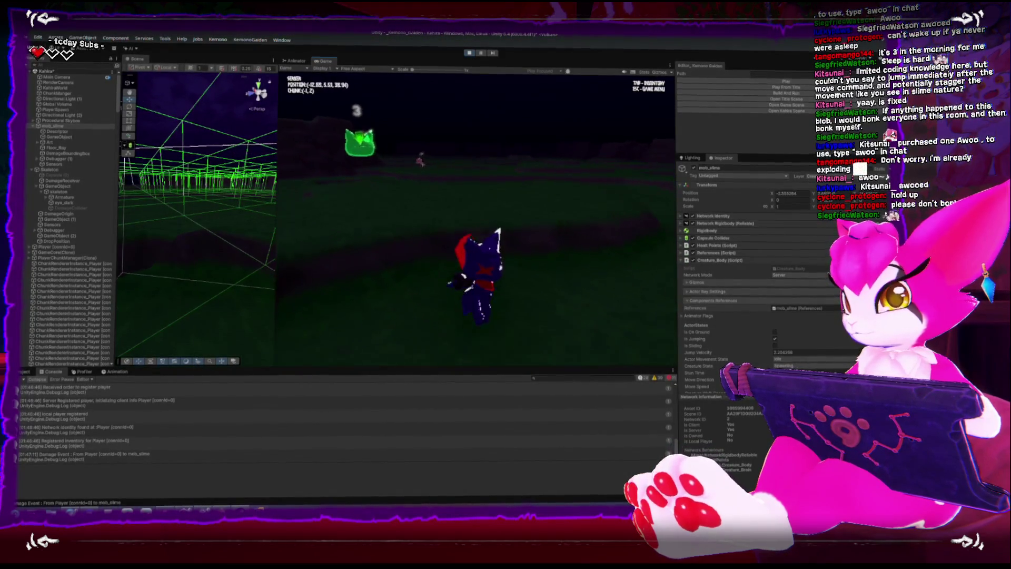
key(w)
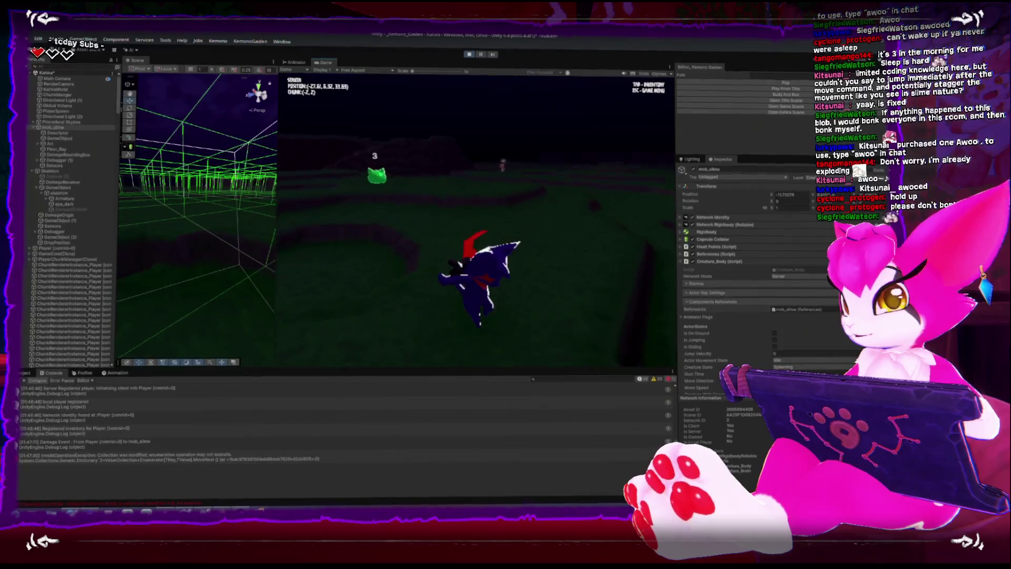
key(Escape)
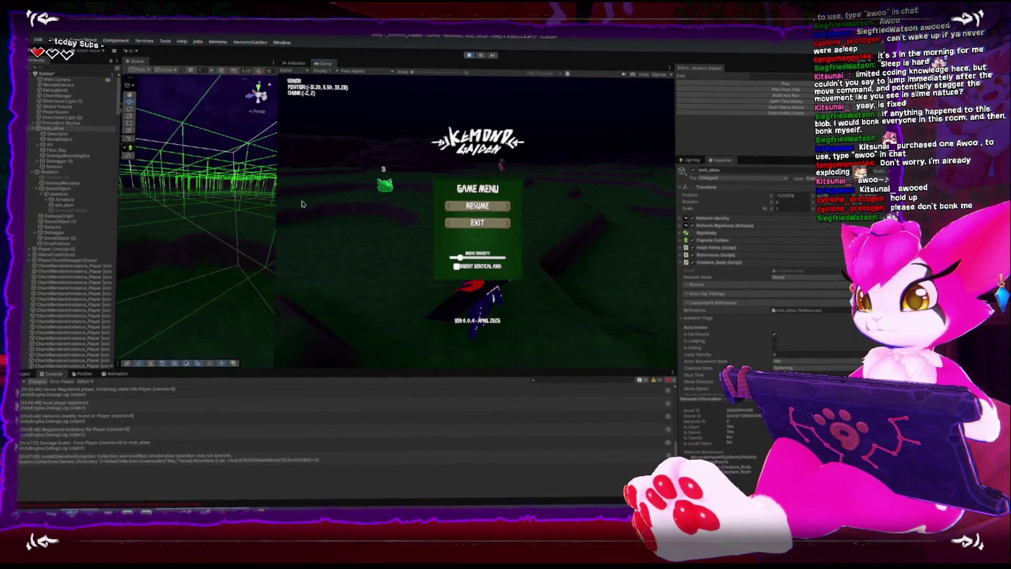
scroll(733, 276, down, 3)
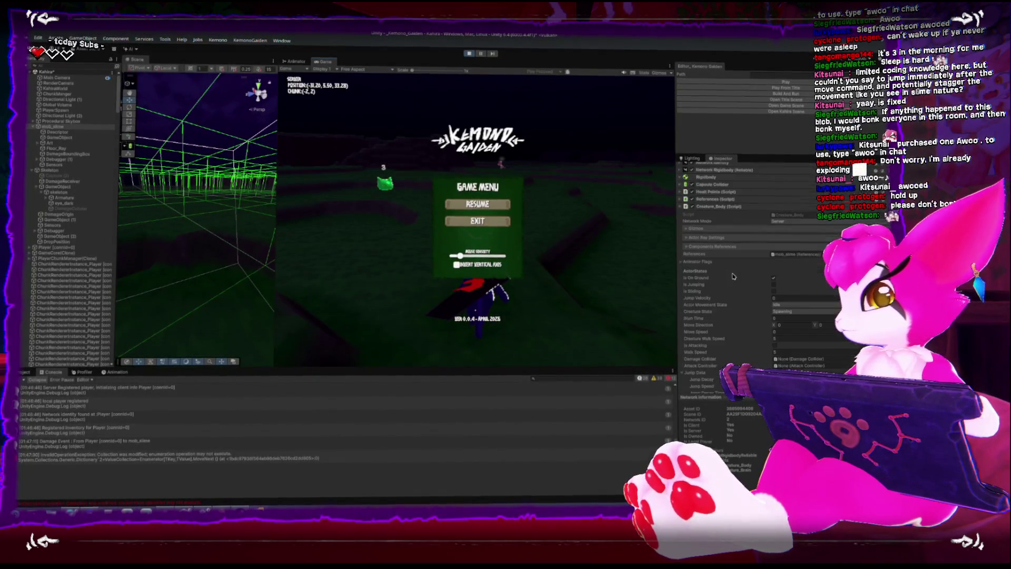
scroll(734, 279, down, 3)
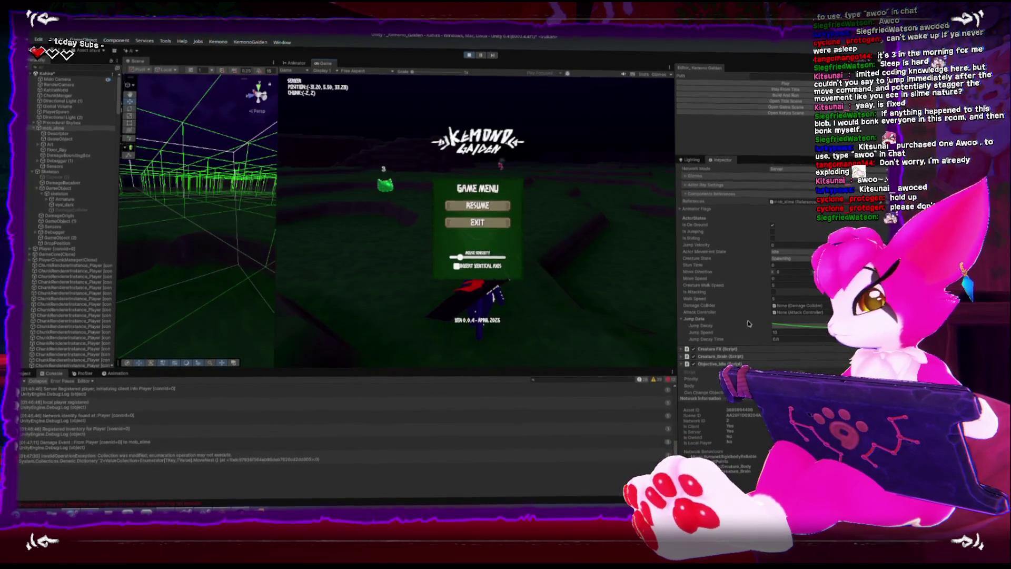
key(ctrl+p)
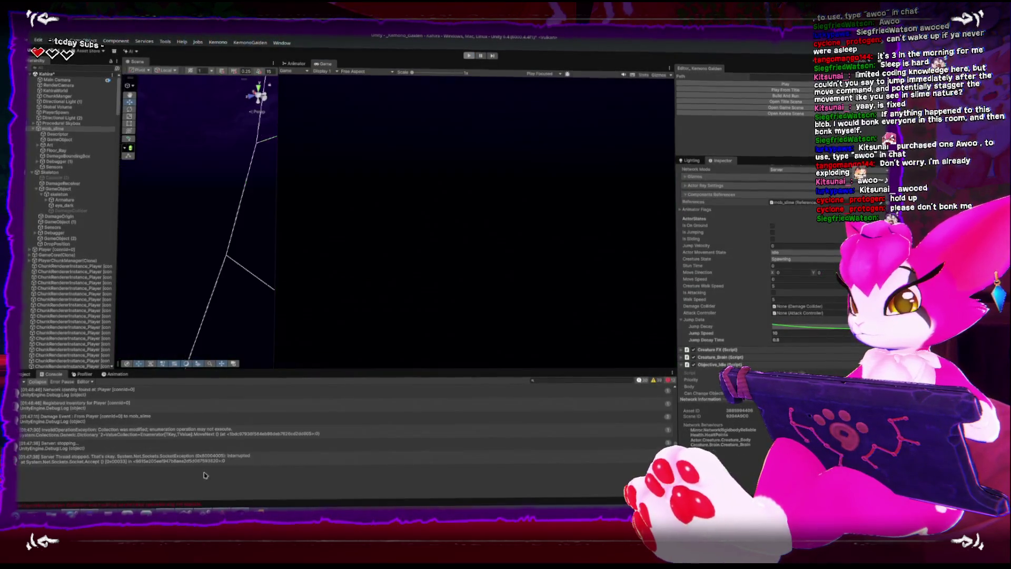
click(249, 509)
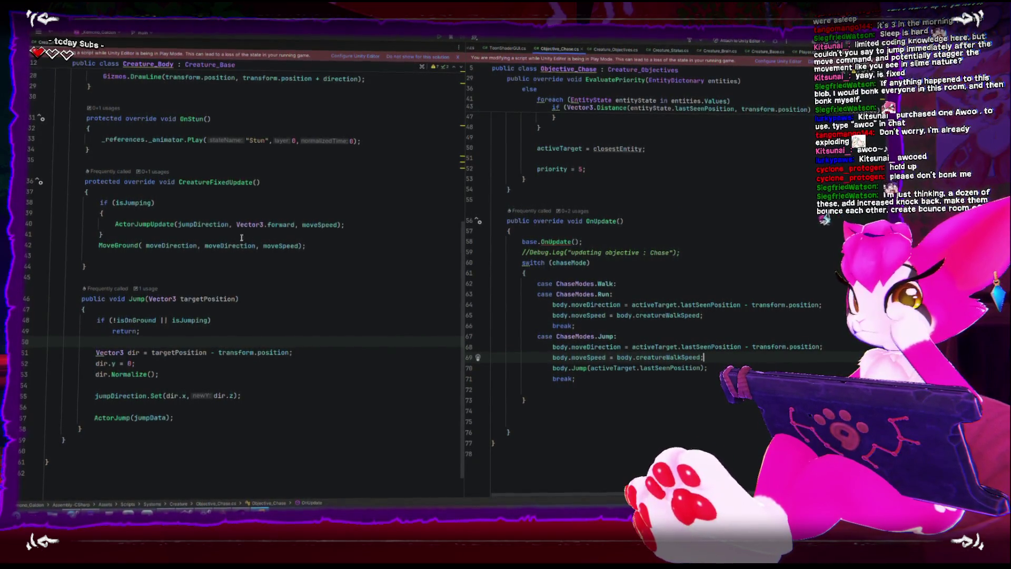
- Replace the local dir declaration in Creature_Body.Jump with moveDirection
click(324, 380)
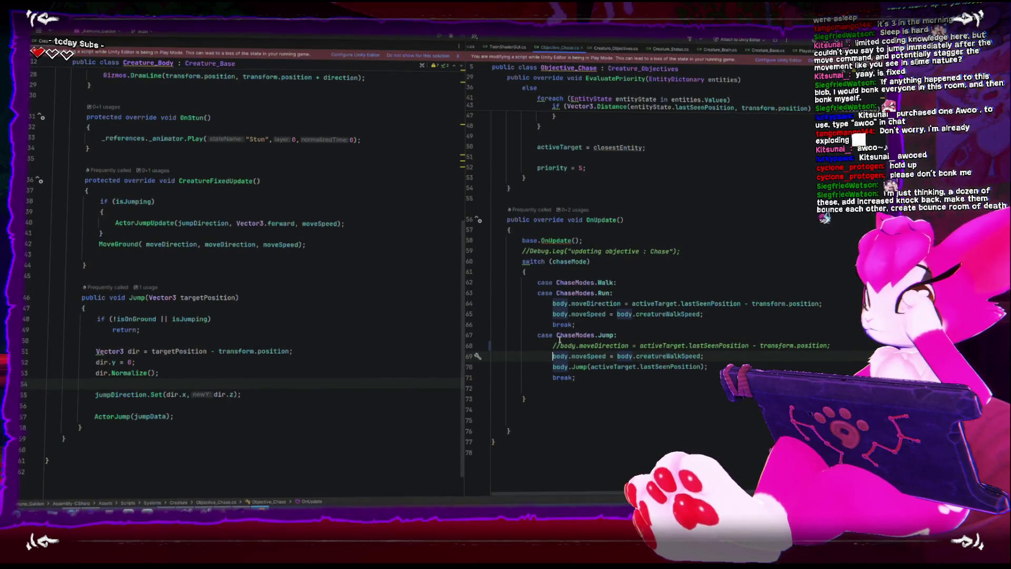
text(//)
click(336, 379)
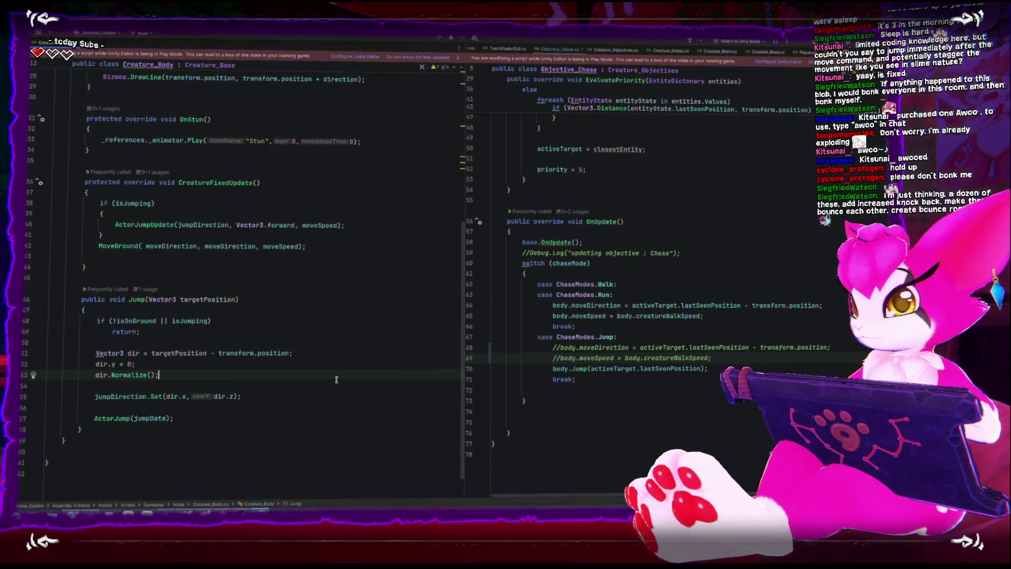
right_click(336, 380)
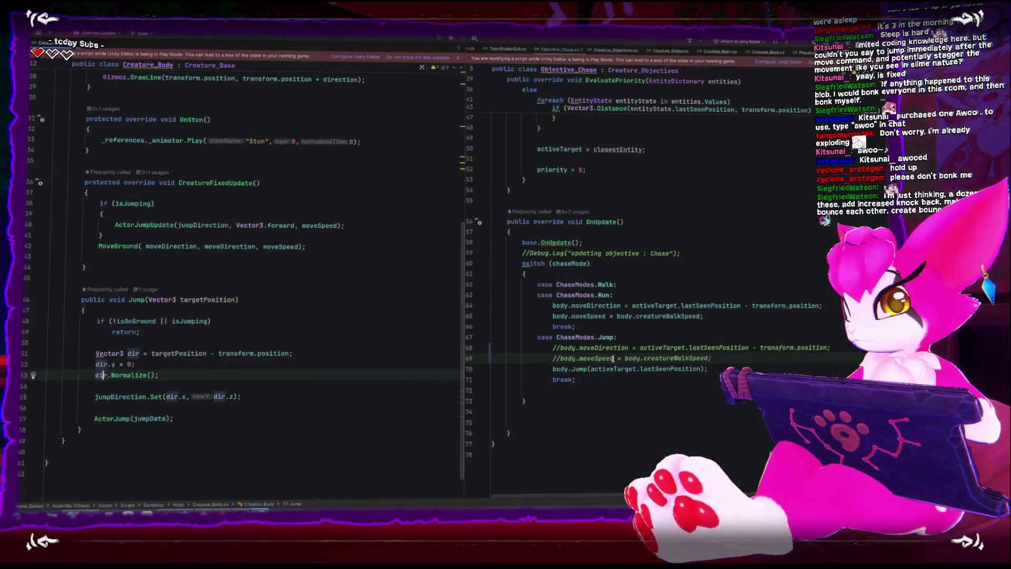
double_click(133, 352)
text(moveDirection)
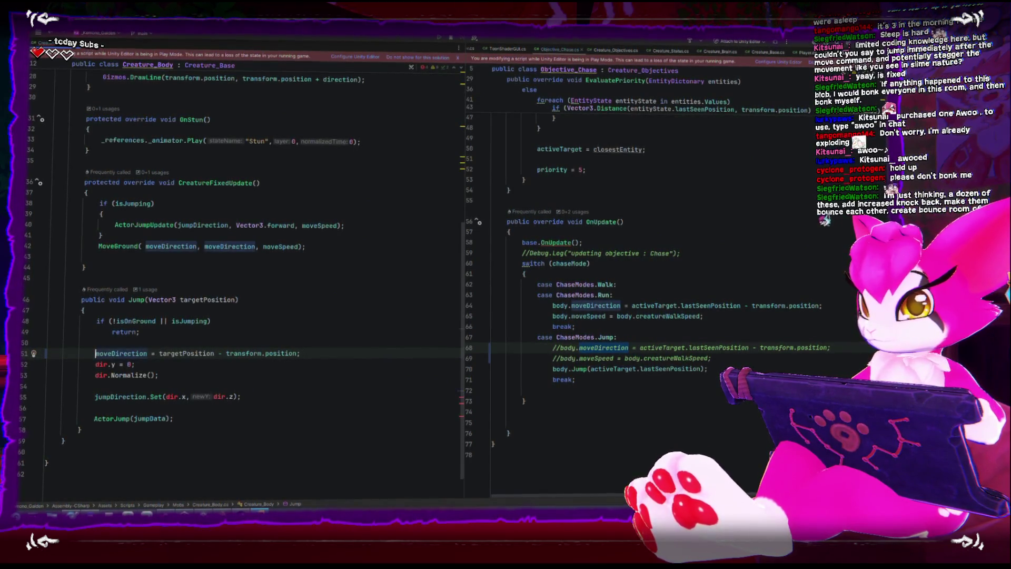
- Replace the remaining dir uses, including in jumpDirection.Set, with moveDirection
click(100, 364)
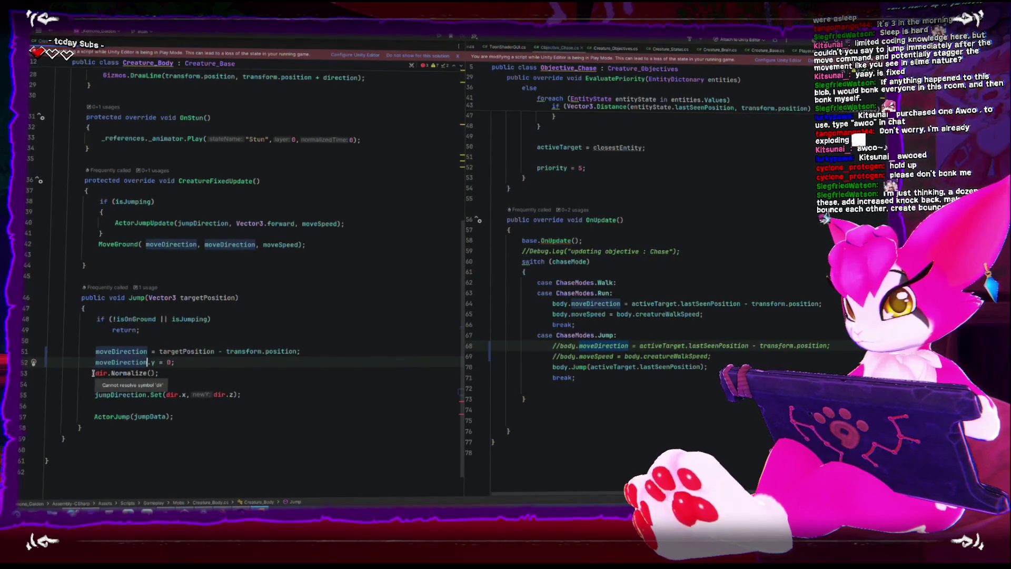
drag(93, 372, 179, 369)
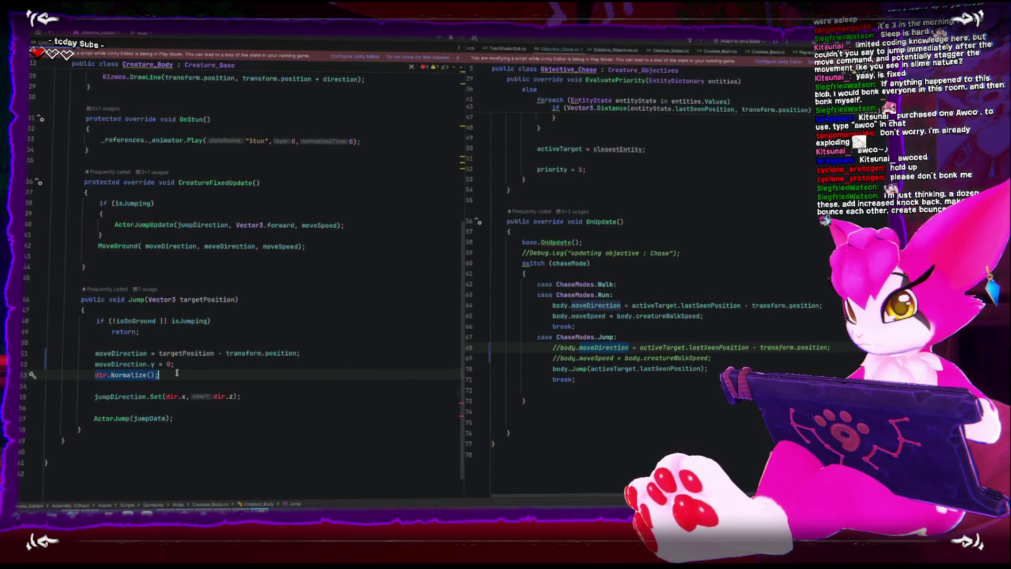
text(moveDirection)
click(120, 363)
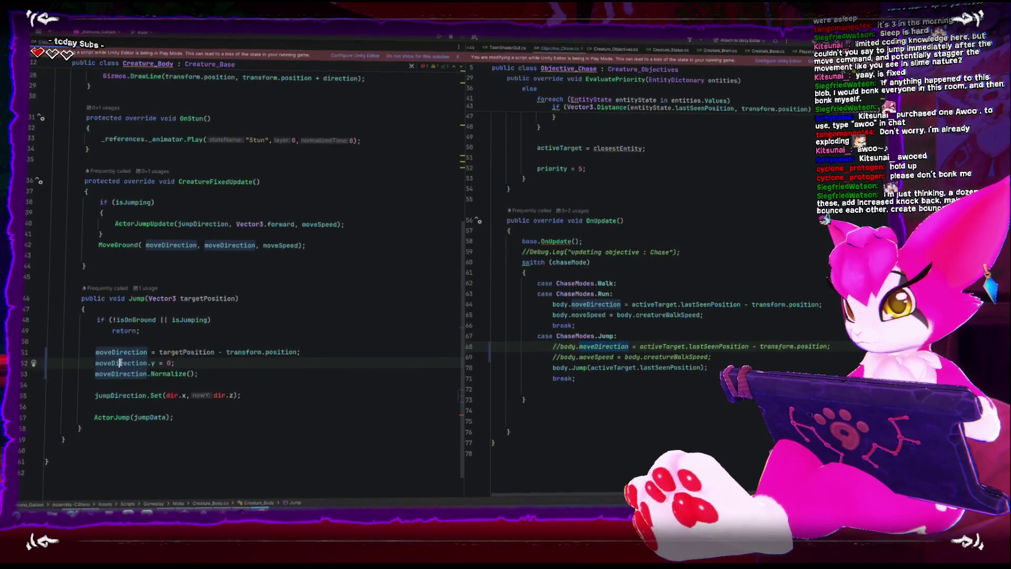
double_click(177, 394)
text(moveDirection)
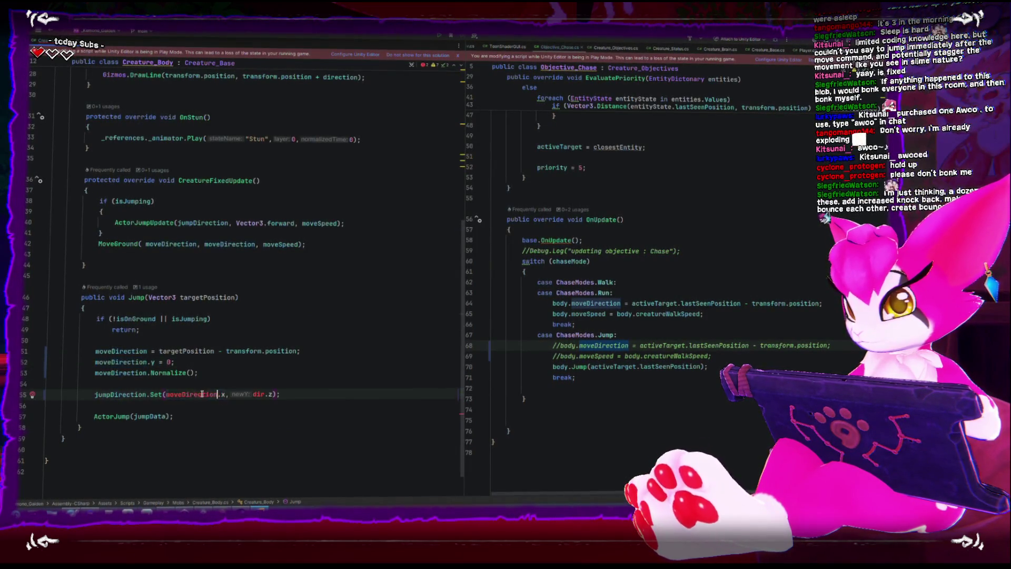
text(moveDirection)
- Comment out the body.moveDirection line in Objective_Chase's Jump case
click(262, 417)
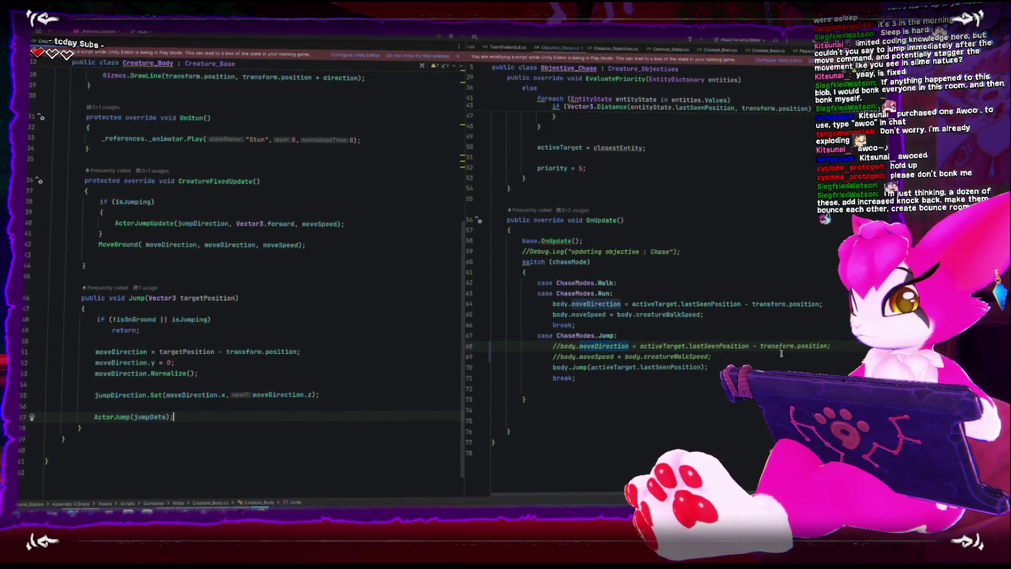
key(Down)
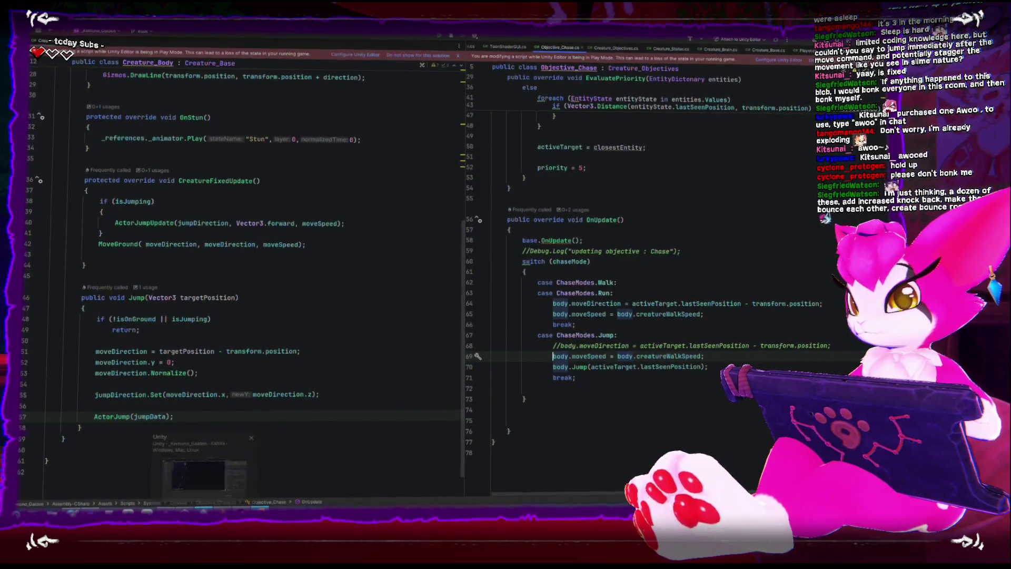
key(alt+Tab)
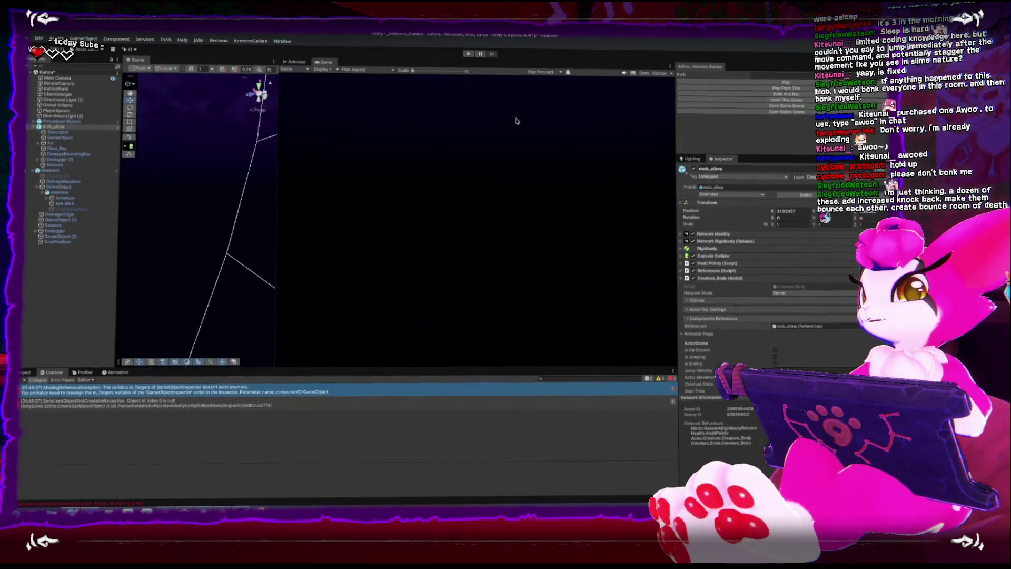
- Enter Play mode and run and jump the player toward the green slime
click(786, 103)
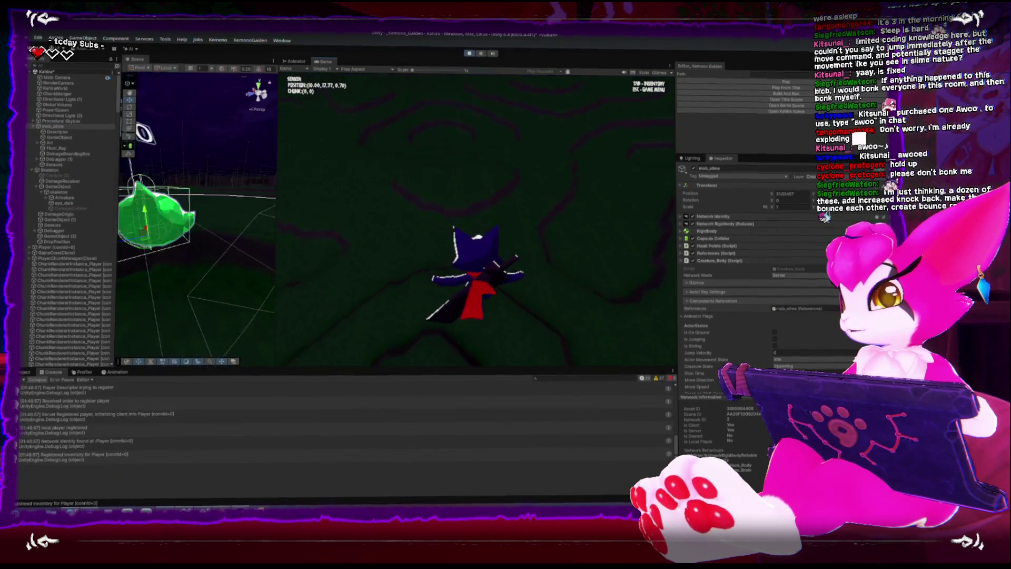
key(w)
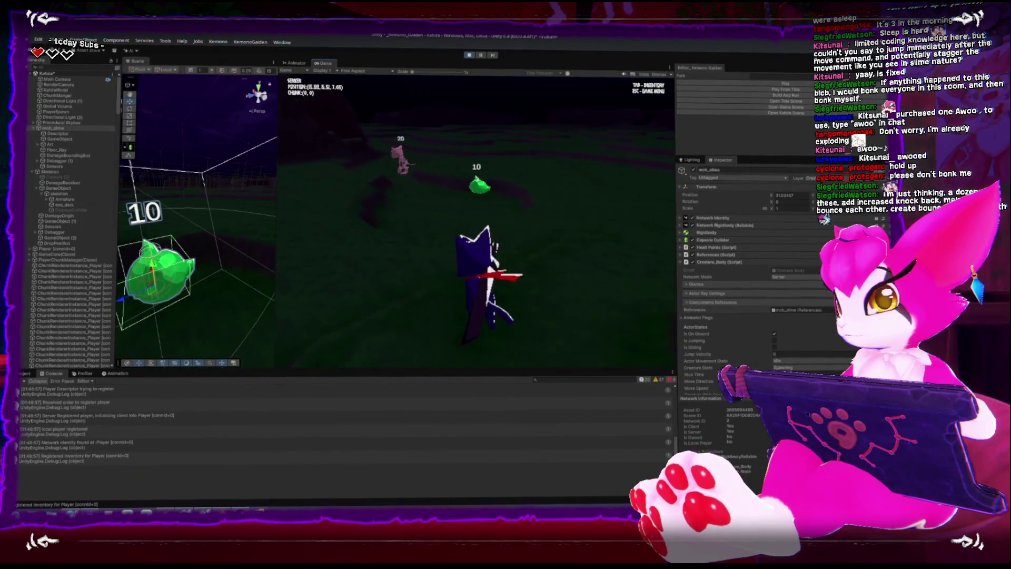
key(w)
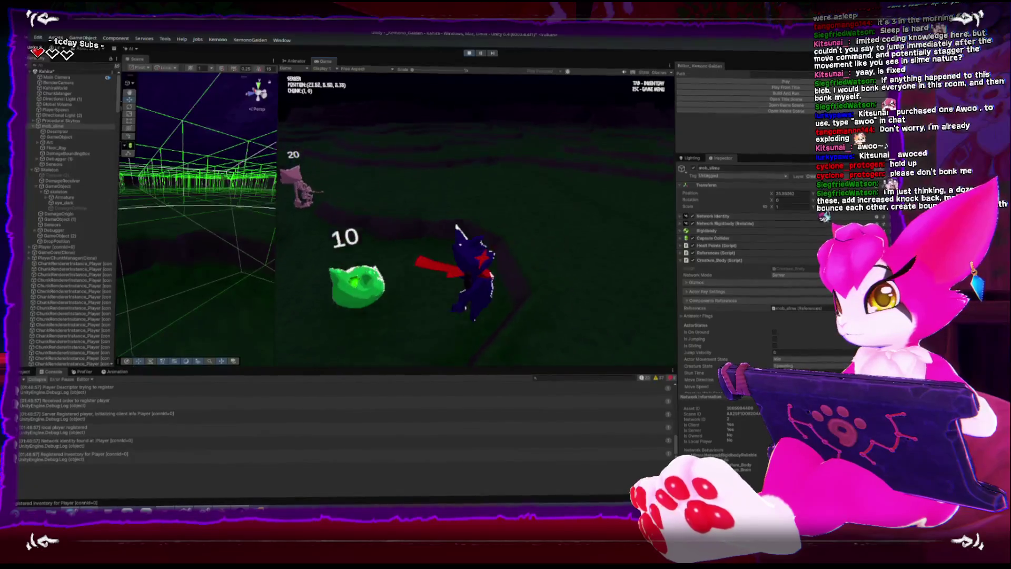
key(space)
key(w)
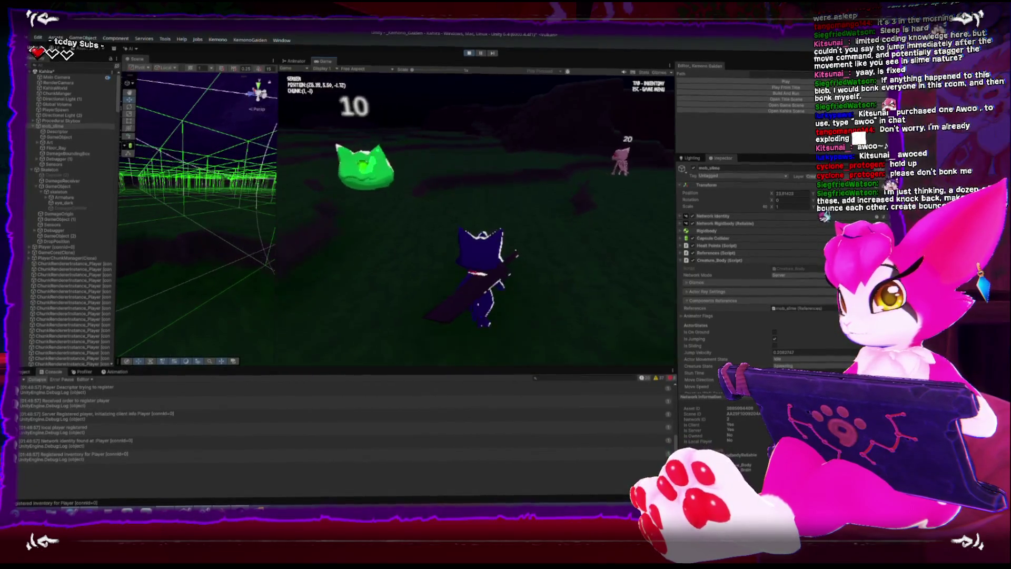
key(w)
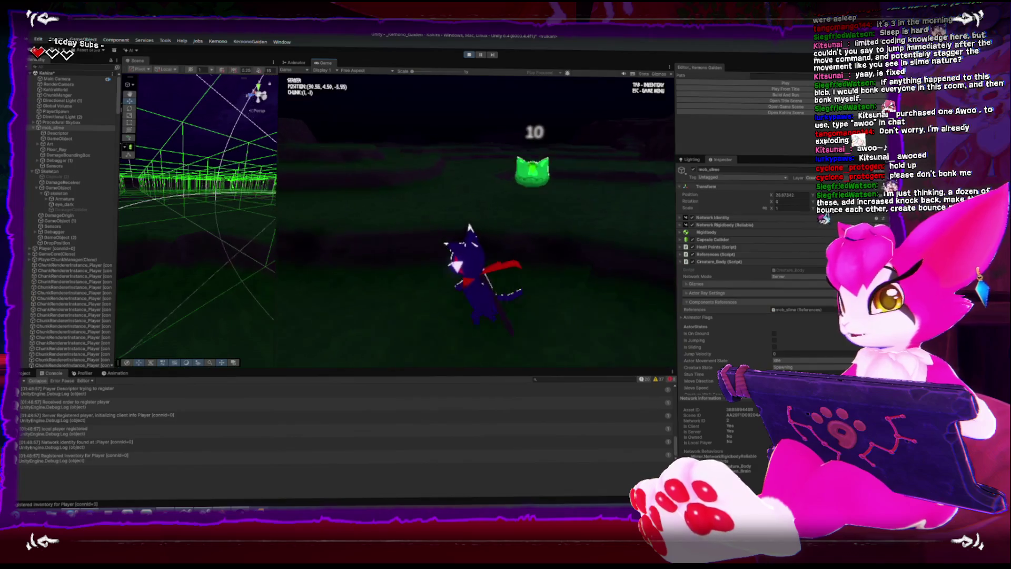
key(space)
key(w)
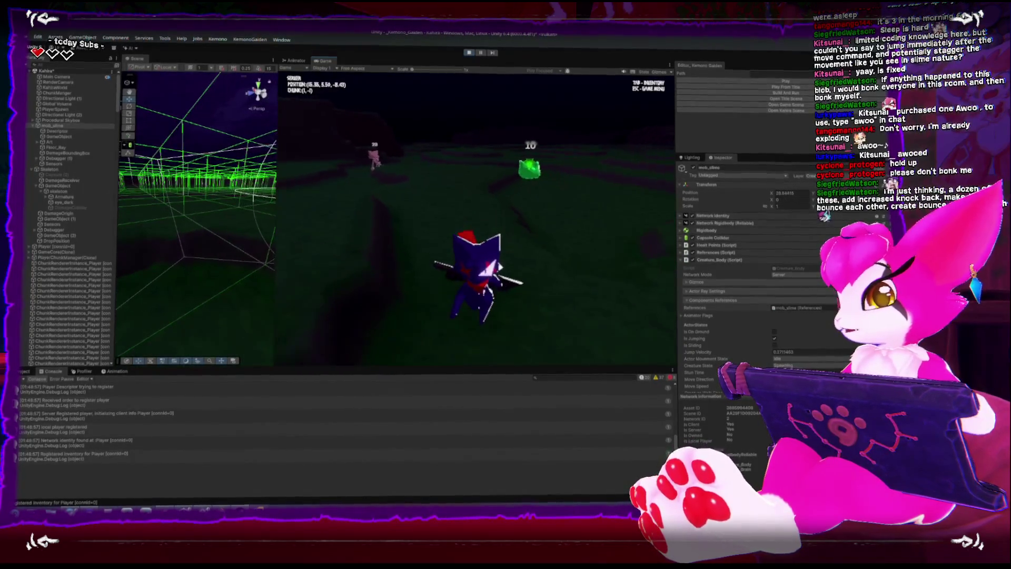
- Swing at and circle the slime, then open the pause menu and stop playing
key(w)
key(w)
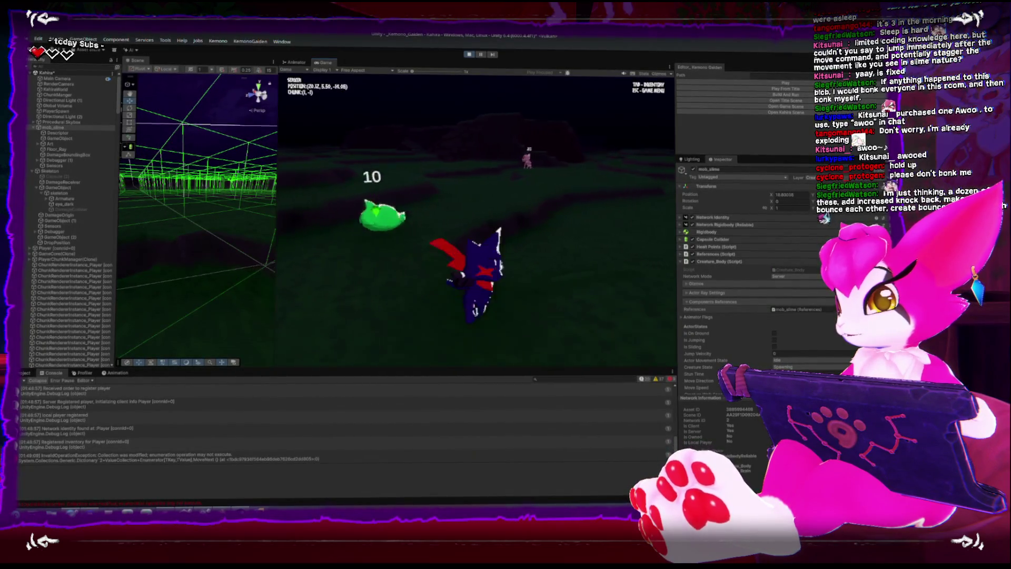
key(w)
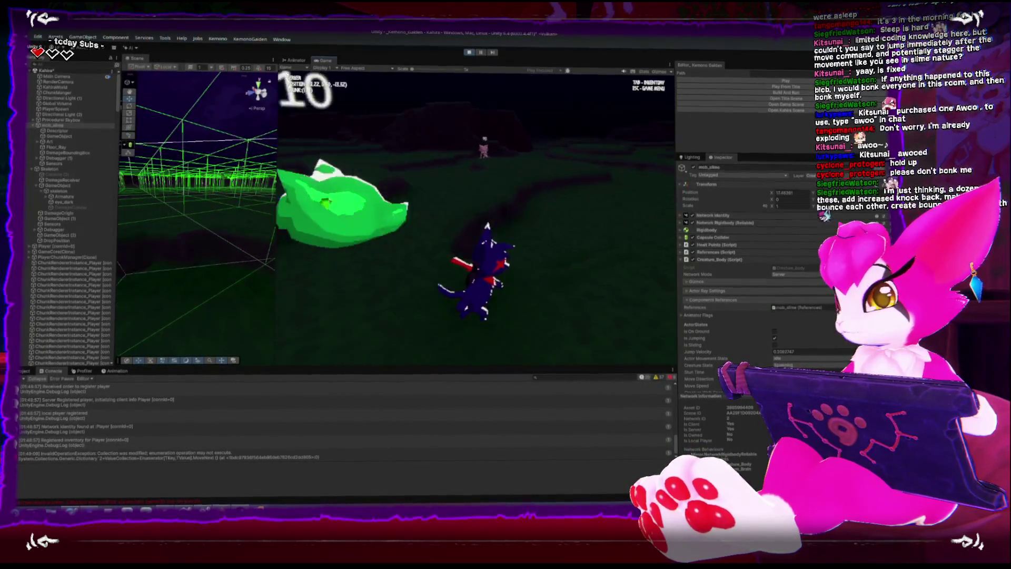
key(w)
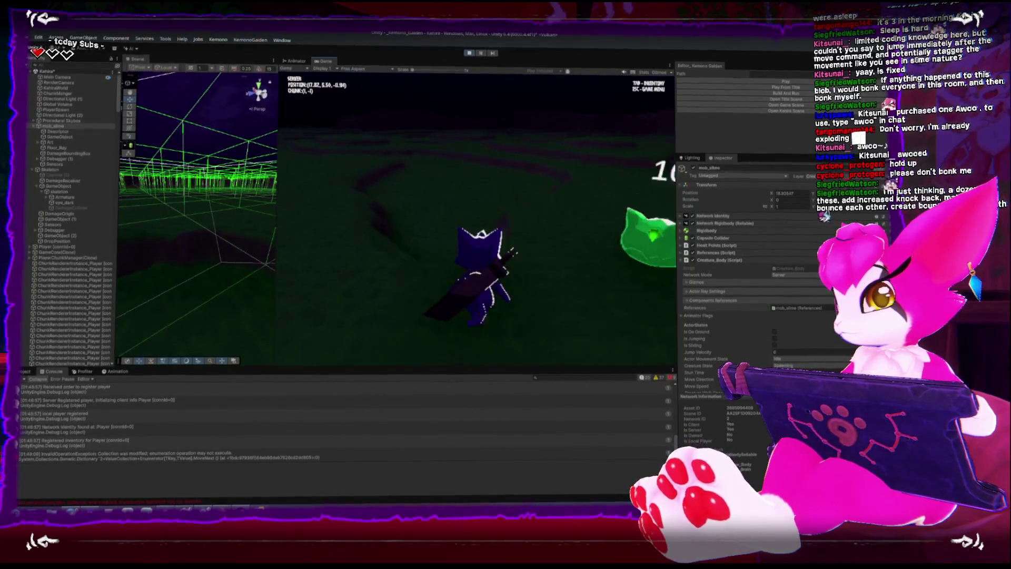
key(w)
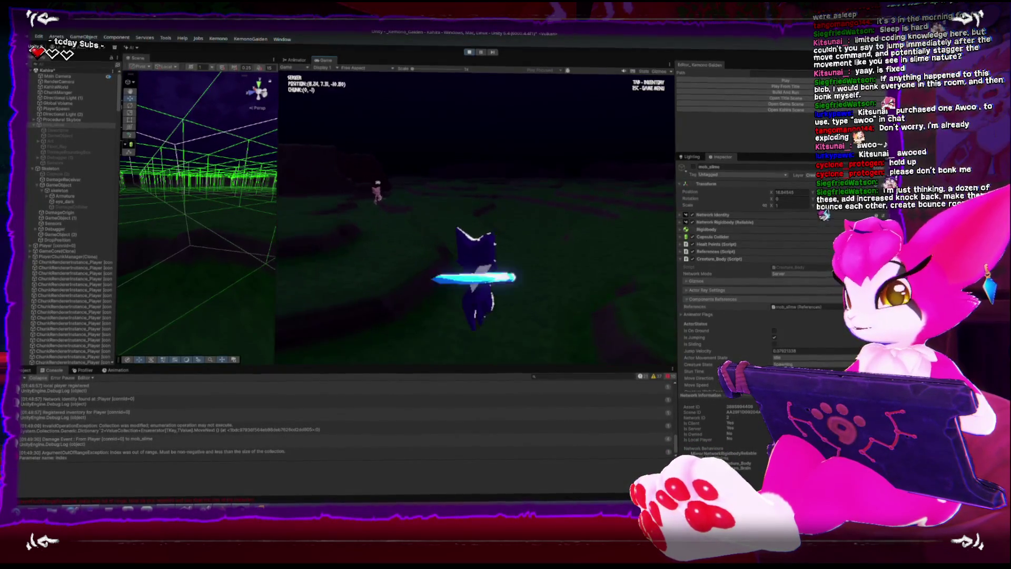
key(Escape)
click(468, 52)
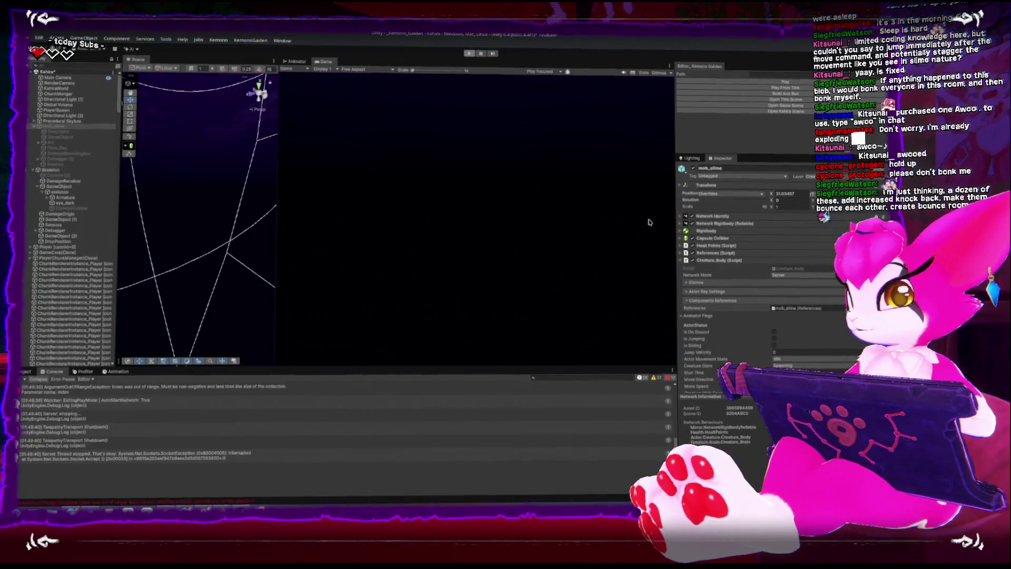
- Collapse the Creature_Body component in the Inspector
scroll(733, 278, down, 2)
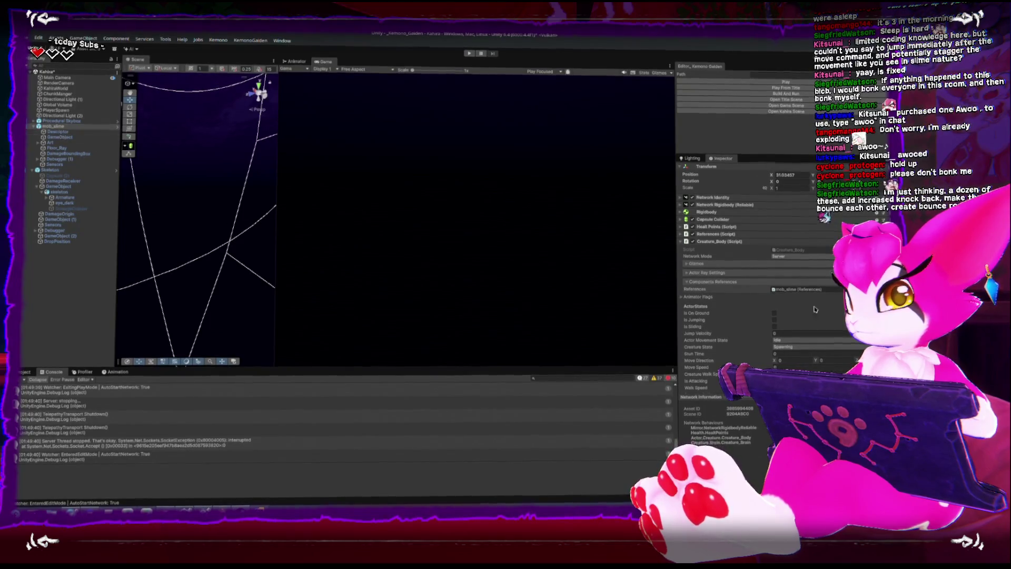
scroll(800, 309, up, 2)
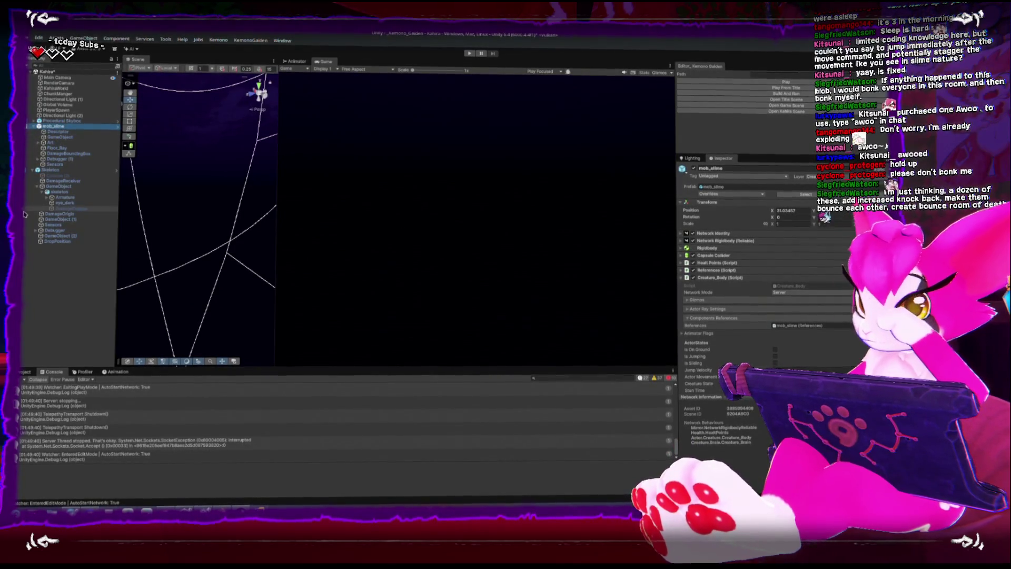
drag(703, 255, 700, 259)
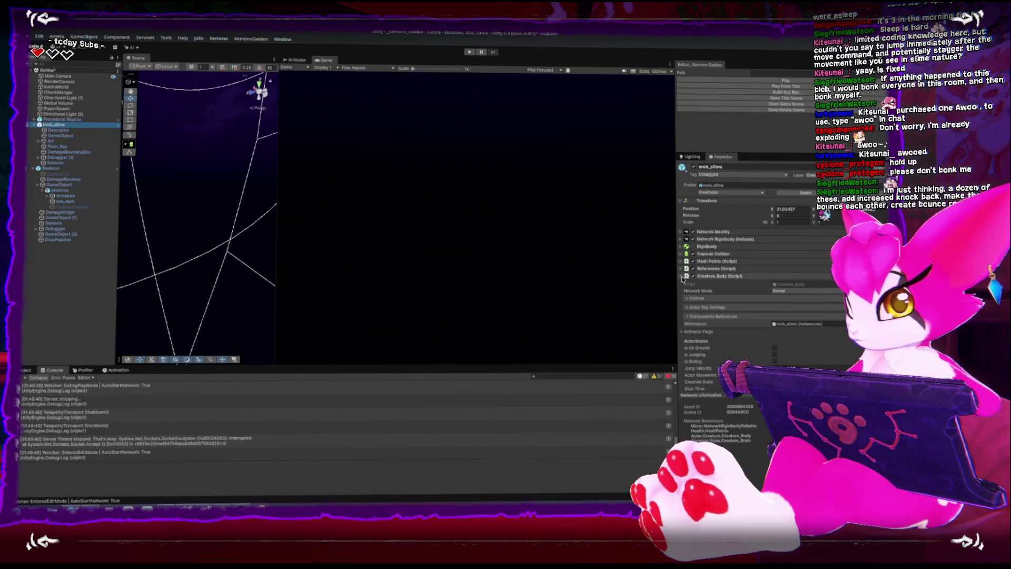
click(719, 276)
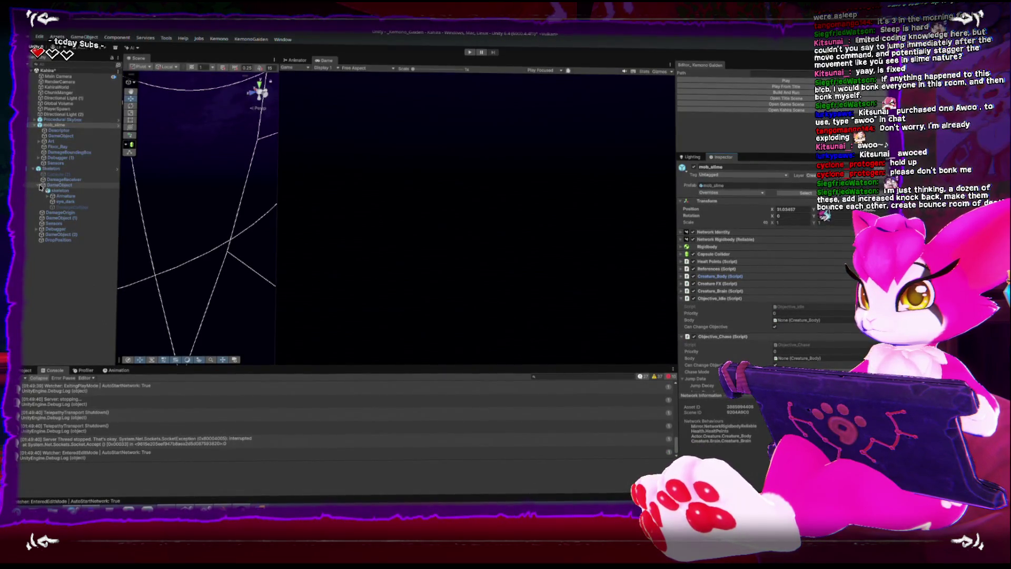
- Inspect the Skeleton's GameObject, DamageOrigin and GameObject (2) sphere collider children
click(42, 185)
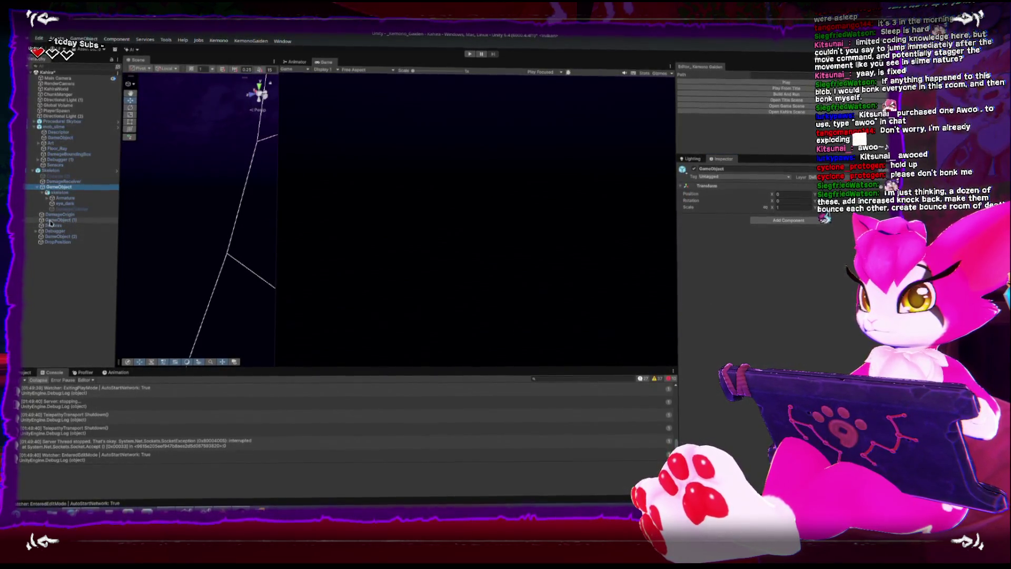
click(37, 186)
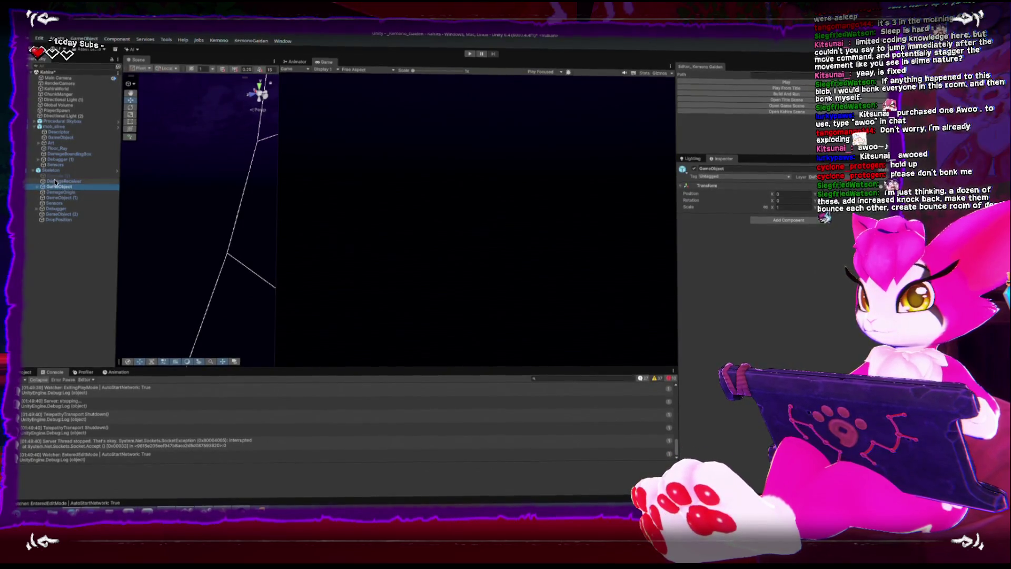
click(59, 192)
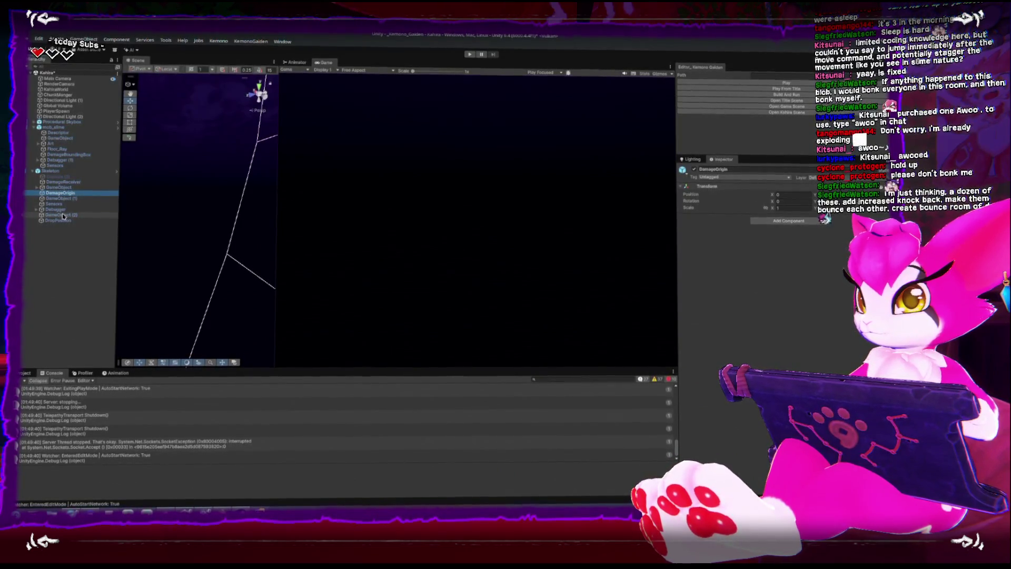
click(58, 215)
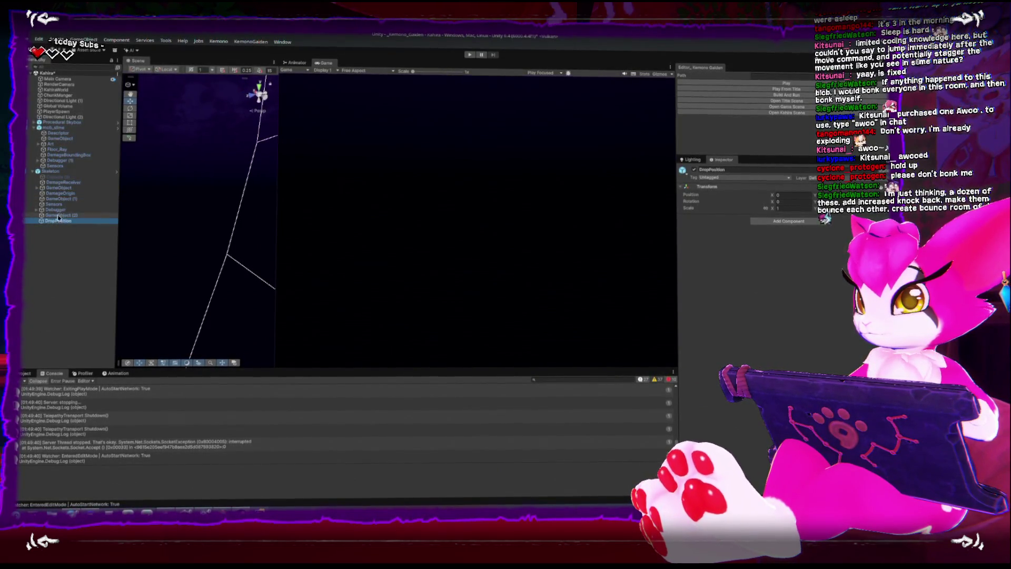
right_click(58, 128)
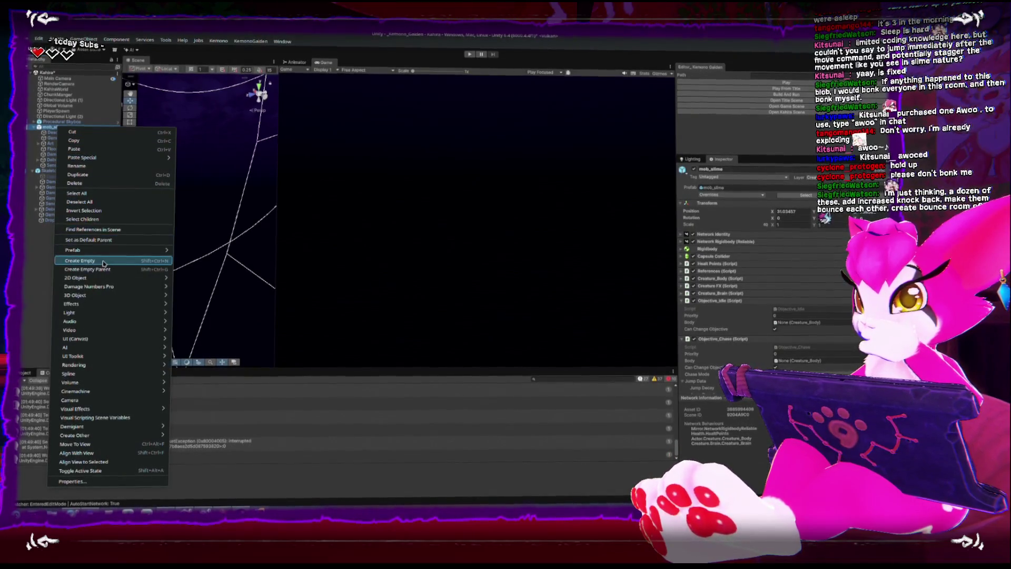
- Create an empty child under mob_slime and name it DamageSender
click(104, 262)
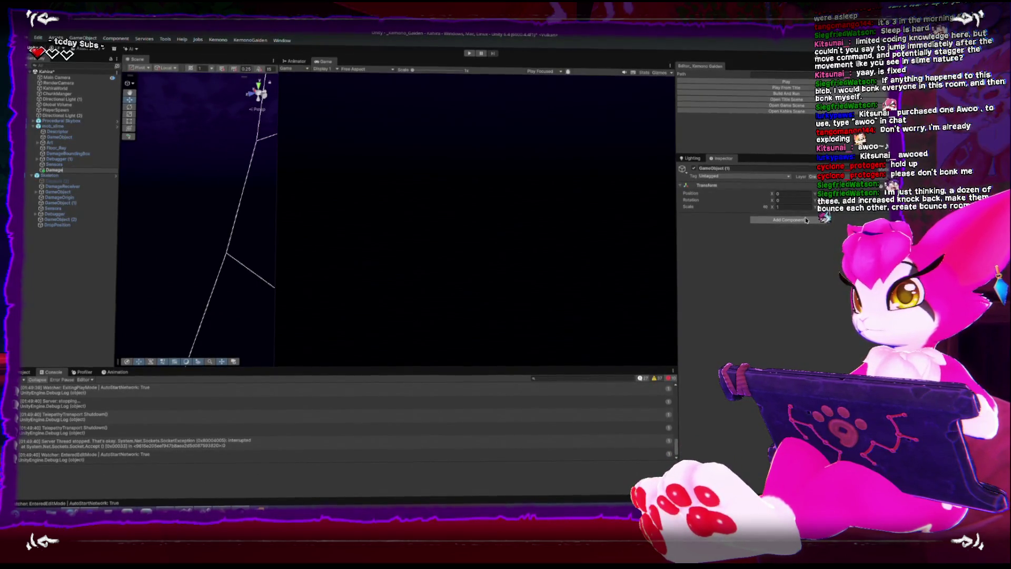
text(Collider)
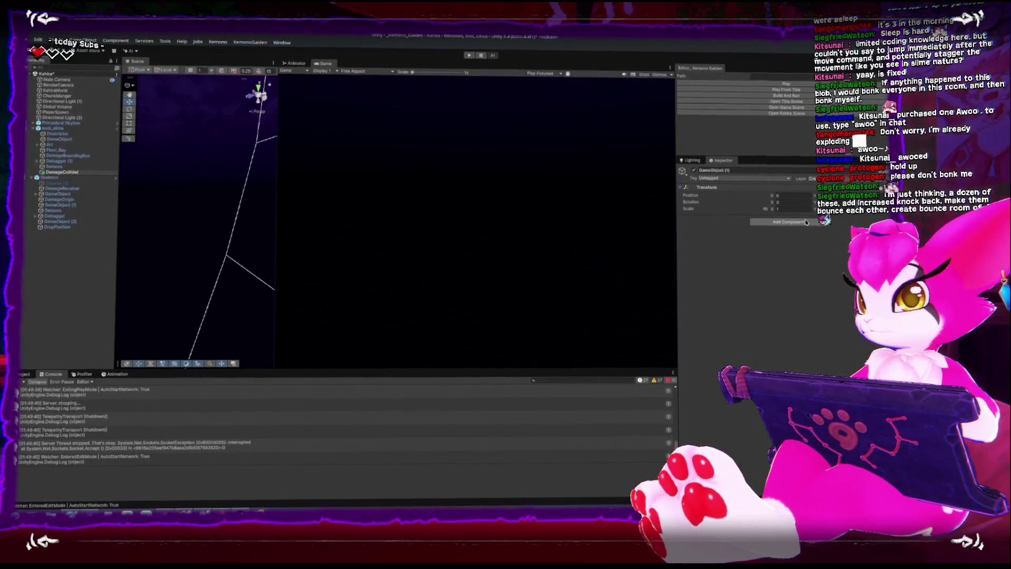
key(BackSpace)
text(Sender)
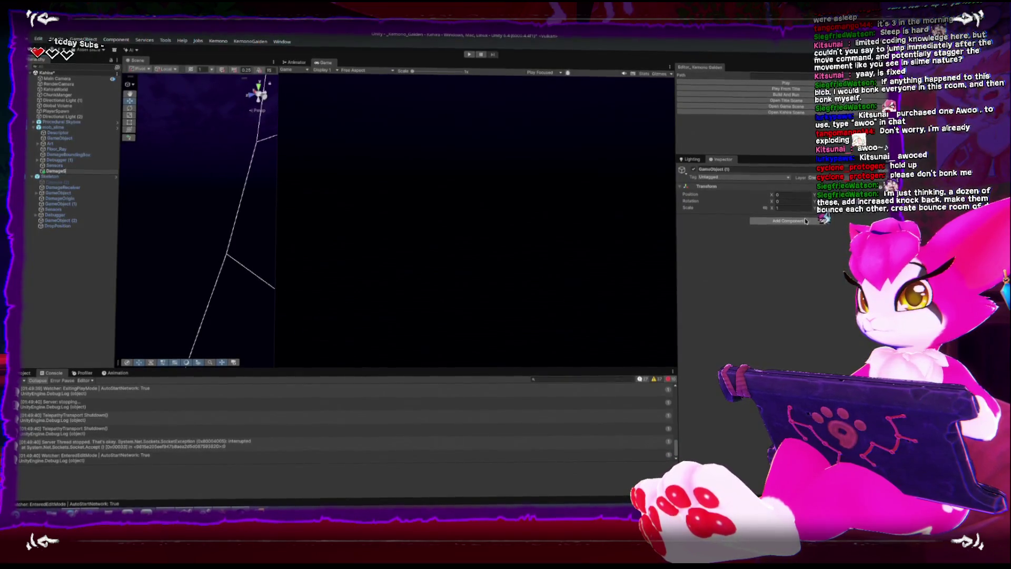
- Add the Damage Collider script to DamageSender via a 'damage' component search
click(806, 220)
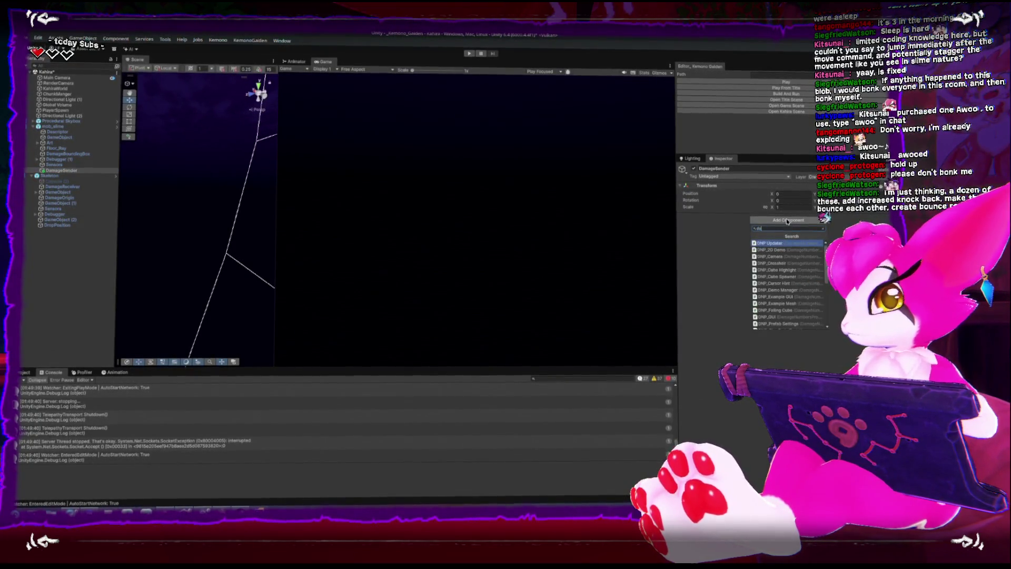
text(damage)
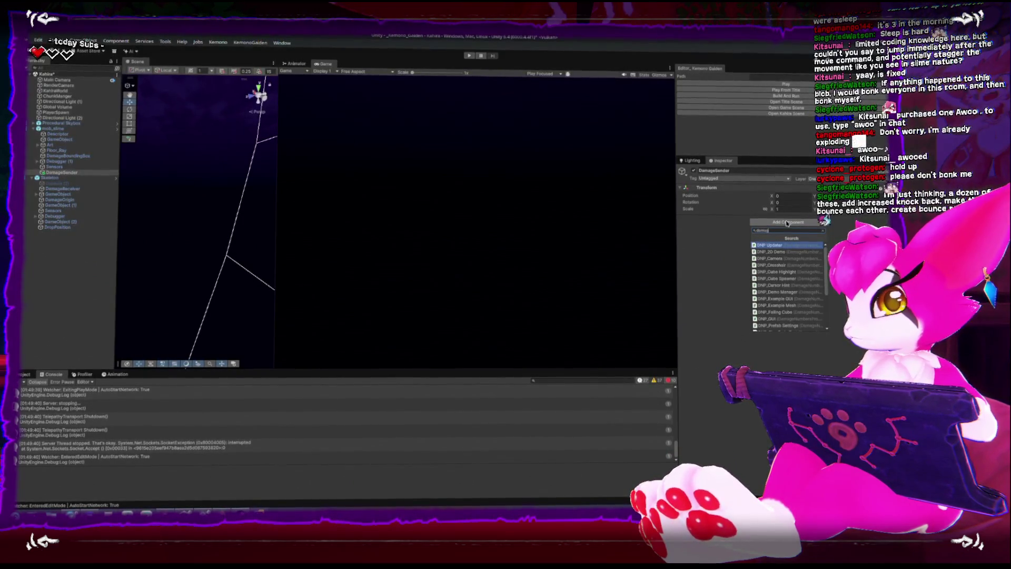
scroll(813, 284, down, 5)
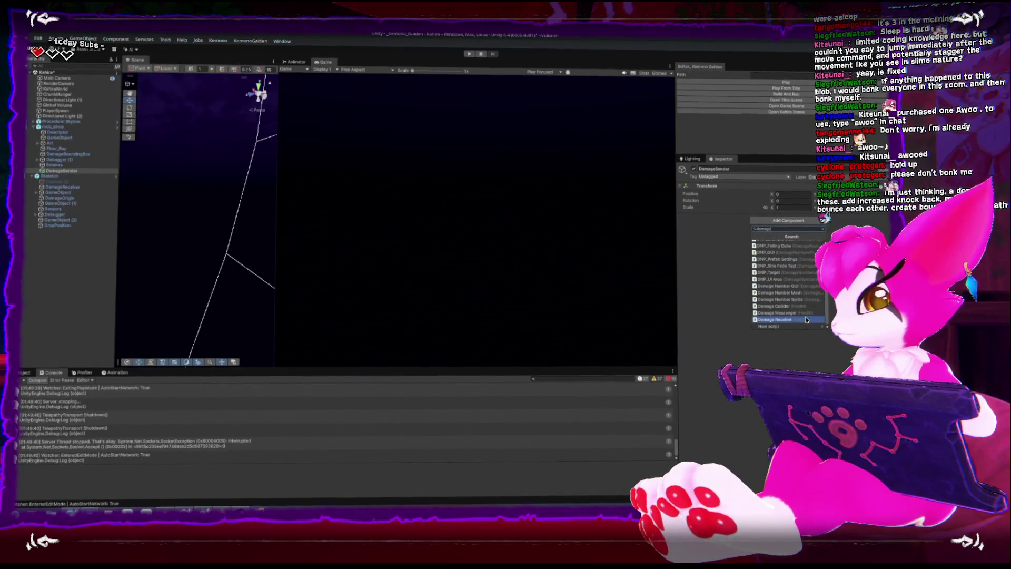
click(803, 308)
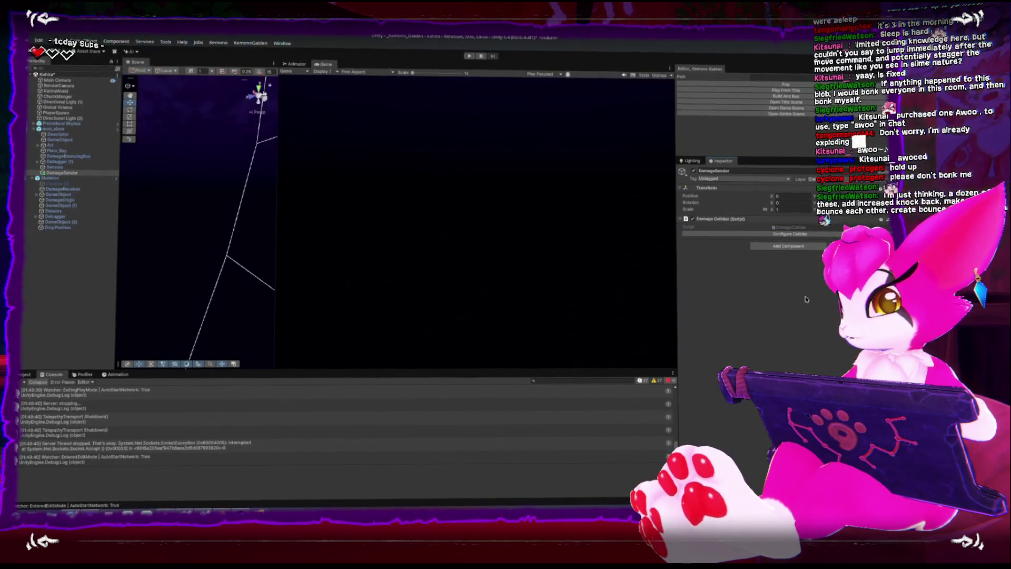
- Add a Box Collider with Is Trigger and Provides Contacts, clear the Console, then Play From Title
click(810, 234)
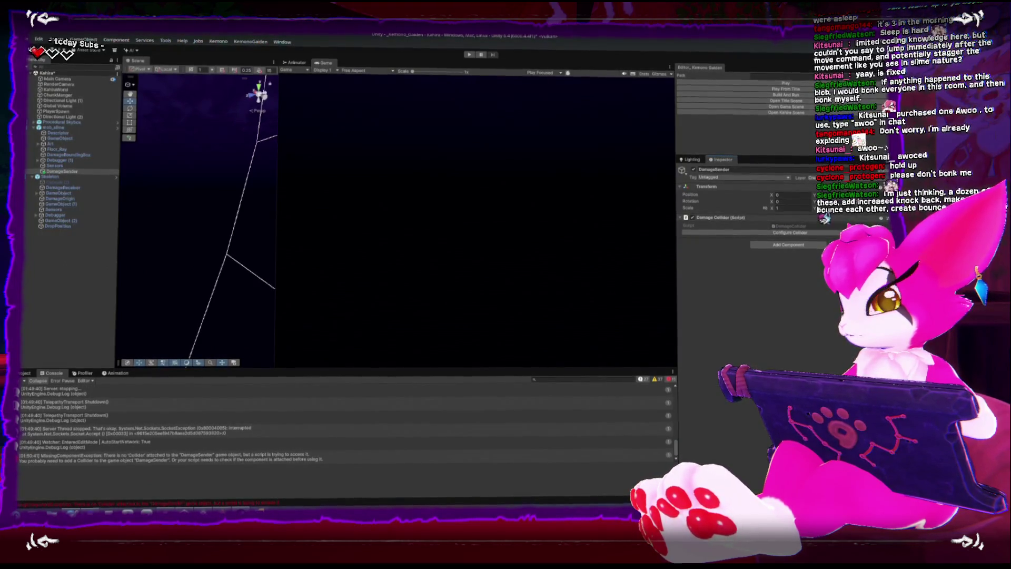
click(764, 245)
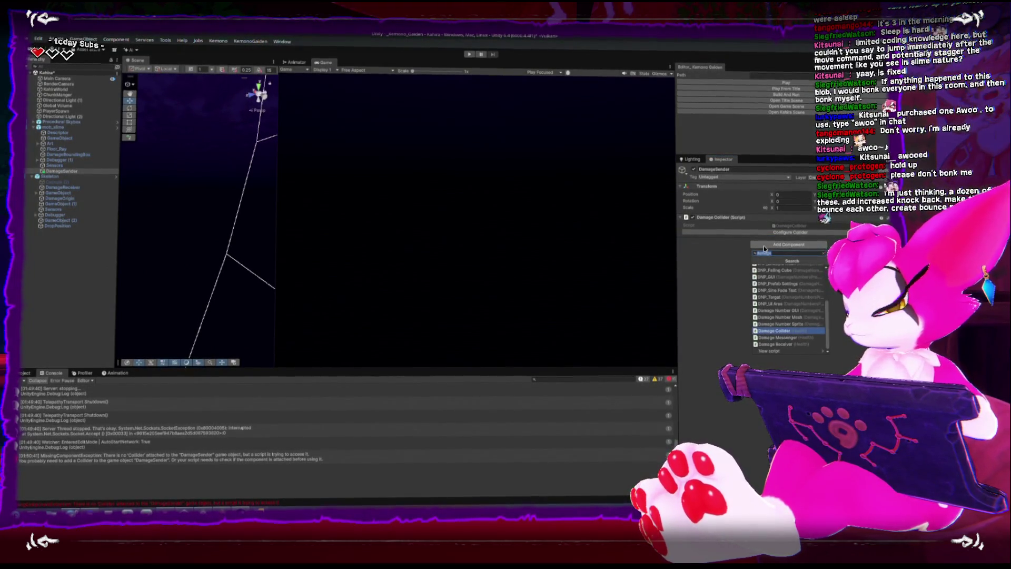
text(box)
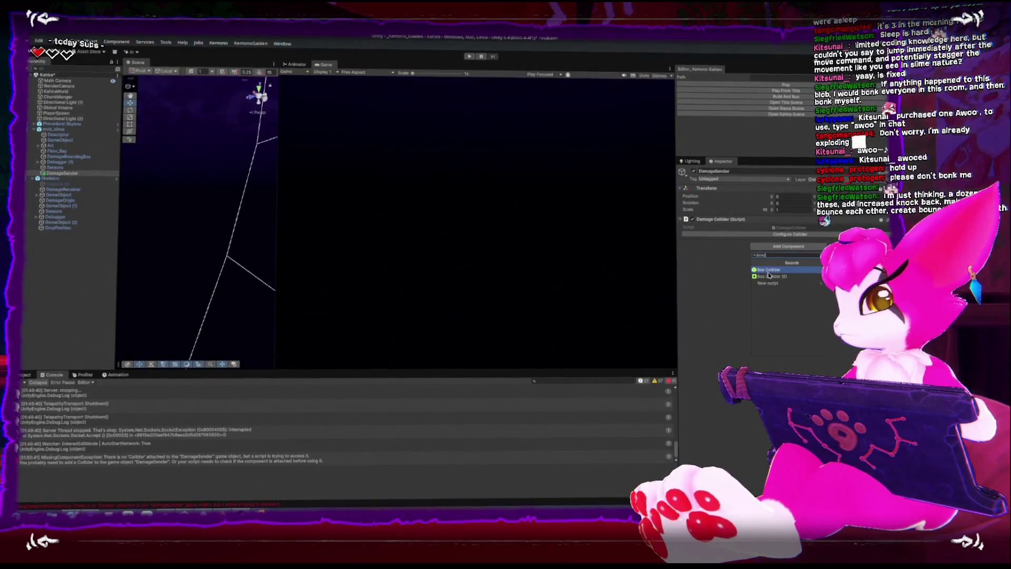
key(Return)
click(773, 259)
click(773, 266)
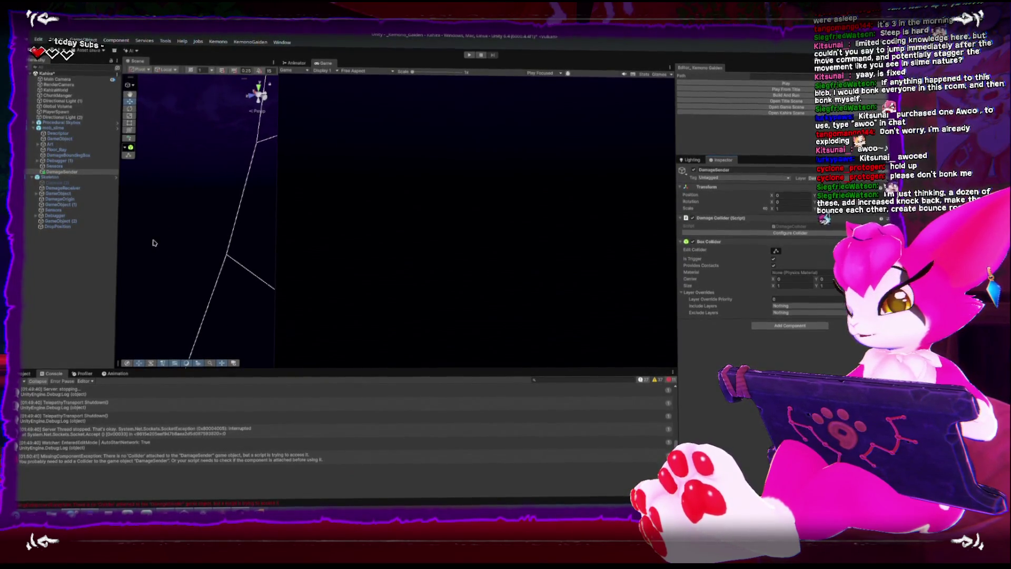
click(20, 382)
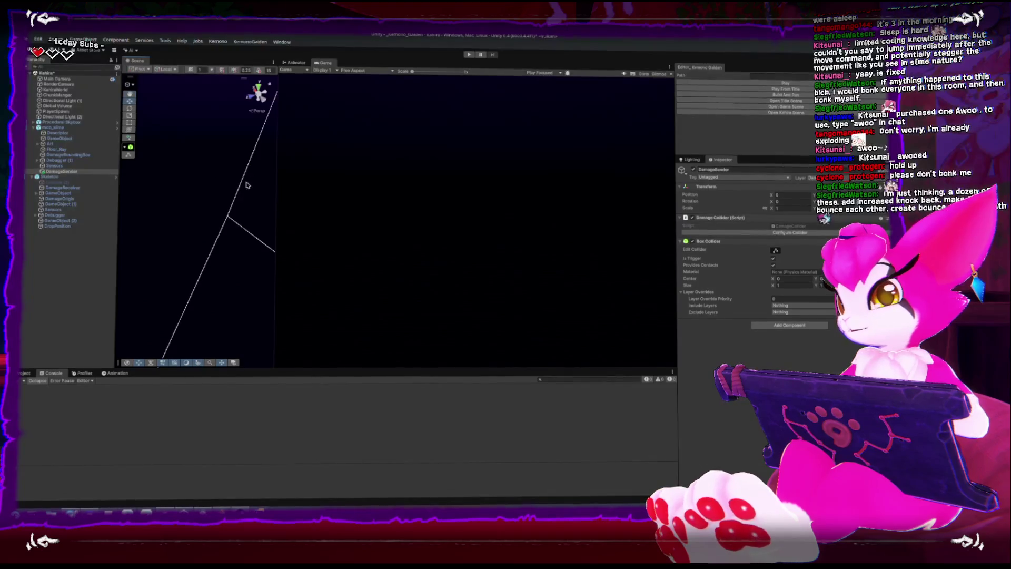
click(806, 89)
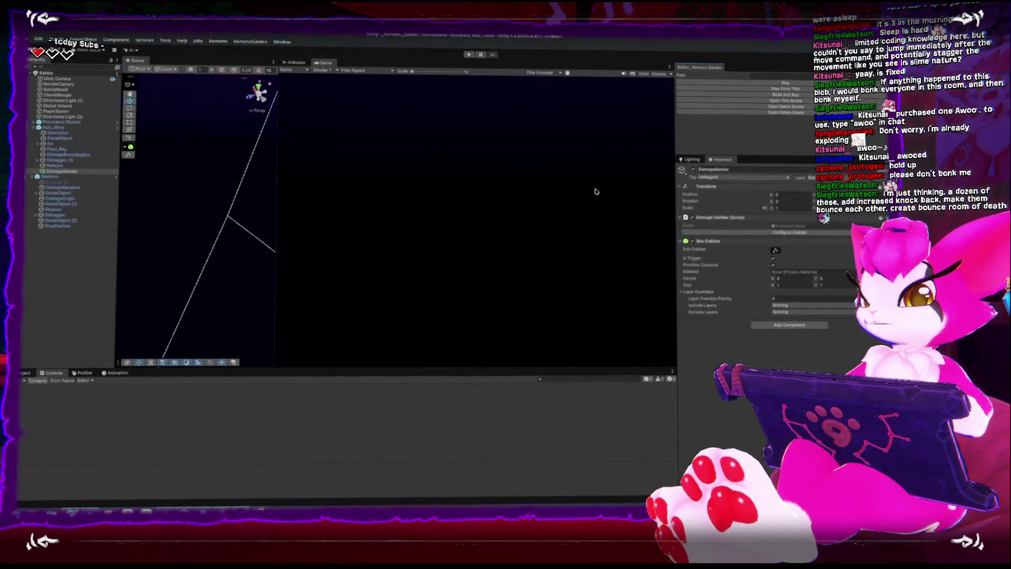
- Stop the play session and open the Kahira scene
click(468, 55)
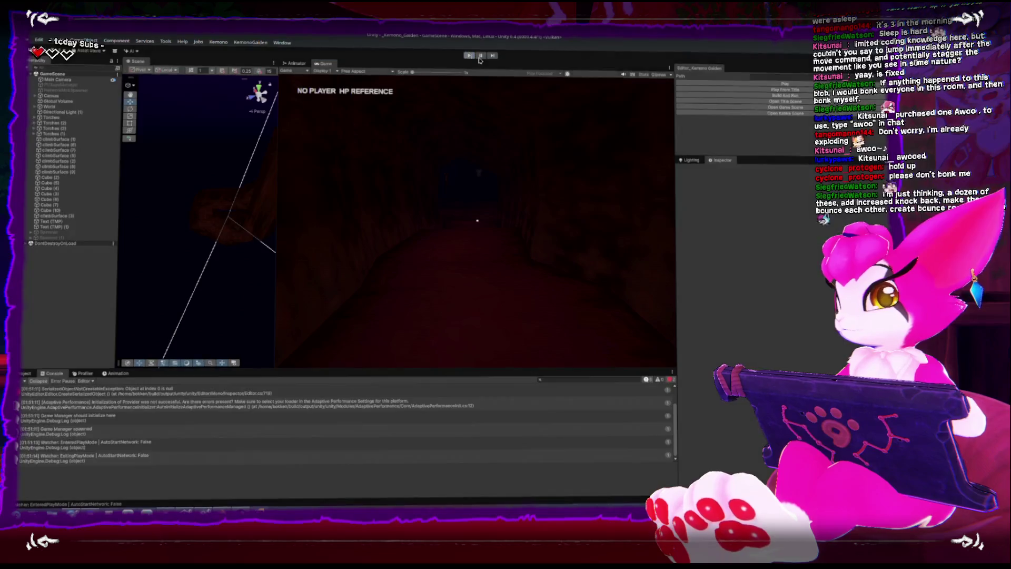
click(740, 115)
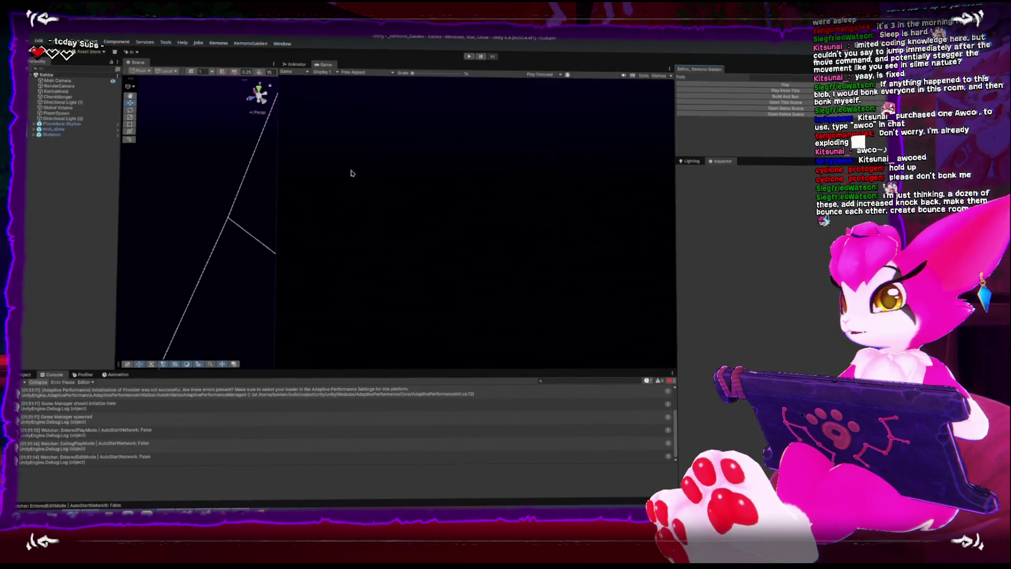
drag(275, 169, 370, 167)
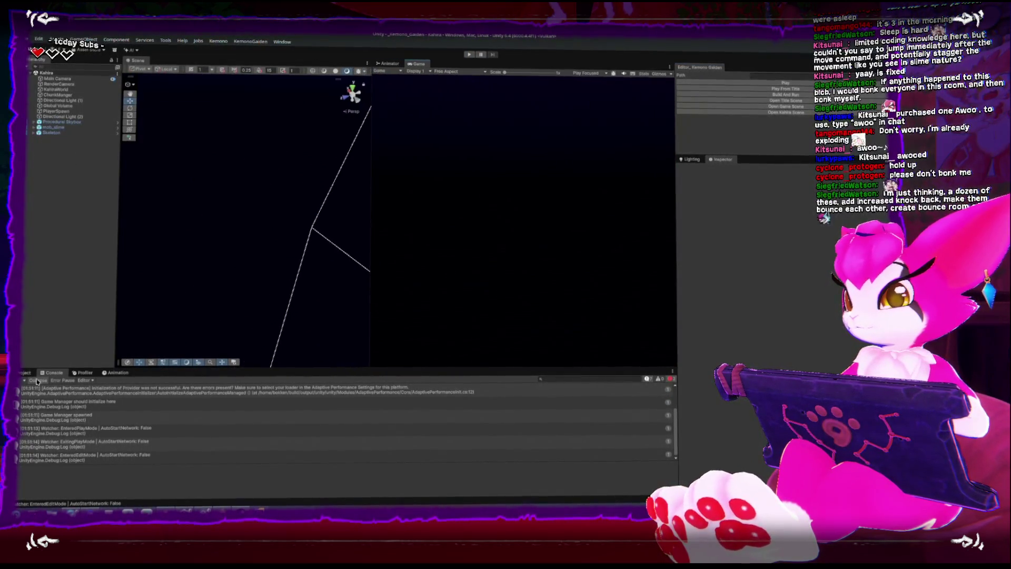
- Select and frame mob_slime, then open its Objective_Chase script in Rider
click(22, 373)
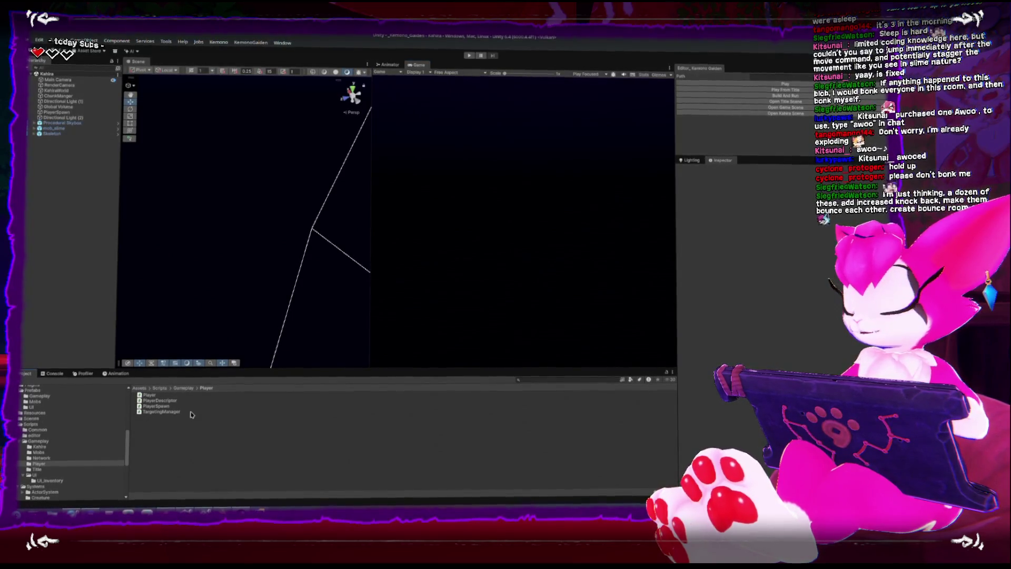
click(68, 137)
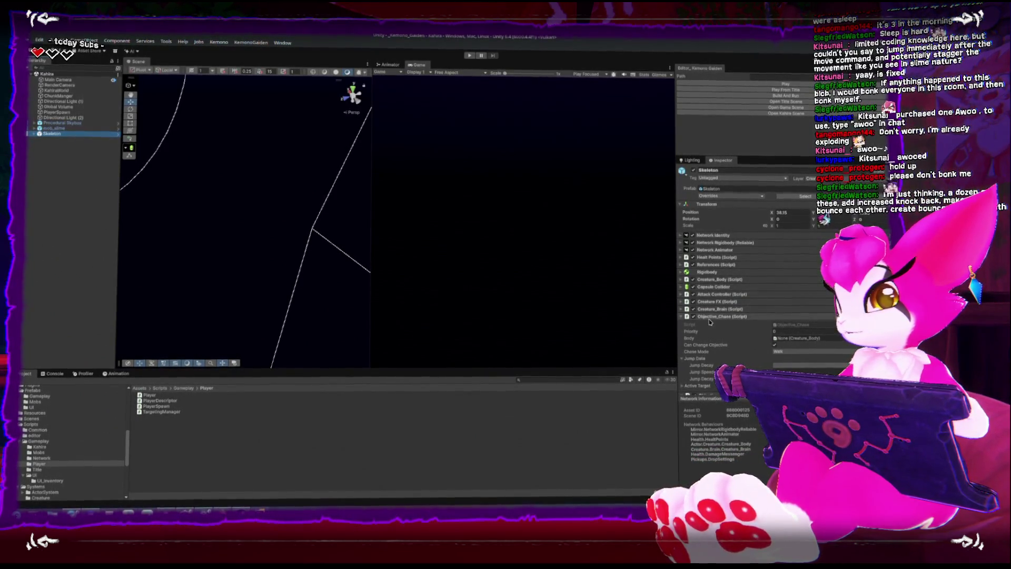
scroll(720, 310, down, 5)
scroll(720, 311, down, 1)
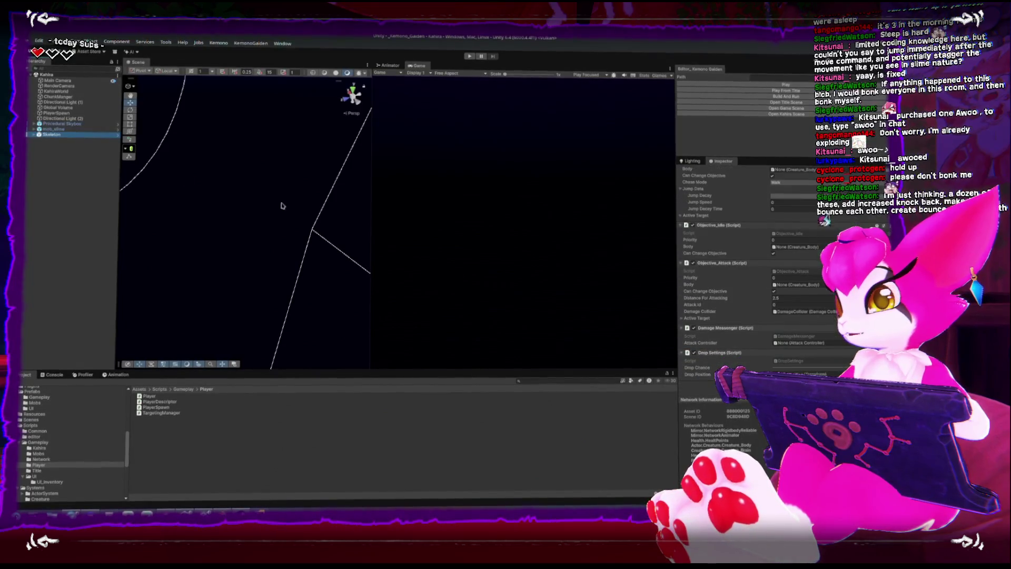
double_click(58, 128)
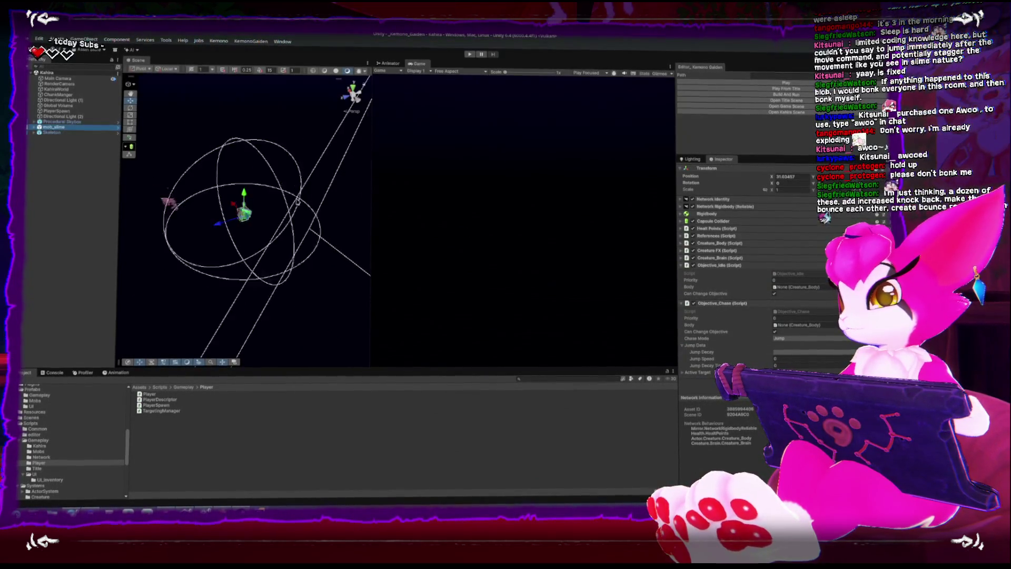
mouse_move(274, 223)
mouse_down()
mouse_move(354, 95)
mouse_move(245, 77)
mouse_move(279, 163)
mouse_move(240, 230)
mouse_up()
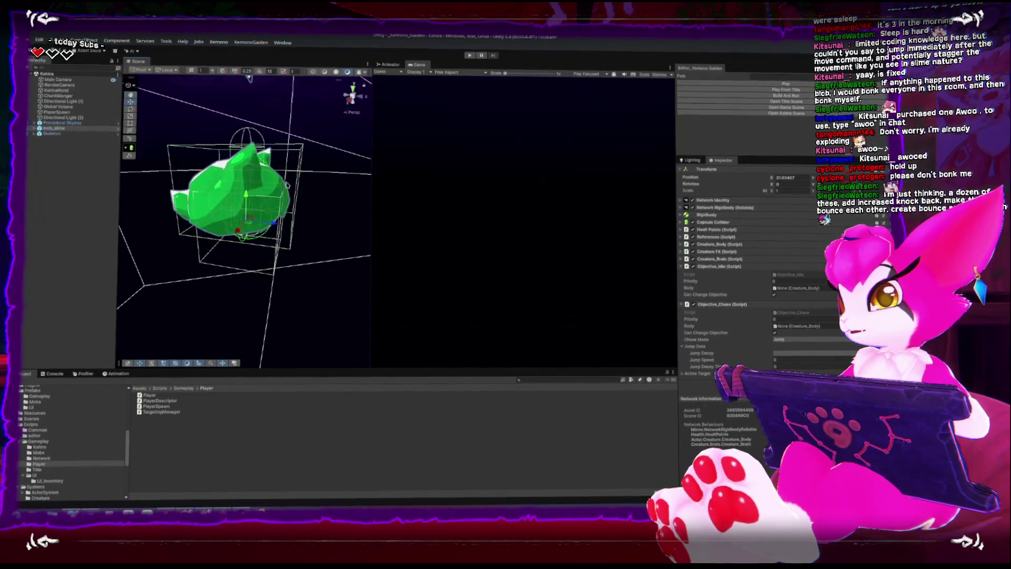
scroll(253, 100, down, 5)
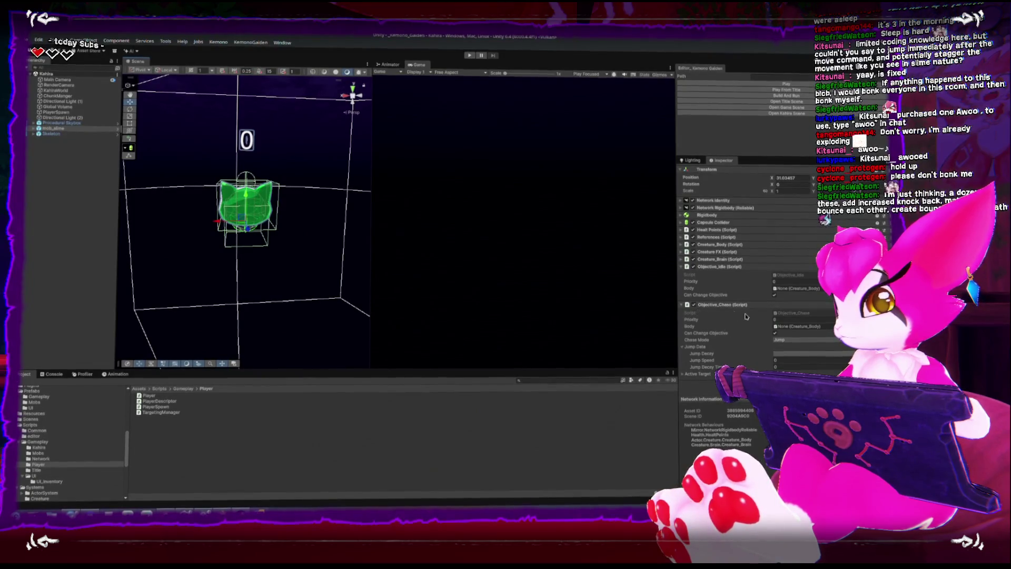
double_click(790, 313)
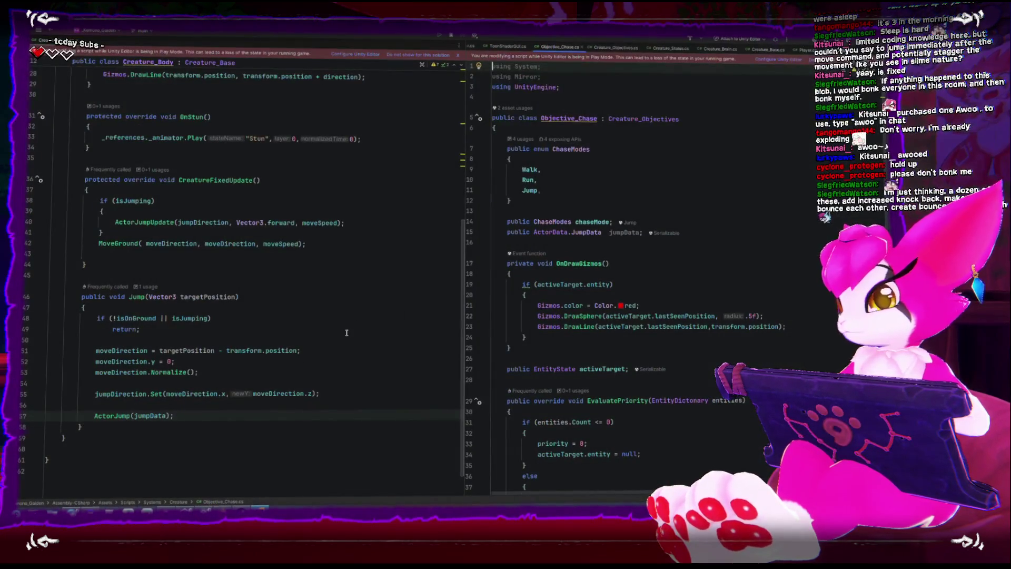
- Edit Creature_Body.cs so it keeps the jumpData field declaration
scroll(330, 290, up, 8)
click(336, 286)
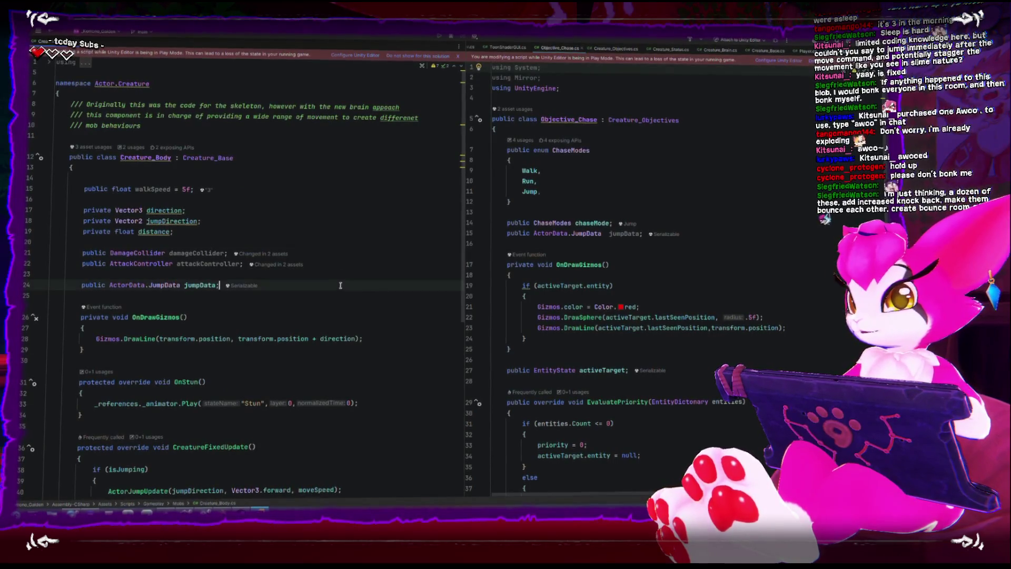
key(BackSpace)
key(BackSpace)
key(BackSpace)
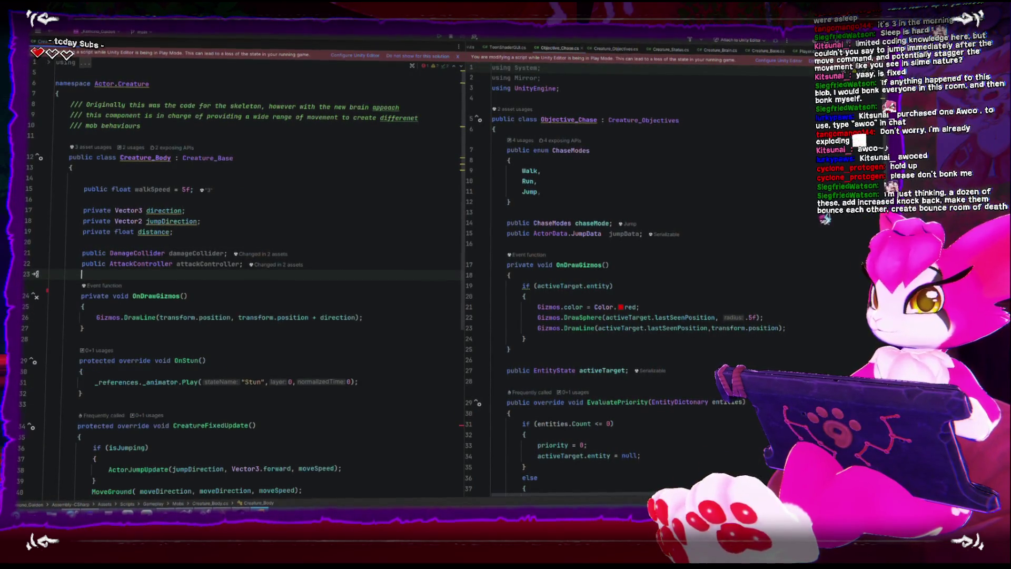
scroll(250, 300, down, 6)
scroll(250, 301, down, 3)
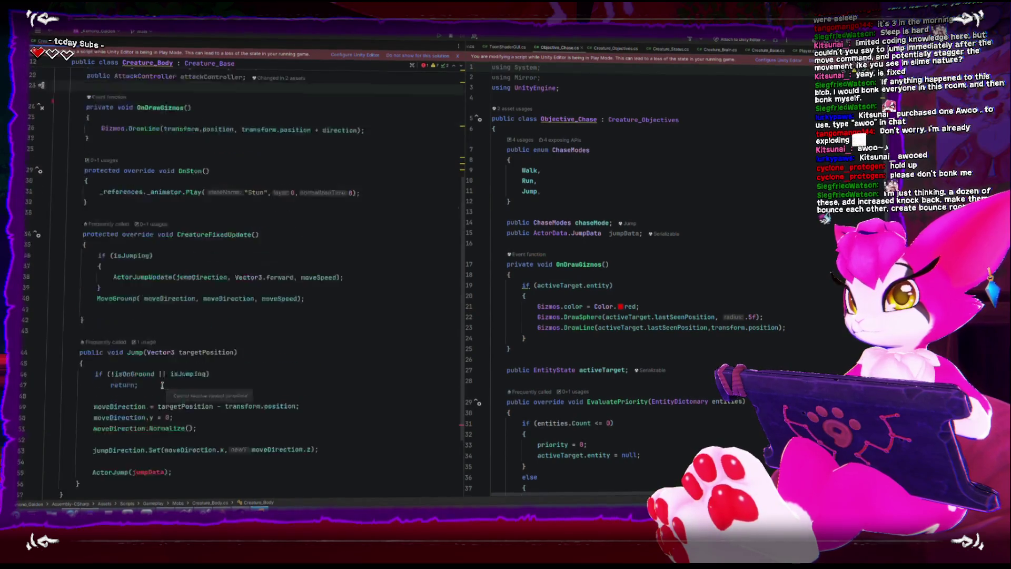
scroll(164, 385, up, 8)
key(Return)
key(Return)
key(Up)
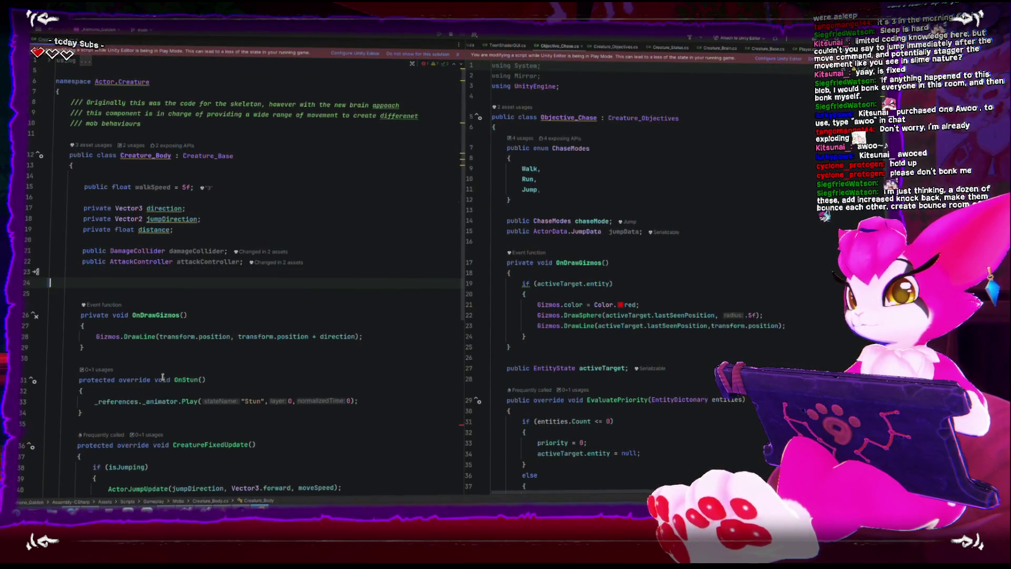
- Delete the jumpData field from Objective_Chase.cs and return to Unity to recompile
scroll(603, 291, down, 5)
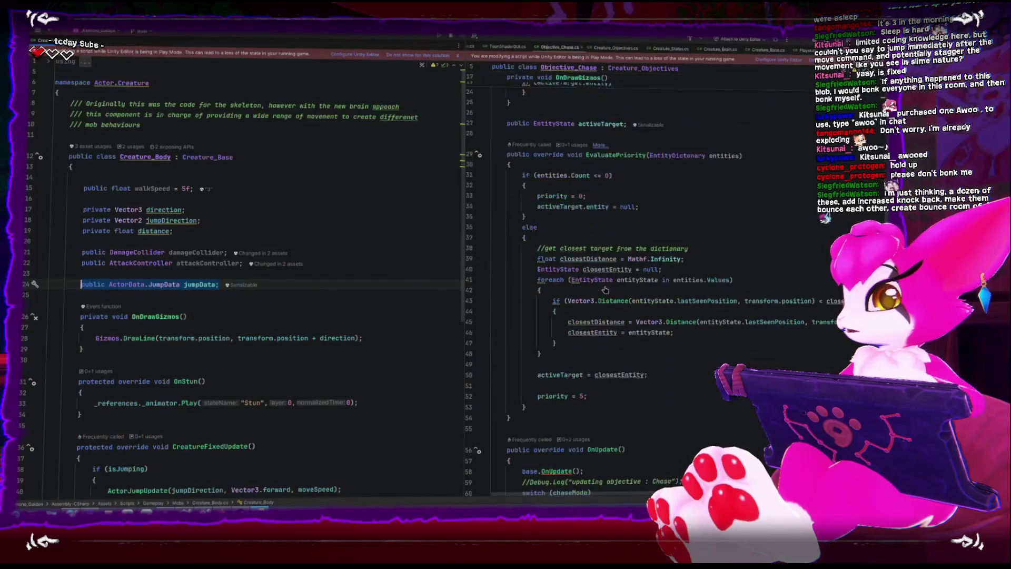
scroll(603, 291, up, 5)
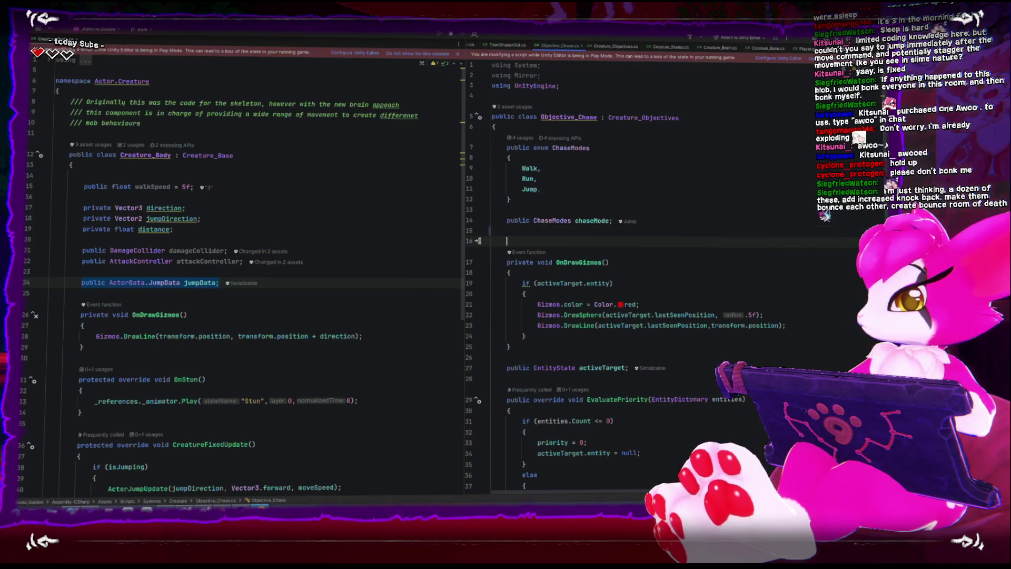
key(Delete)
scroll(767, 255, down, 12)
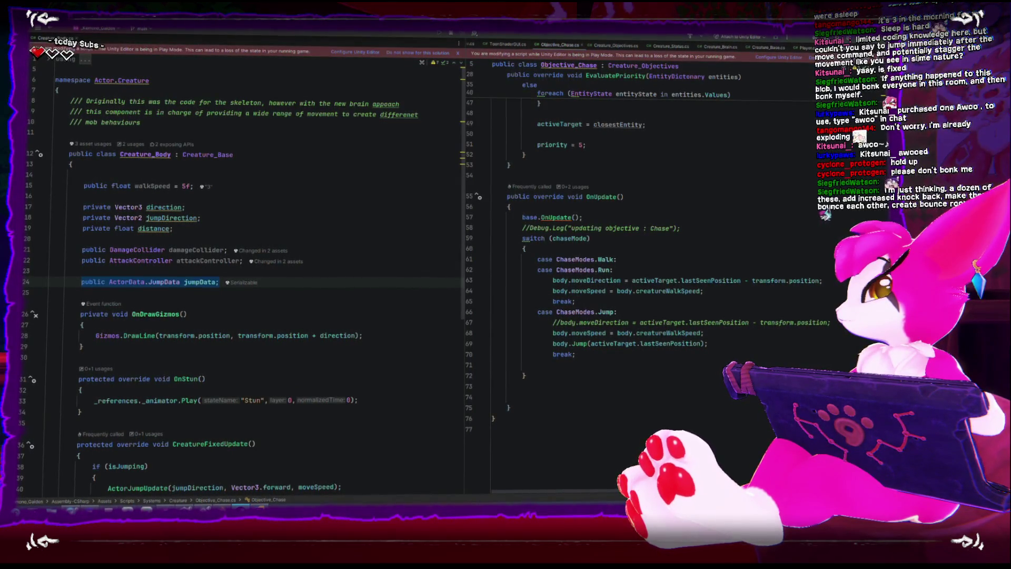
key(alt+Tab)
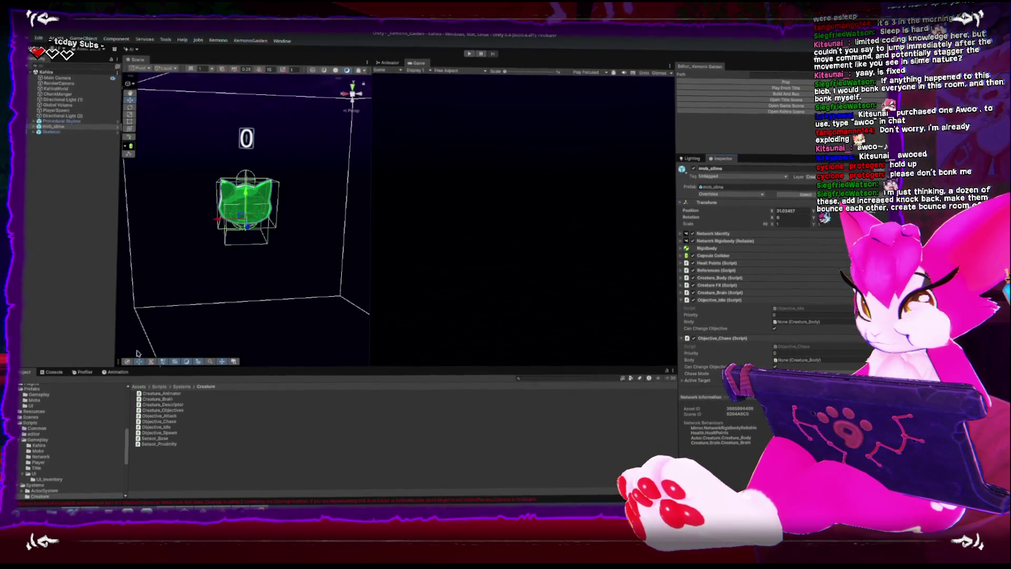
- Clear the Console, then select DamageSender and open its DamageCollider script in Rider
click(52, 372)
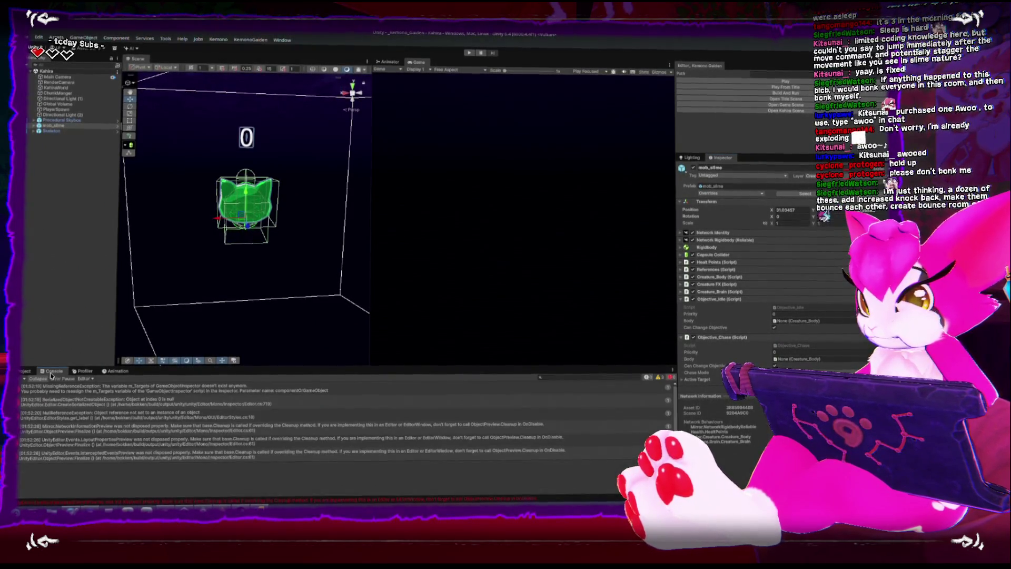
click(20, 377)
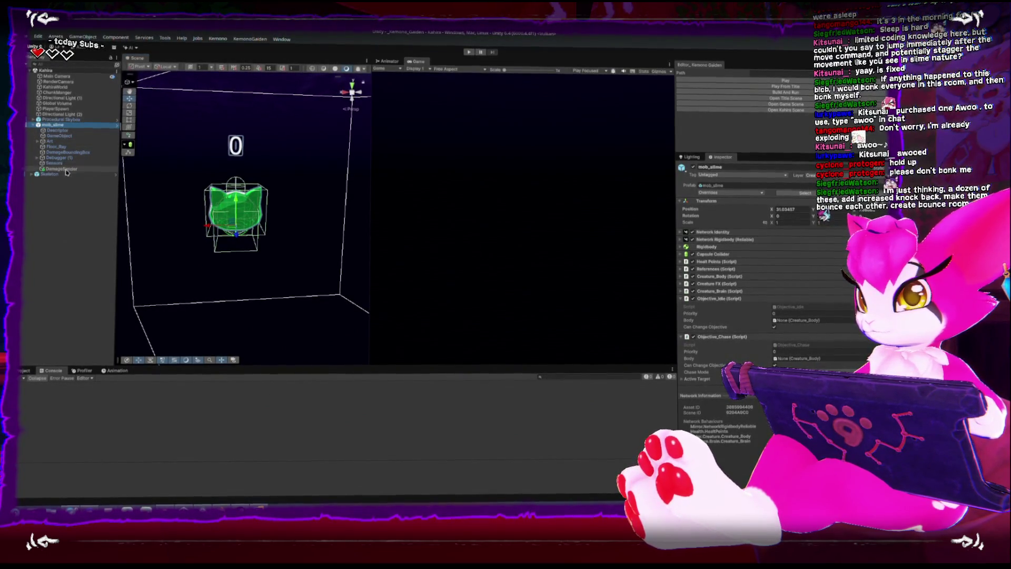
click(64, 169)
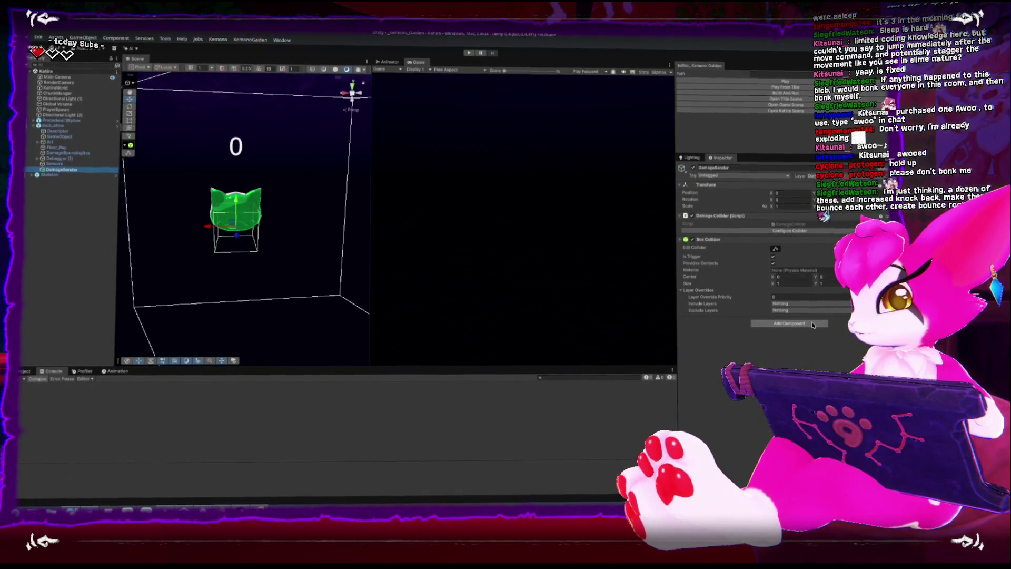
double_click(780, 228)
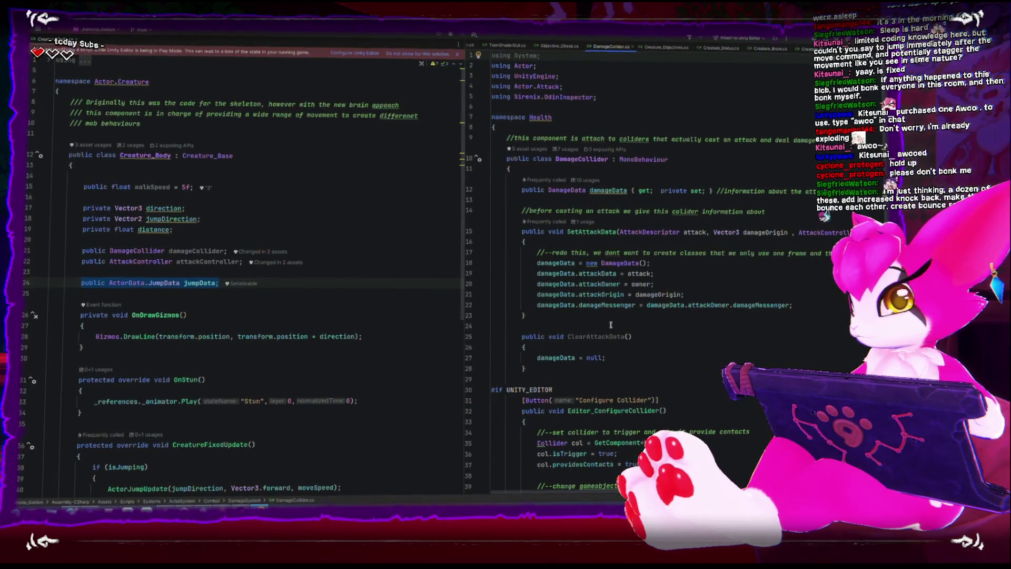
- Read through DamageCollider.cs in Rider, then return to the Unity Editor
scroll(610, 325, down, 5)
scroll(607, 327, up, 3)
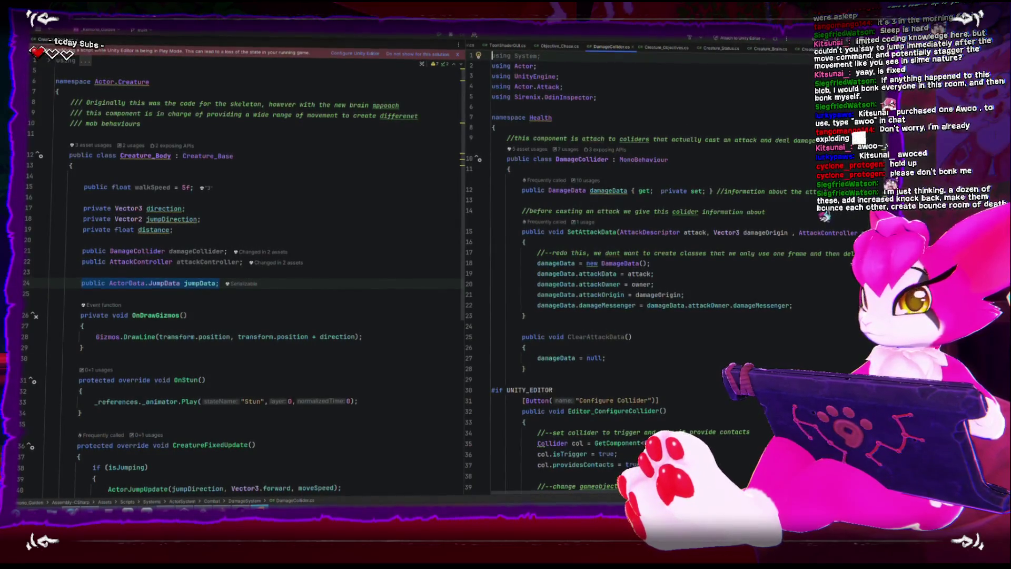
key(alt+Tab)
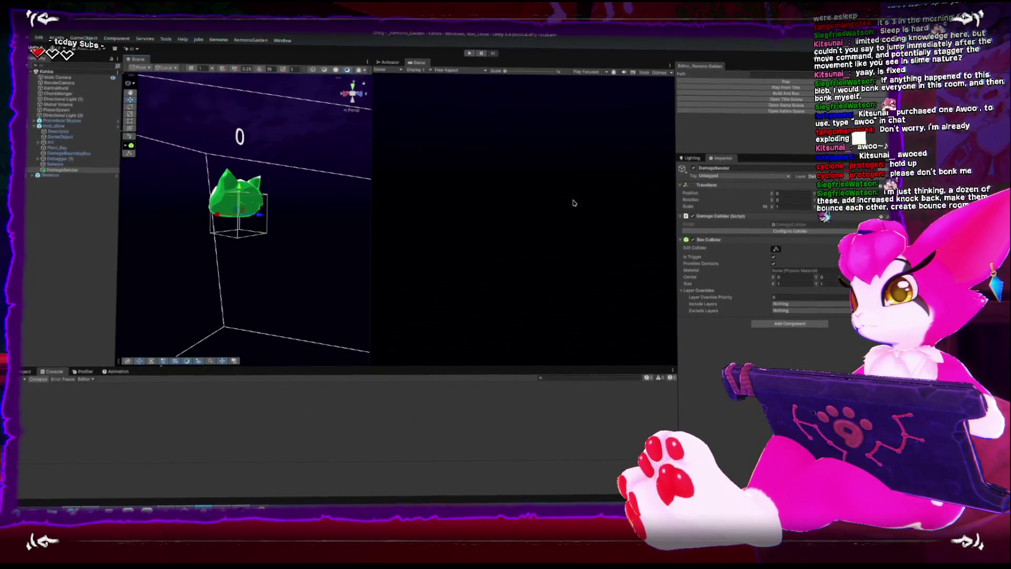
- Select mob_slime, orbit the Scene view around it, and Play from the Kemono Gaiden panel
click(79, 126)
mouse_move(348, 200)
mouse_down()
mouse_move(311, 191)
mouse_move(353, 226)
mouse_move(335, 283)
mouse_up()
drag(286, 256, 232, 211)
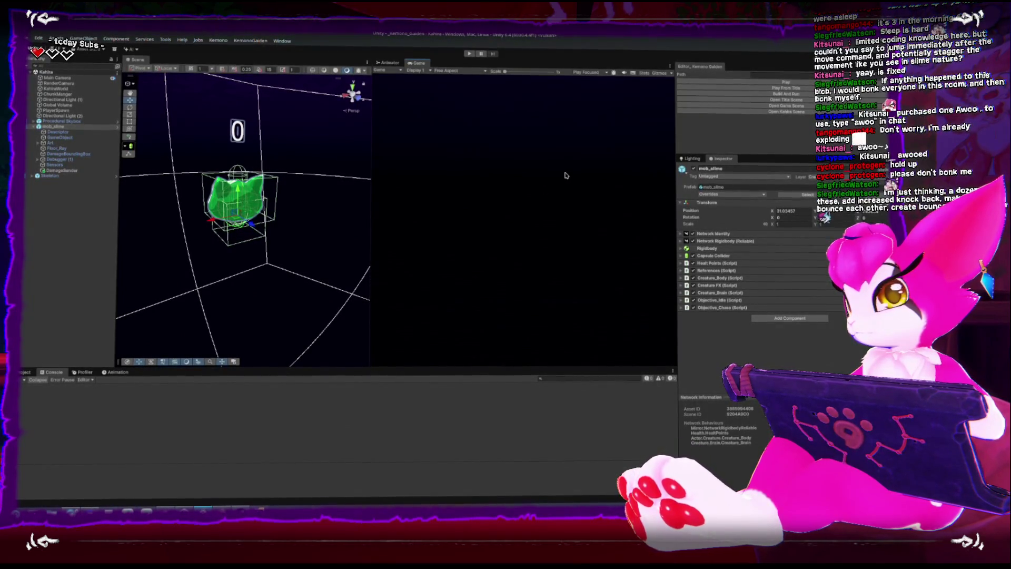
click(728, 88)
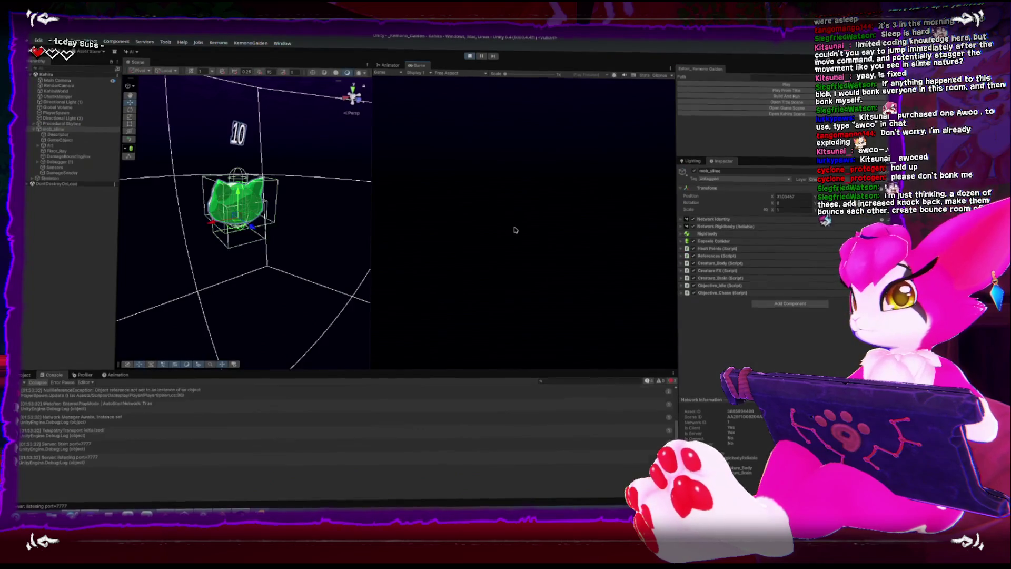
- Walk the player toward the slime and swing the sword at it three times
key(w)
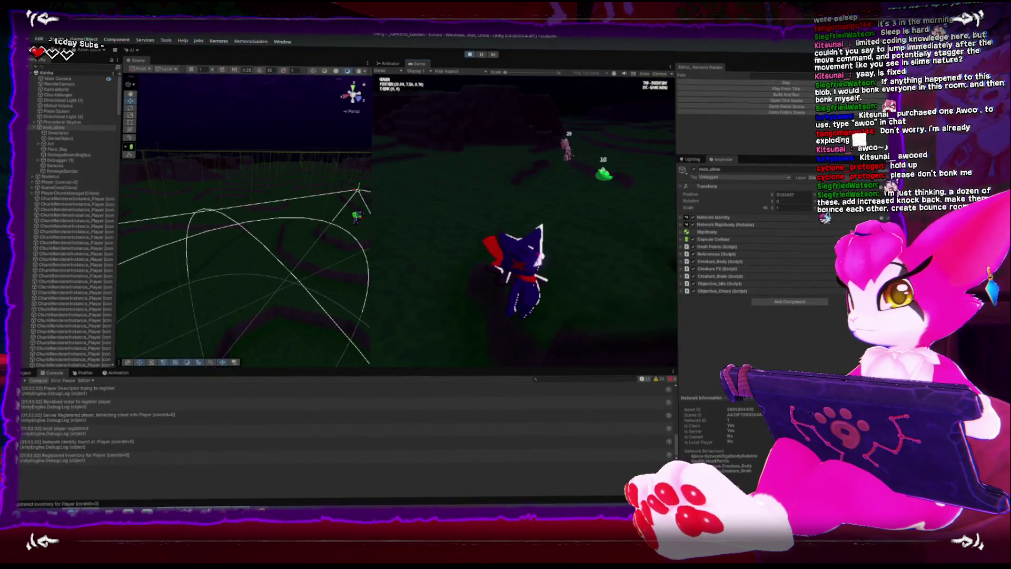
key(w)
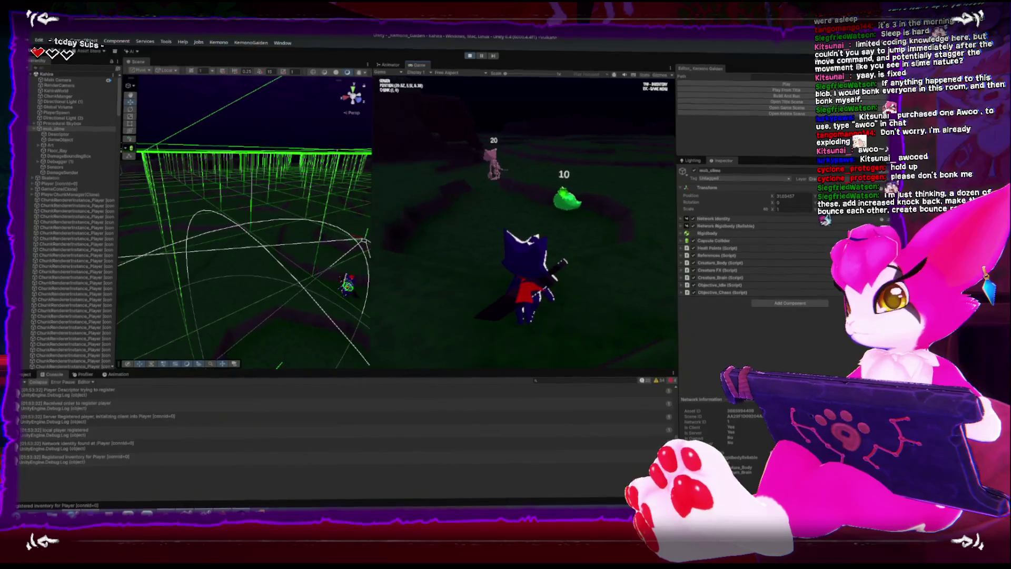
click(502, 232)
key(w)
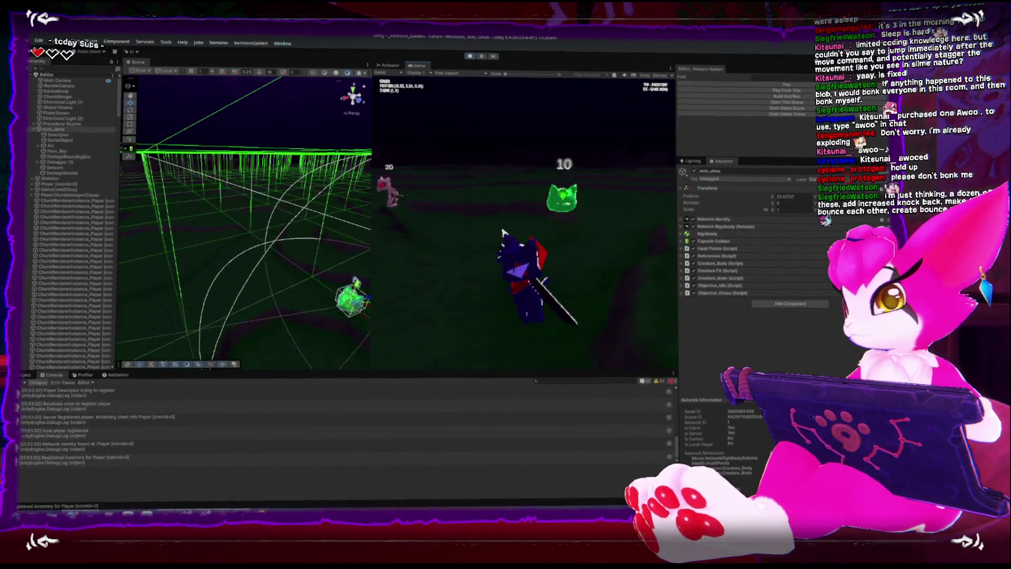
click(533, 229)
key(w)
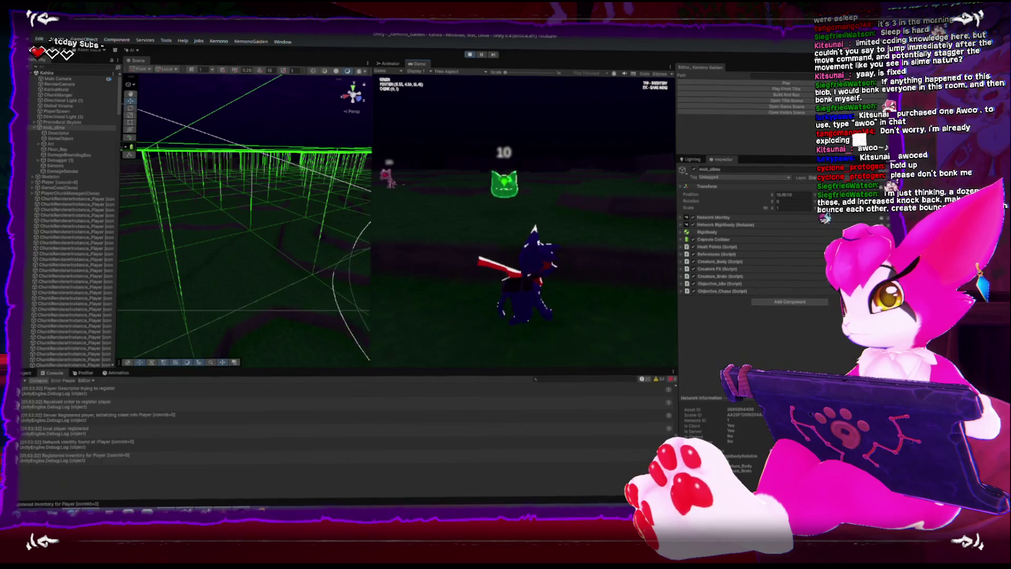
key(w)
click(510, 225)
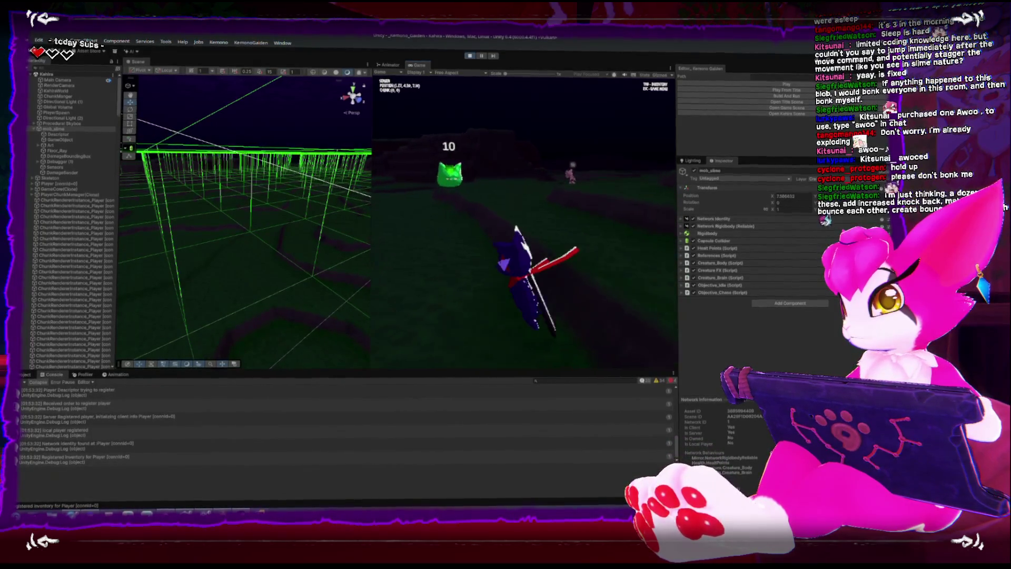
key(w)
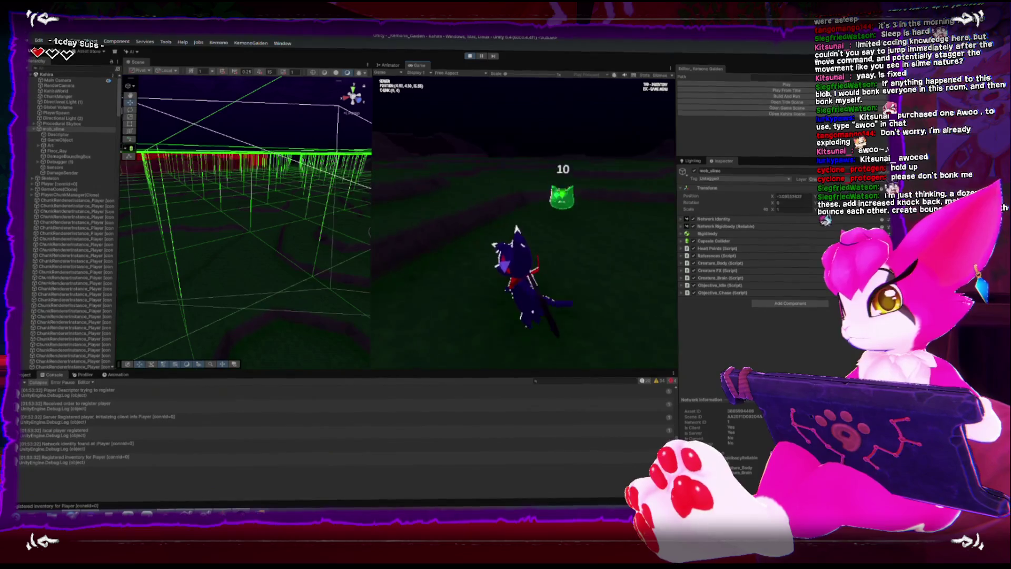
- Retreat from the slime, walk back toward it, and bring up the Game Menu with Escape
key(s)
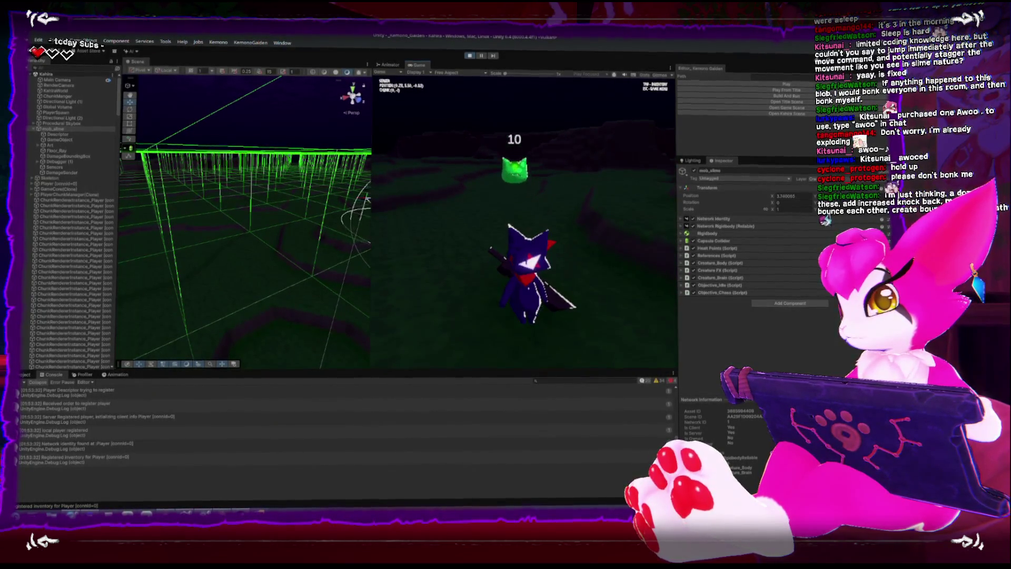
key(s)
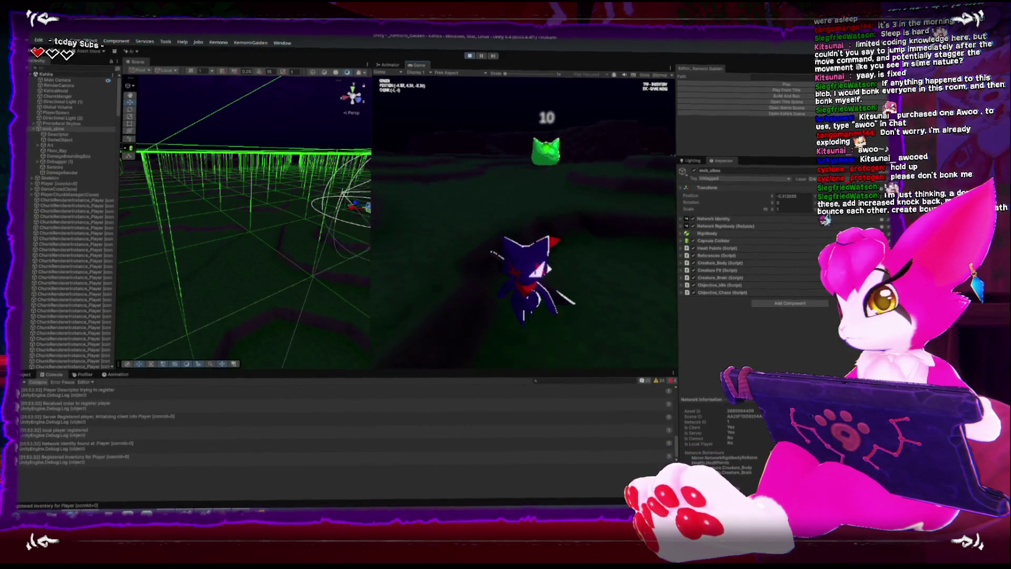
key(s)
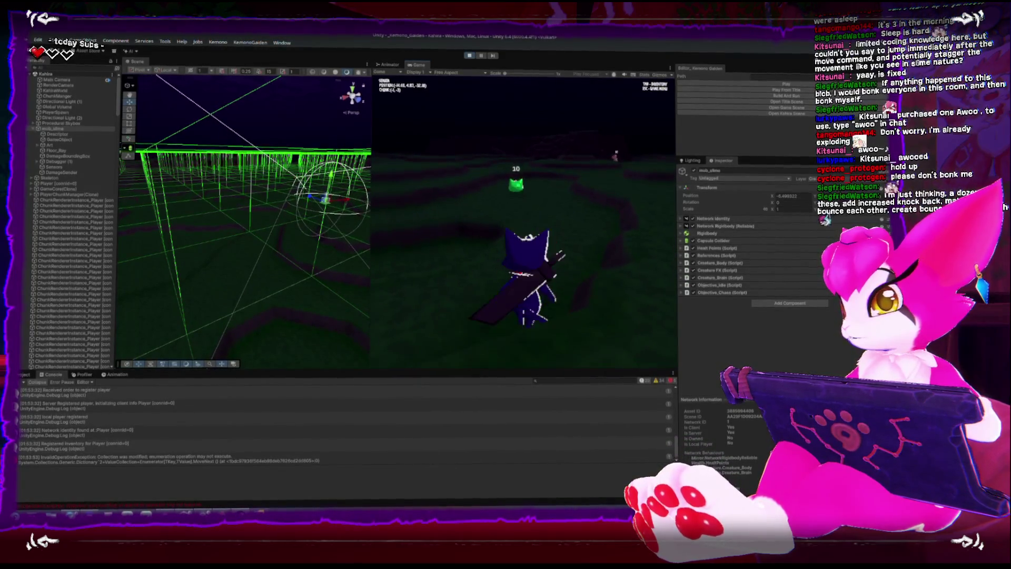
scroll(215, 332, up, 2)
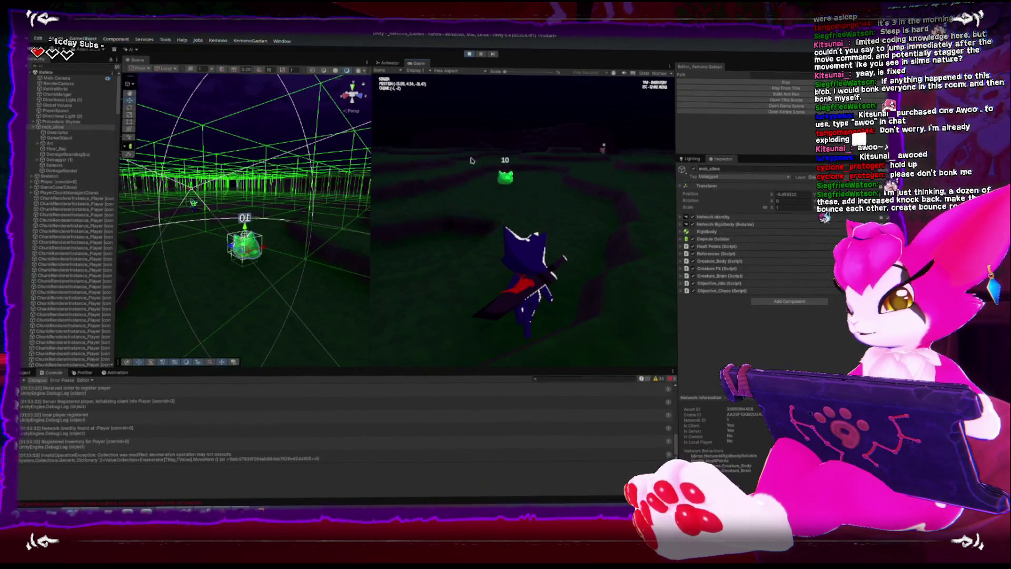
key(w)
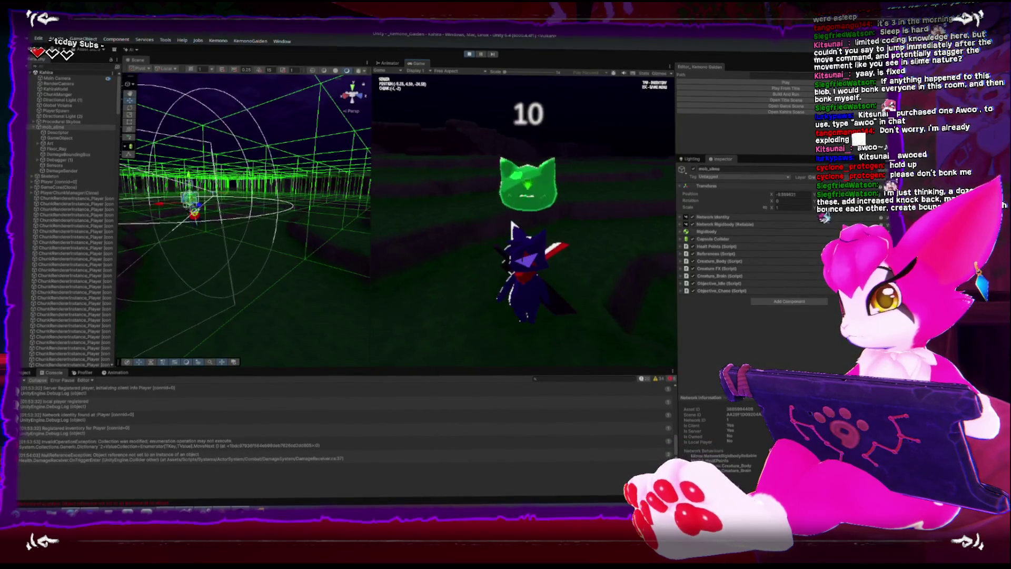
key(Escape)
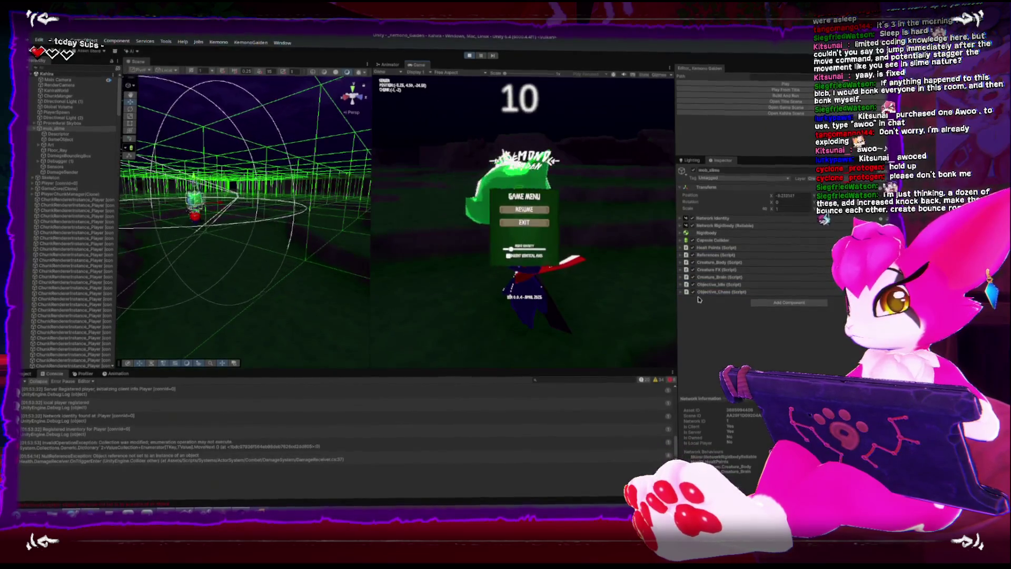
- Expand mob_slime's Creature_Body and make the start of the Jump Decay curve less steep
click(56, 132)
click(53, 127)
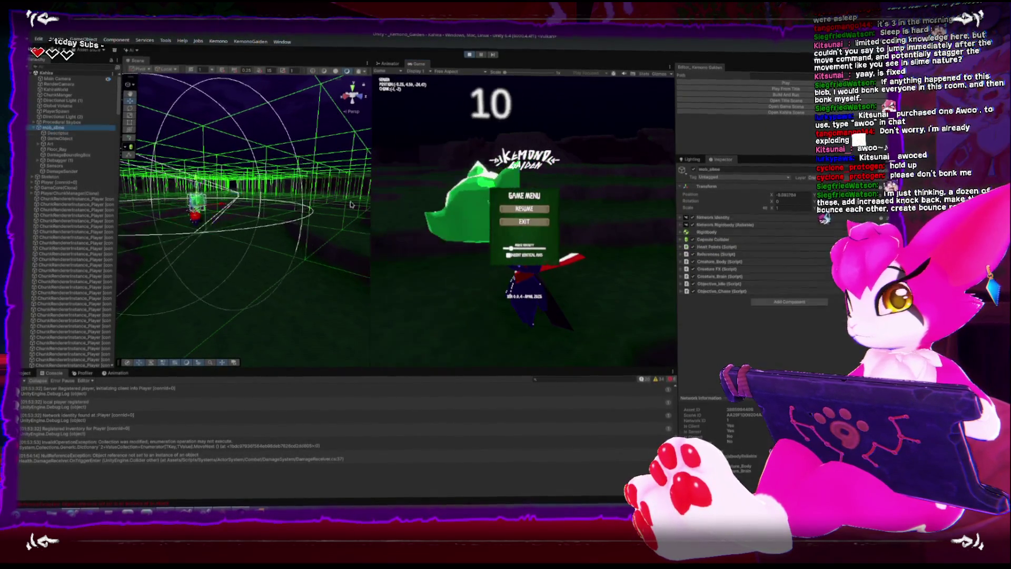
click(685, 263)
scroll(821, 316, down, 3)
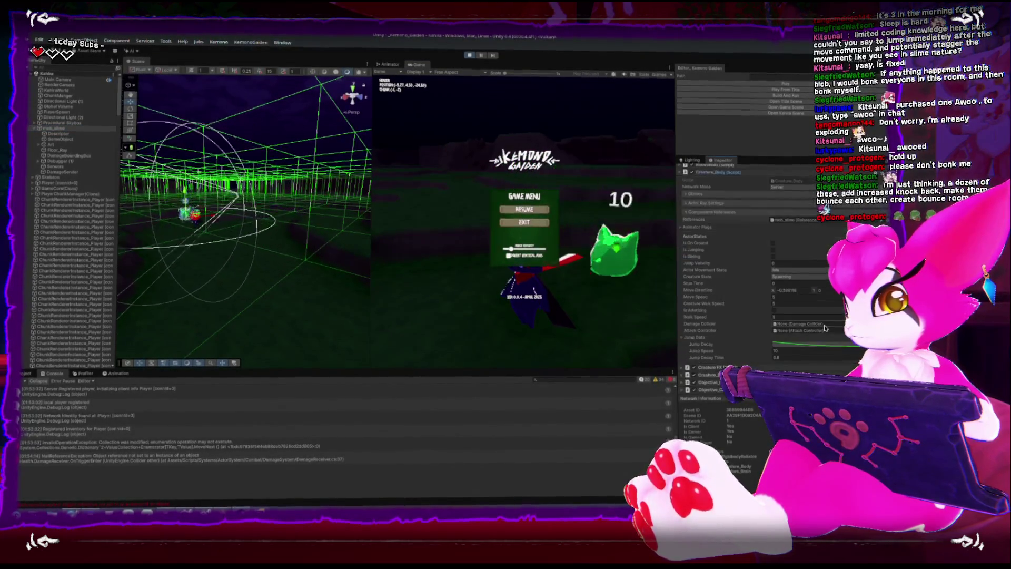
scroll(824, 328, down, 1)
click(807, 335)
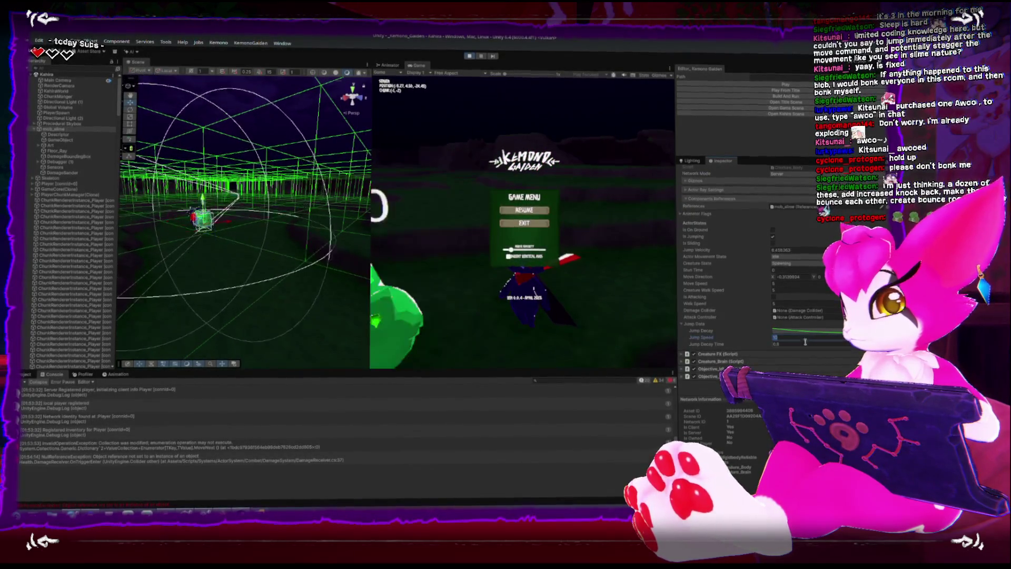
click(805, 343)
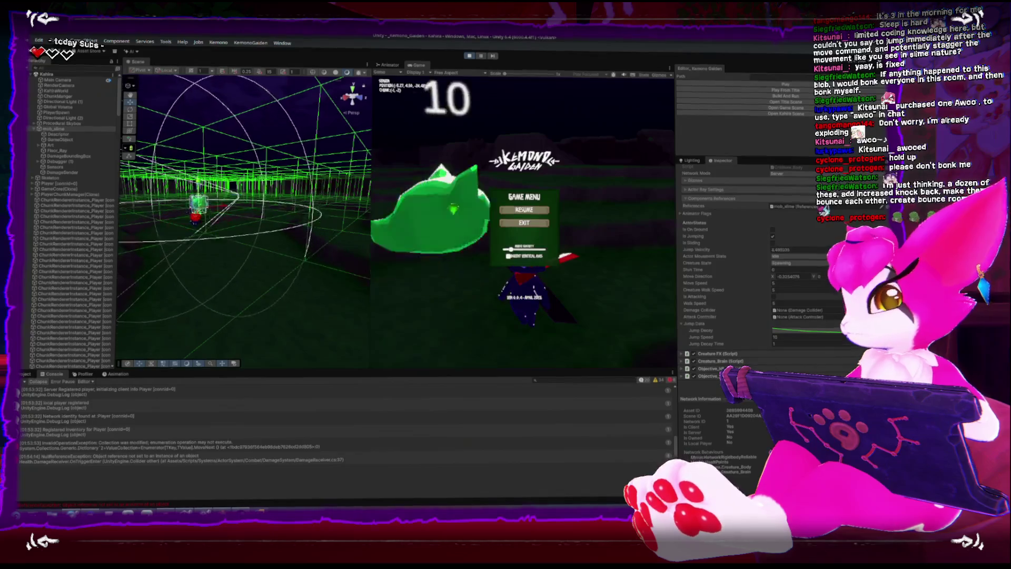
click(807, 327)
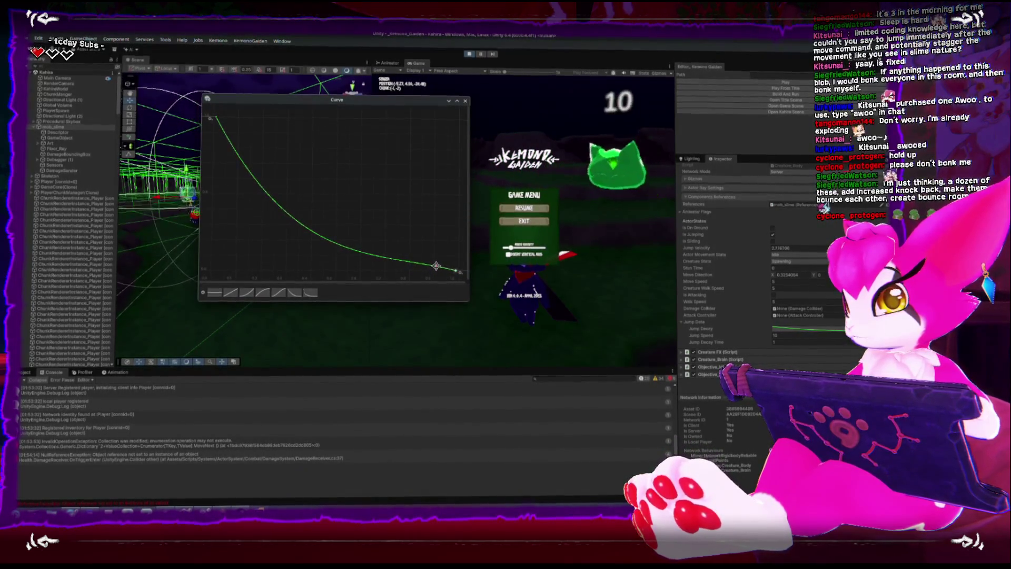
drag(223, 131, 248, 152)
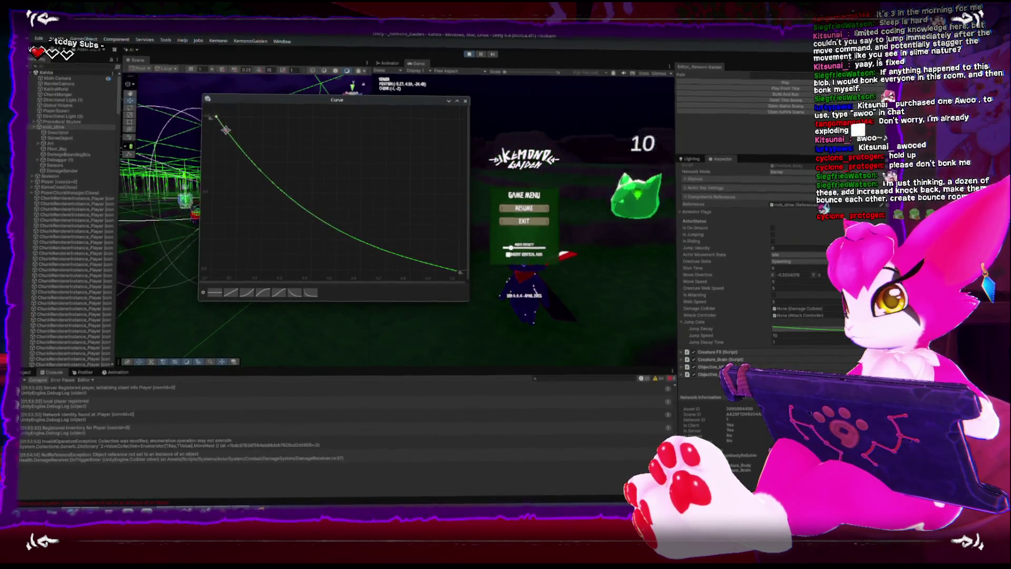
click(463, 103)
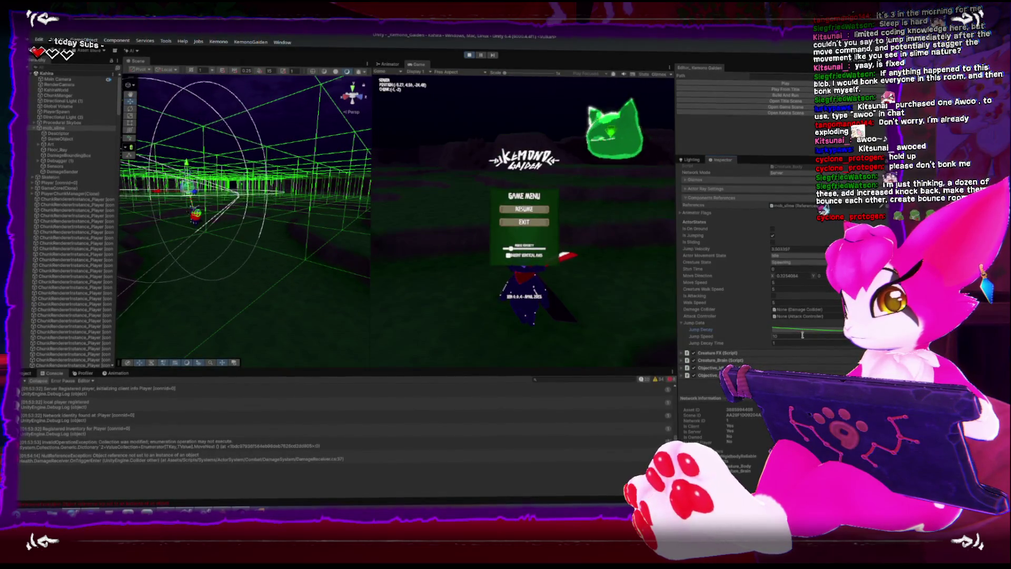
- Lower Creature_Body's Jump Speed from 10 to 5
drag(719, 336, 789, 334)
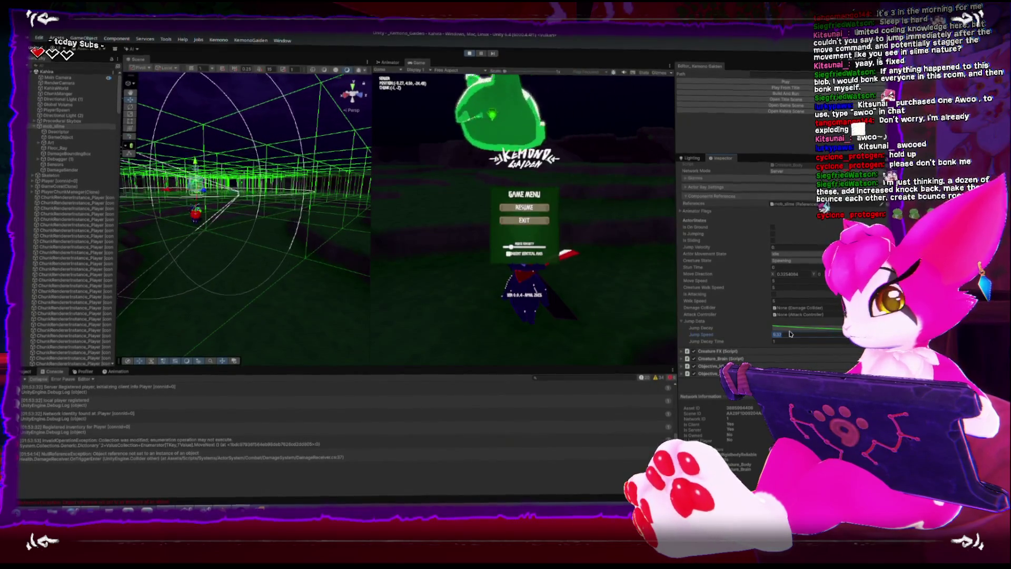
text(5)
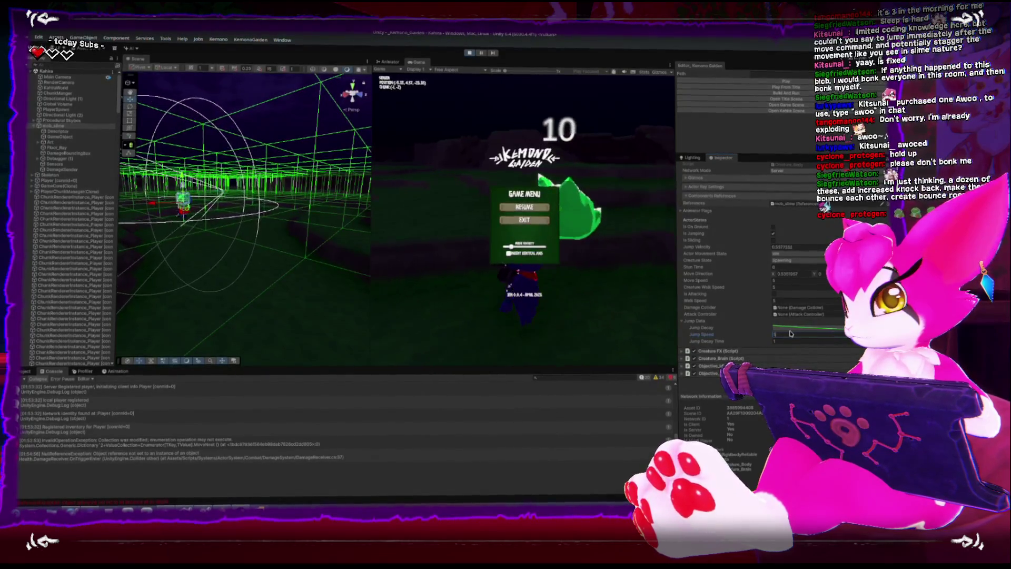
click(787, 341)
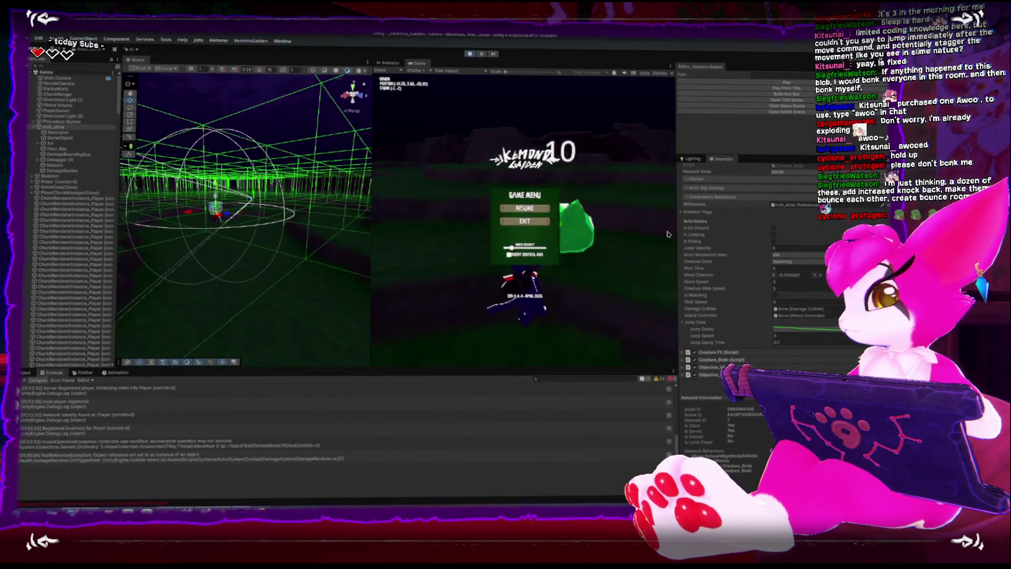
- Recheck the Jump Decay curve, keep testing the slime's jumps, then exit Play mode
click(805, 328)
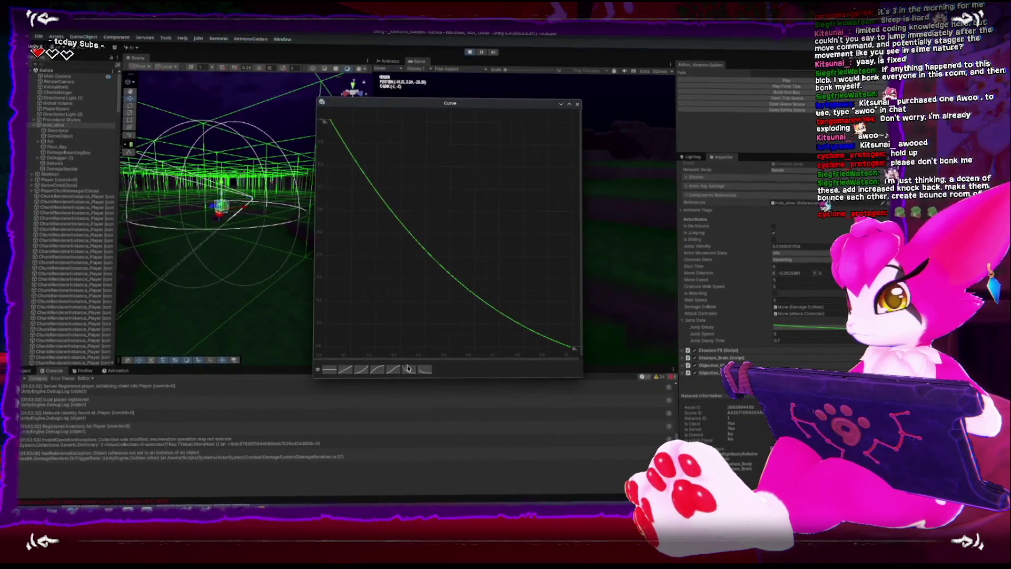
click(577, 105)
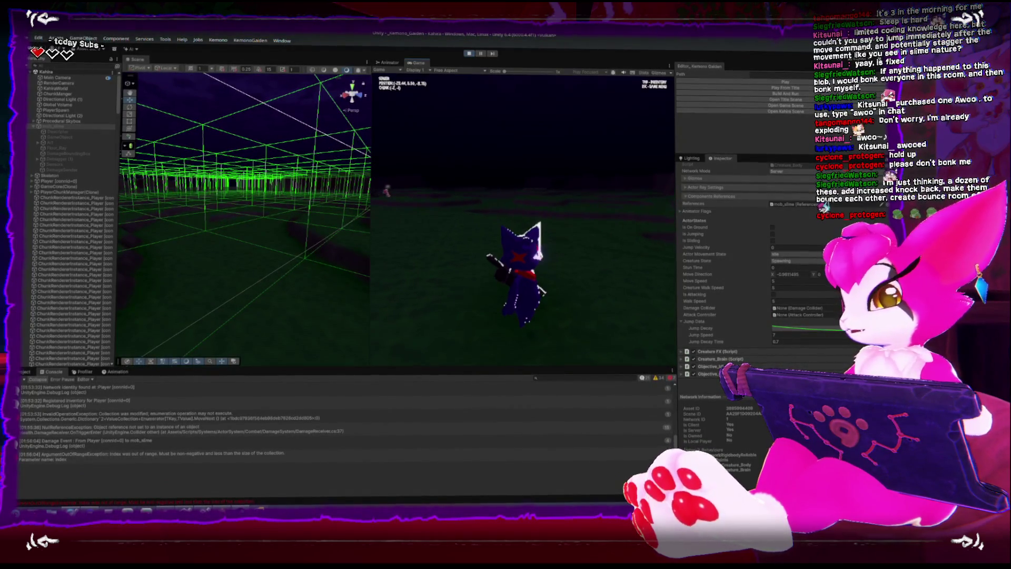
click(469, 55)
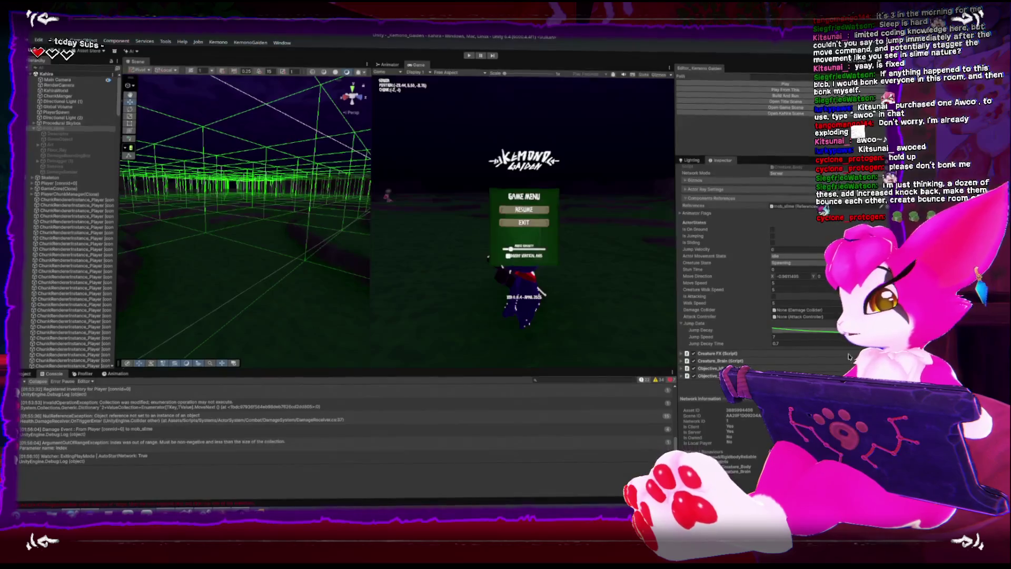
- Set the slime's Creature_Body Jump Speed to 7 and Jump Decay Time to 0.7
text(7)
key(Tab)
text(0.7)
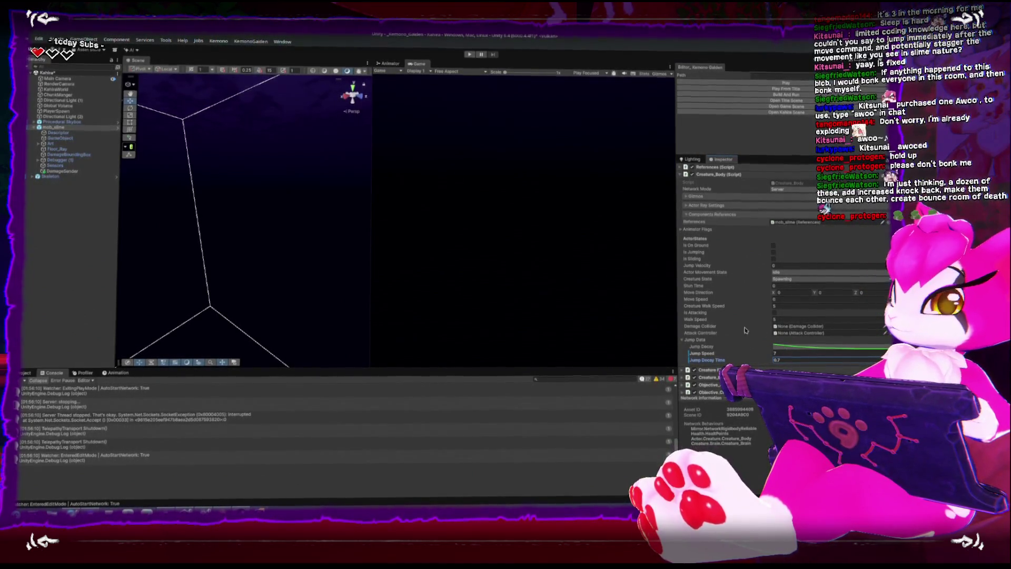
- Open the Creature_Body.cs script from the Creature_Body component in Rider
click(683, 173)
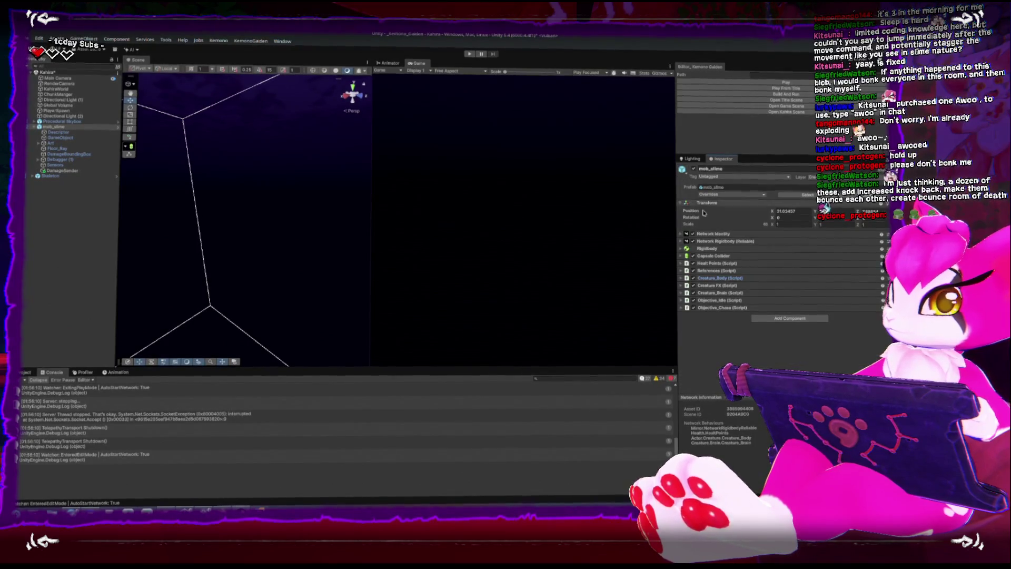
click(683, 279)
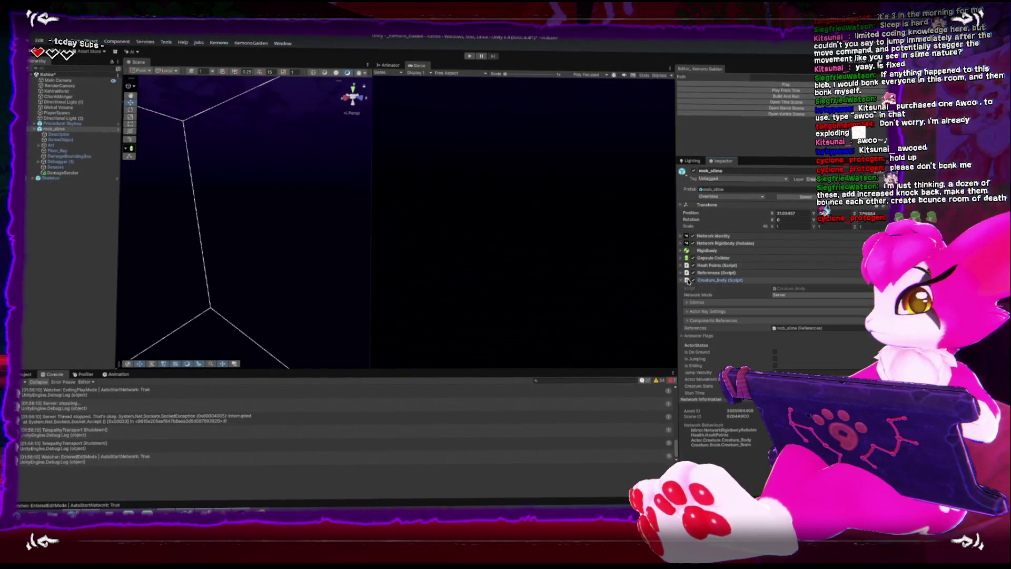
double_click(787, 288)
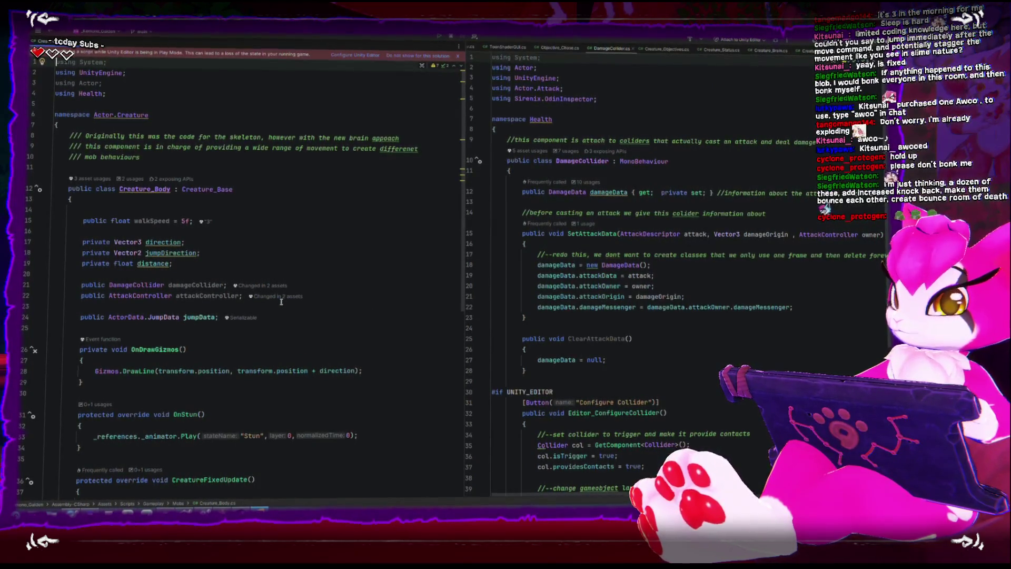
scroll(281, 302, down, 10)
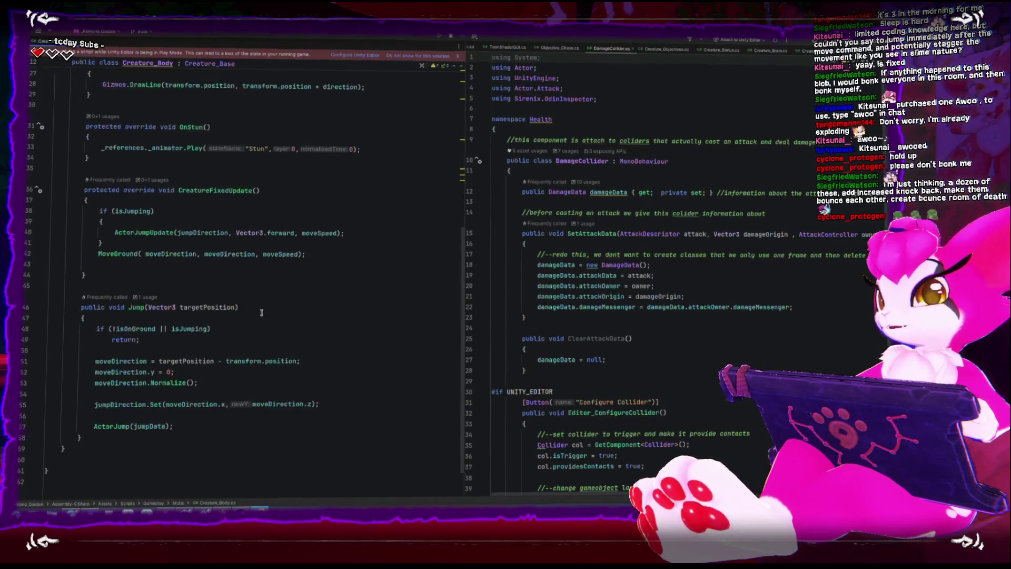
click(263, 394)
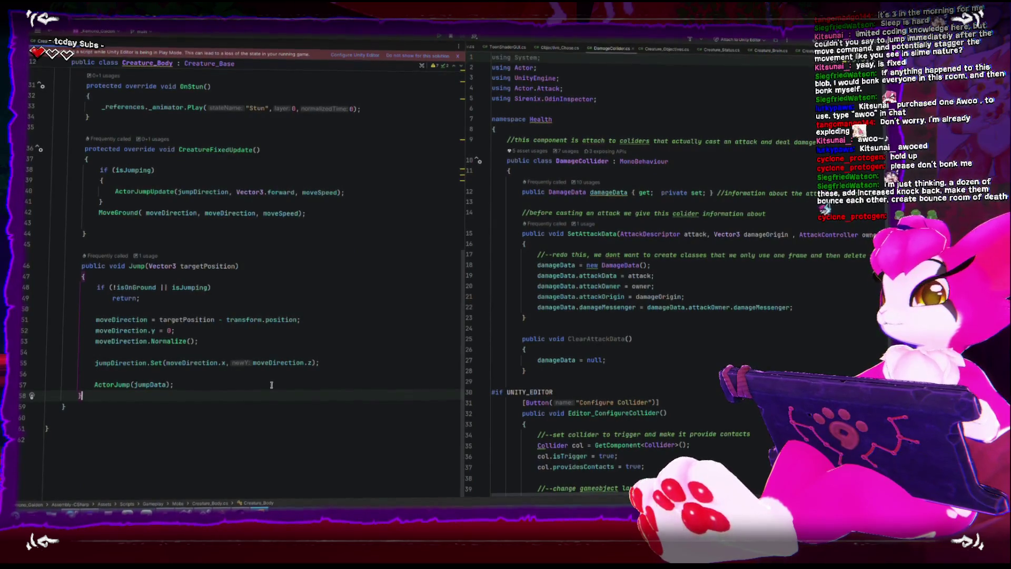
scroll(270, 384, up, 6)
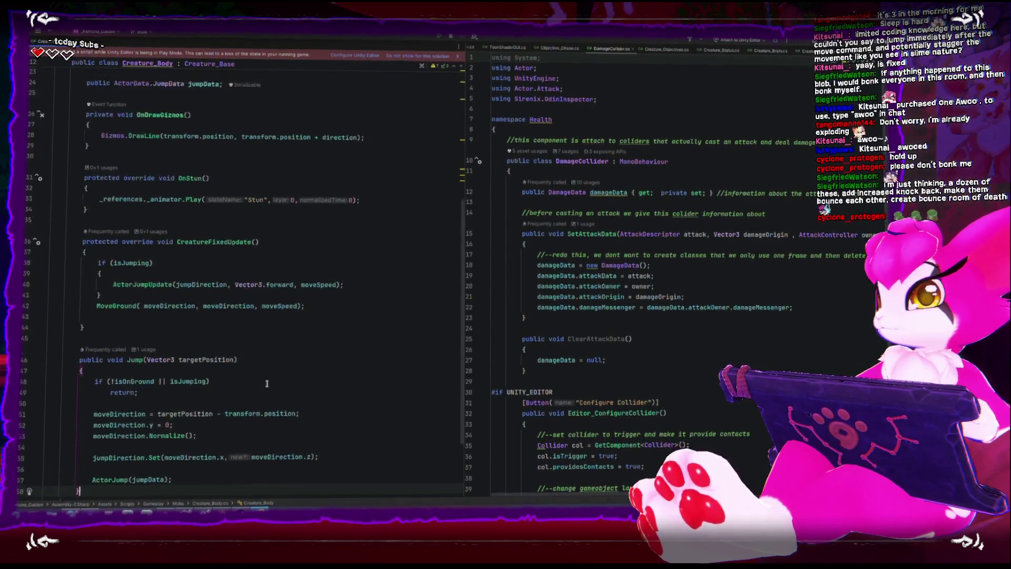
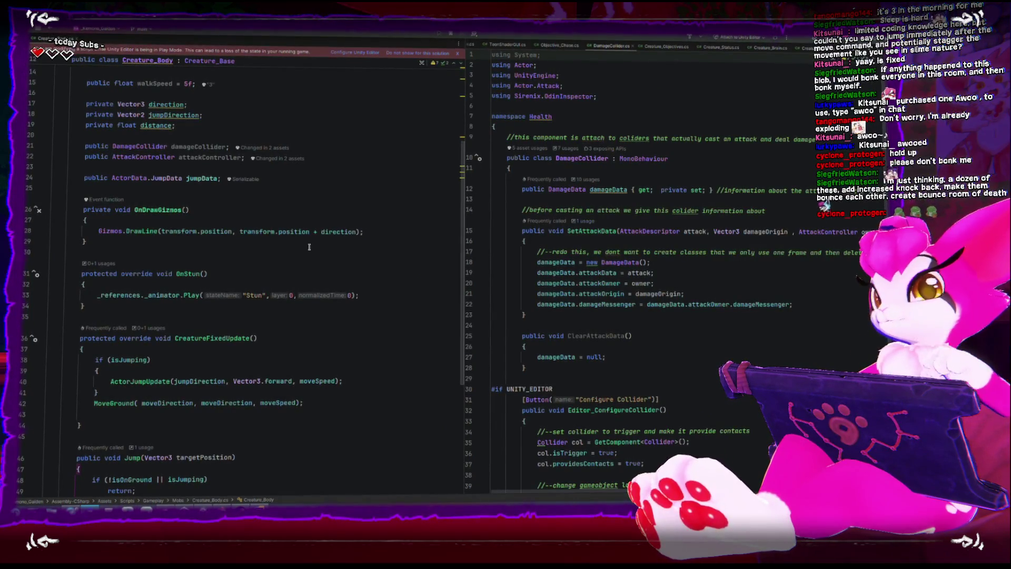
- Add a [BoxGroup("Jump")] attribute above the jumpData field using autocomplete
scroll(320, 243, down, 3)
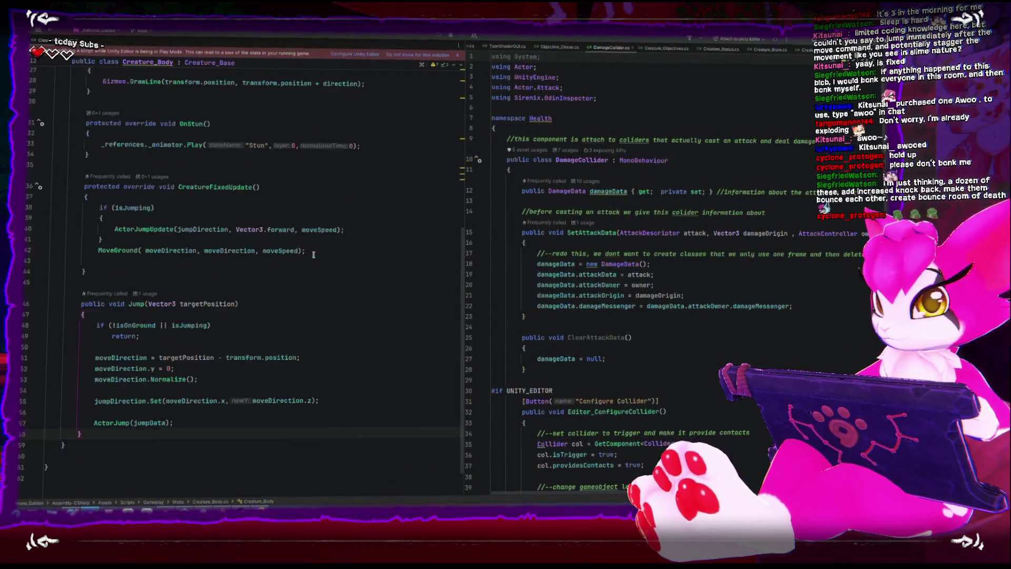
scroll(312, 254, up, 6)
click(370, 289)
key(Return)
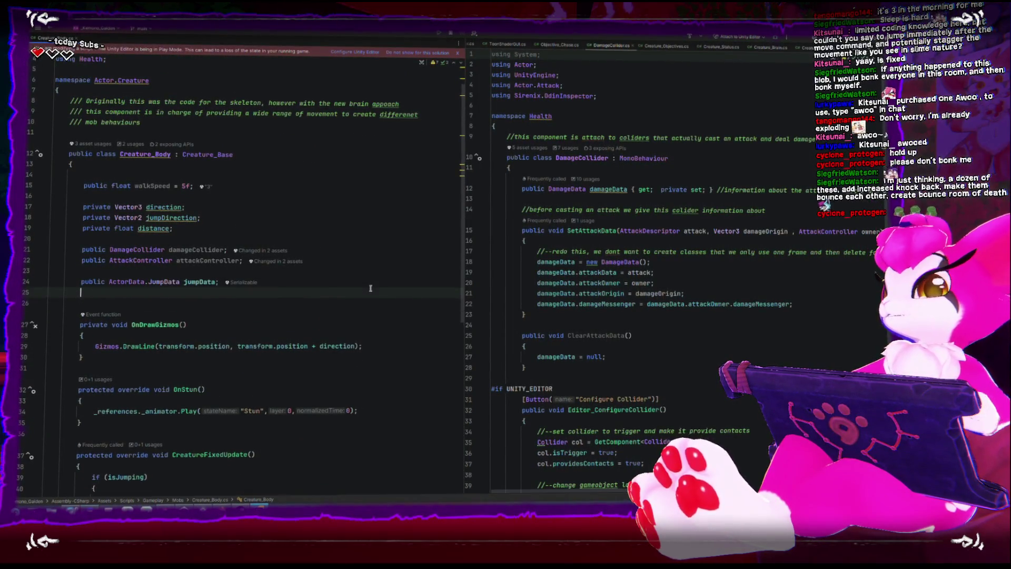
key(Up)
key(Up)
key(Return)
text([bo)
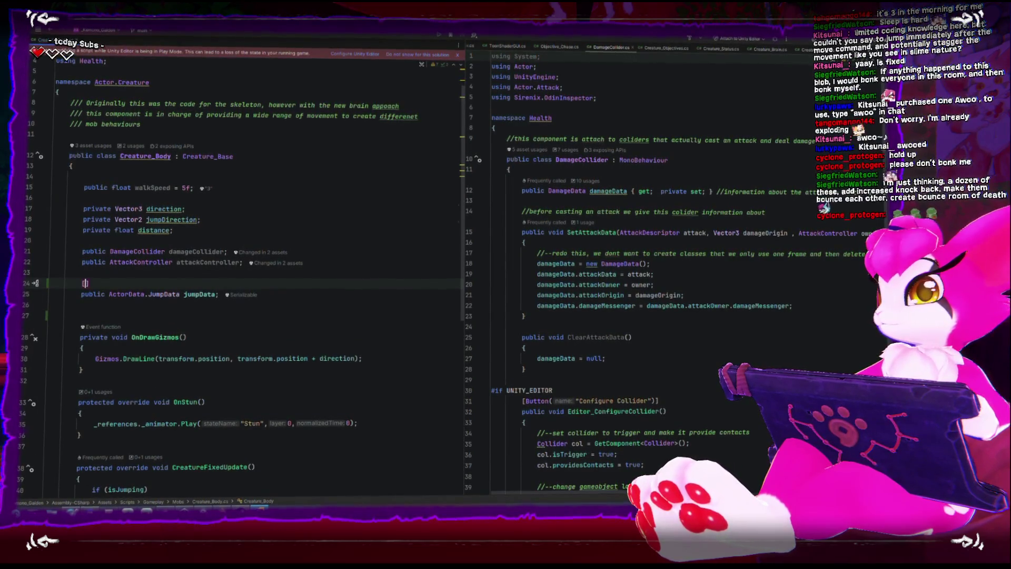
text(ox)
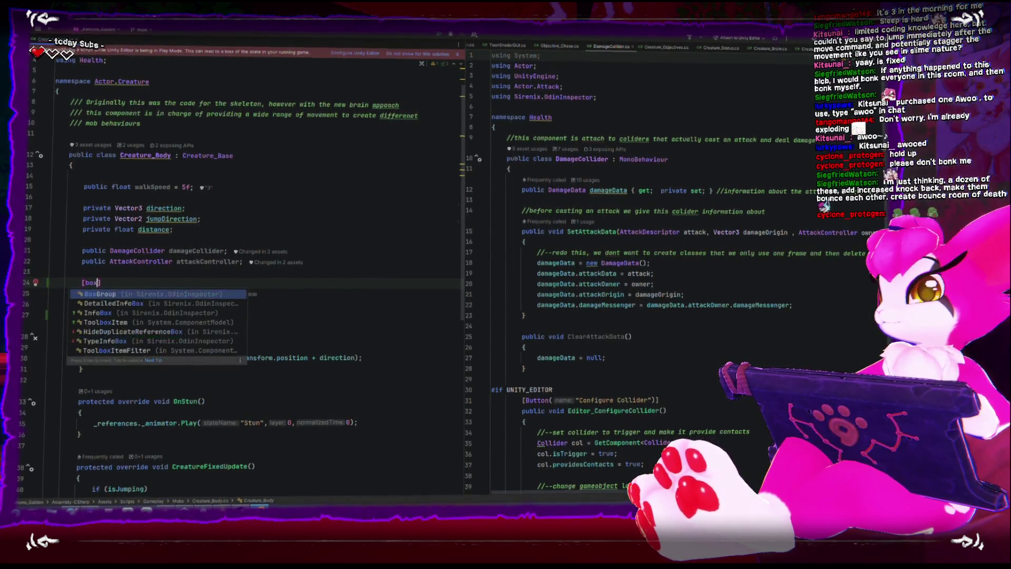
key(Return)
key(Down)
key(Down)
key(Up)
key(Up)
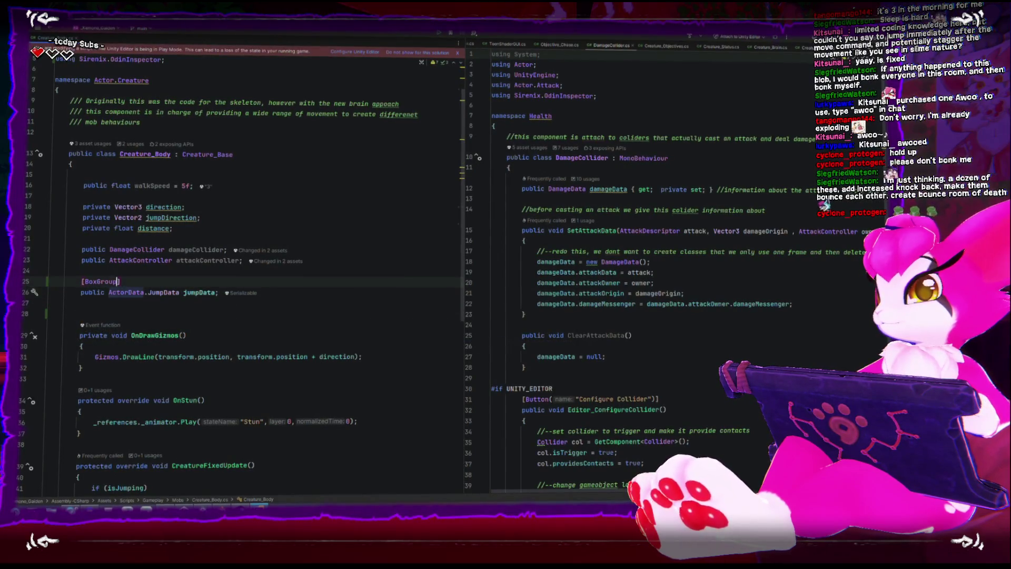
text(("Ju)
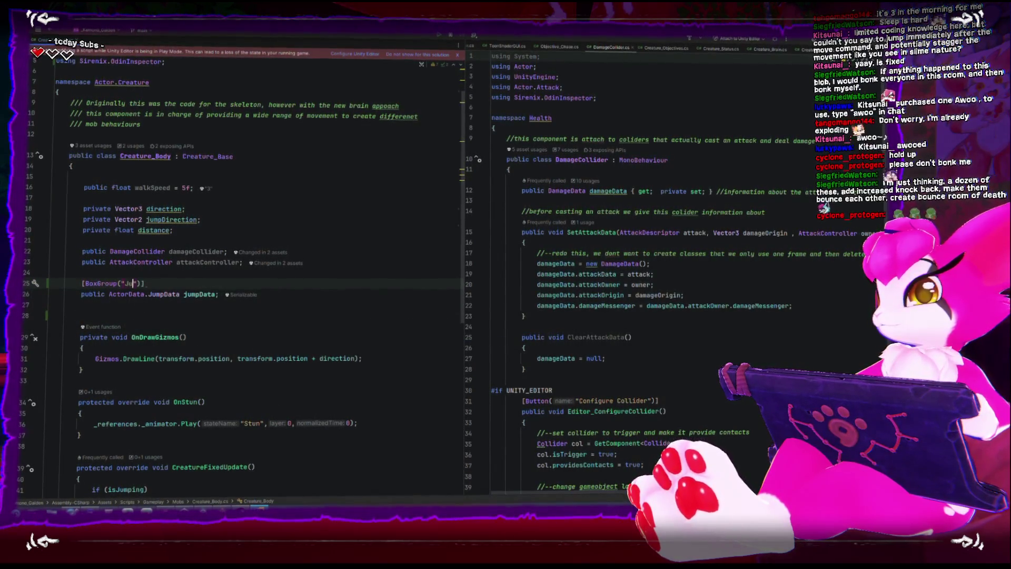
key(Down)
key(Down)
- Declare public float jumpCooldown; and float timeOnGround; below jumpData
text(public float jump)
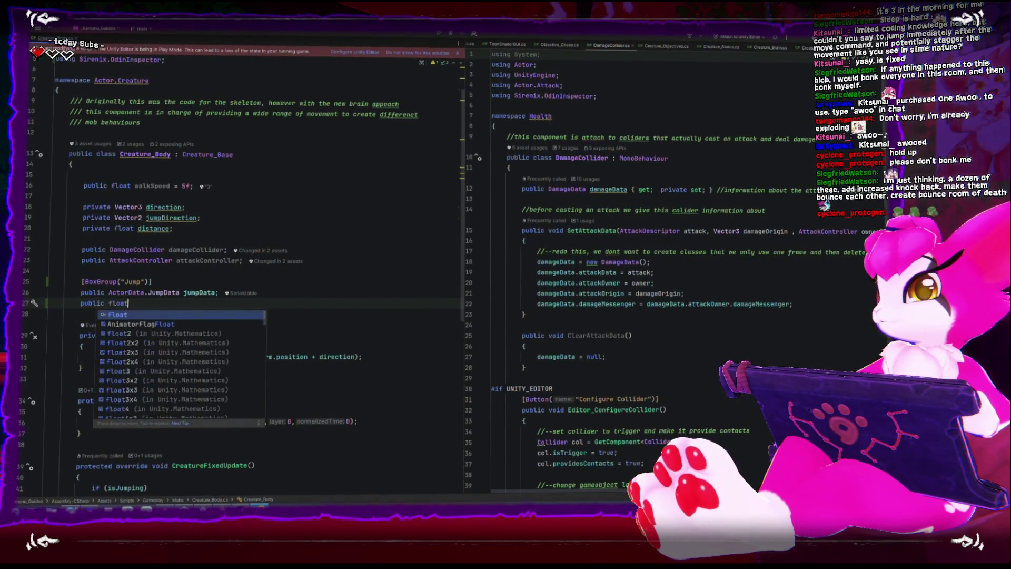
text(Cooldown;)
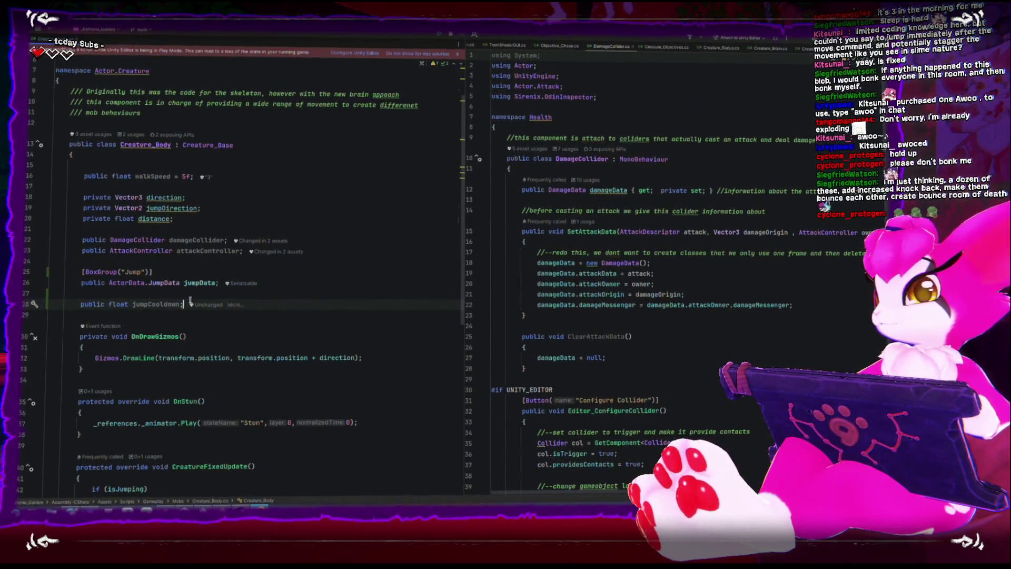
key(Return)
text(float timeA)
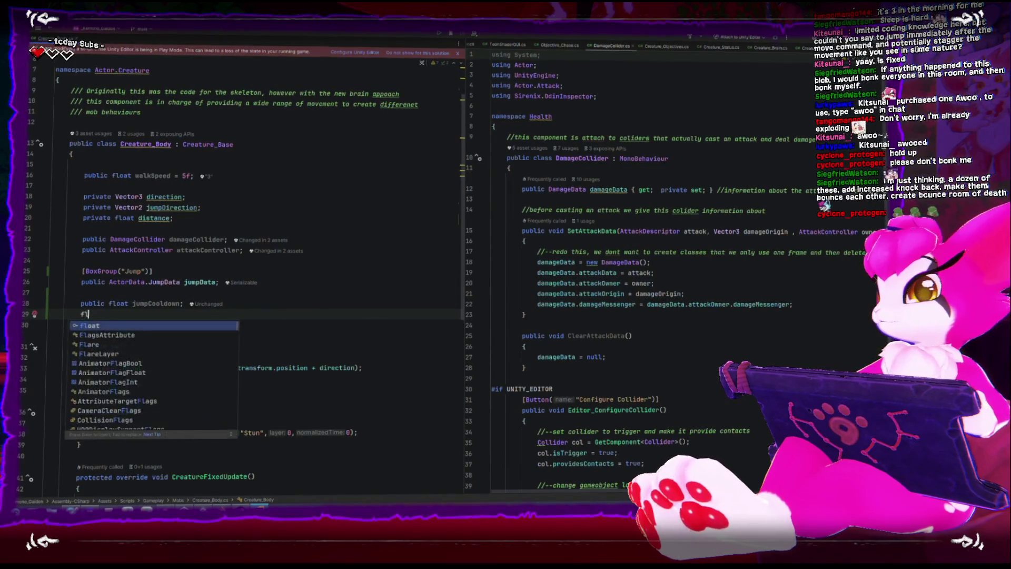
key(BackSpace)
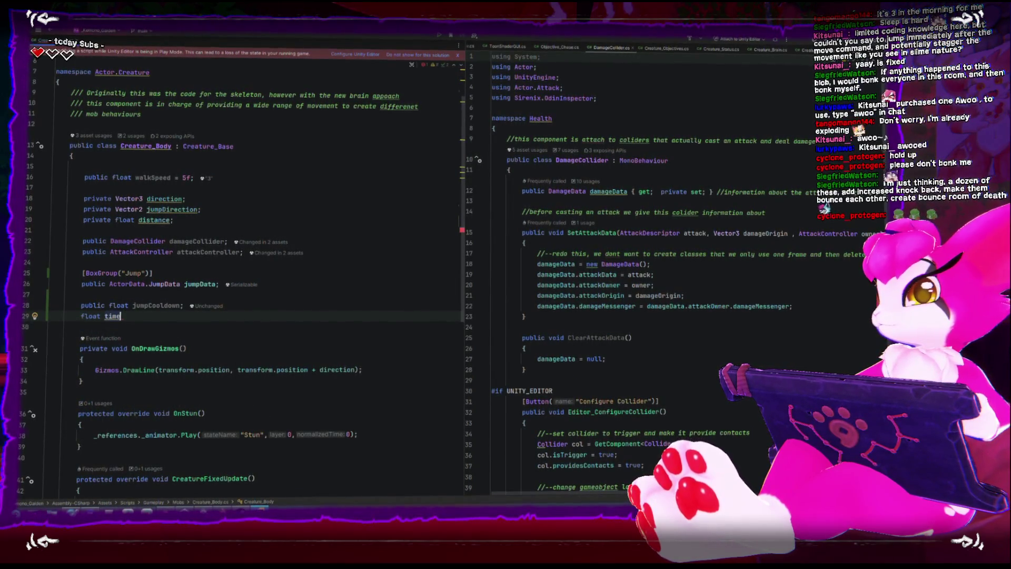
key(Tab)
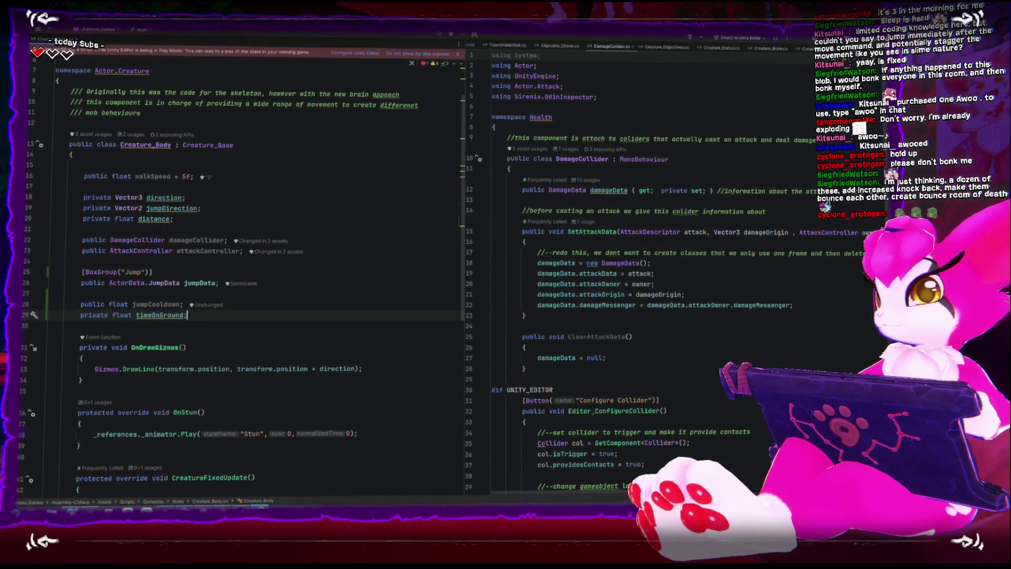
double_click(170, 304)
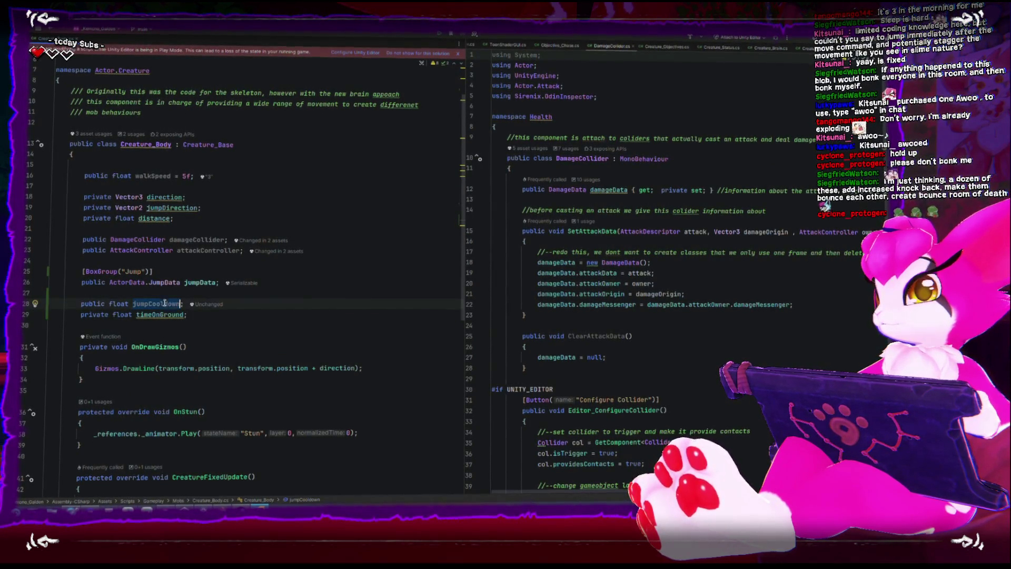
double_click(161, 318)
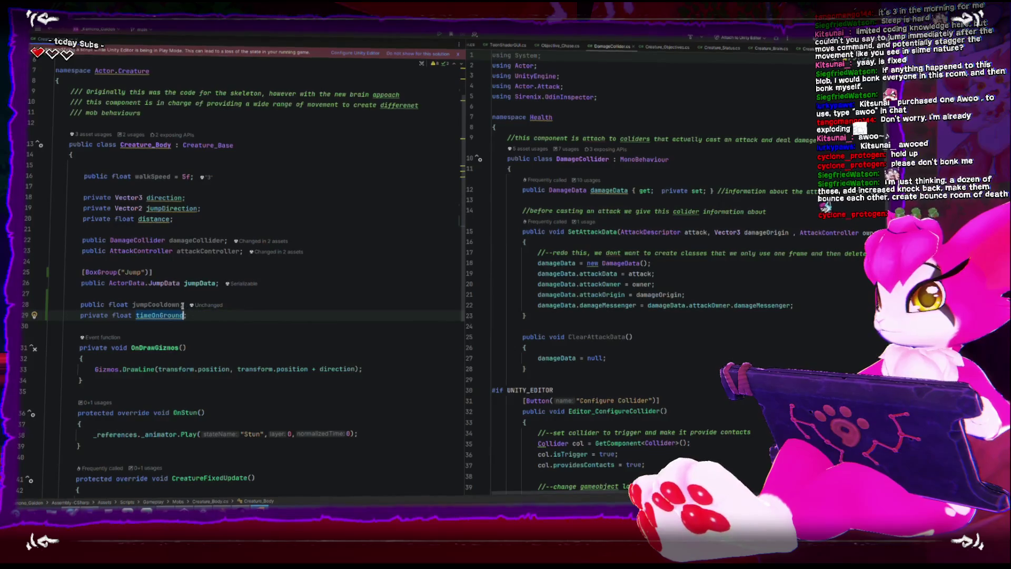
scroll(190, 312, down, 8)
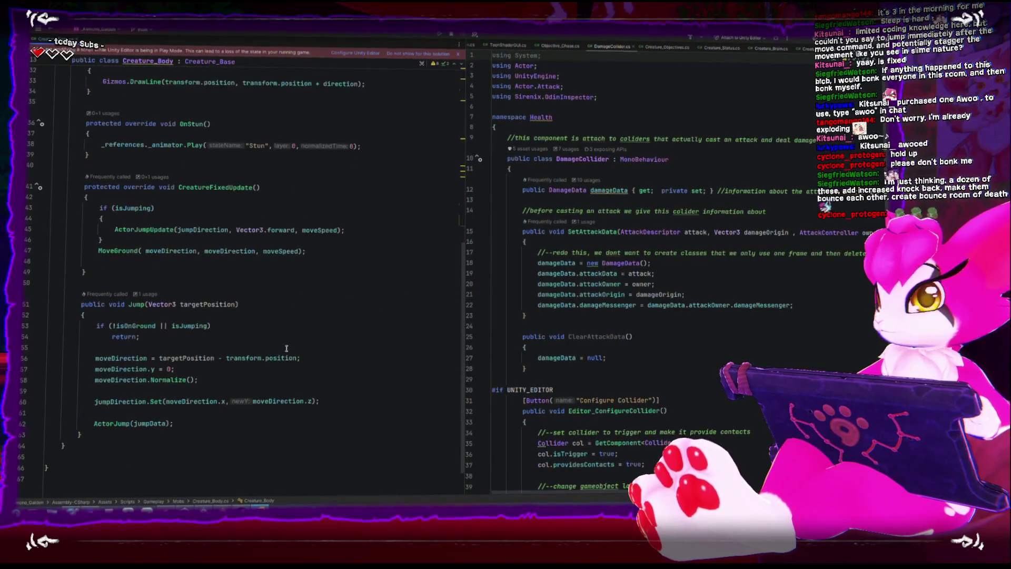
- Generate an OnGround override after the Jump method from 'override on' completion
click(300, 283)
key(Return)
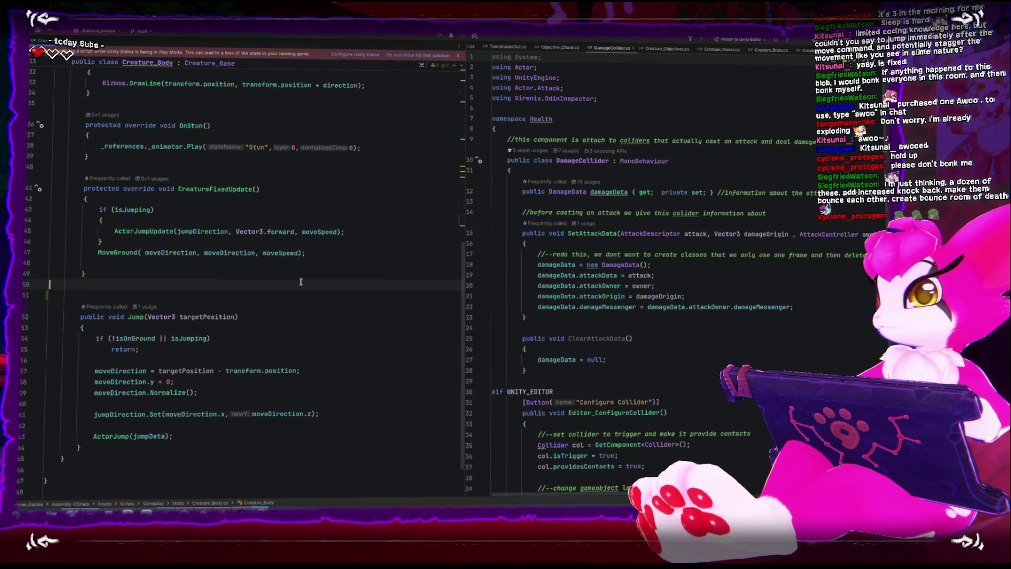
key(Down)
key(Down)
key(Down)
key(Up)
key(Up)
key(BackSpace)
key(Down)
key(Down)
key(Down)
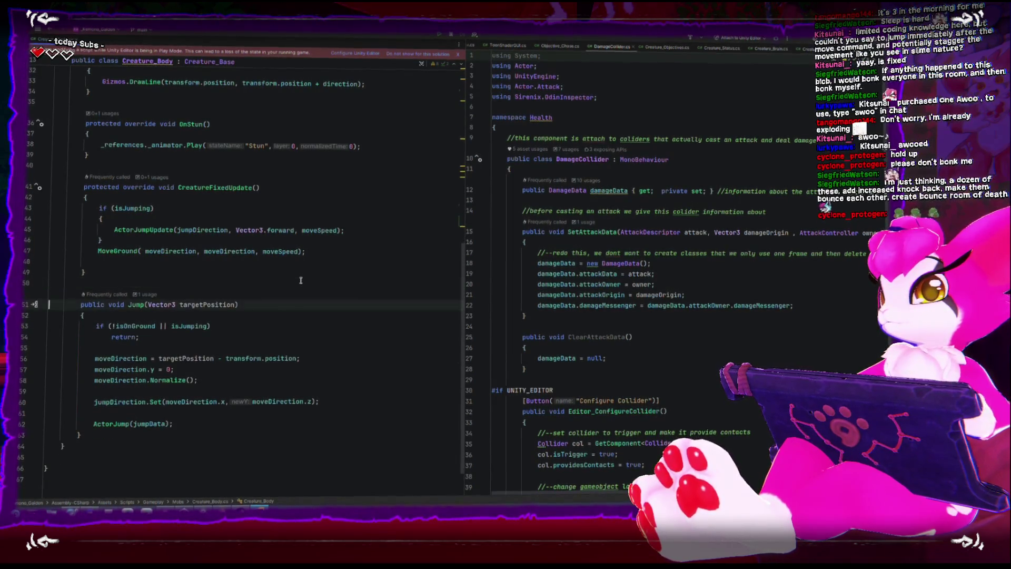
key(Down)
key(Down)
key(Down)
key(End)
key(Return)
key(Return)
text(override on)
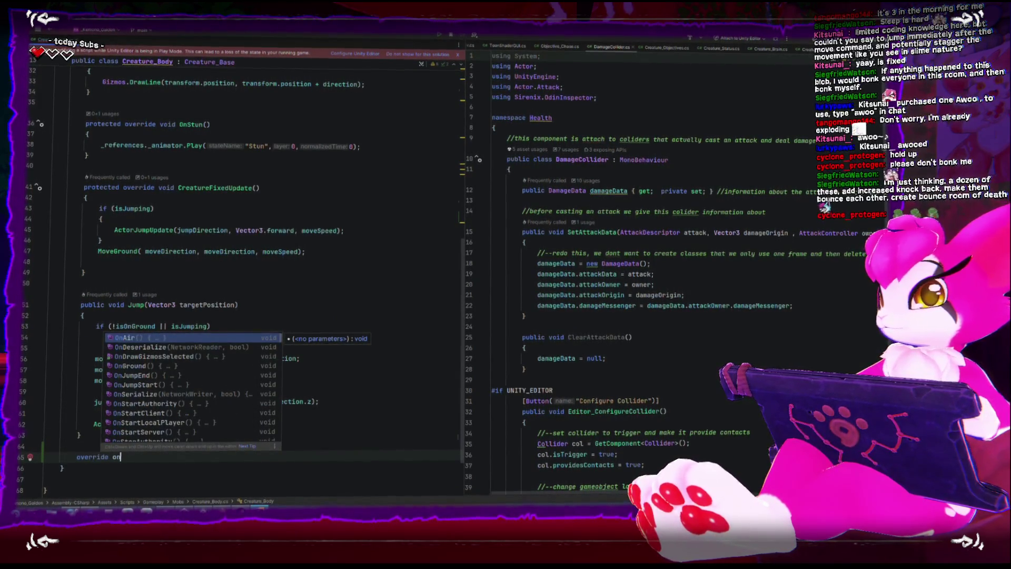
key(Down)
key(Down)
key(Down)
key(Return)
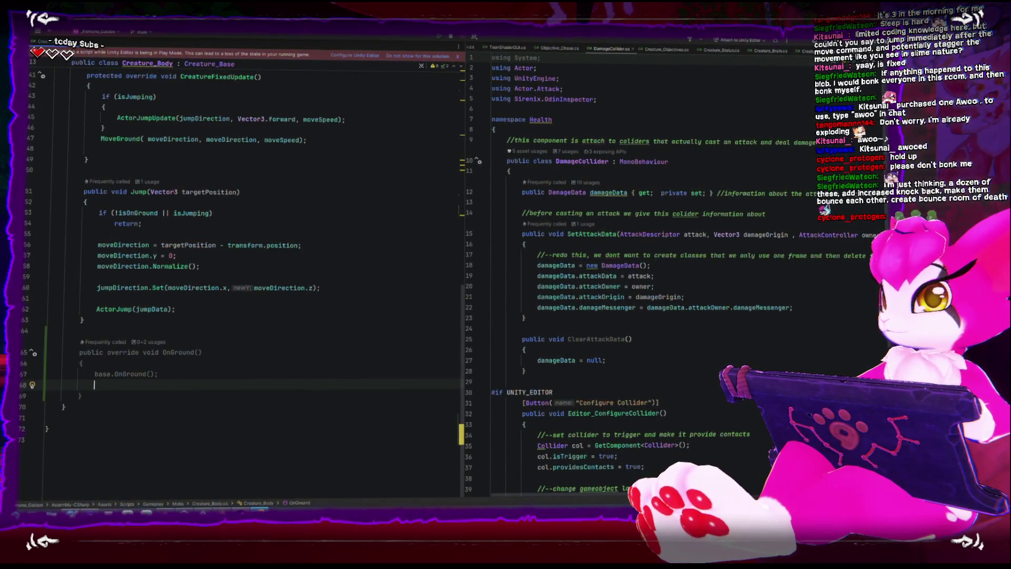
- Start a 'timeOnGround = Time' line under the base.OnGround() call
scroll(159, 201, up, 8)
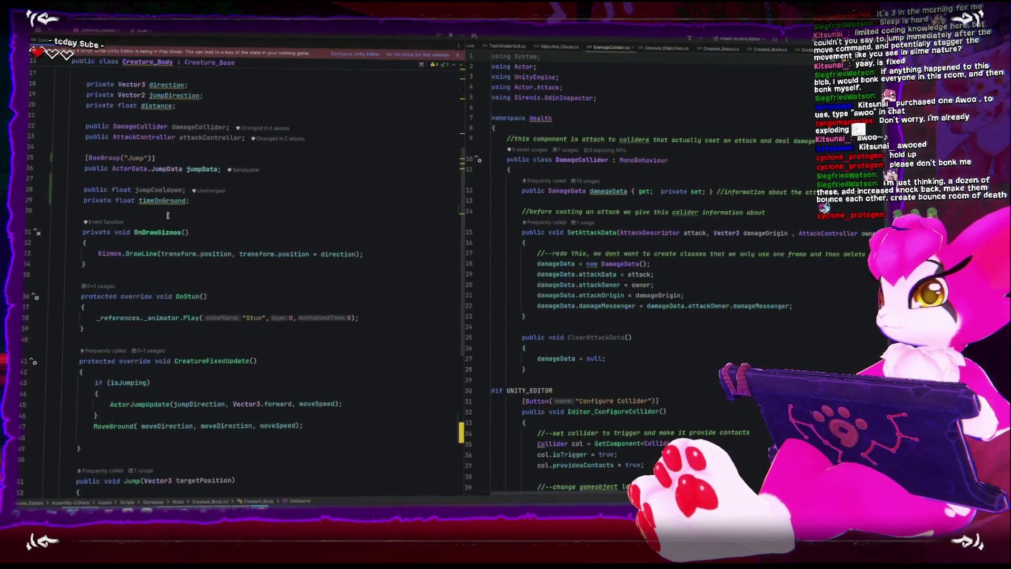
scroll(158, 392, down, 8)
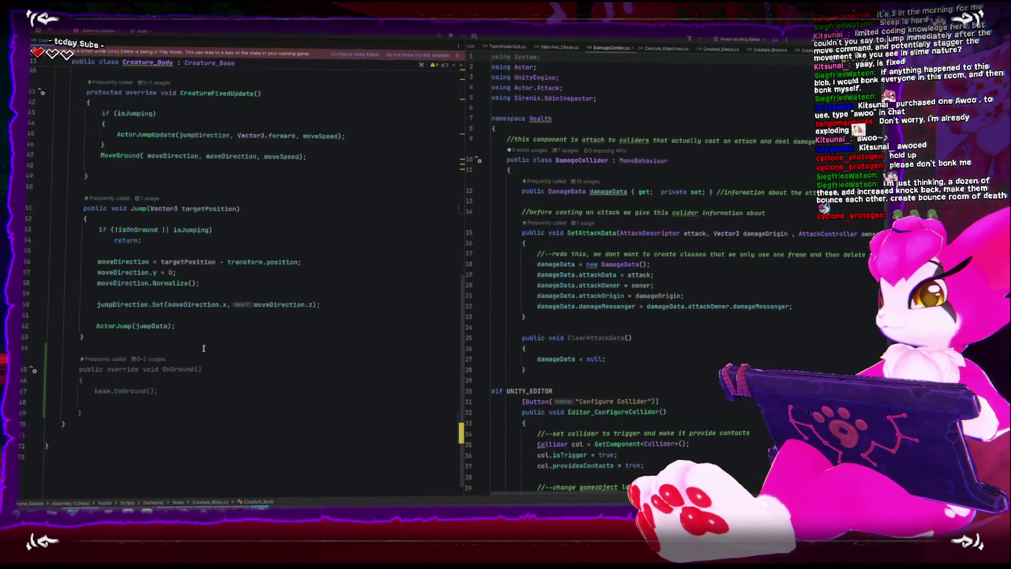
click(158, 372)
key(Down)
text(timeOnGround )
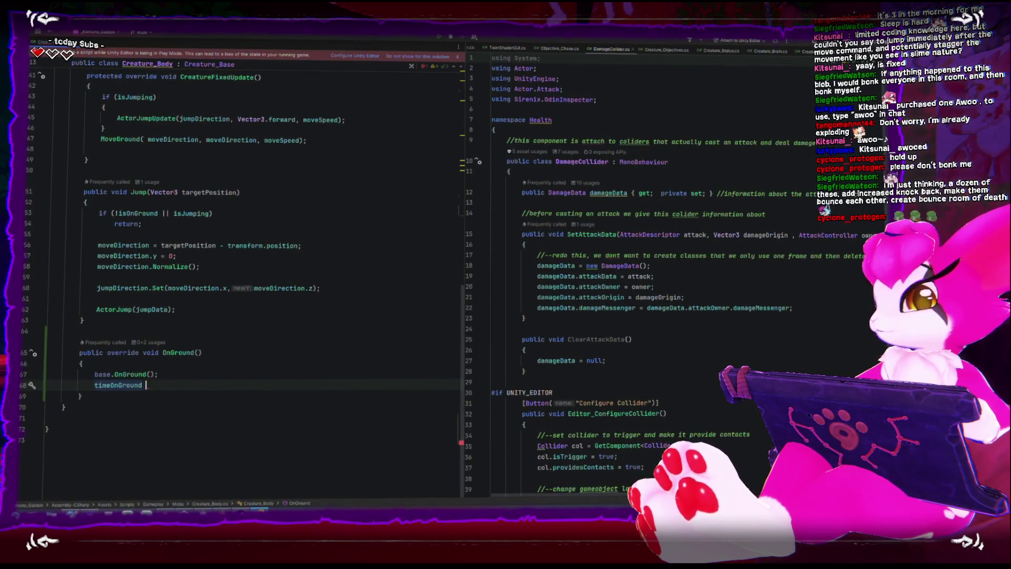
text(= timeOnGround.)
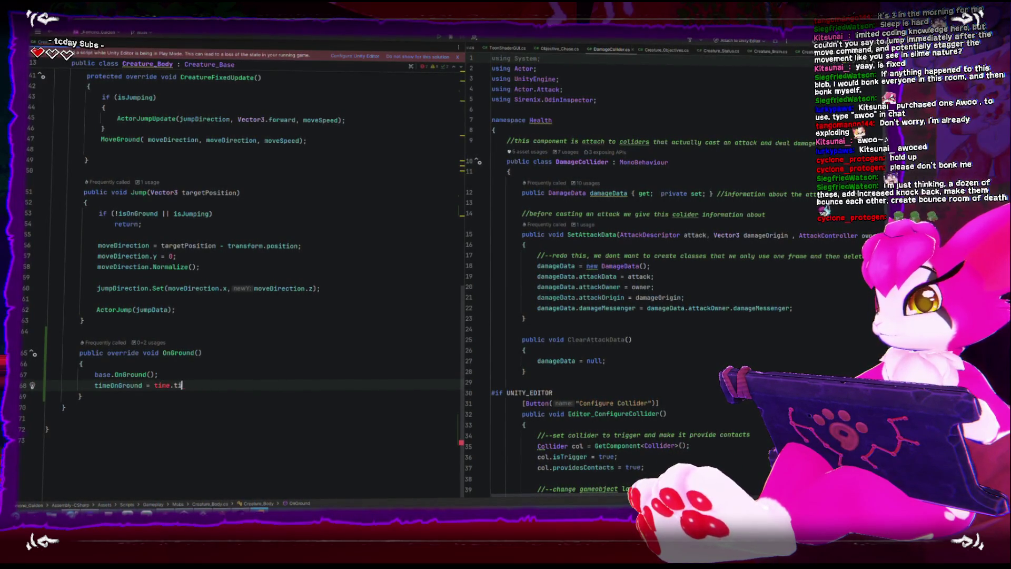
key(BackSpace)
key(BackSpace)
key(BackSpace)
key(Up)
key(Return)
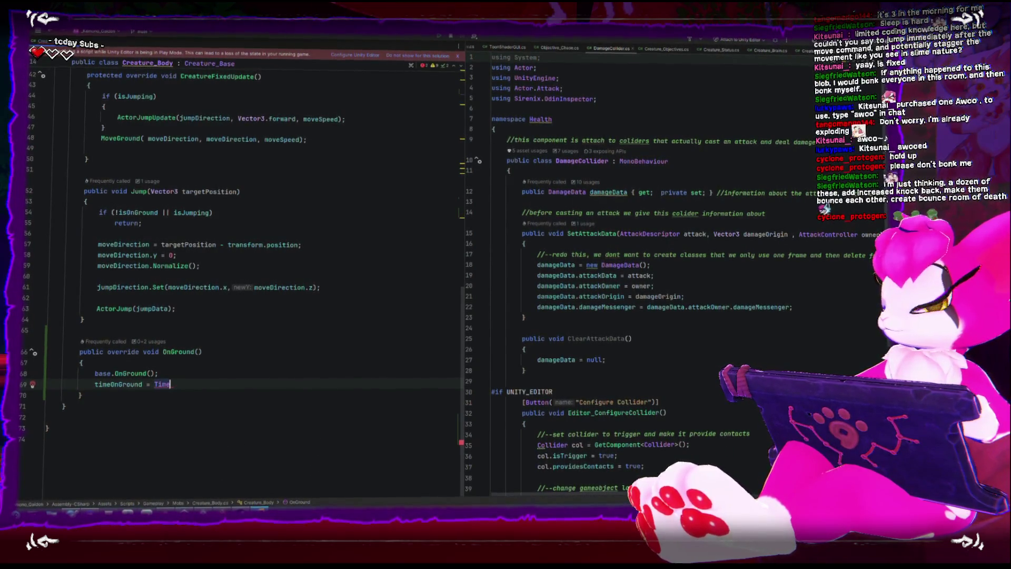
key(Escape)
text(.)
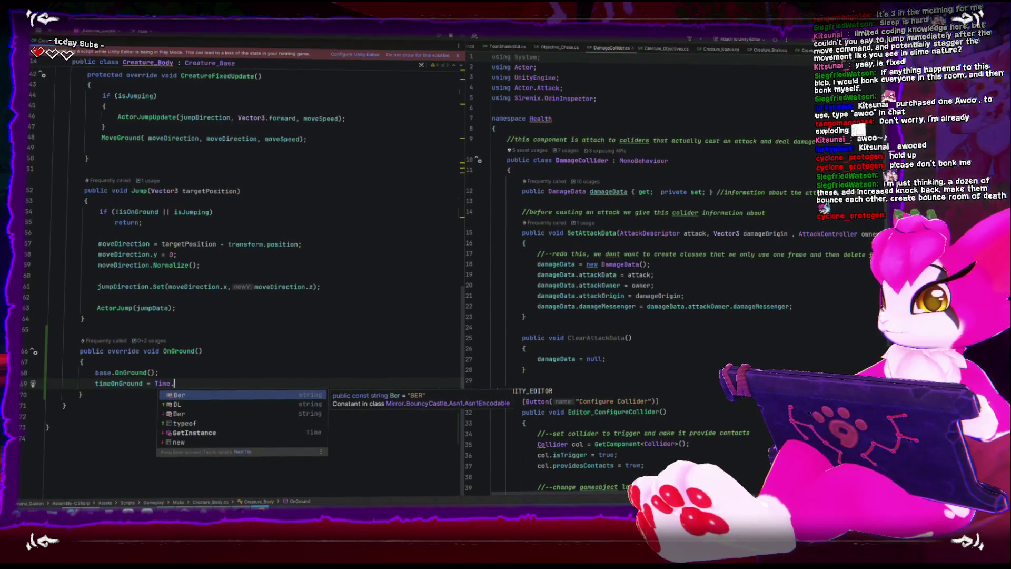
key(BackSpace)
key(BackSpace)
key(BackSpace)
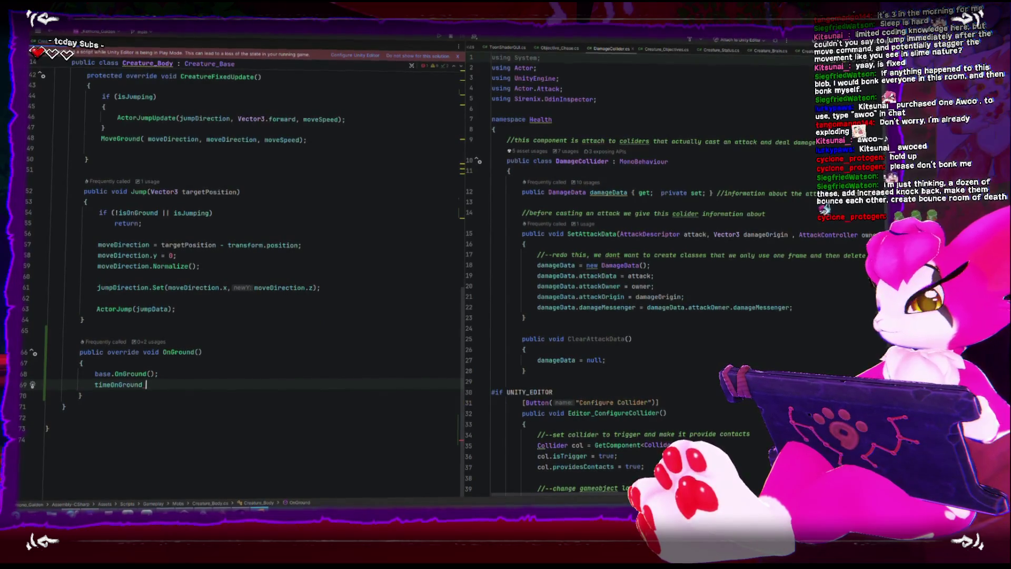
text(= Time)
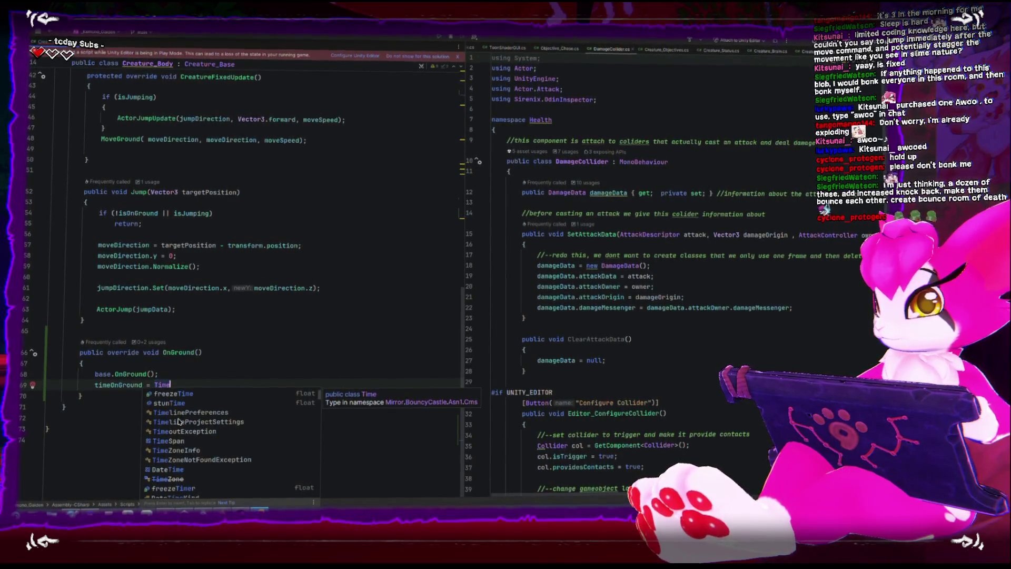
- Delete the auto-added 'using Time = Mirror…' alias, the unused System import and blank lines
scroll(178, 420, down, 2)
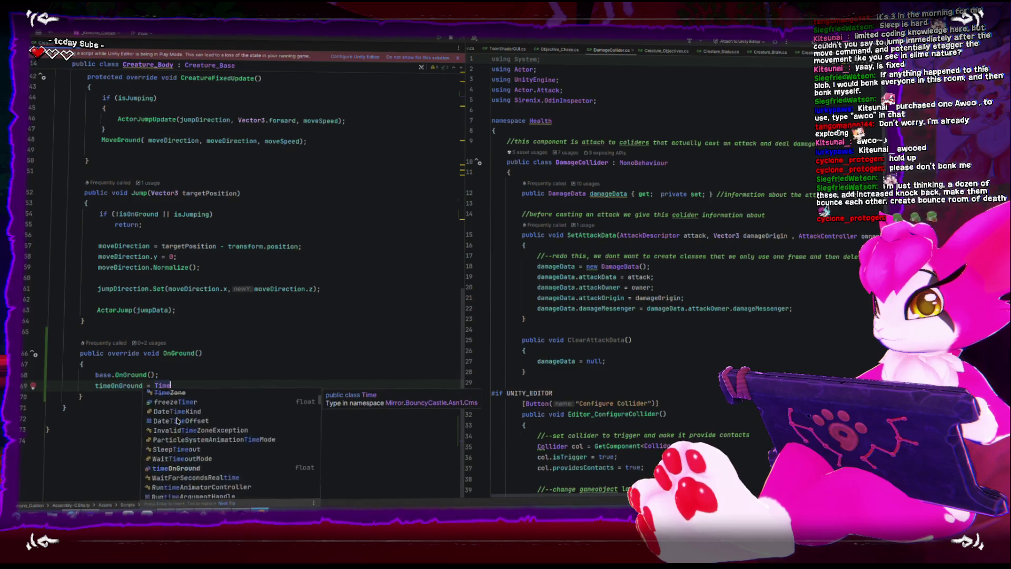
scroll(178, 421, down, 3)
scroll(176, 420, up, 5)
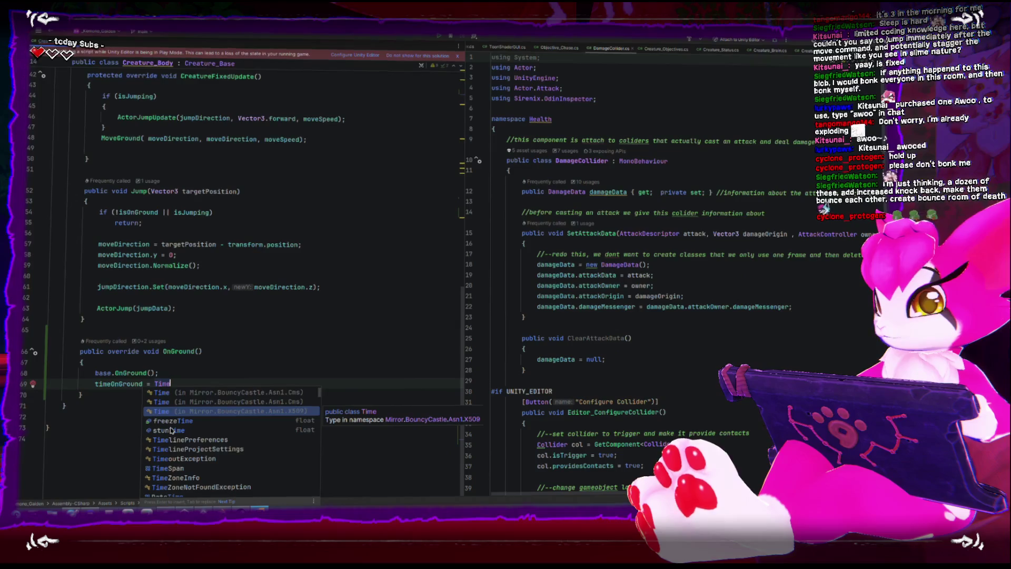
scroll(187, 446, down, 2)
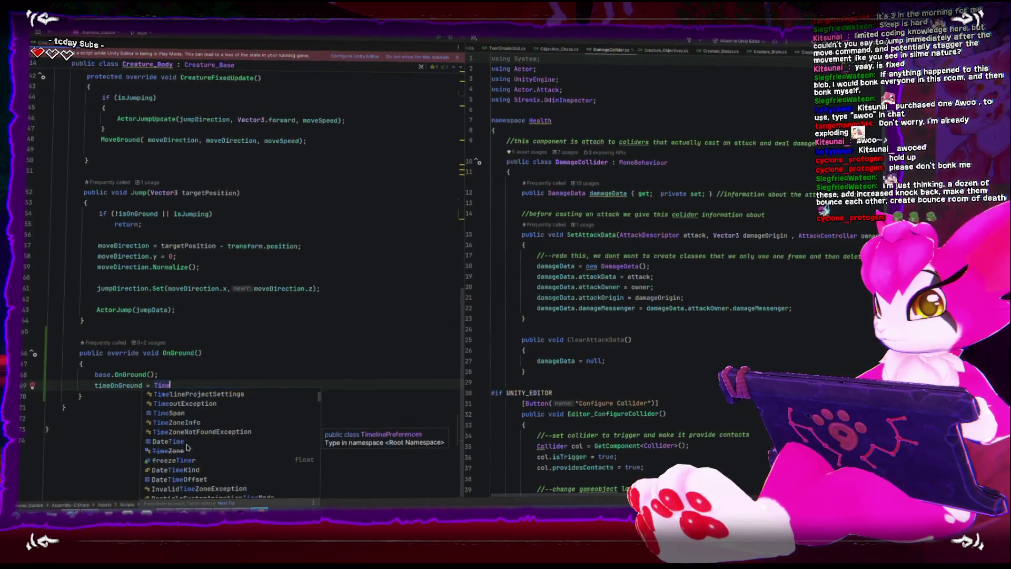
scroll(187, 446, down, 3)
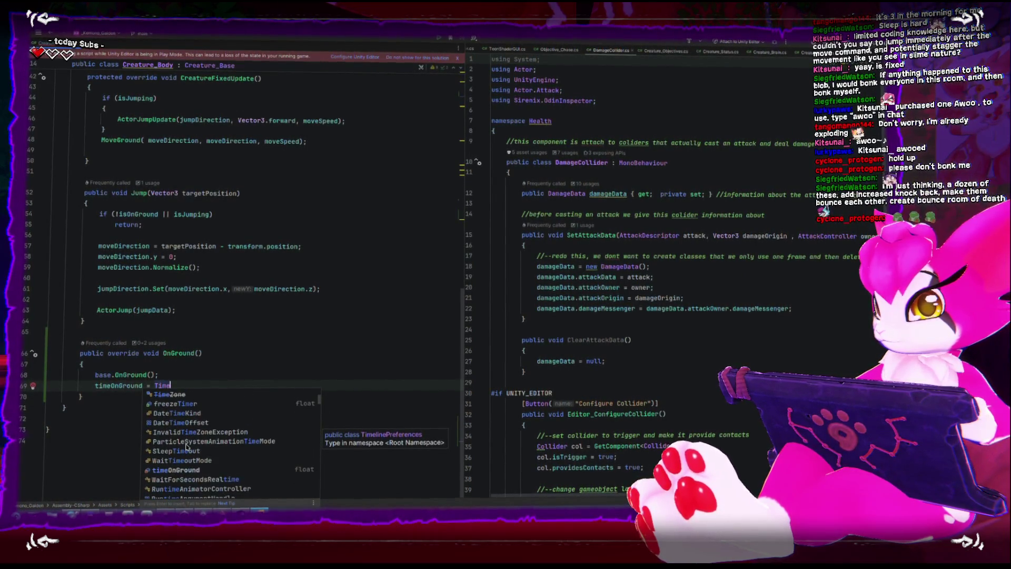
scroll(186, 446, down, 3)
scroll(186, 445, down, 5)
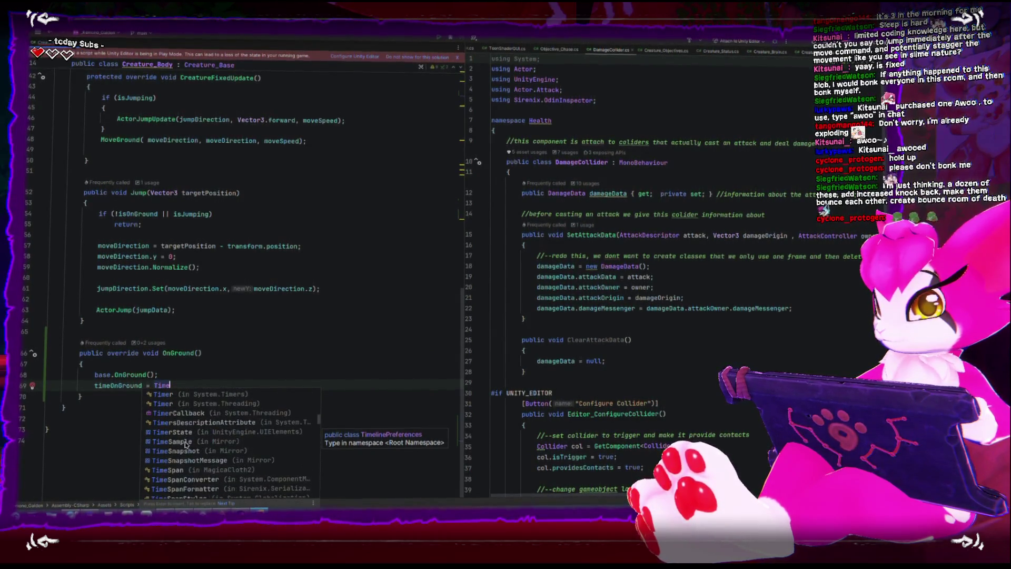
scroll(186, 443, down, 5)
scroll(184, 442, up, 15)
scroll(180, 431, up, 1)
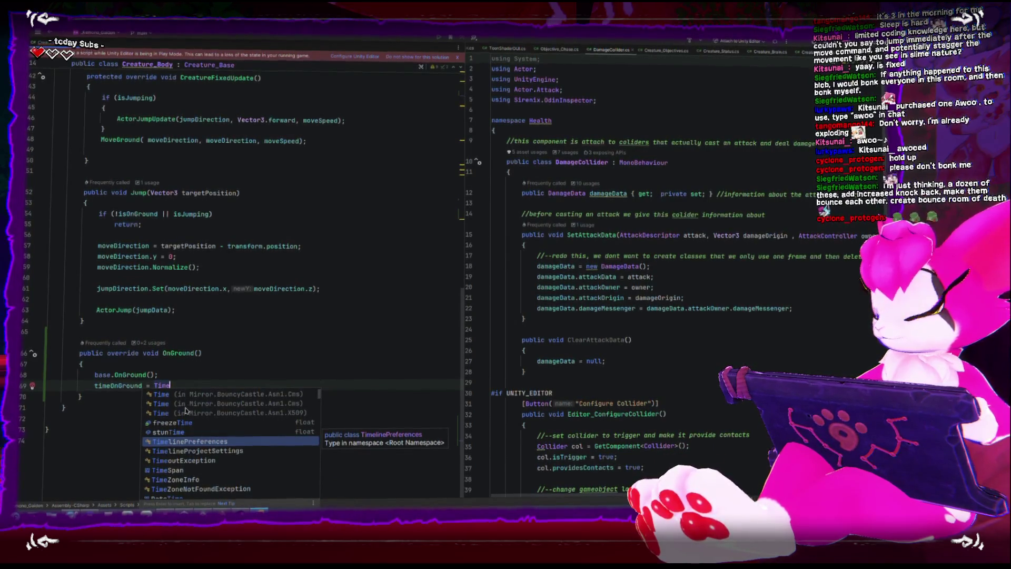
key(Escape)
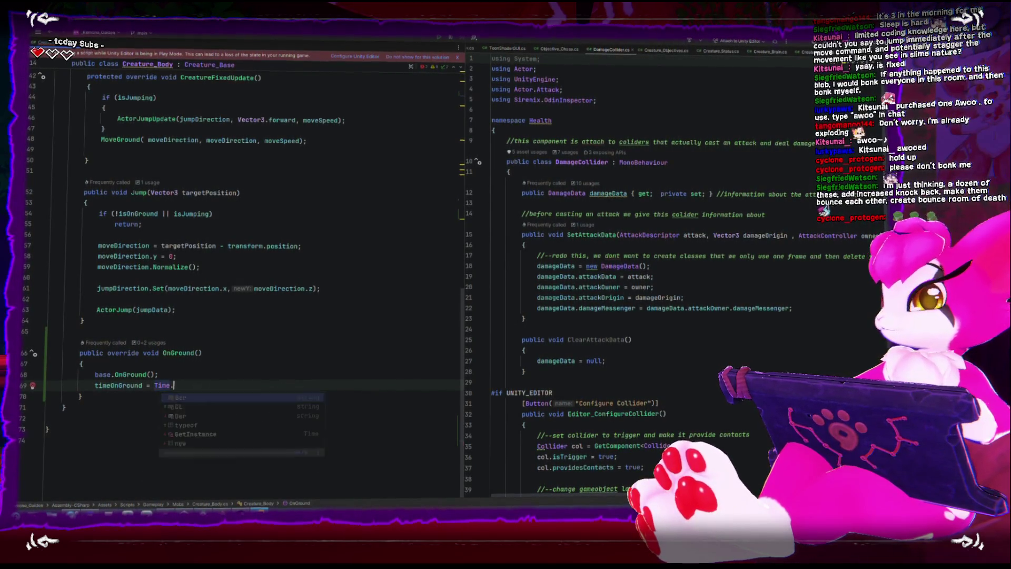
text(fi)
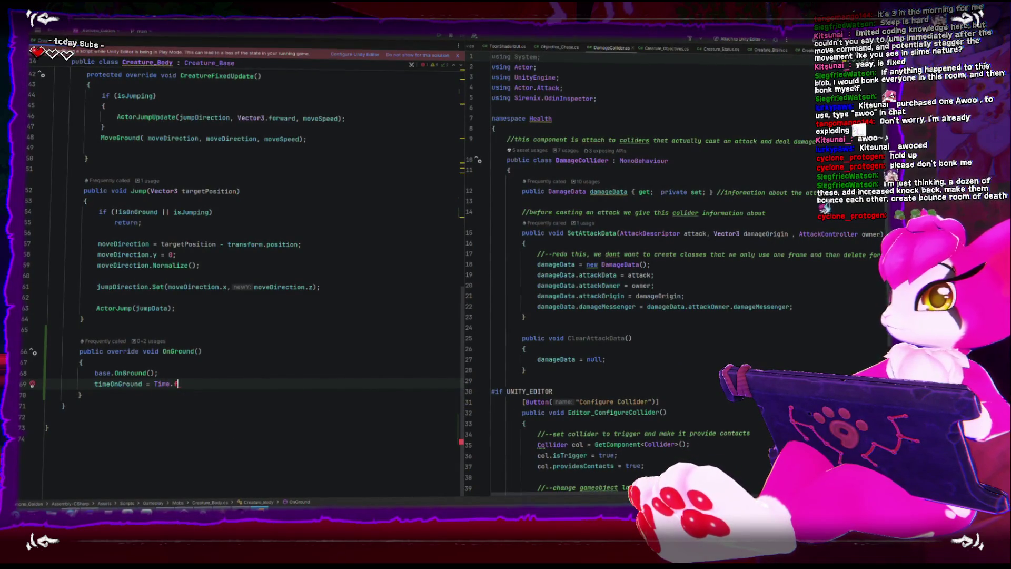
scroll(200, 332, up, 10)
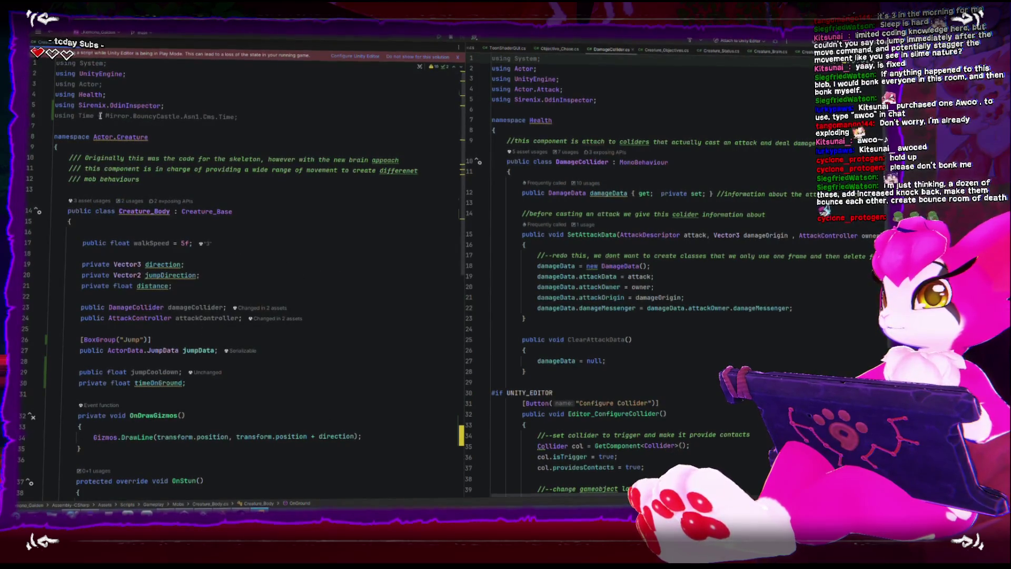
drag(95, 117, 283, 119)
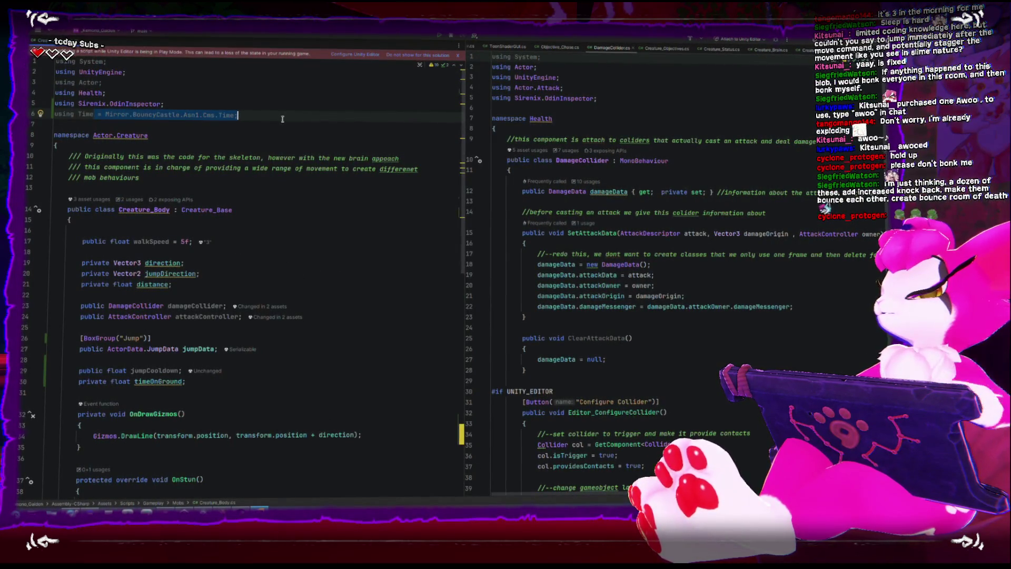
text(;)
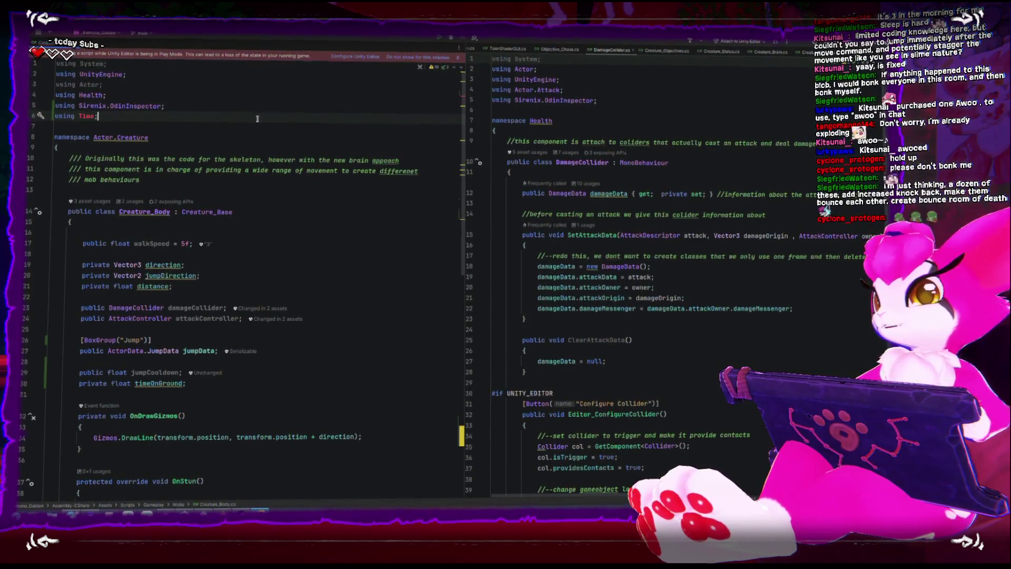
key(BackSpace)
key(Up)
key(Up)
key(Up)
key(Up)
key(Up)
key(shift+End)
key(BackSpace)
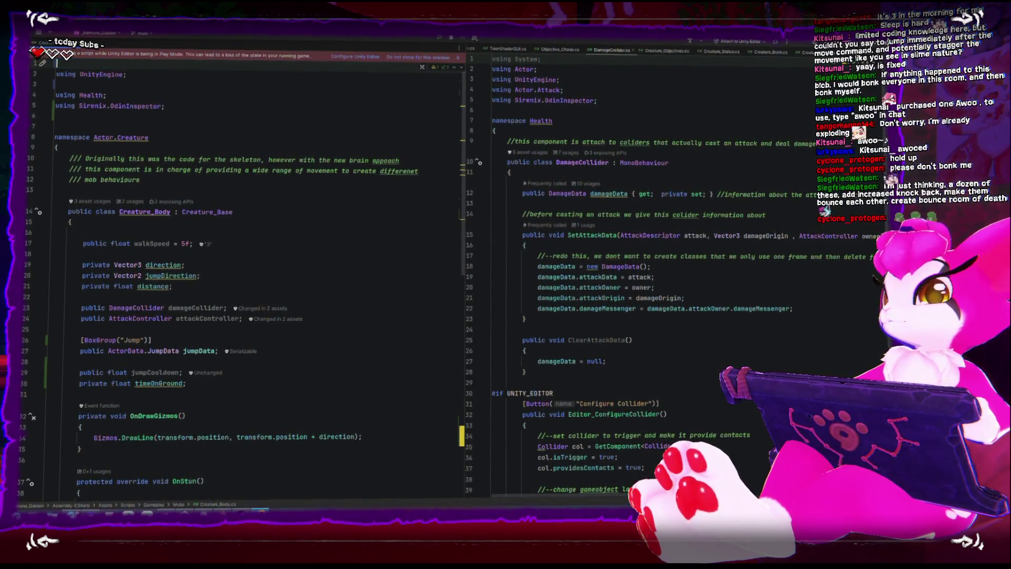
key(Delete)
key(Down)
key(Down)
key(BackSpace)
- Replace the base.OnGround() call with an assignment to timeOnGround
scroll(239, 372, down, 13)
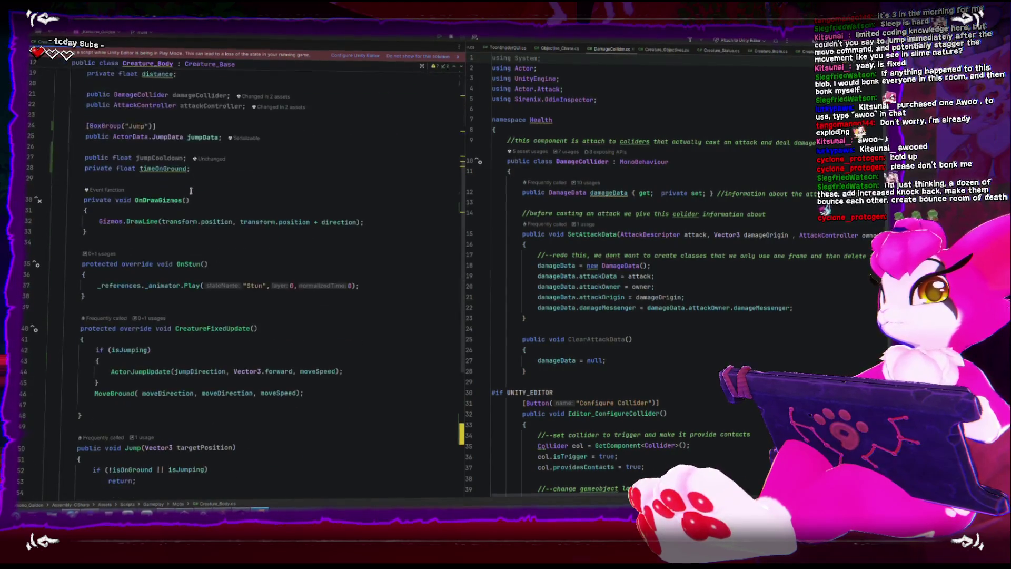
click(239, 372)
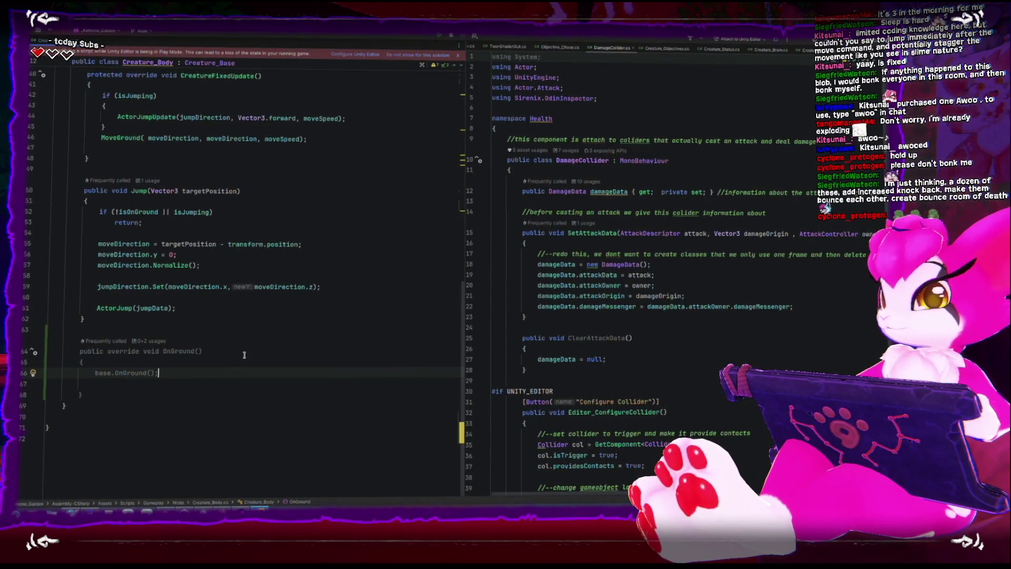
key(BackSpace)
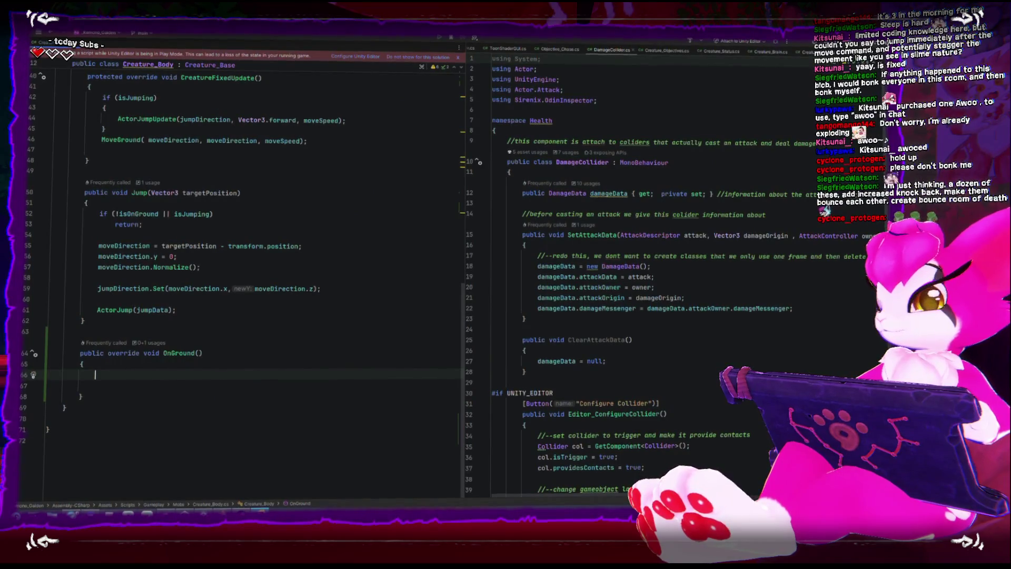
text(Time.)
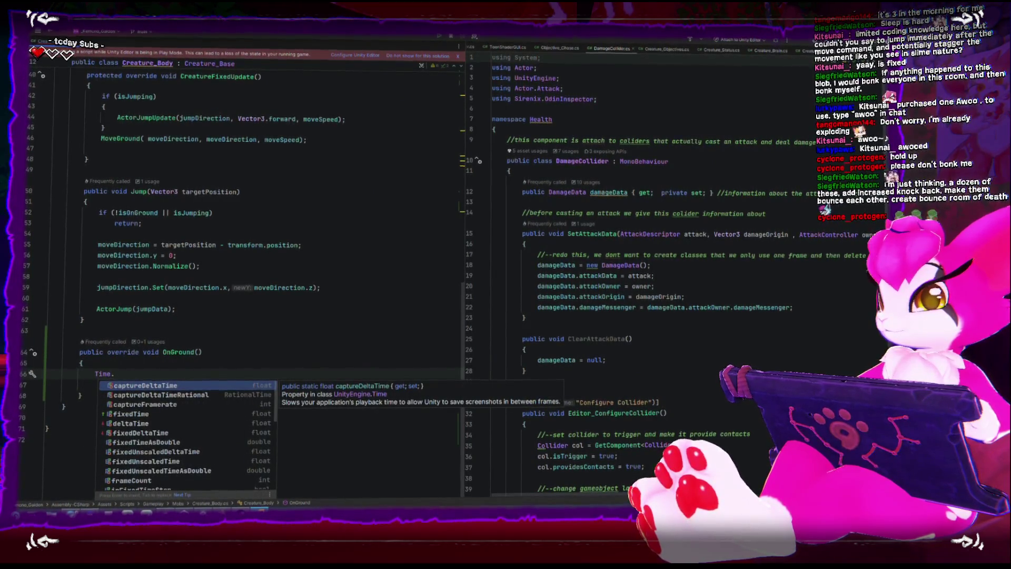
text(time)
key(Return)
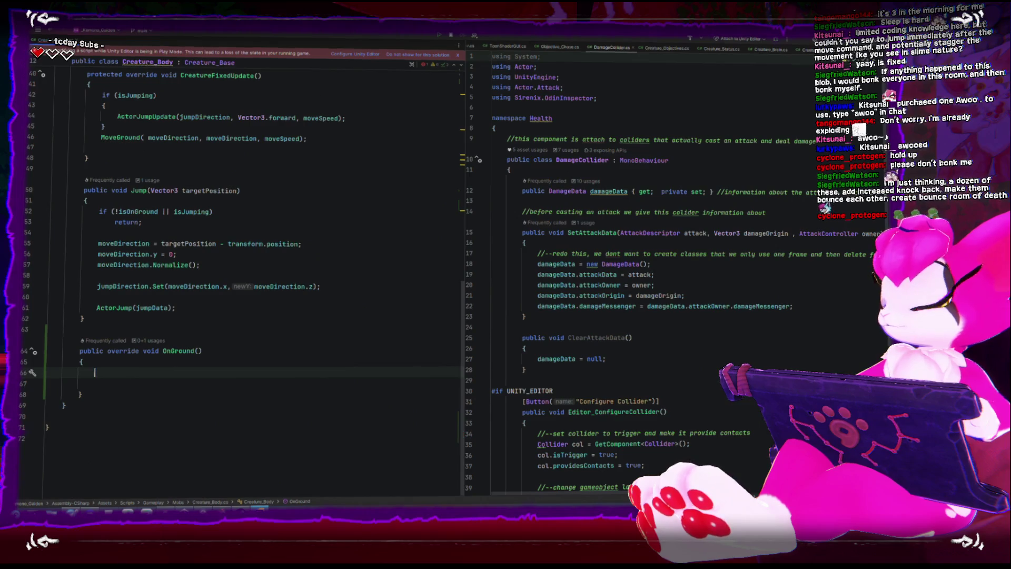
key(ctrl+space)
key(Escape)
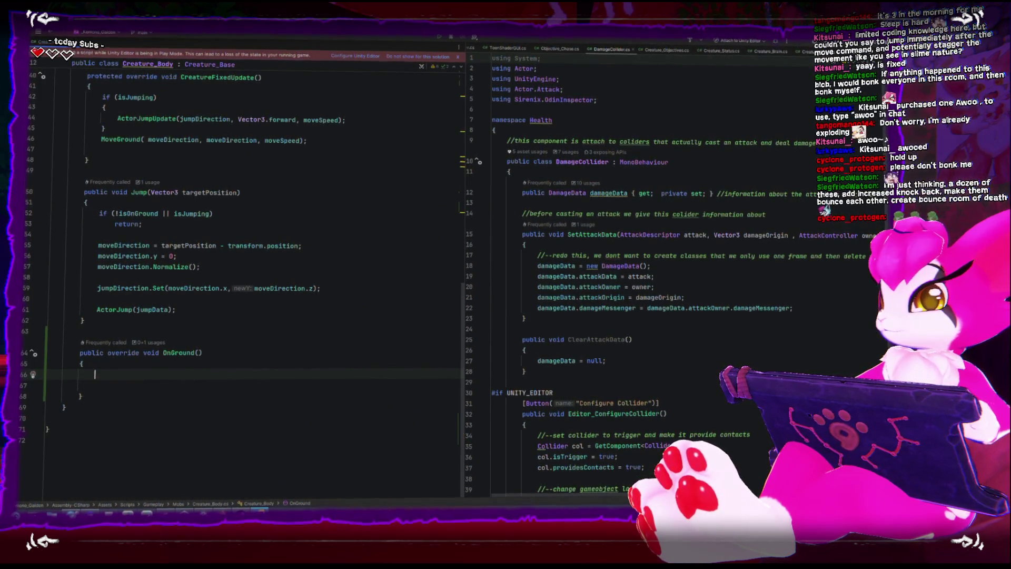
text(groundti)
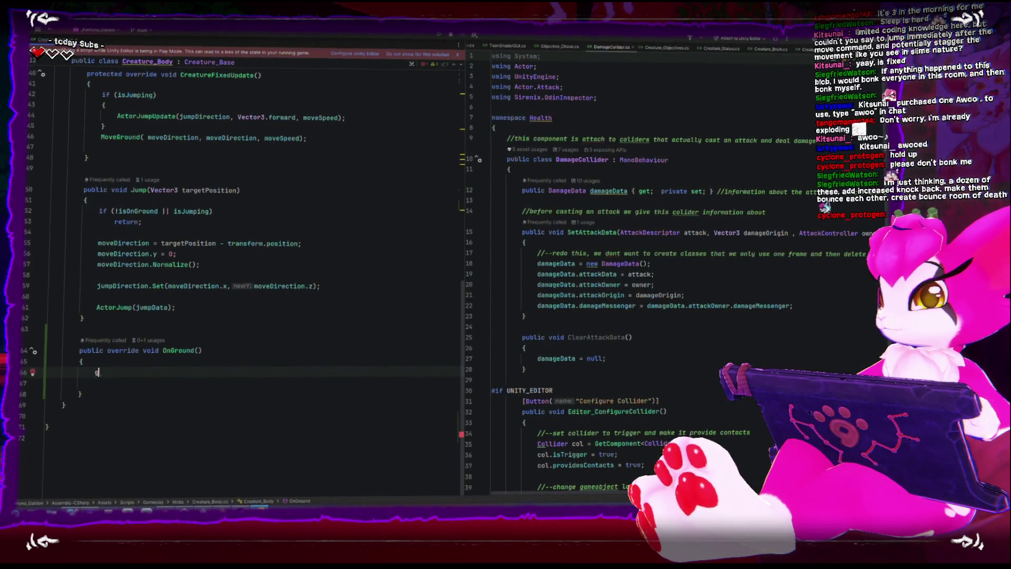
key(BackSpace)
text(timeo)
key(Return)
- Complete the statement as timeOnGround = Time.timeSinceLevelLoad;
text(=)
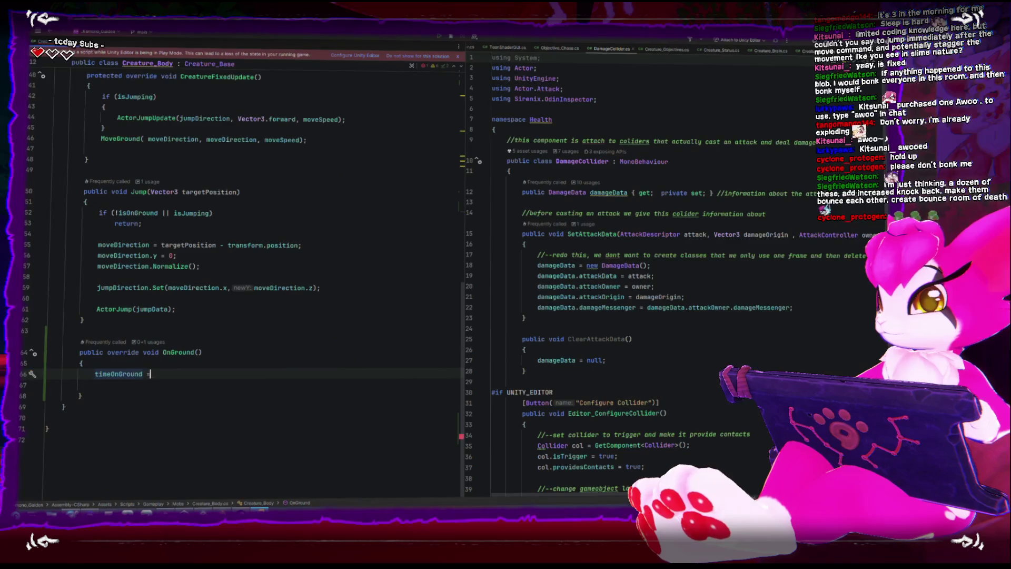
text( Time.)
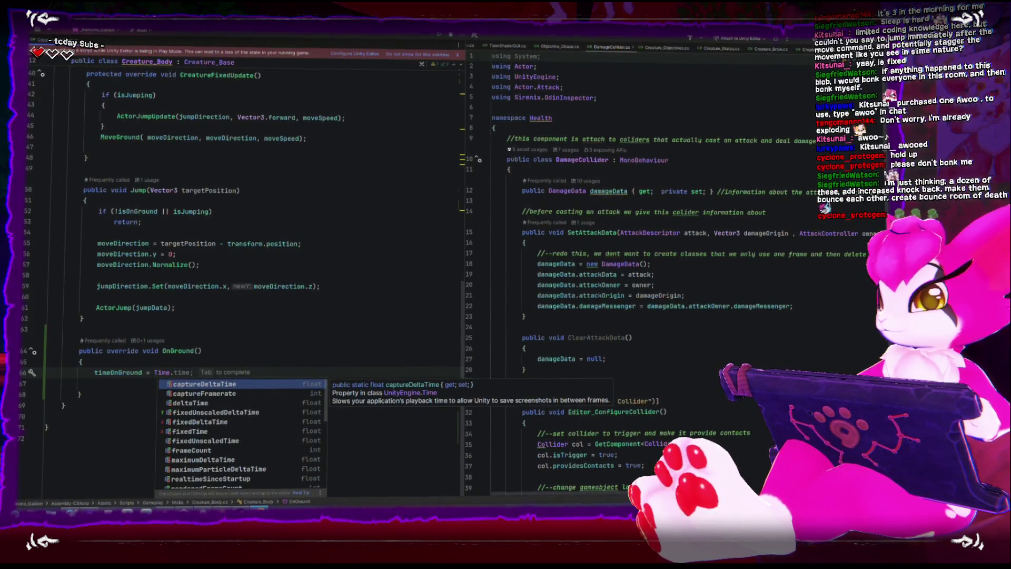
text(times)
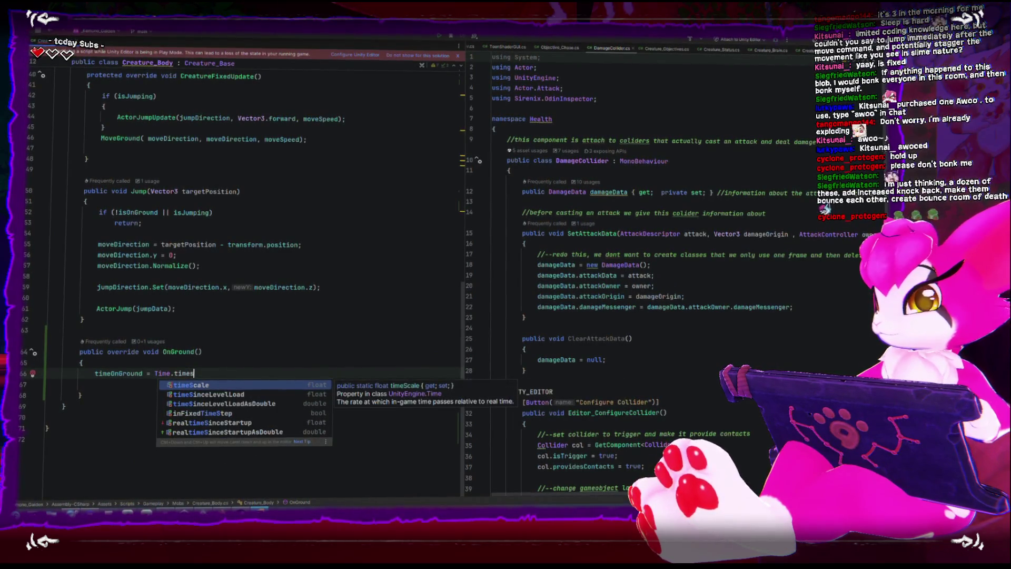
key(Down)
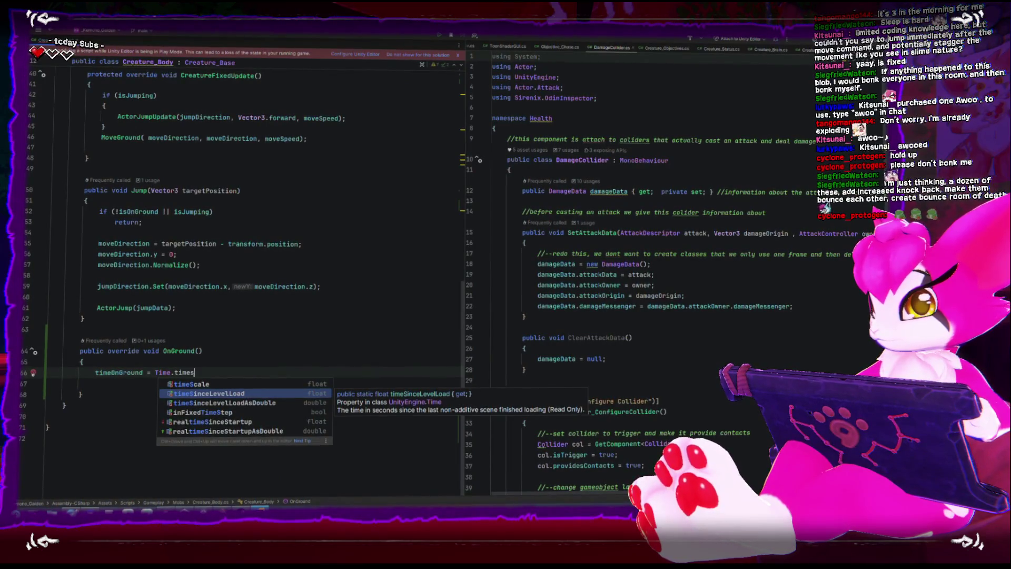
key(Up)
key(Up)
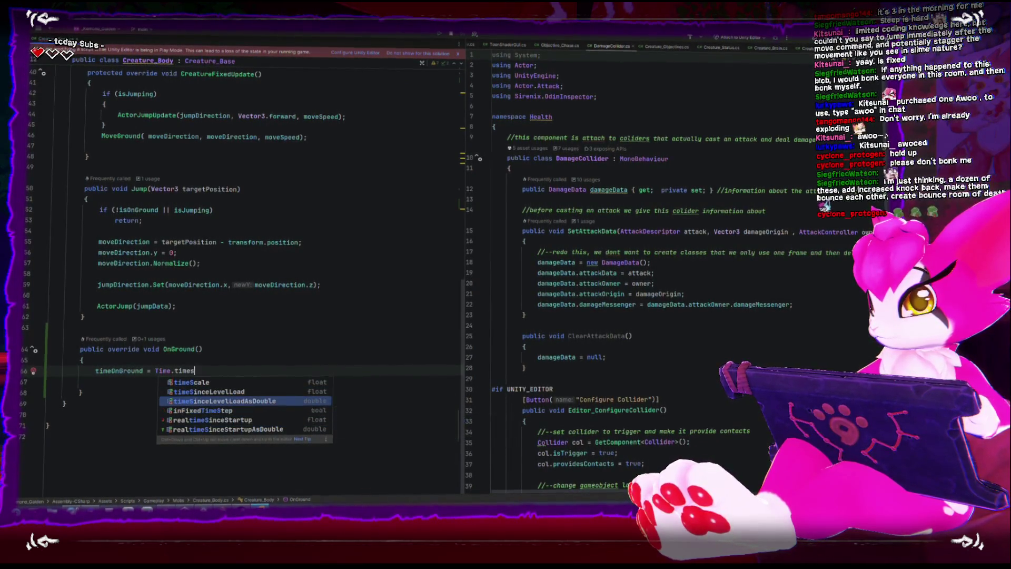
key(Up)
key(Up)
key(Up)
key(BackSpace)
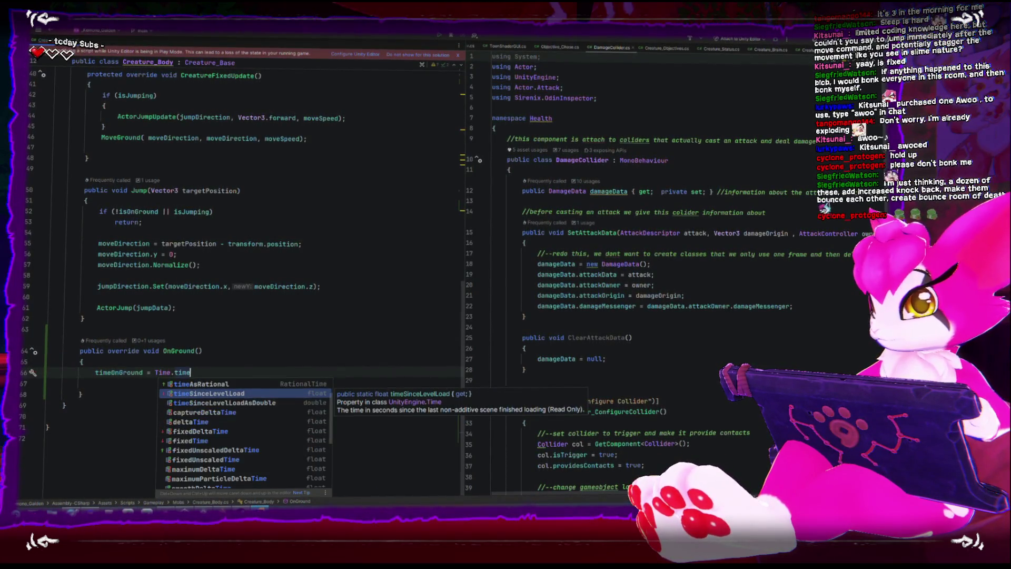
key(Down)
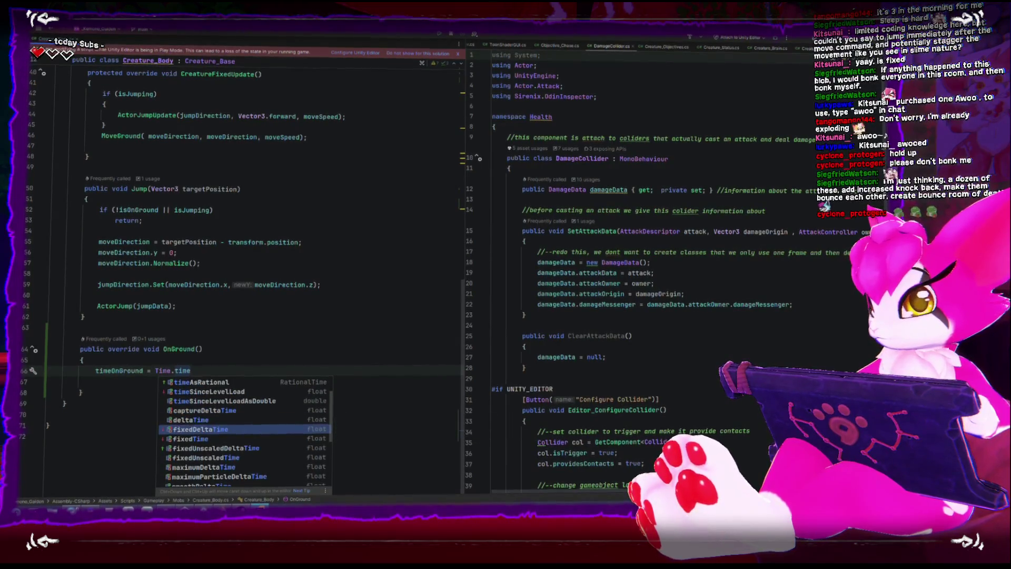
key(Up)
key(Up)
key(Page_Down)
key(Page_Up)
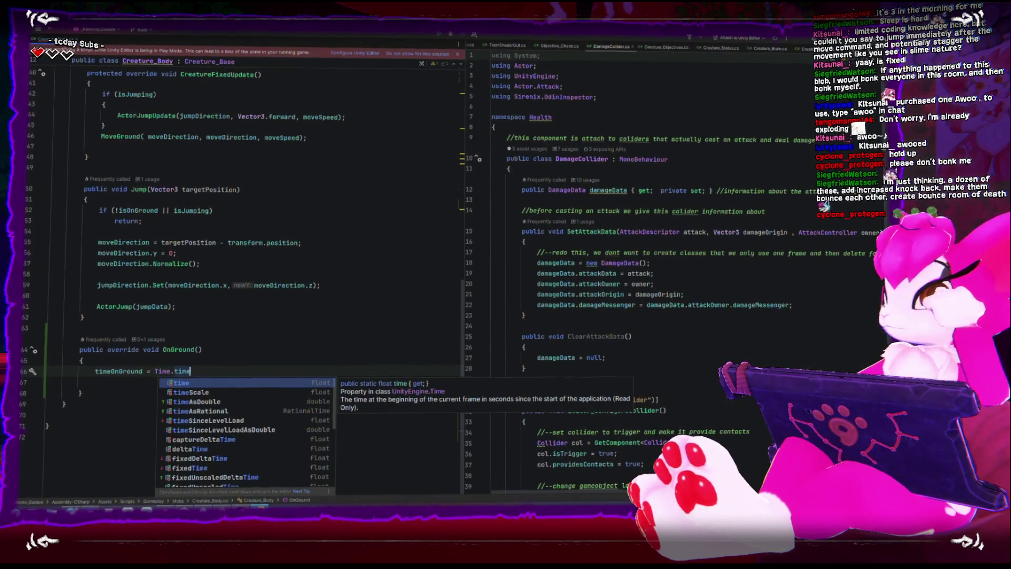
key(Escape)
text(;)
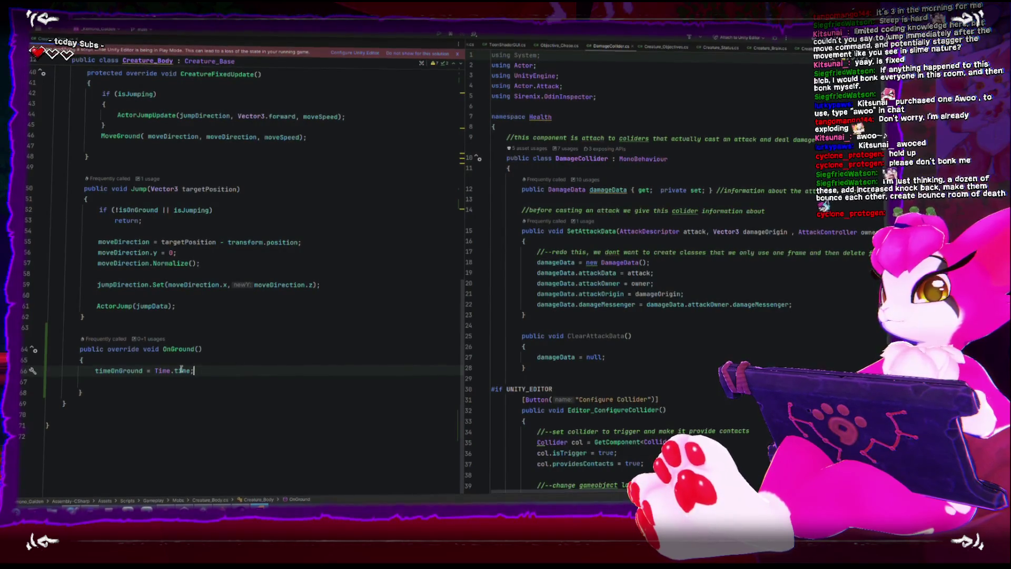
key(BackSpace)
key(BackSpace)
key(BackSpace)
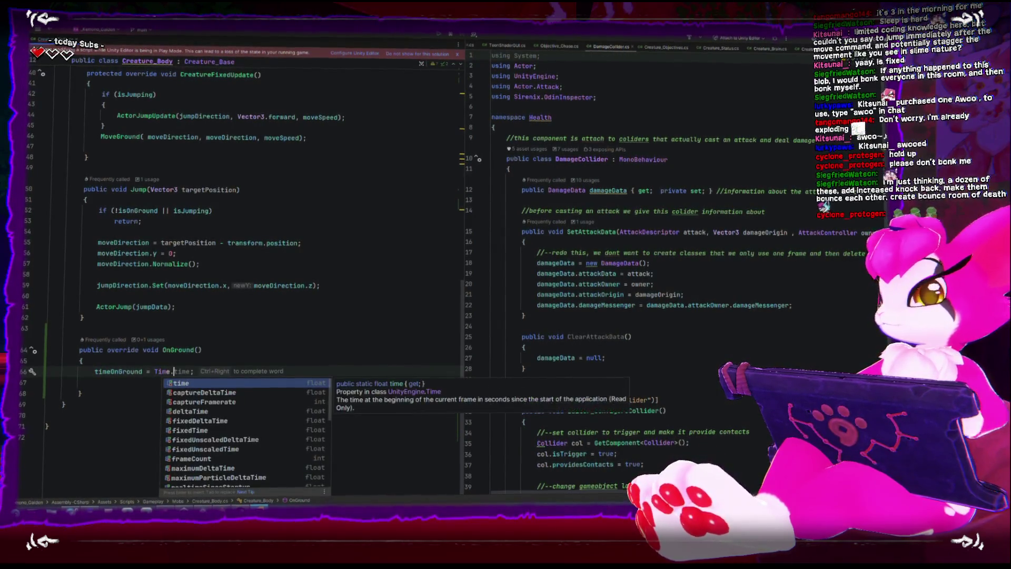
scroll(250, 419, down, 2)
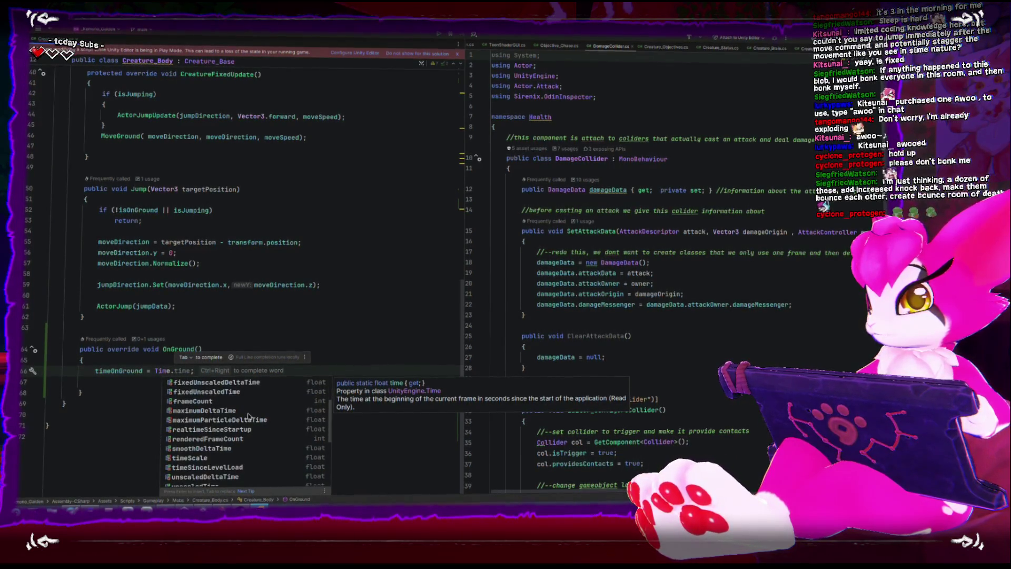
click(228, 467)
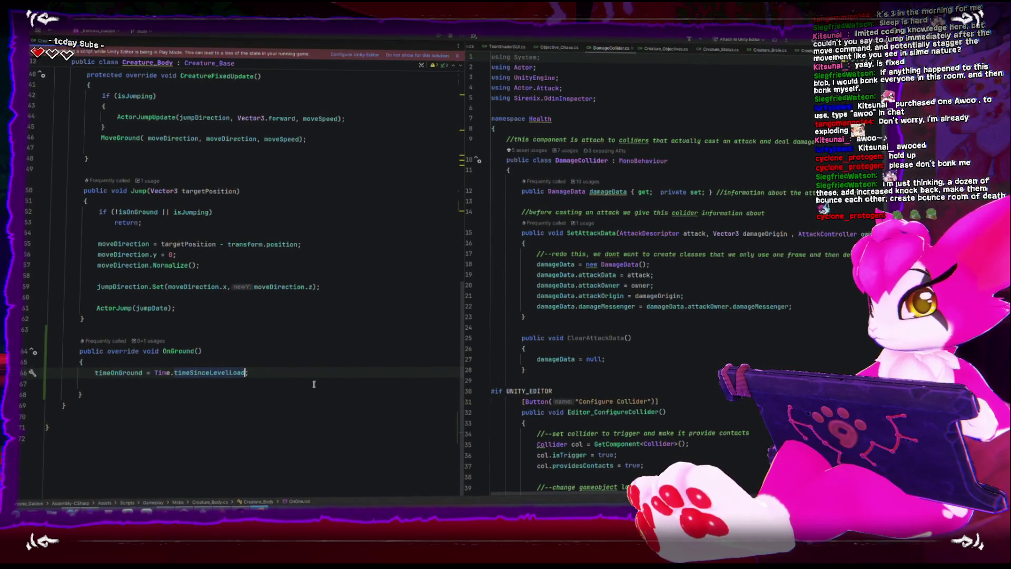
key(Return)
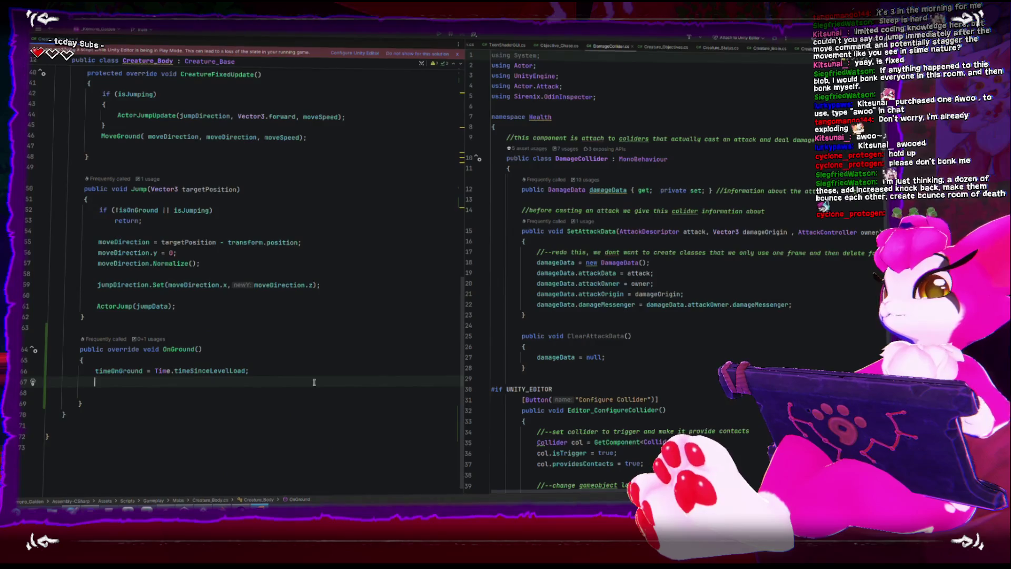
key(BackSpace)
scroll(217, 347, up, 3)
- In Jump, write an if condition timeOnGround + jumpCooldown > Time.time
click(222, 332)
key(Return)
key(Return)
text(if()
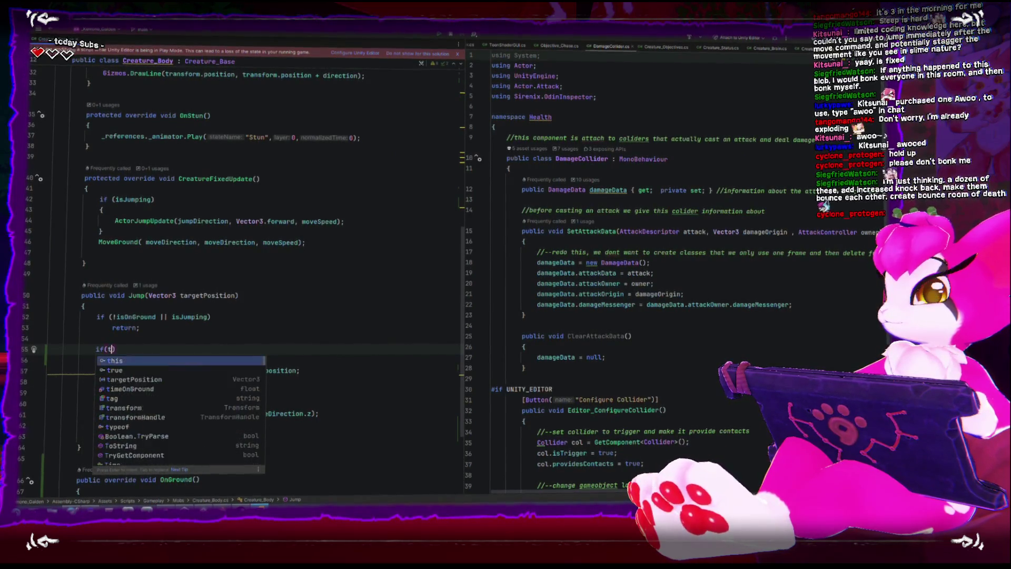
text(time)
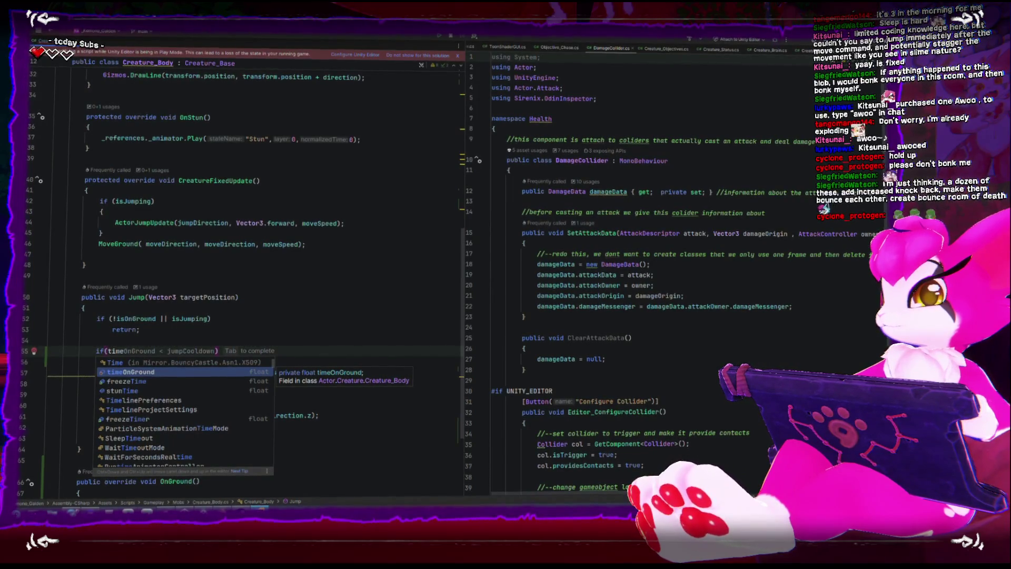
key(Return)
text(+)
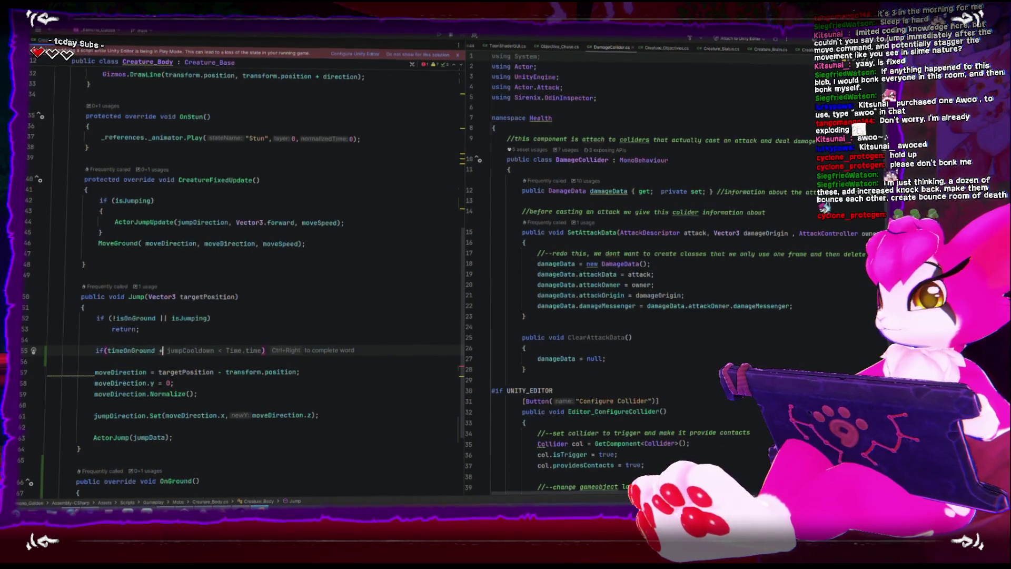
text( j)
key(Tab)
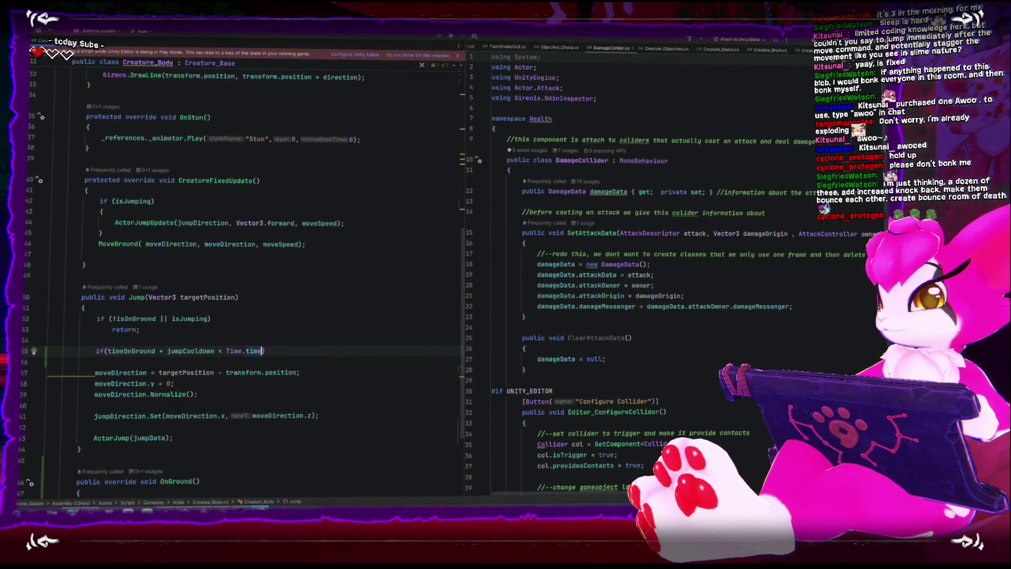
click(226, 350)
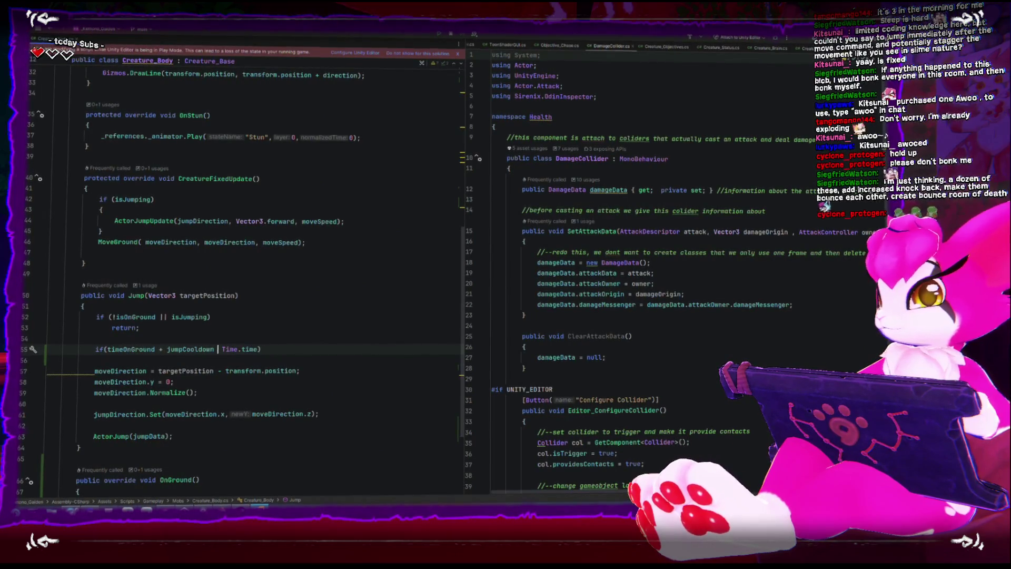
key(BackSpace)
text(>)
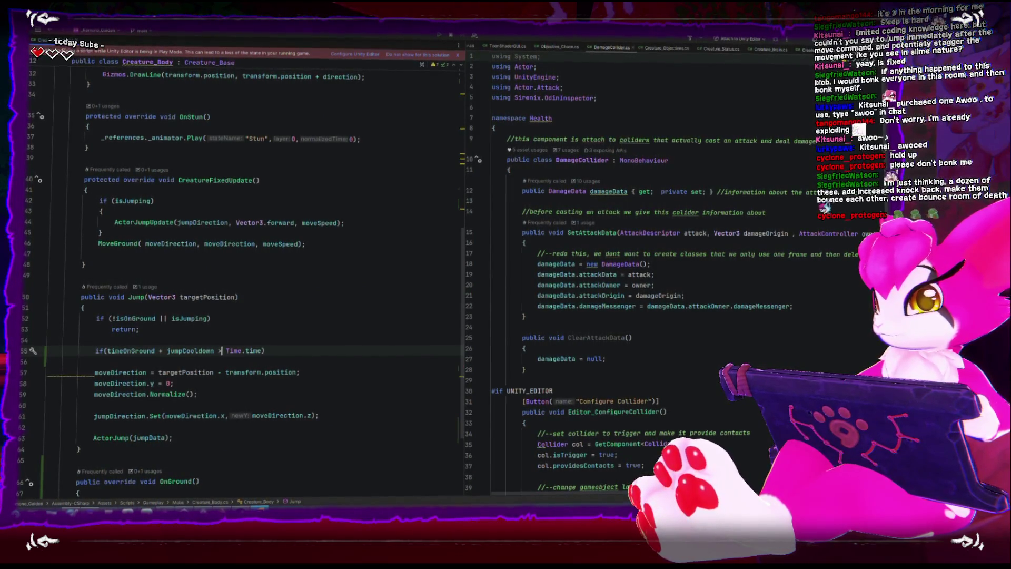
- Make the condition use Time.timeSinceLevelLoad and add return; under it
scroll(151, 364, down, 2)
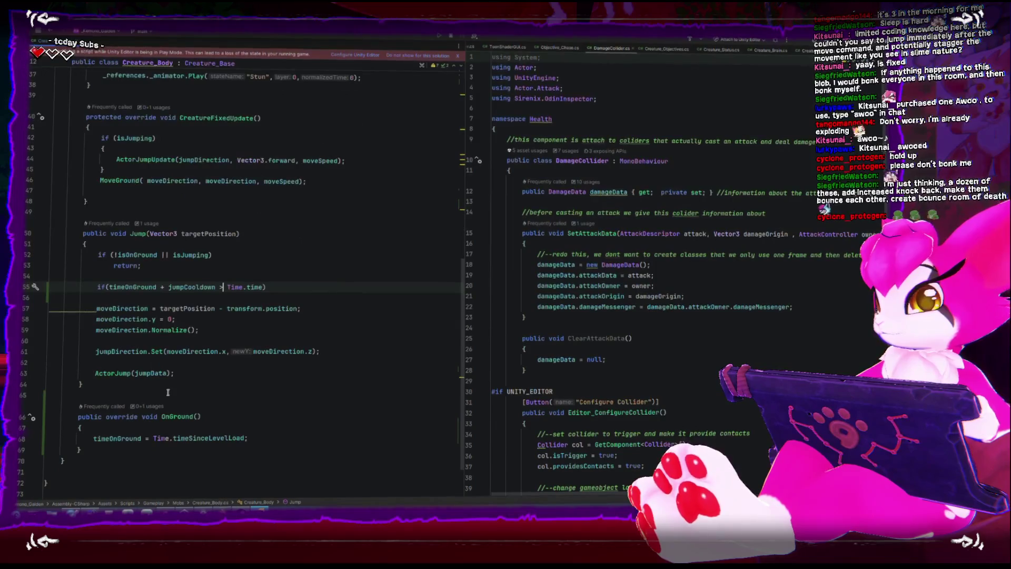
double_click(191, 437)
key(ctrl+c)
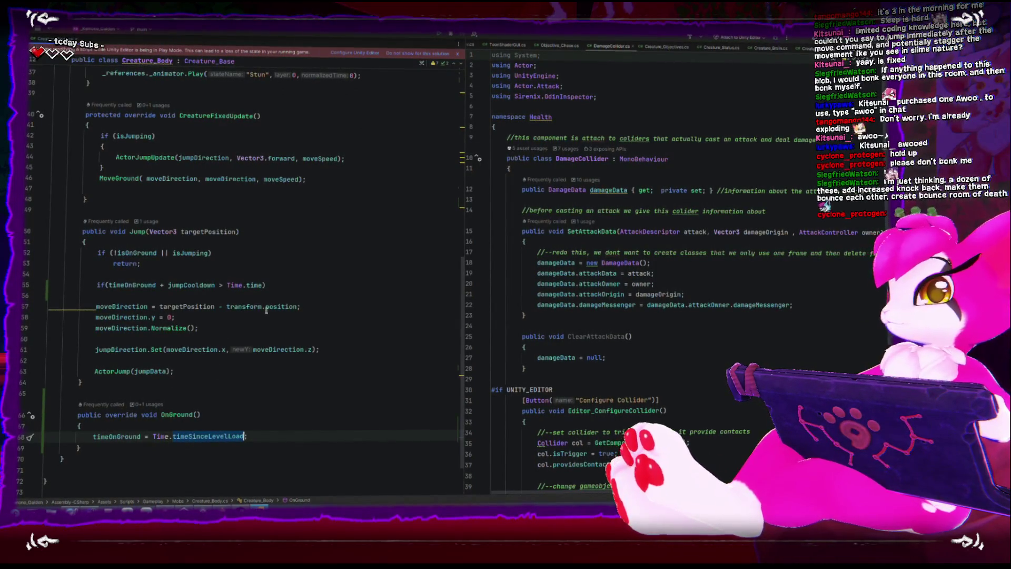
double_click(256, 286)
key(ctrl+v)
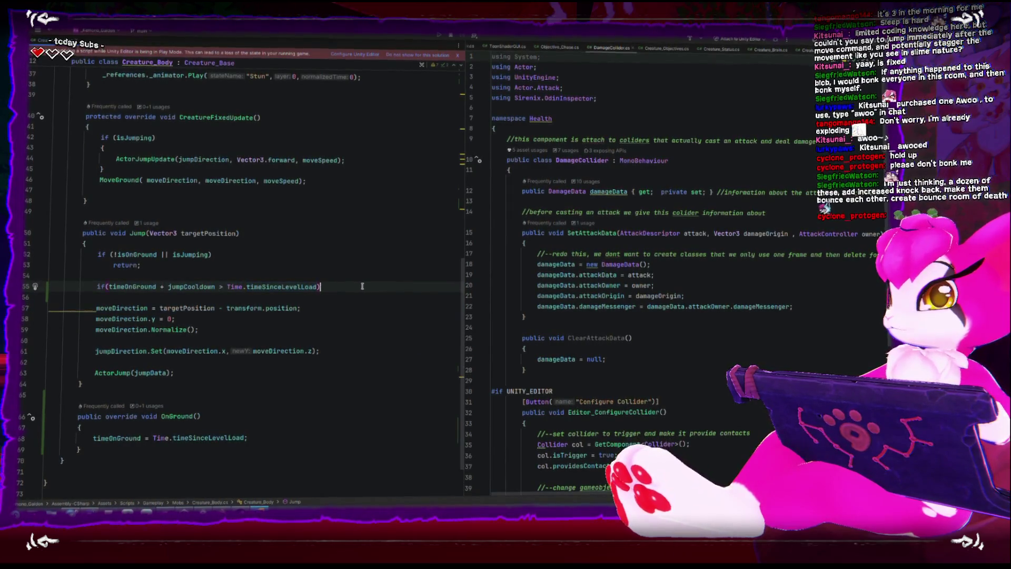
key(Return)
text(retur)
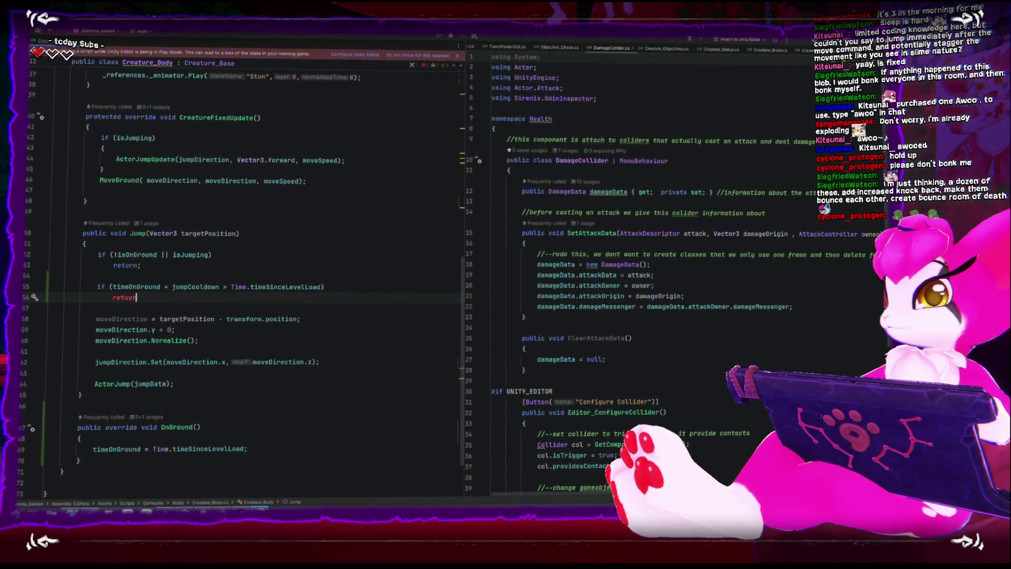
text(n;)
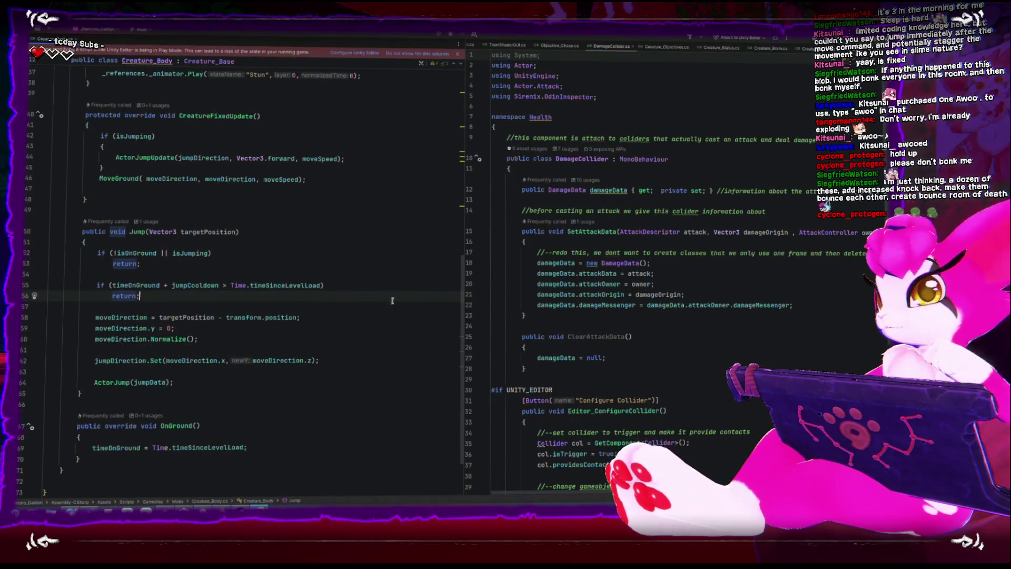
key(alt+Tab)
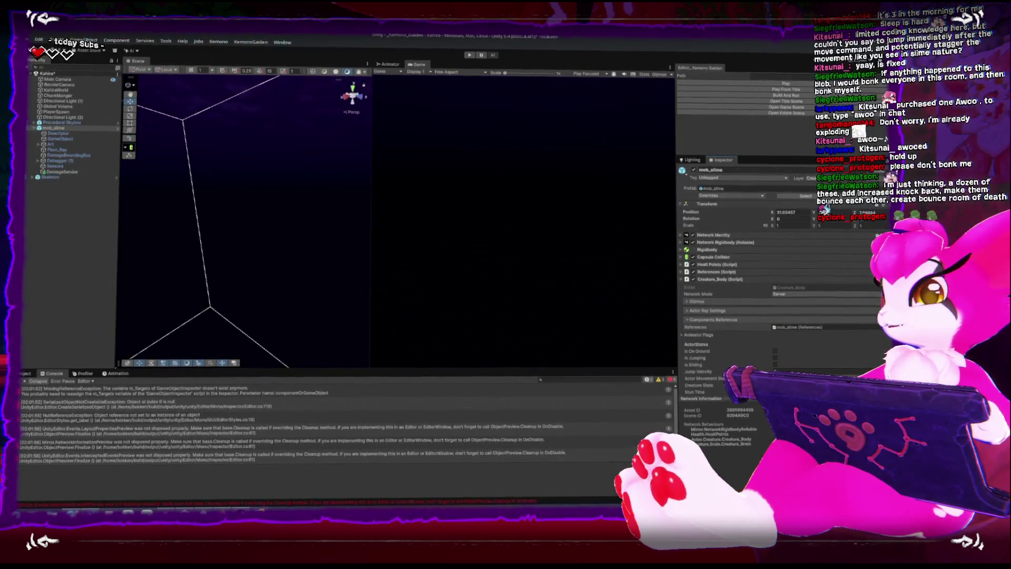
- Clear the Console messages and scroll the Inspector to the Creature_Body Jump fields
click(21, 380)
scroll(787, 306, down, 3)
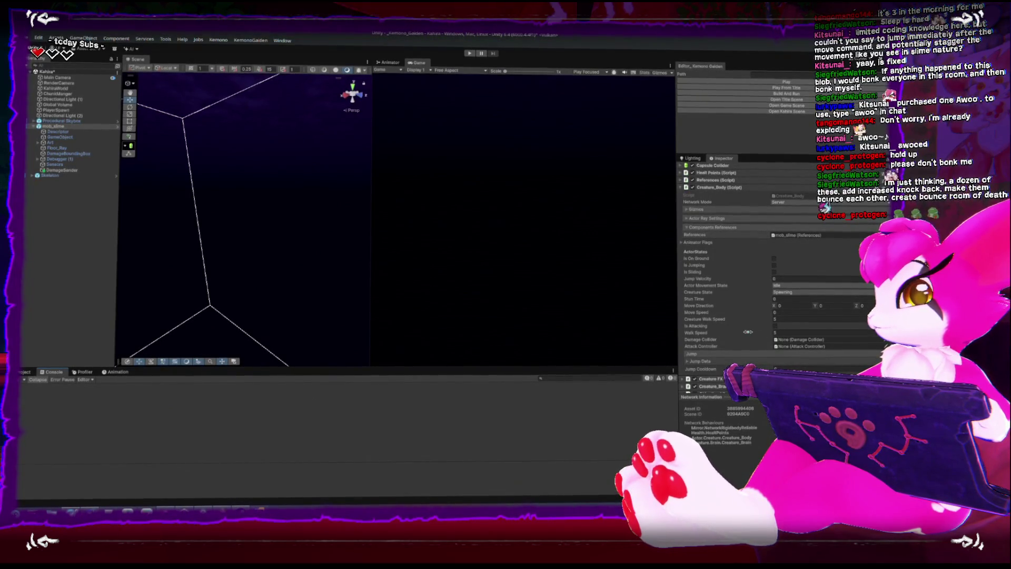
scroll(753, 331, down, 2)
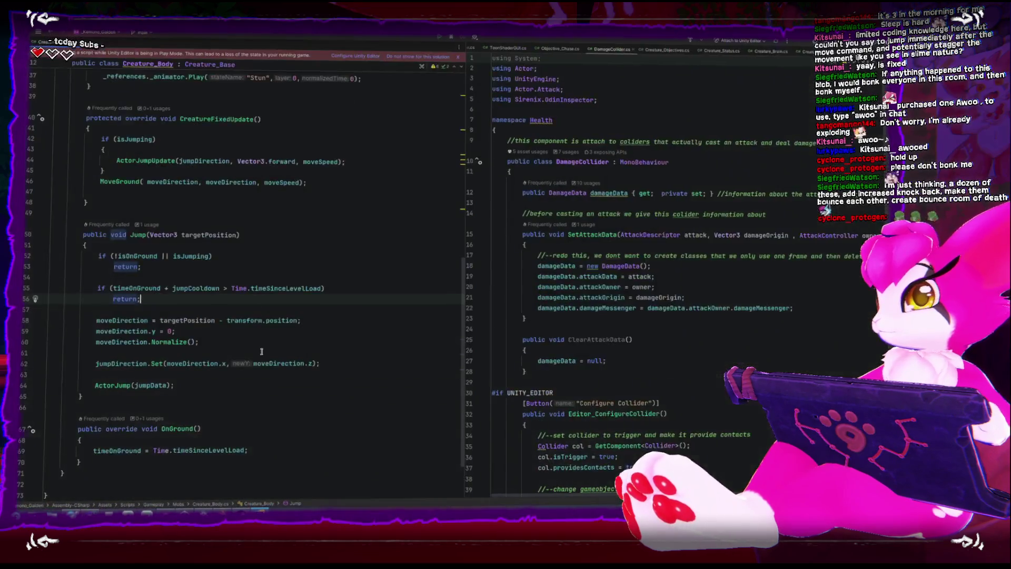
- Copy the [BoxGroup("Jump")] attribute and paste it above the jumpCooldown field
click(260, 511)
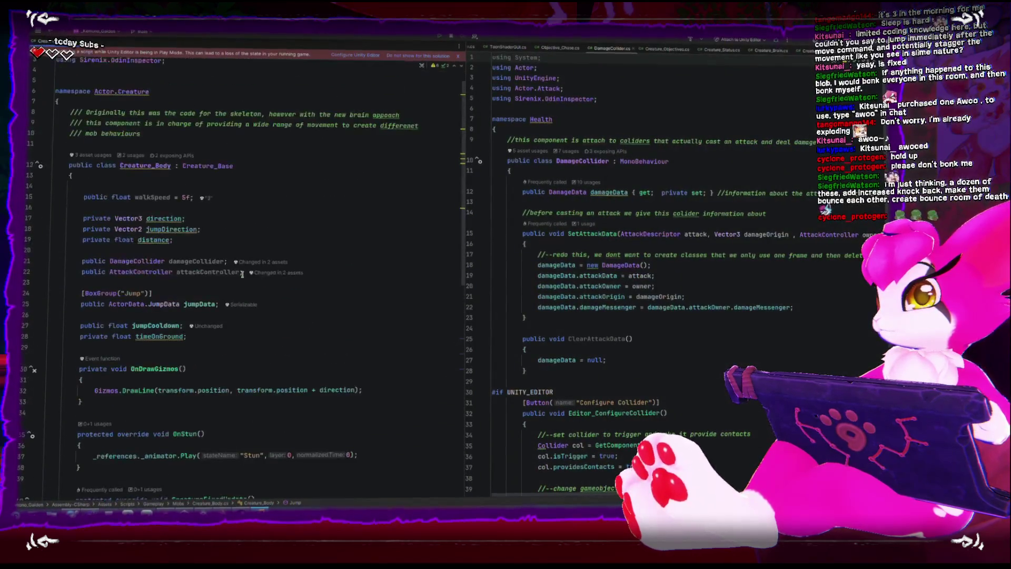
click(183, 289)
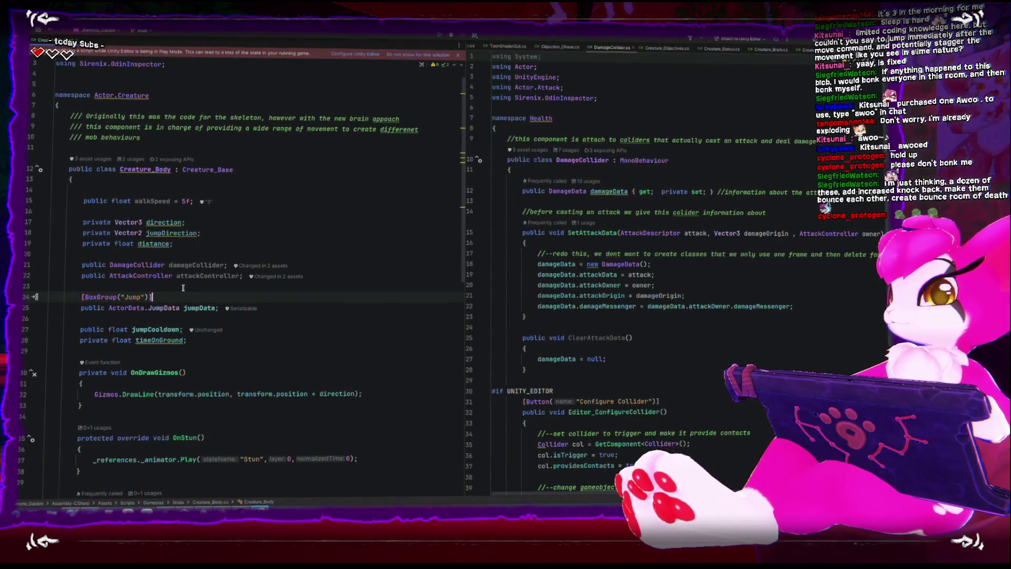
key(ctrl+c)
key(Down)
key(Down)
key(ctrl+v)
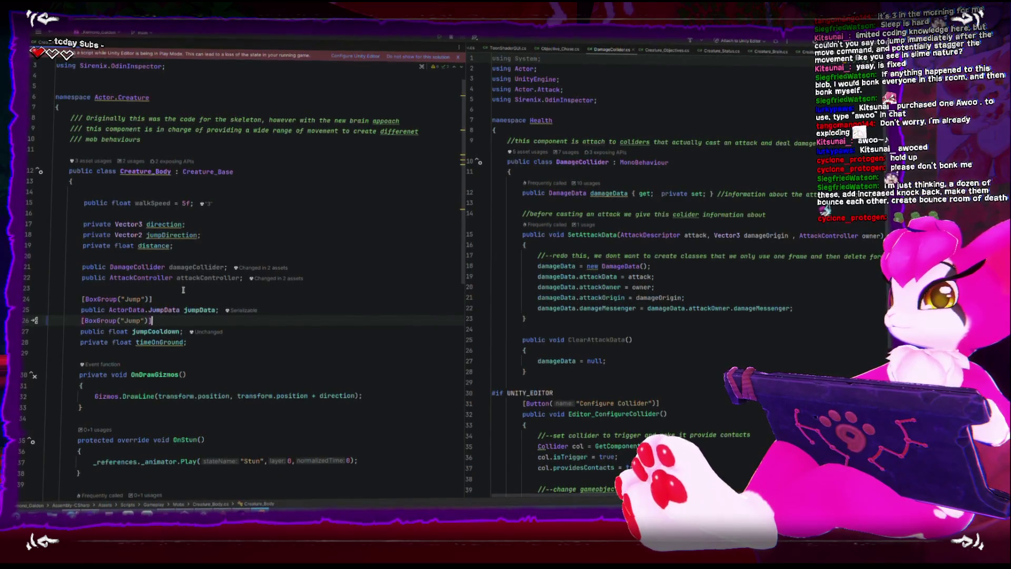
key(Down)
key(Down)
key(Up)
key(End)
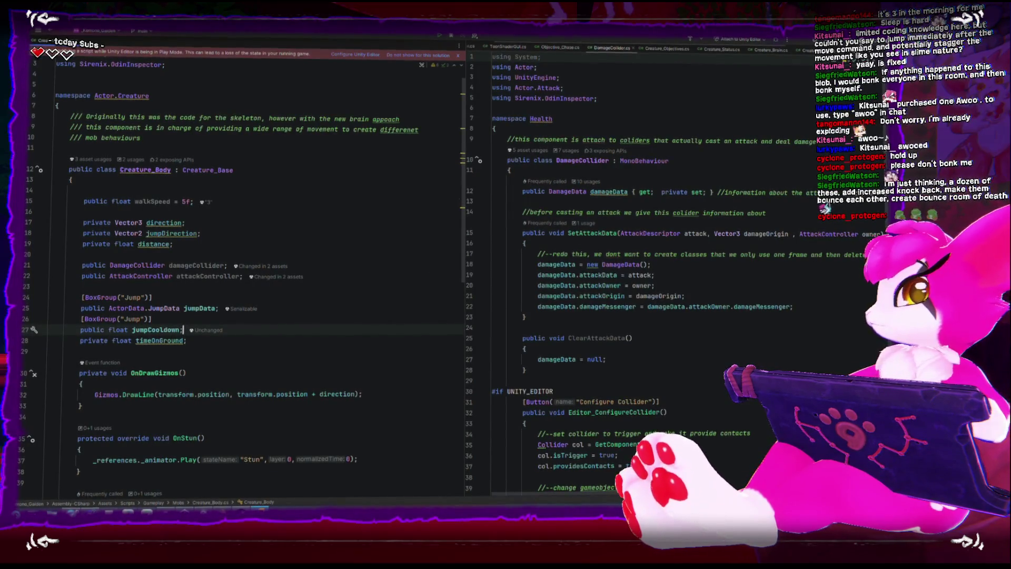
key(alt+Tab)
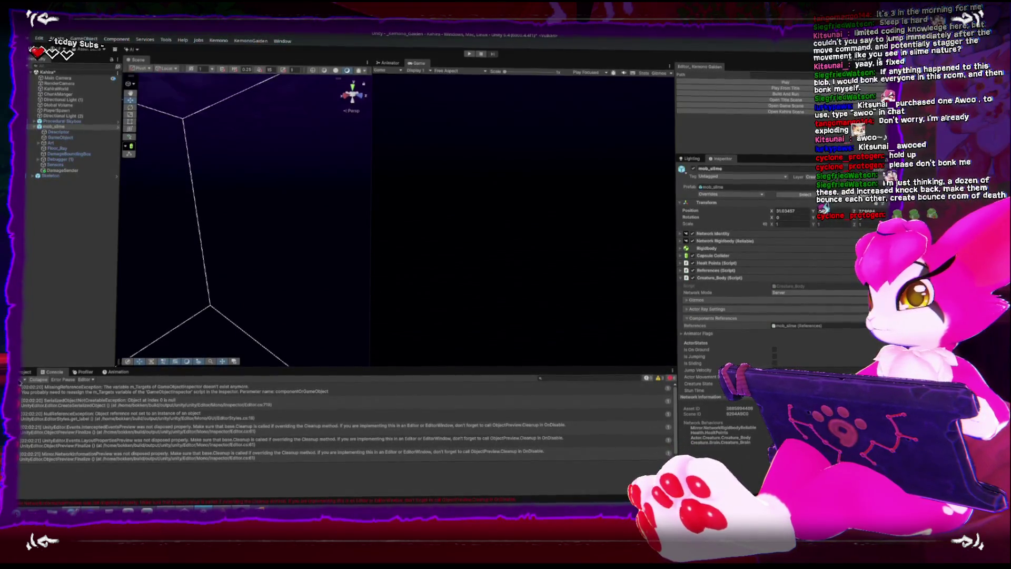
- Clear the Console and start the game in Play mode
click(23, 379)
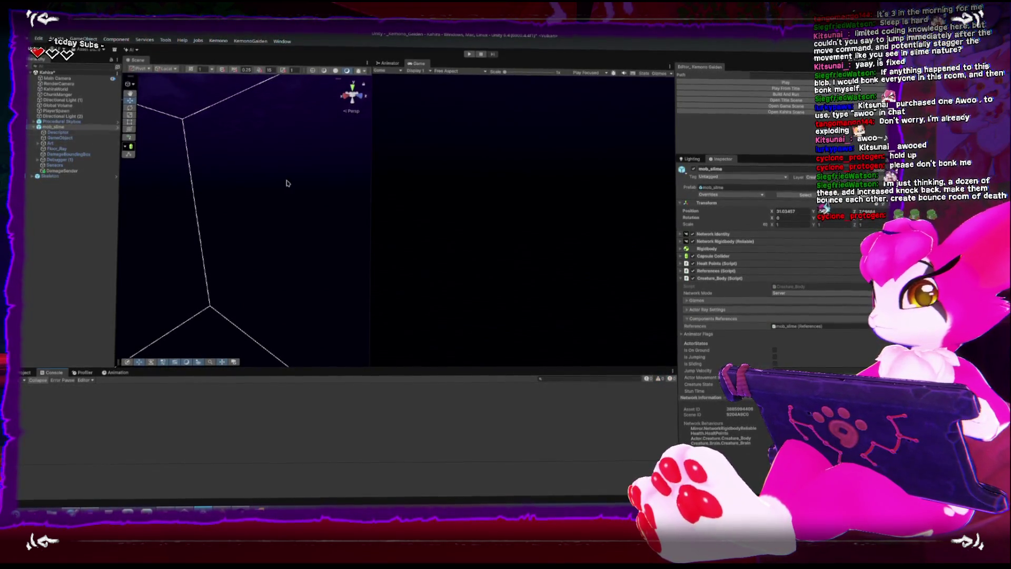
scroll(766, 337, down, 5)
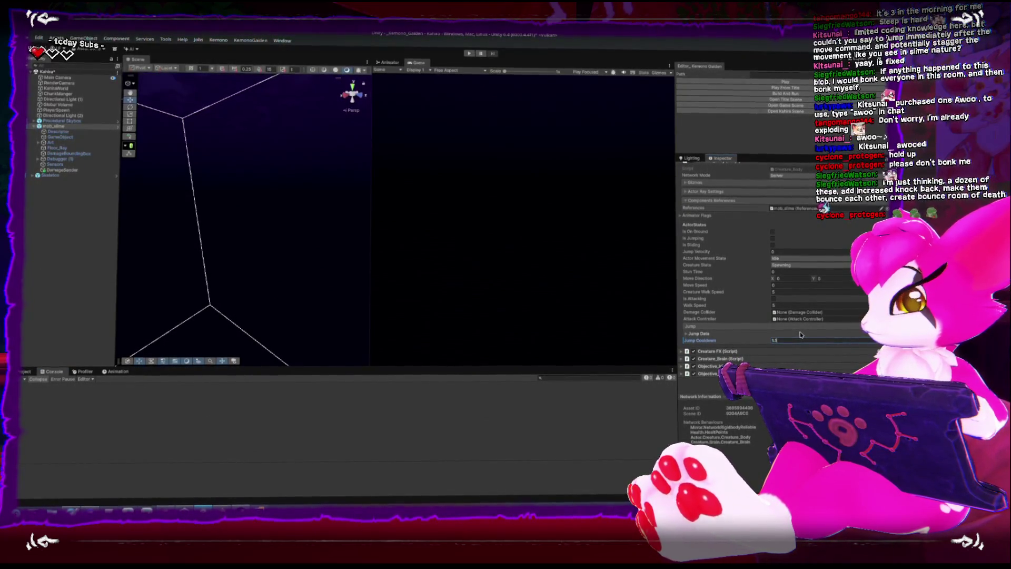
click(711, 81)
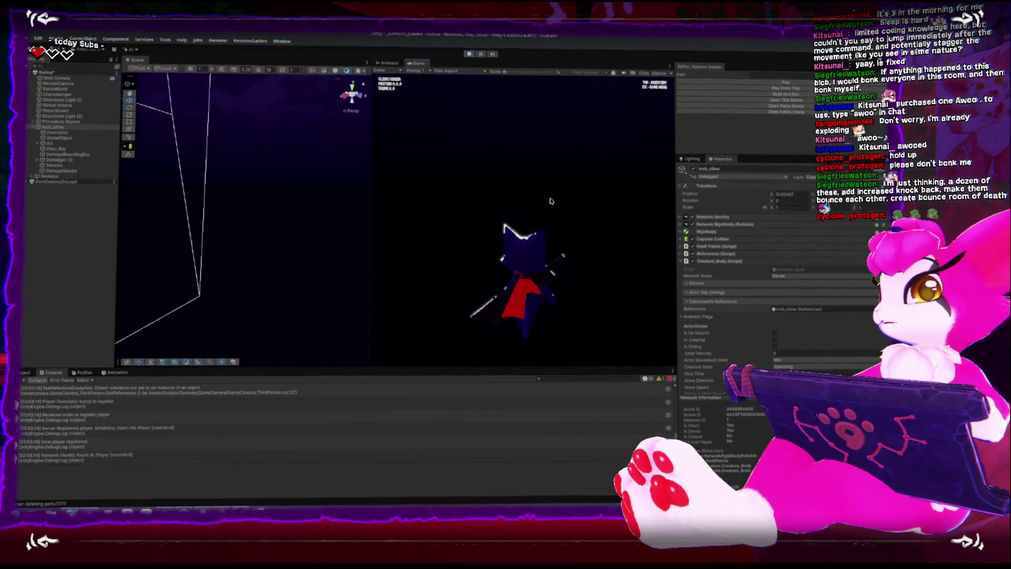
- Walk the player to the slime, strike it from 10 to 7 HP, then stop play mode
key(w)
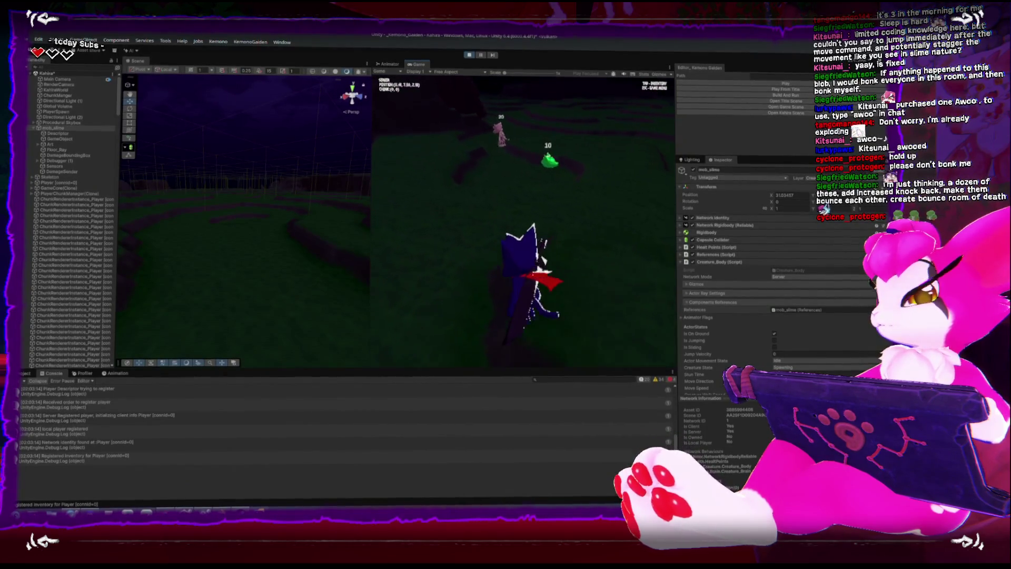
key(w)
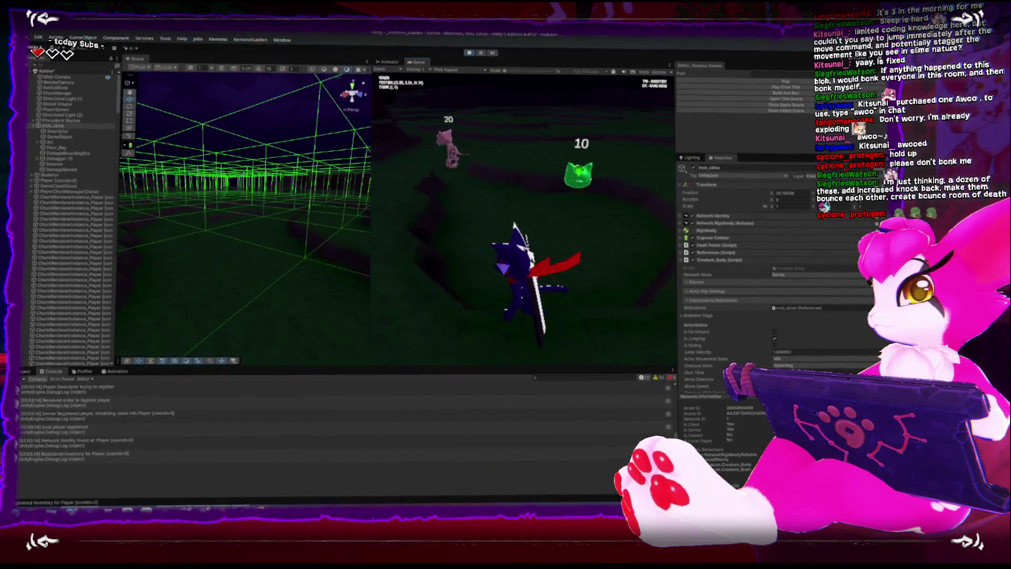
key(w)
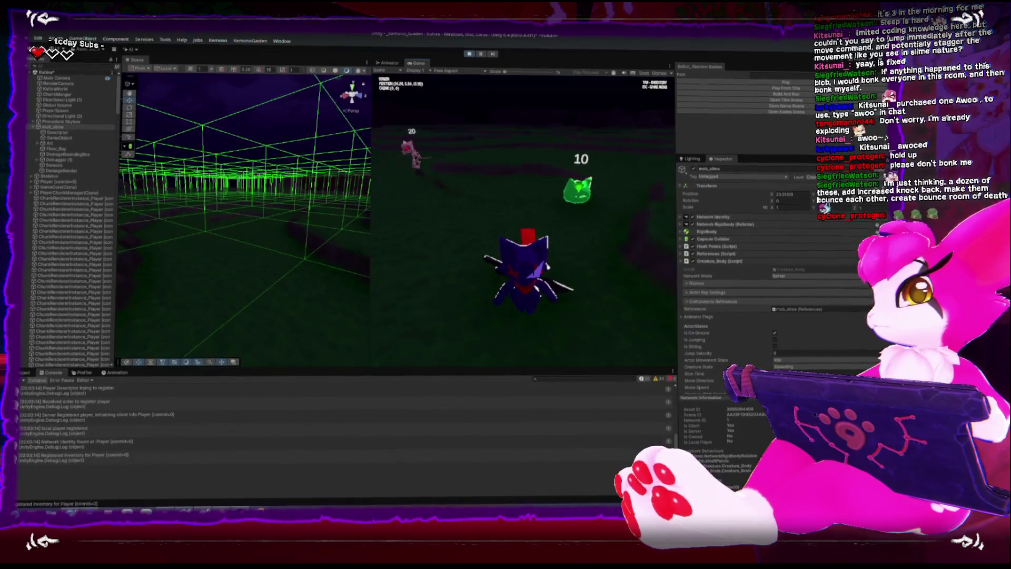
key(s)
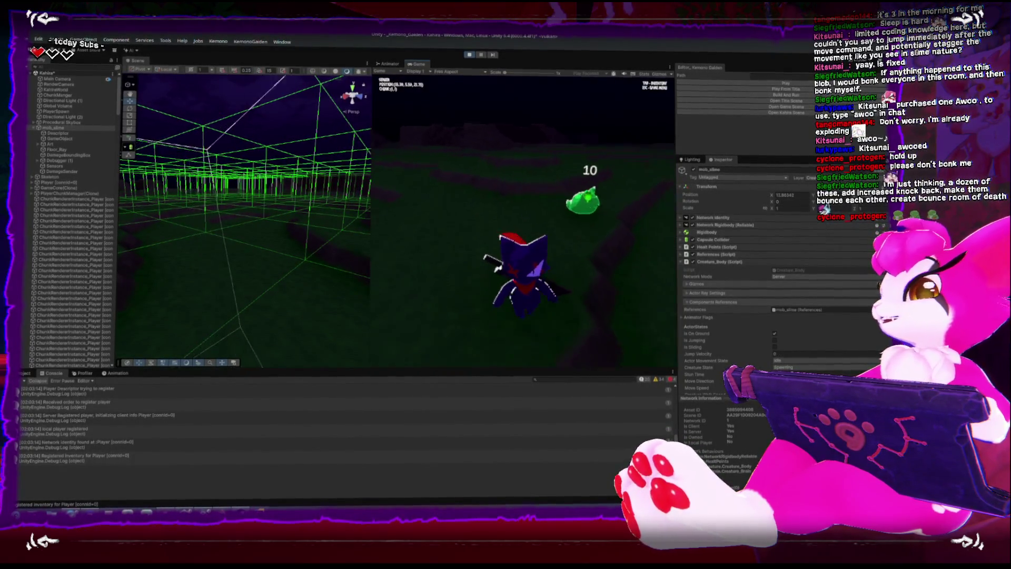
key(w)
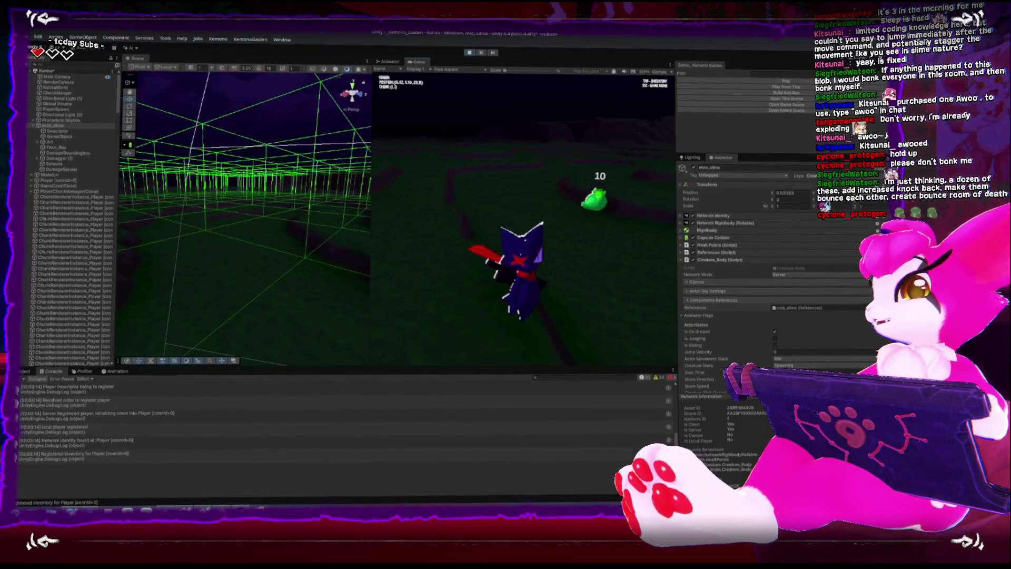
key(w)
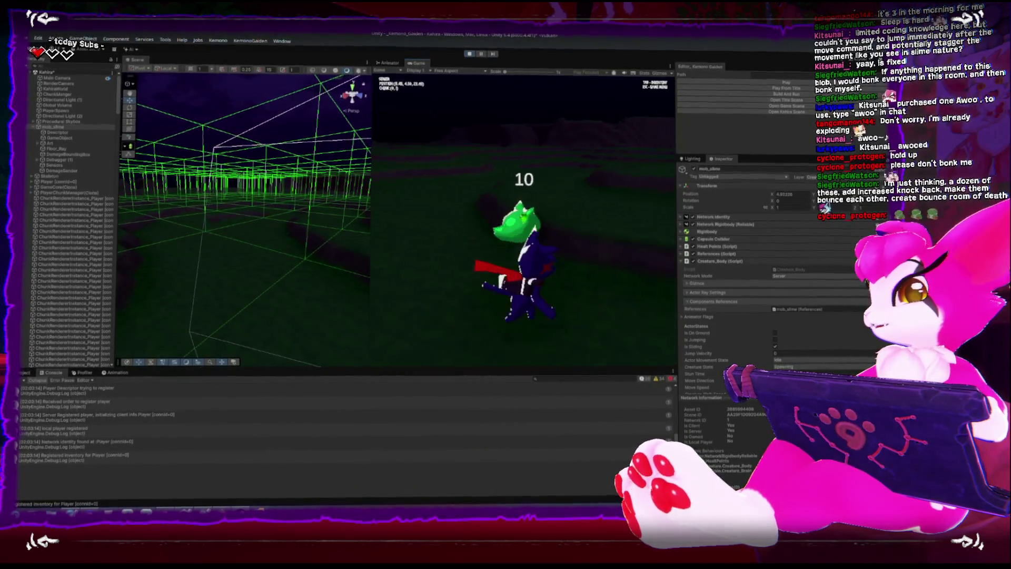
key(w)
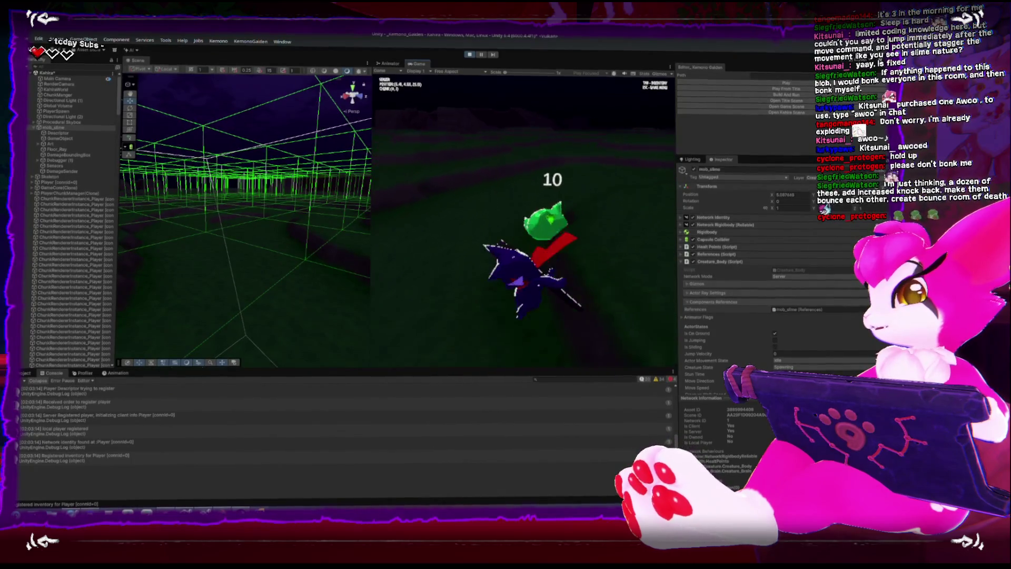
key(w)
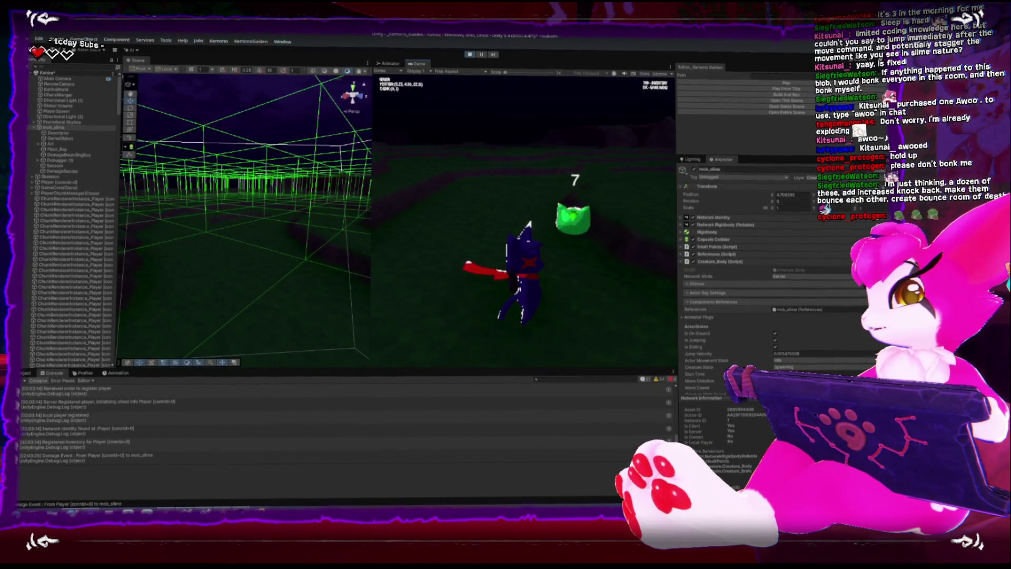
key(Escape)
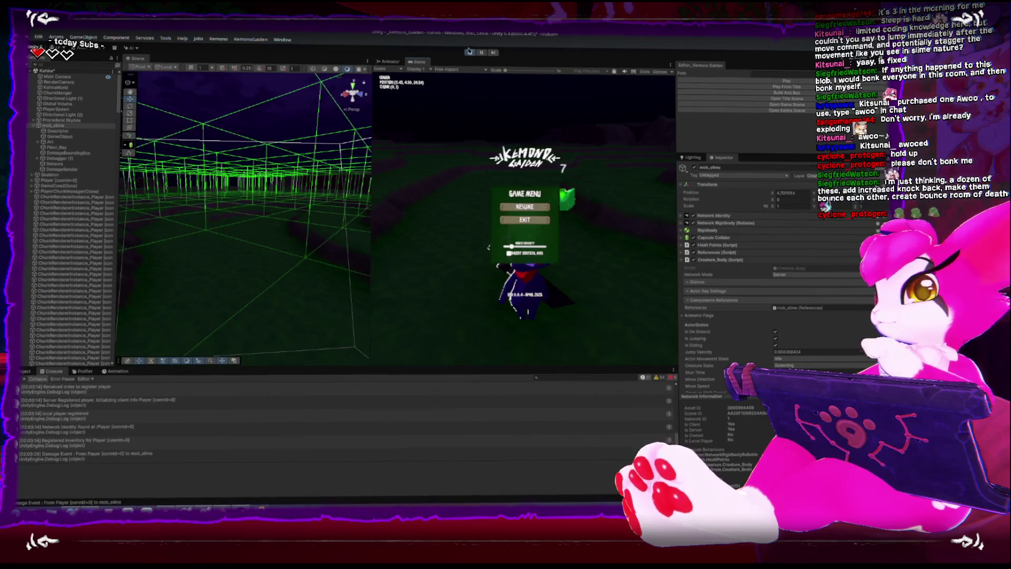
key(ctrl+p)
key(alt+Tab)
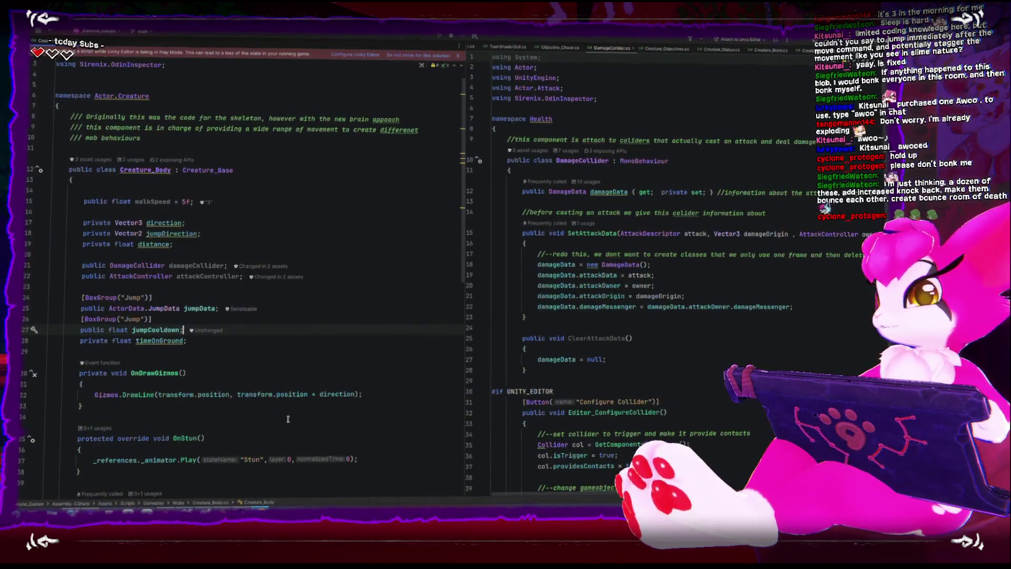
- Add an OnJumpEnd override above the OnGround method in Creature_Body
scroll(288, 419, down, 10)
click(287, 416)
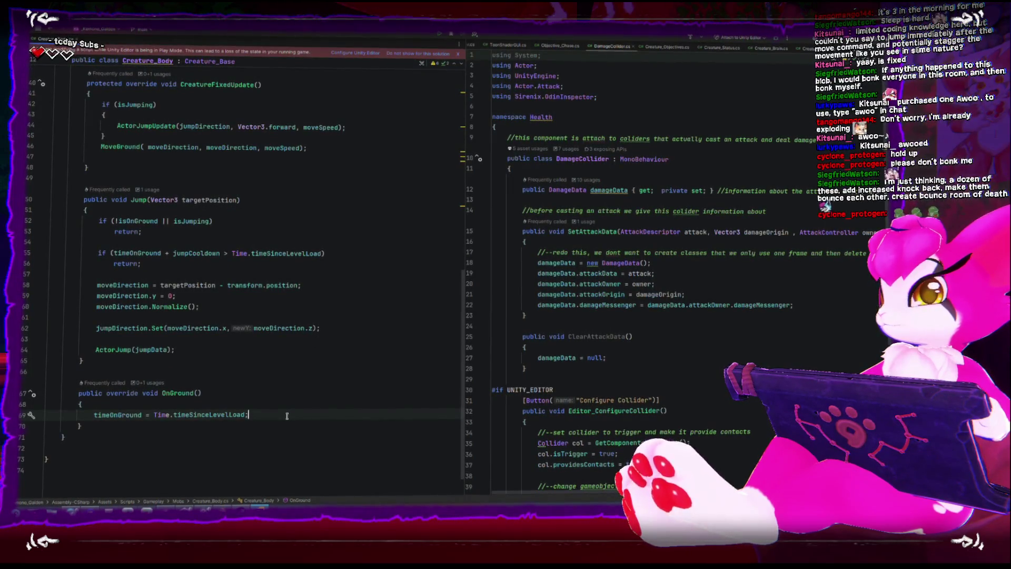
click(295, 381)
click(298, 371)
key(Return)
key(Return)
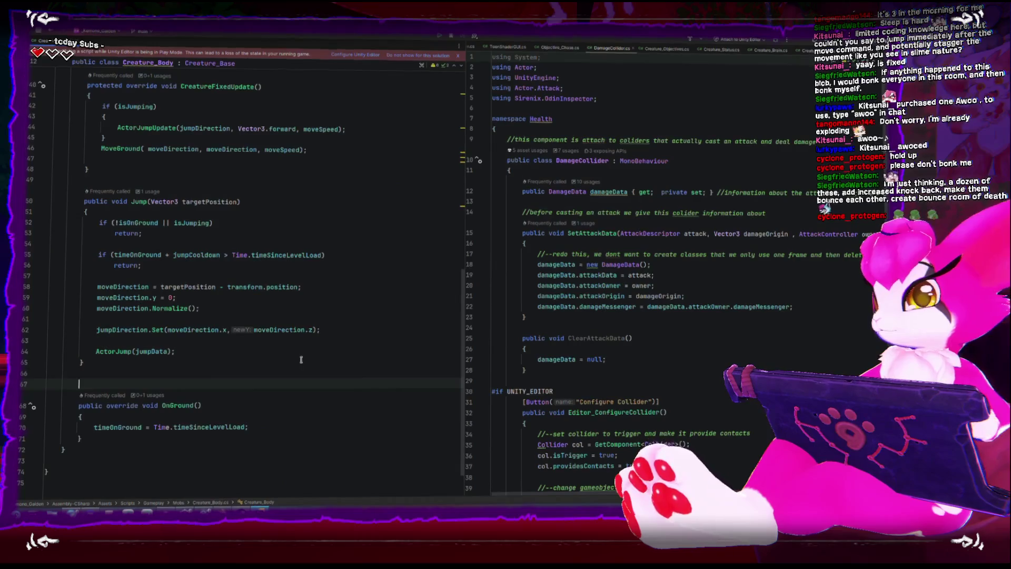
text(override onju)
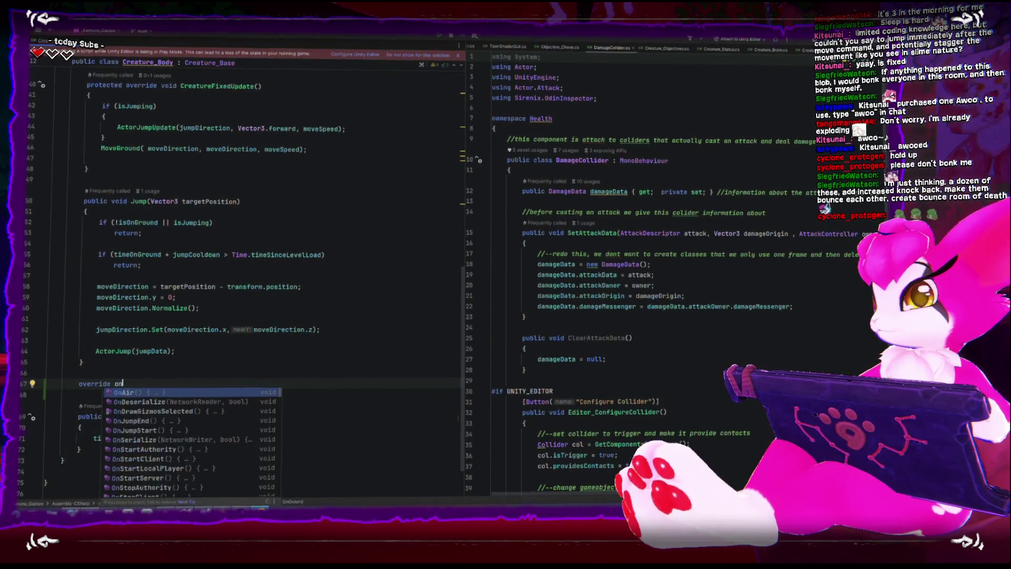
key(Return)
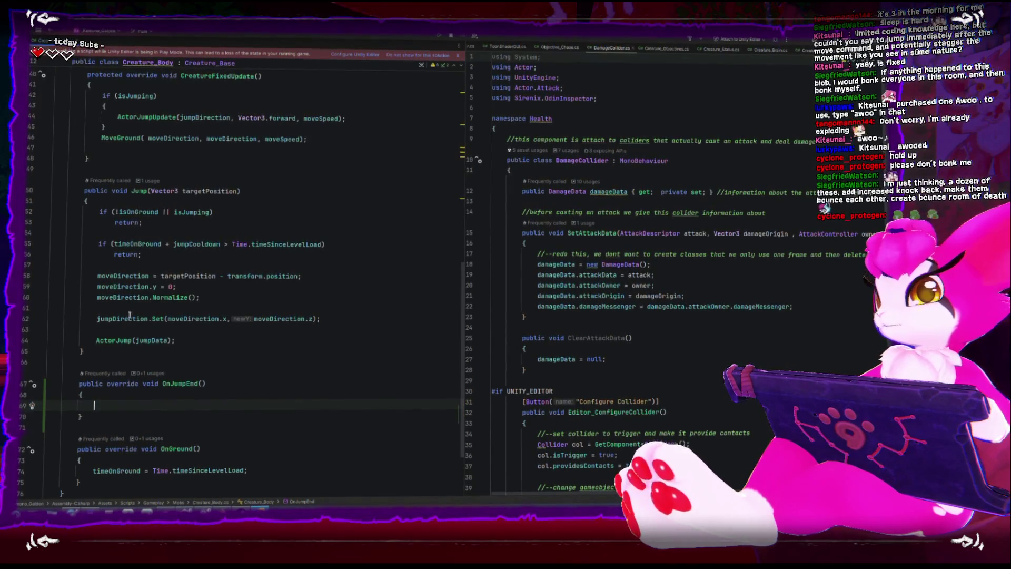
- Make OnJumpEnd set moveDirection = Vector3.zero;, then return to Unity
double_click(100, 276)
click(146, 404)
text(= V)
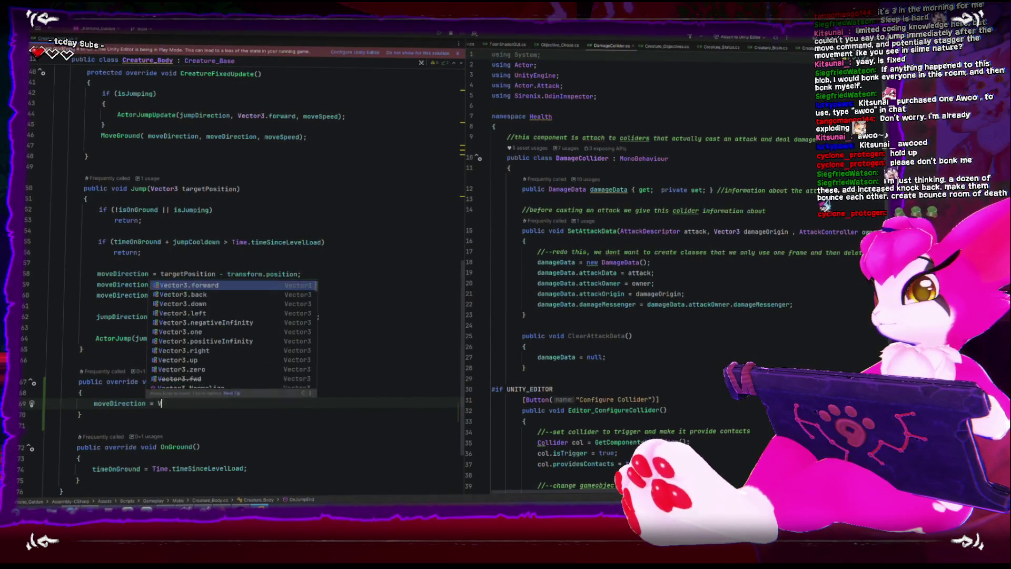
key(Tab)
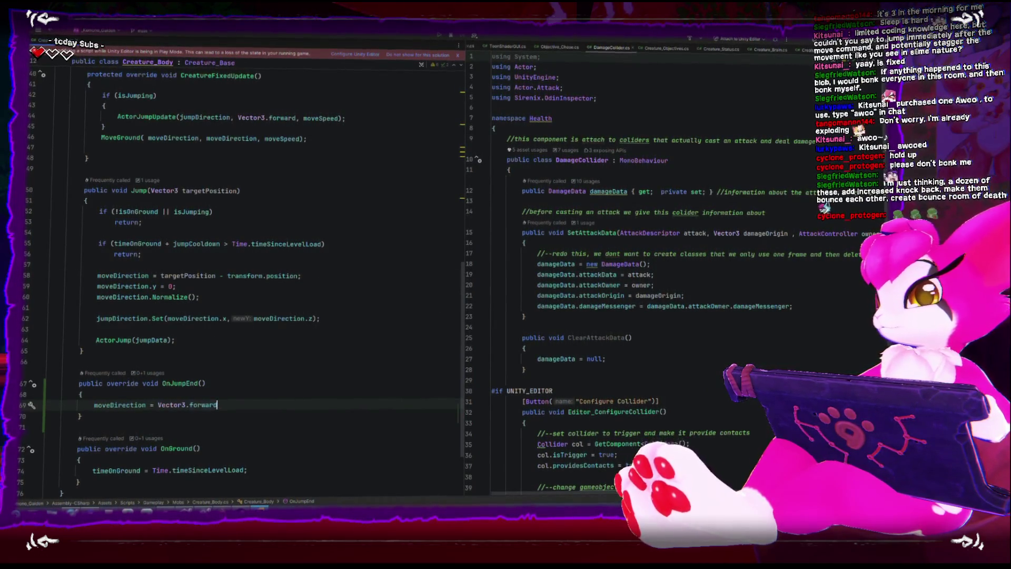
text(z)
key(Tab)
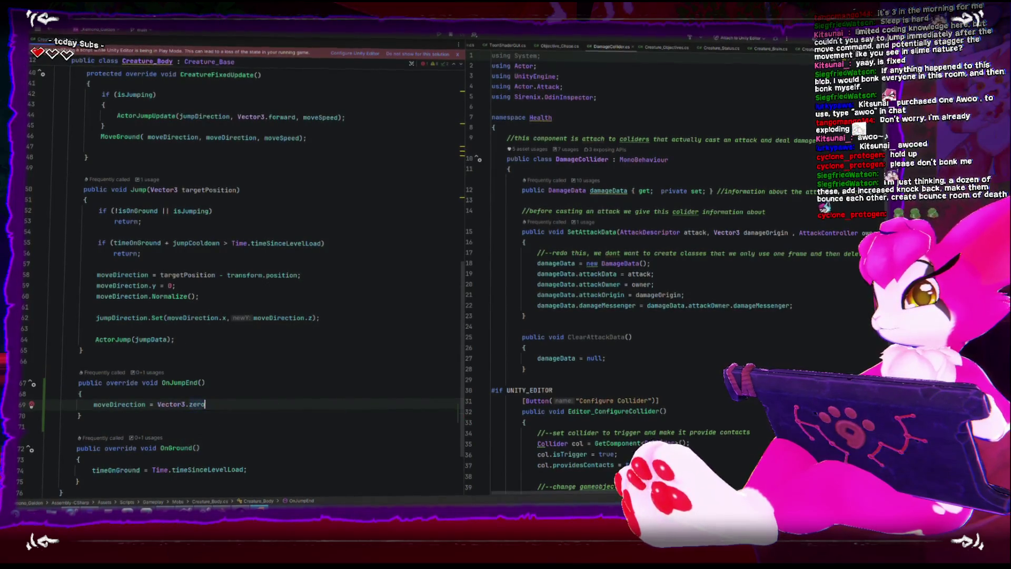
text(;)
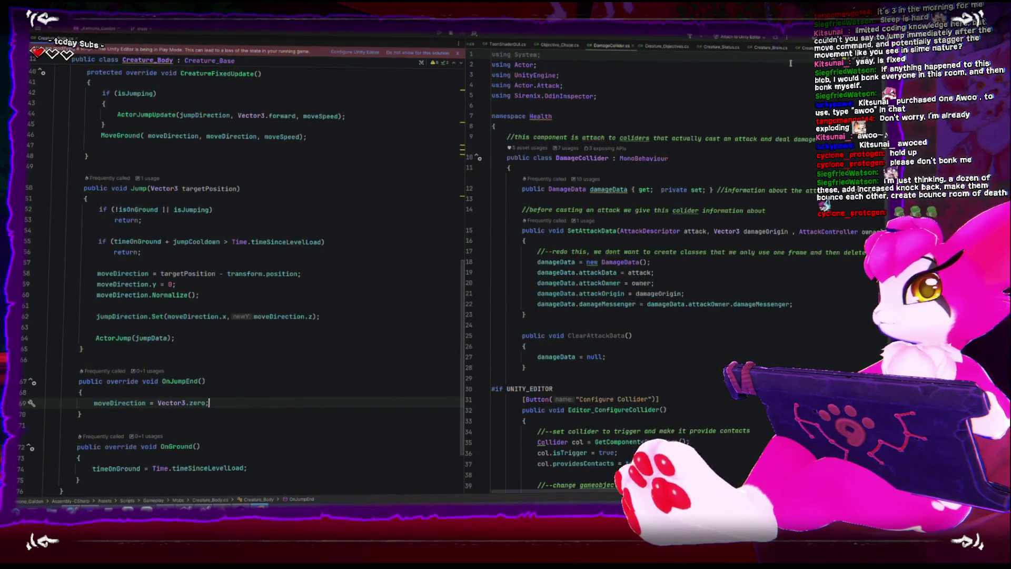
key(alt+Tab)
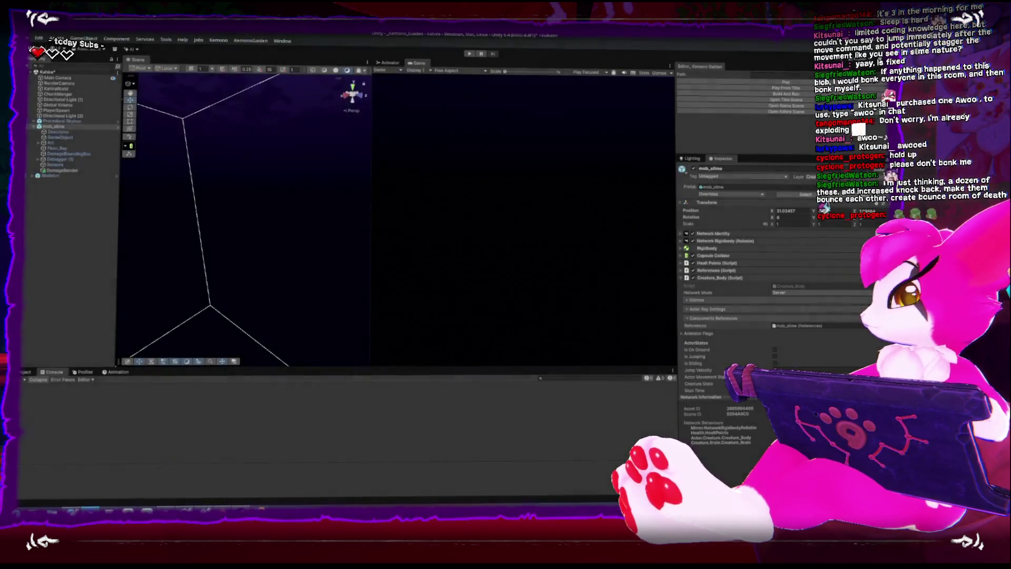
- Play from the title screen, walk, attack and jump near the slime, then stop play mode
click(769, 87)
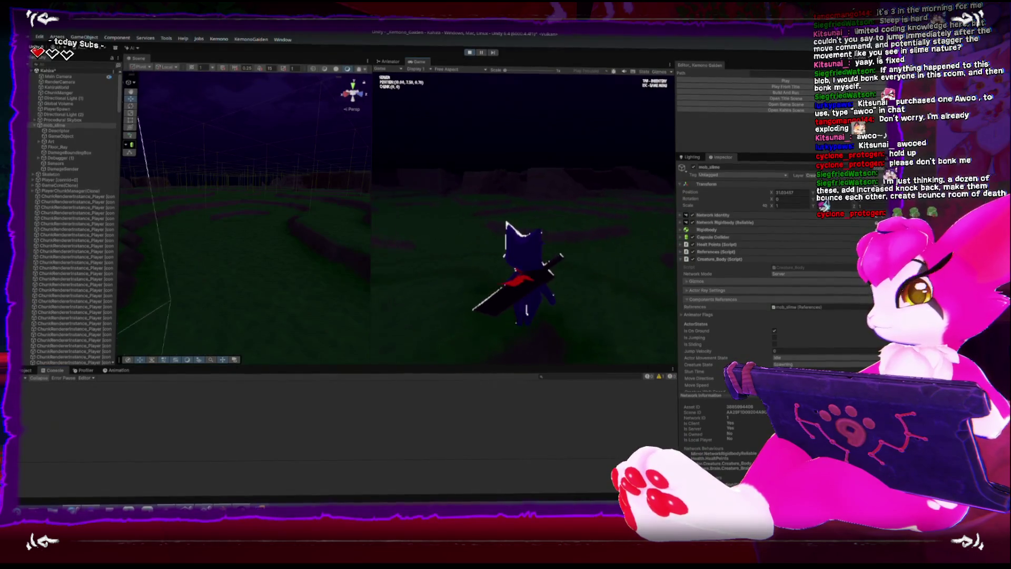
key(w)
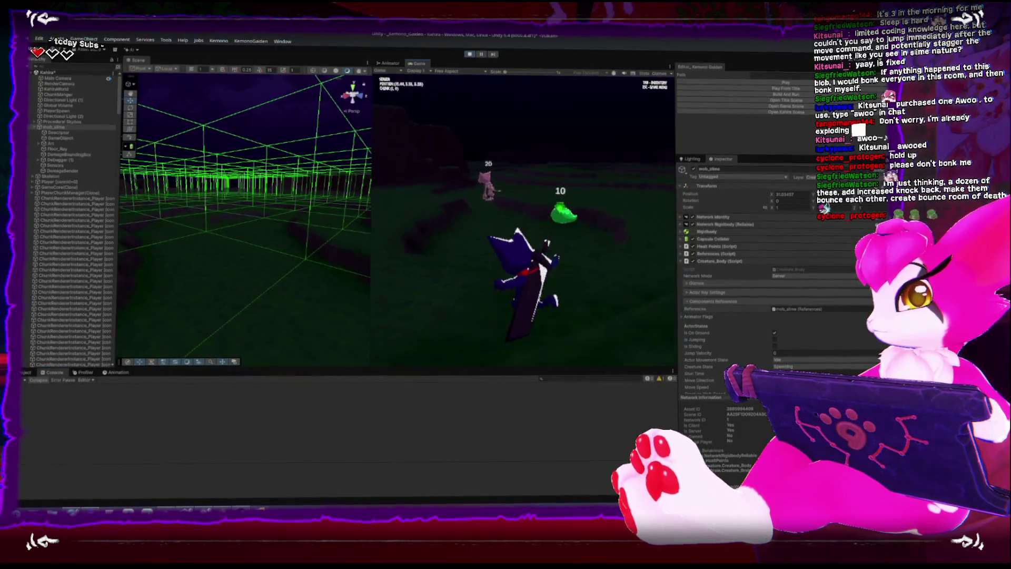
key(w)
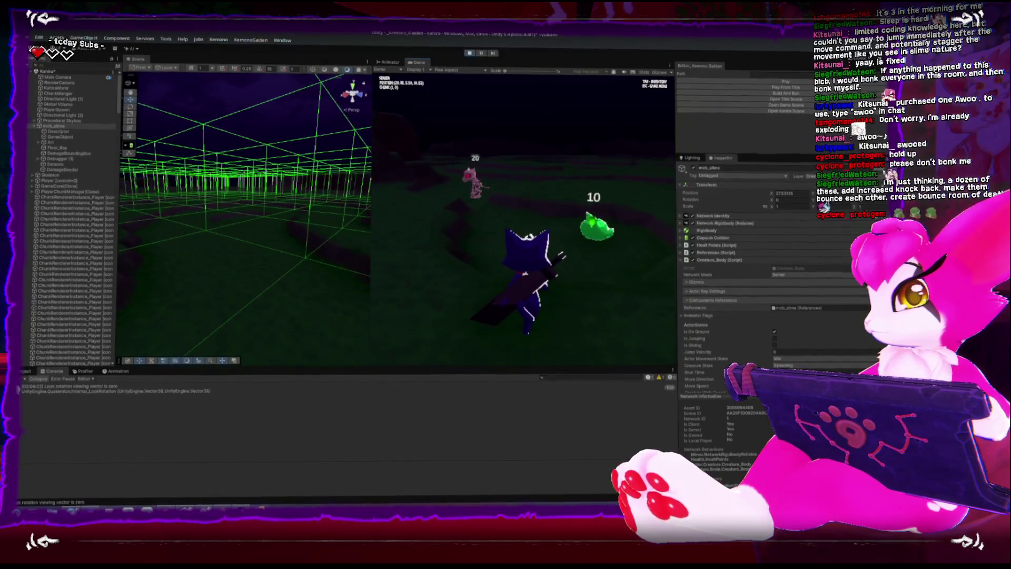
click(518, 223)
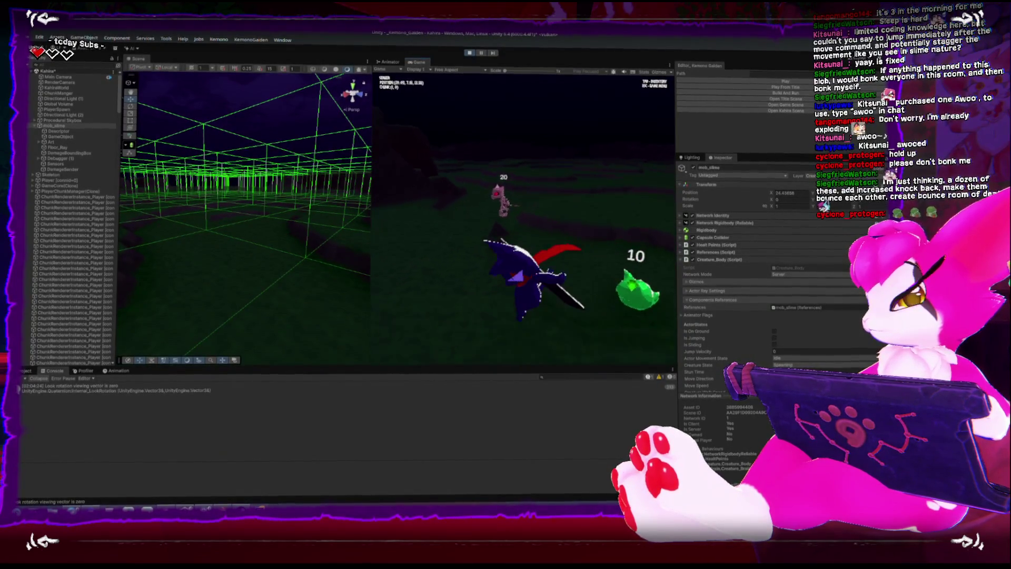
key(space)
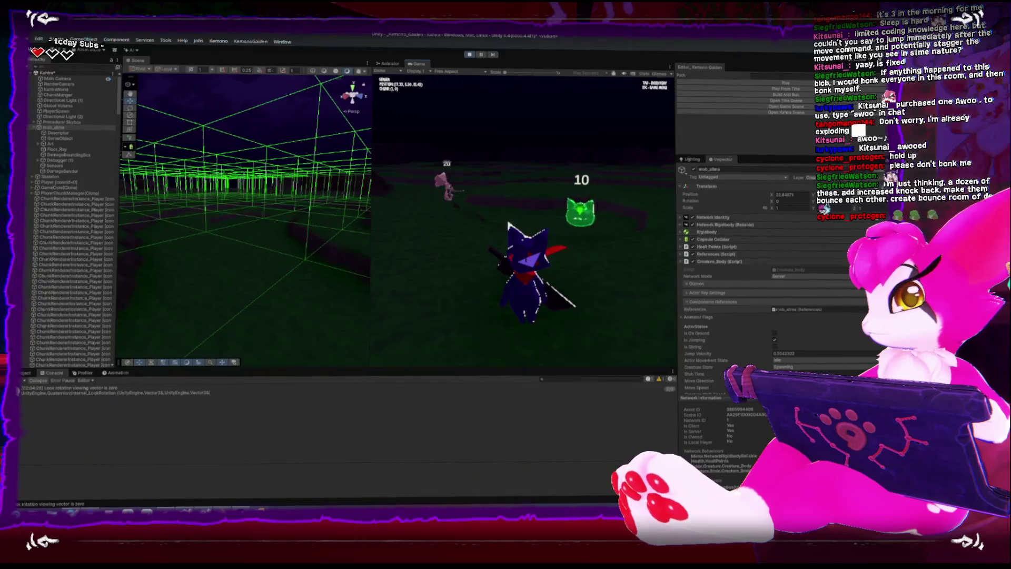
key(Escape)
key(ctrl+p)
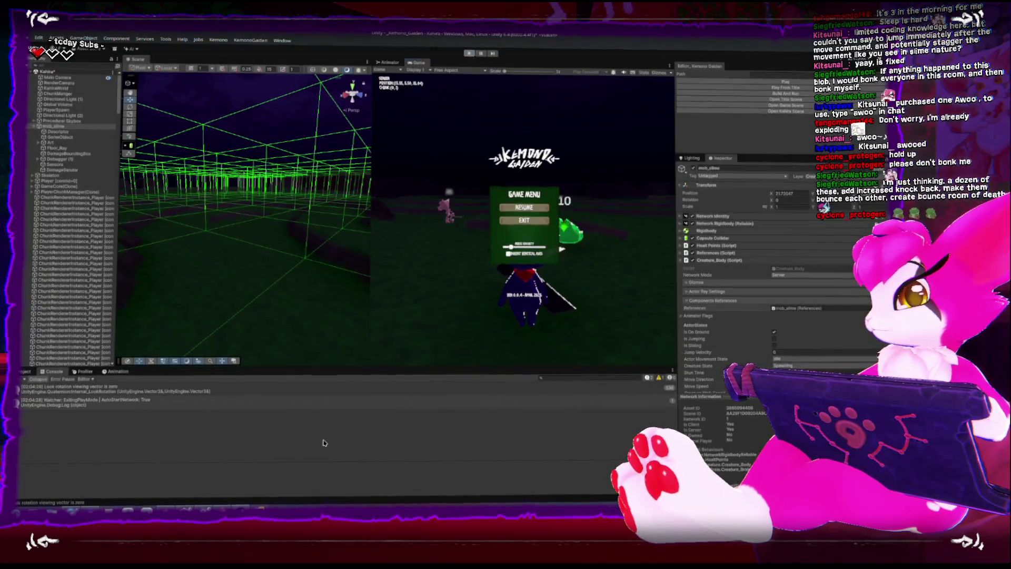
key(alt+Tab)
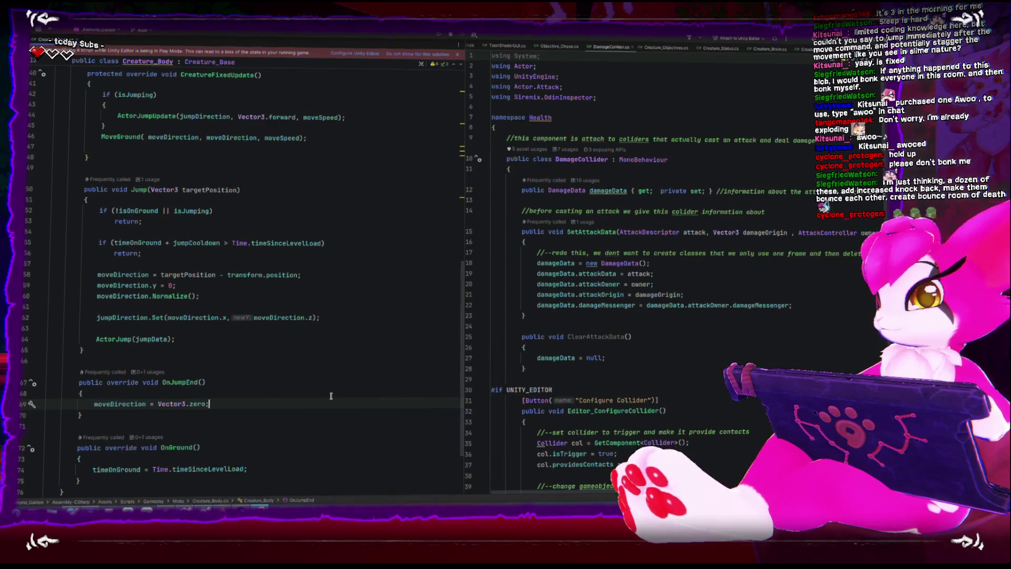
- Move the moveDirection = Vector3.zero line from OnJumpEnd down into OnGround
key(shift+Home)
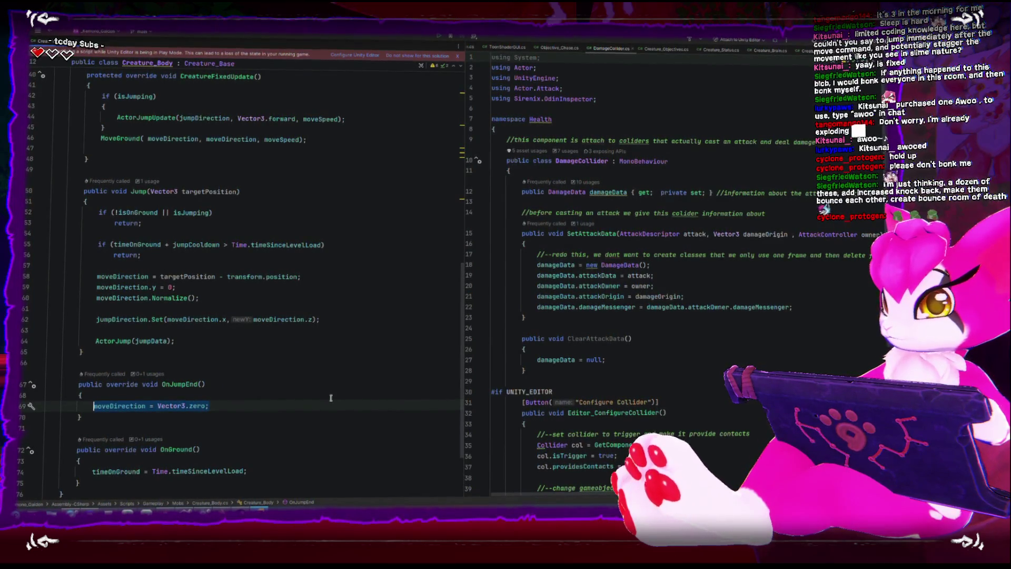
key(ctrl+shift+Down)
key(ctrl+shift+Down)
key(ctrl+shift+Down)
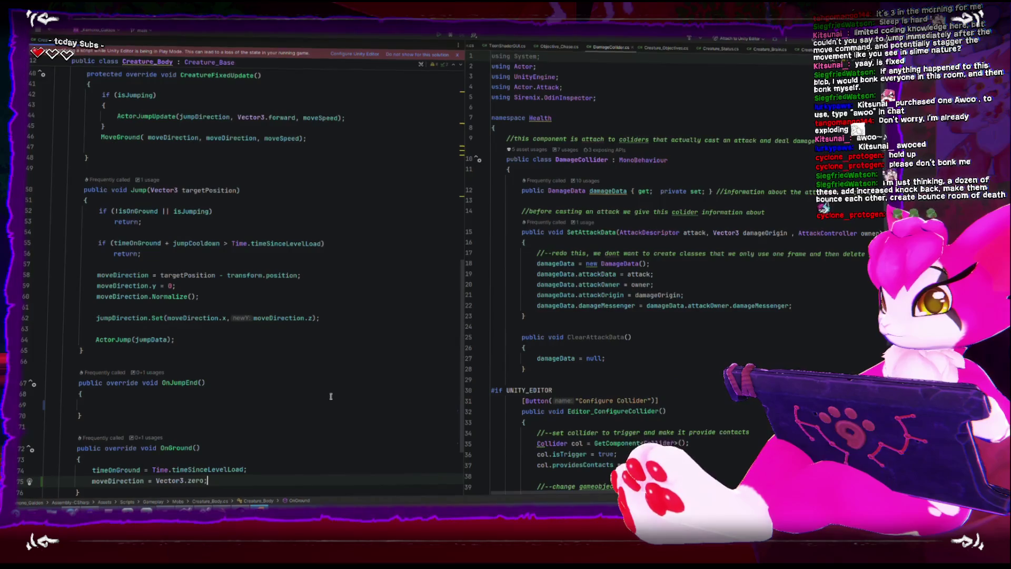
key(Down)
key(Down)
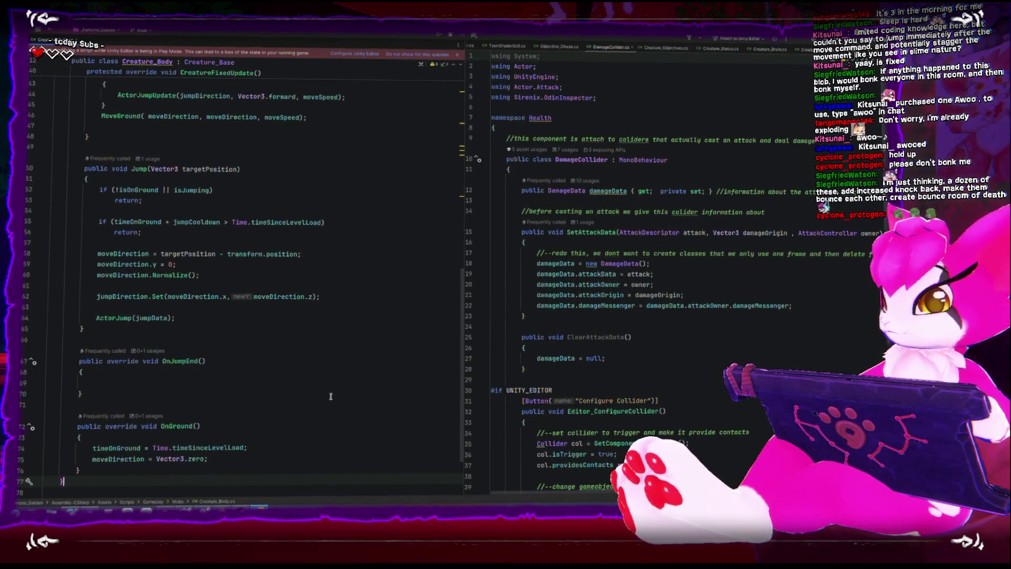
- Retest the relocated reset with a play run in Unity
mouse_move(259, 507)
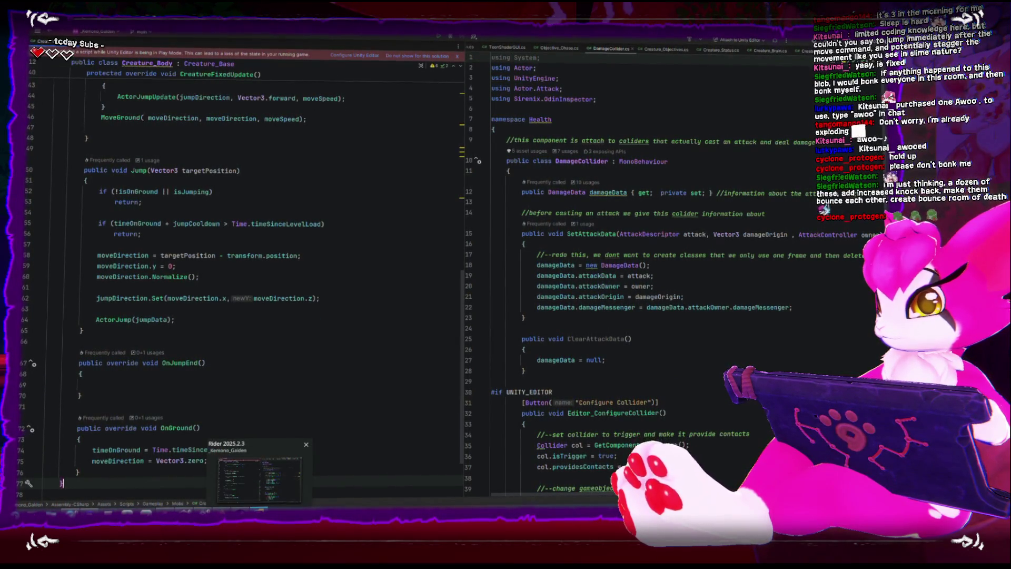
click(216, 508)
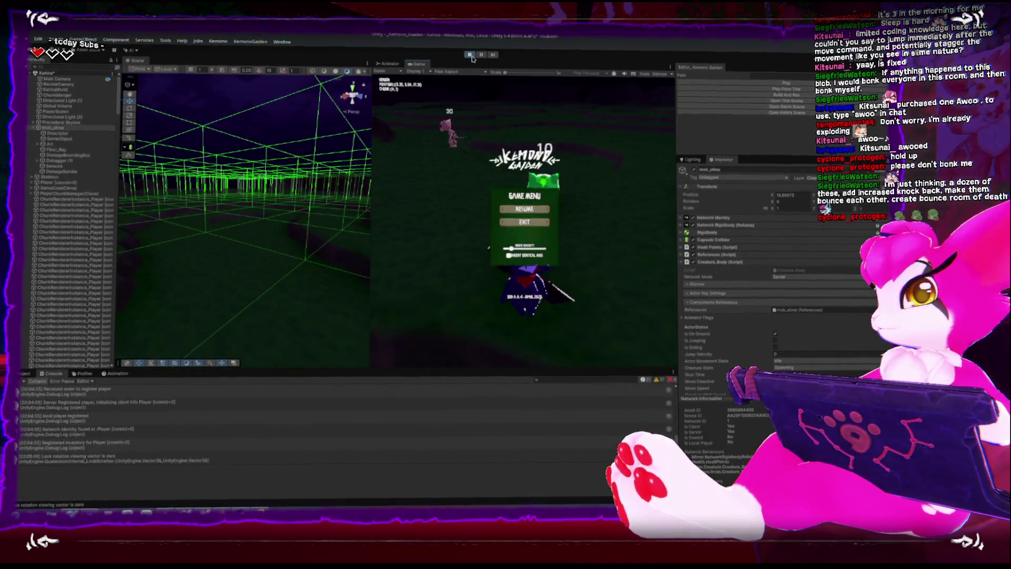
key(ctrl+p)
key(alt+Tab)
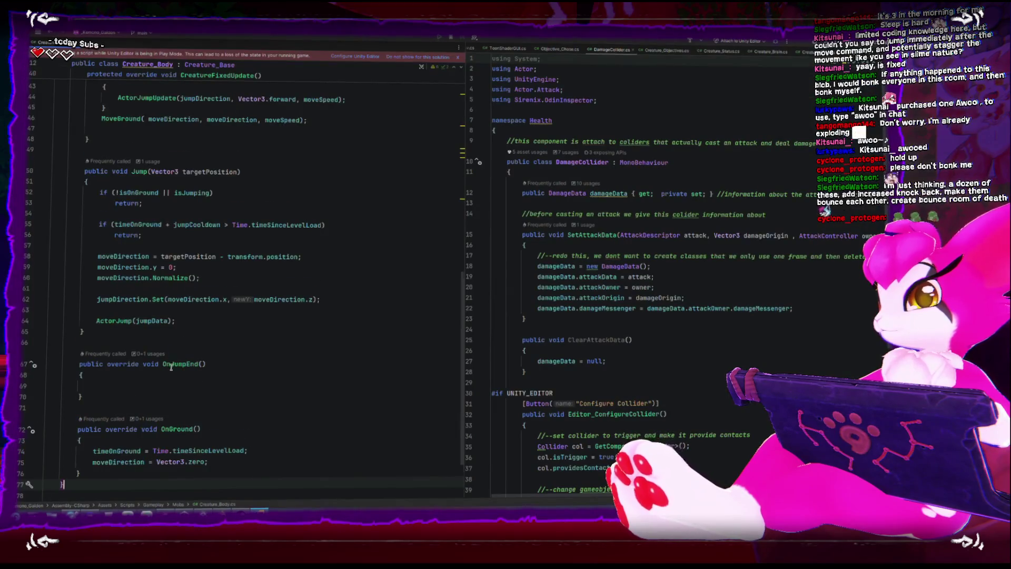
- Start rewriting the OnGround reset line as moveSpeed = 0
scroll(171, 367, down, 2)
click(158, 395)
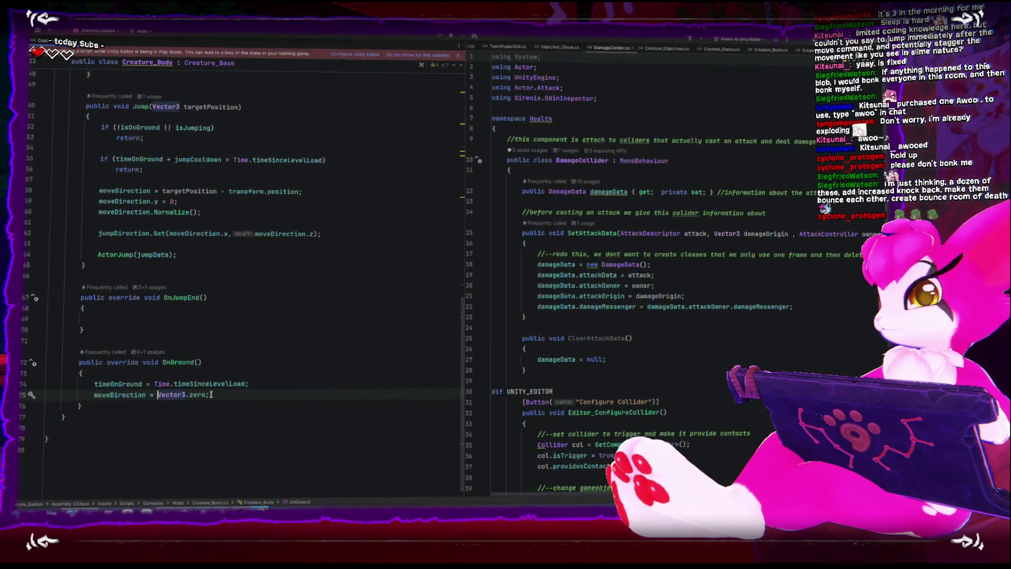
text(m)
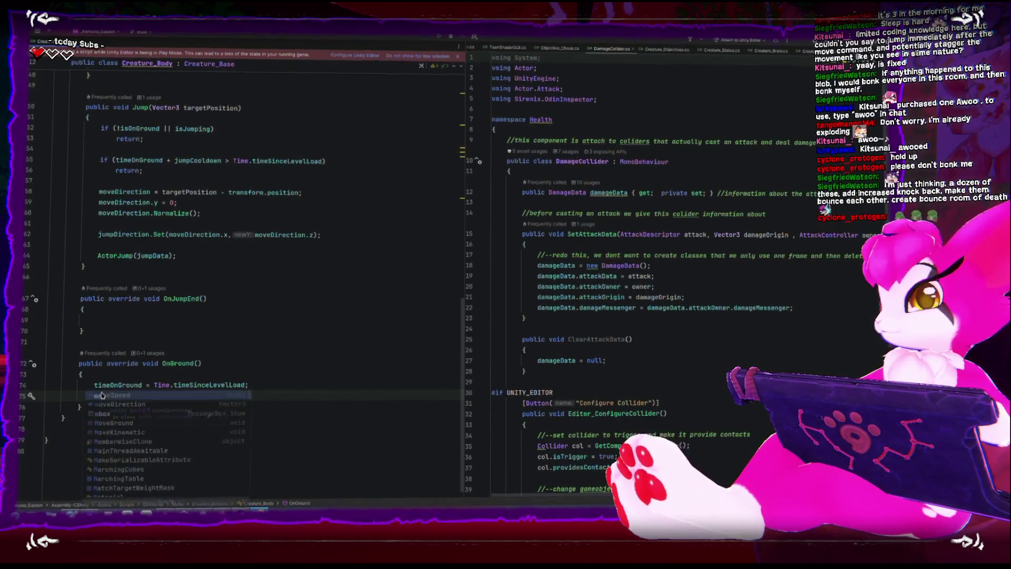
text(oveSpeed = 0;)
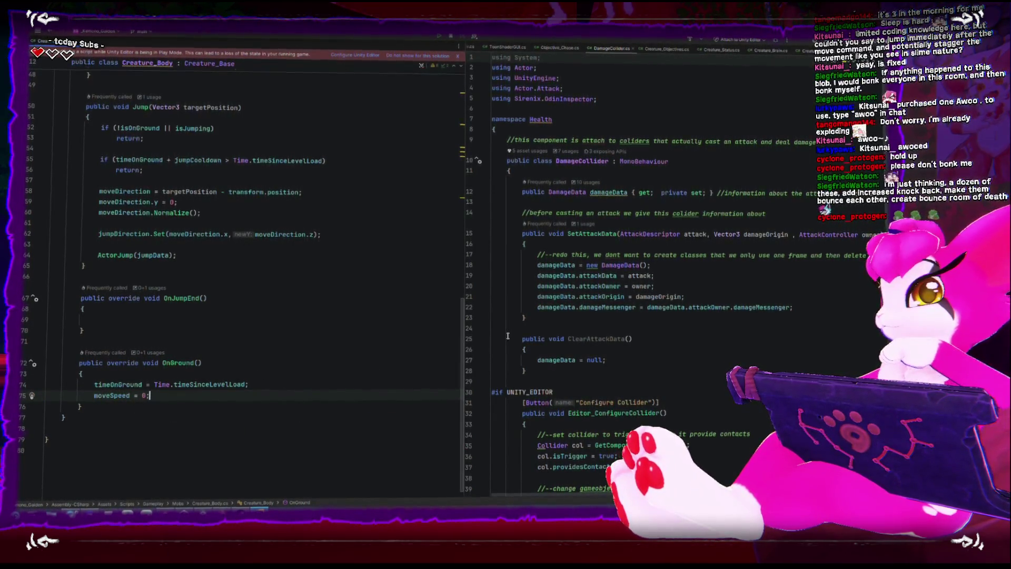
- Give Jump a float speed parameter and assign moveSpeed = speed after the Normalize call
scroll(632, 264, down, 2)
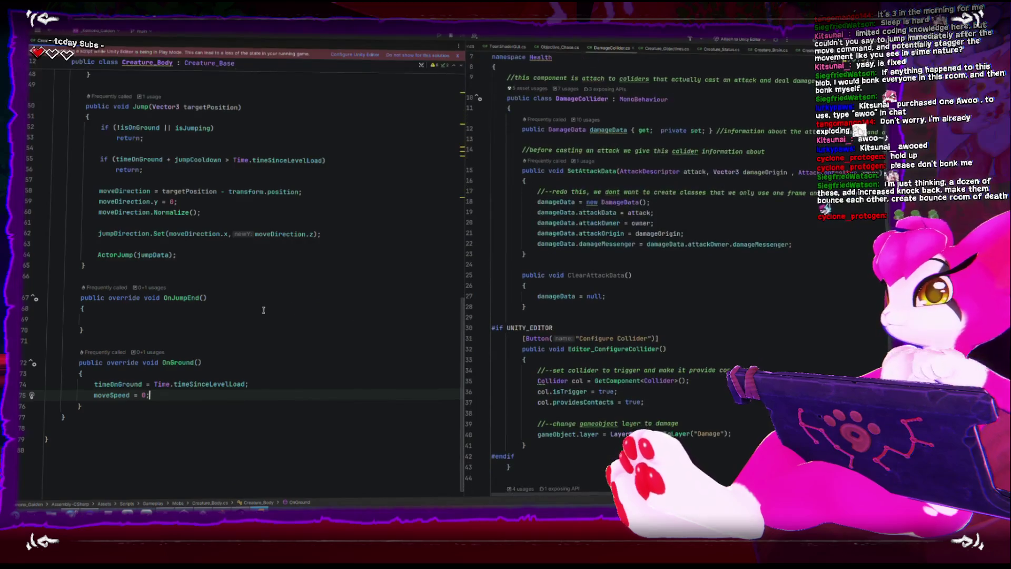
scroll(264, 310, up, 1)
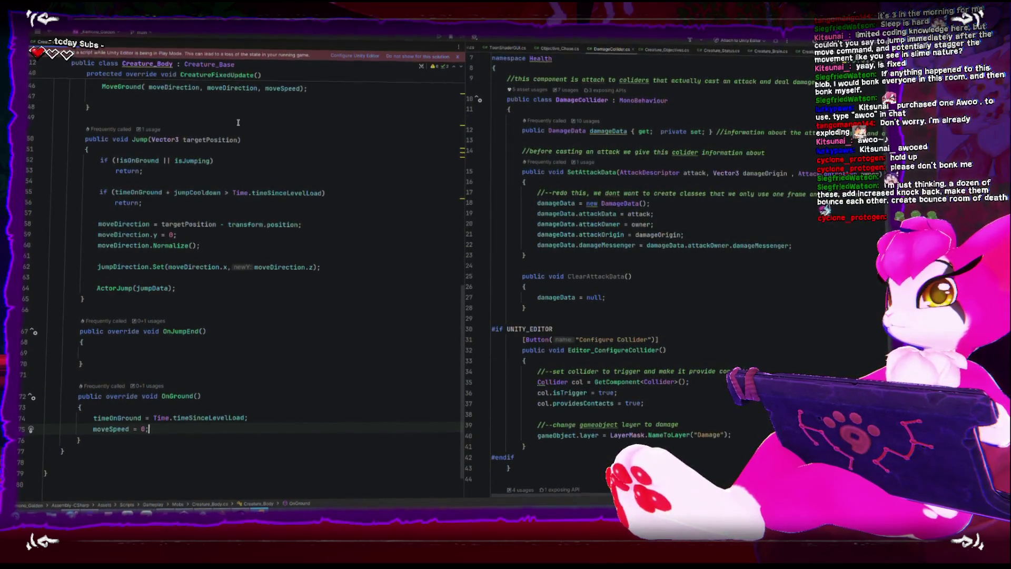
click(239, 140)
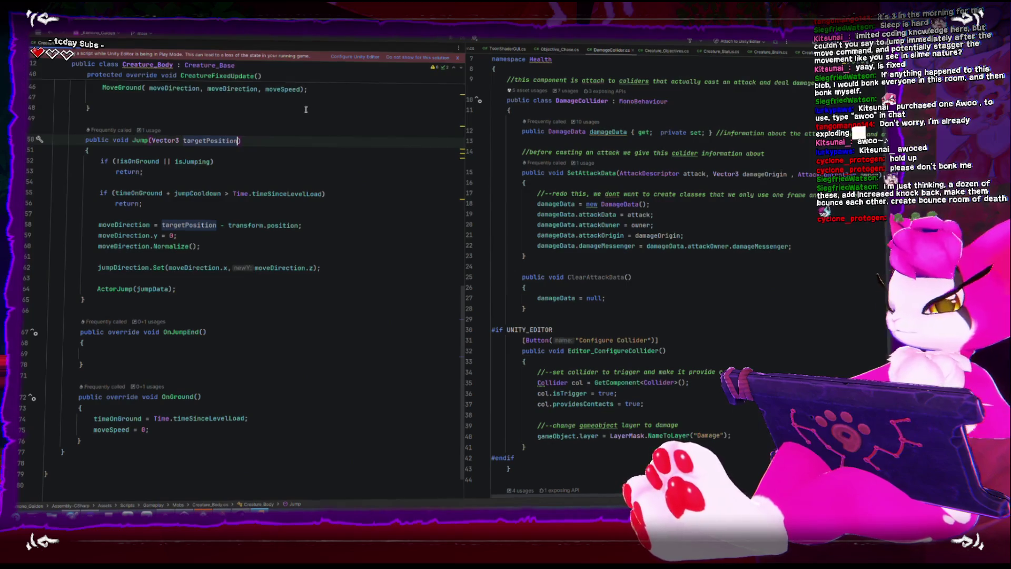
text(, float speed)
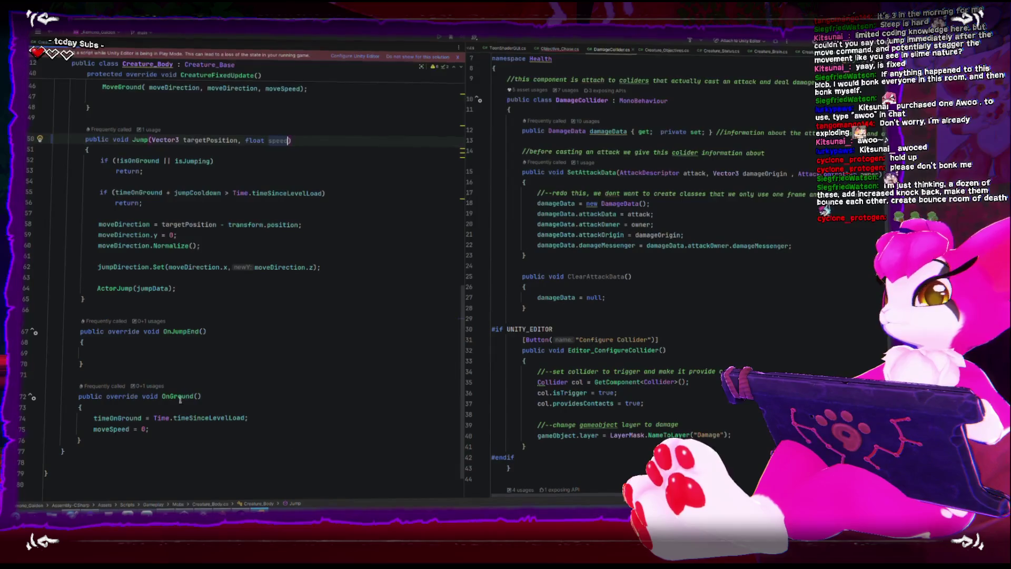
click(247, 248)
key(Return)
key(Return)
text(moveSpeed = speed)
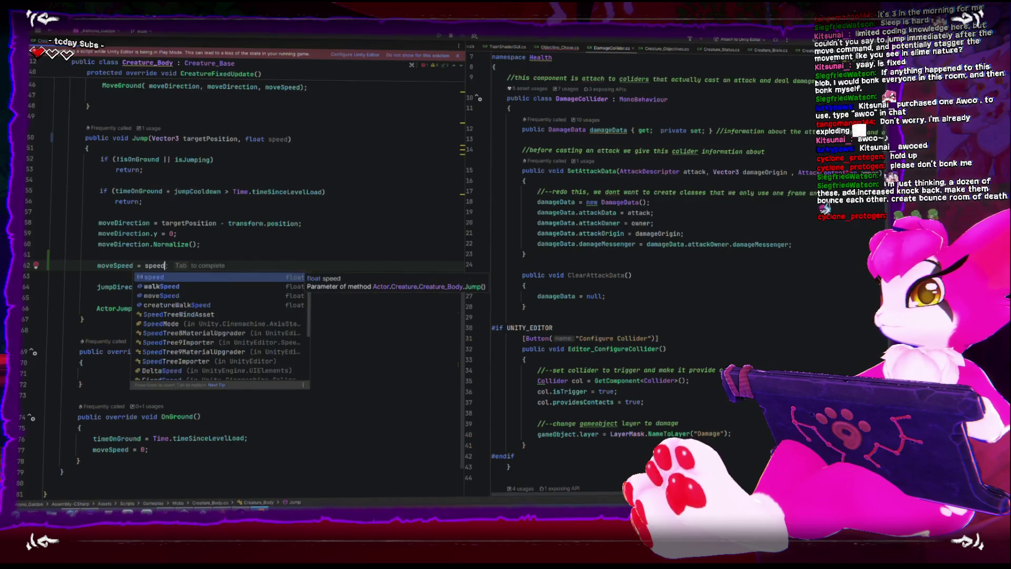
key(Tab)
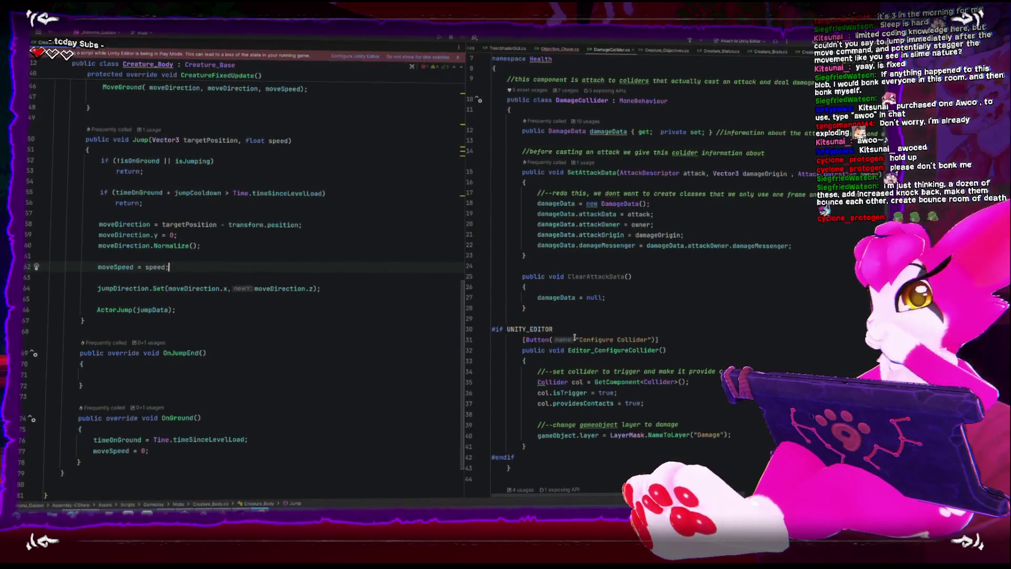
- Delete the empty OnJumpEnd override from Creature_Body
drag(82, 385, 48, 353)
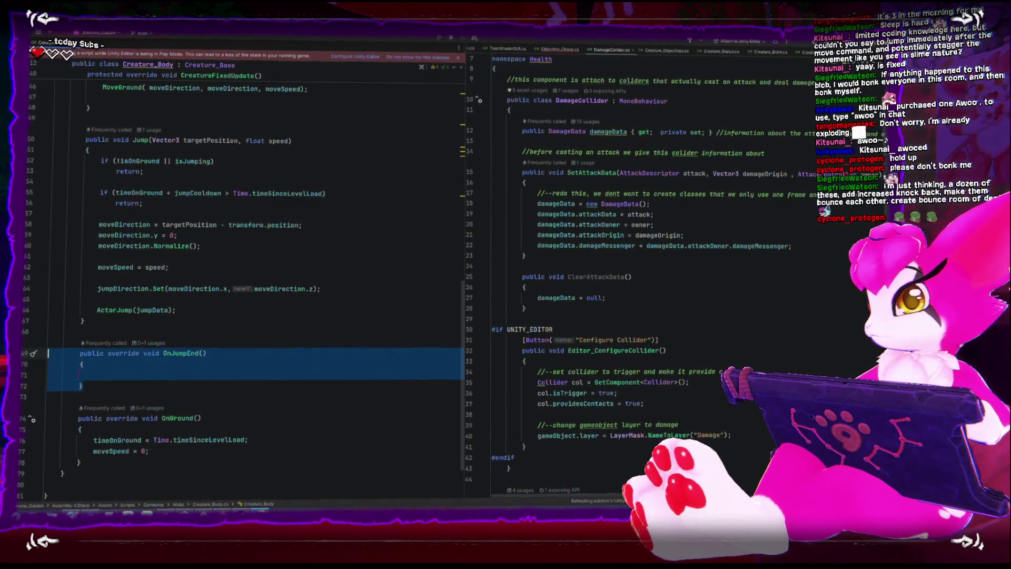
key(BackSpace)
key(BackSpace)
key(BackSpace)
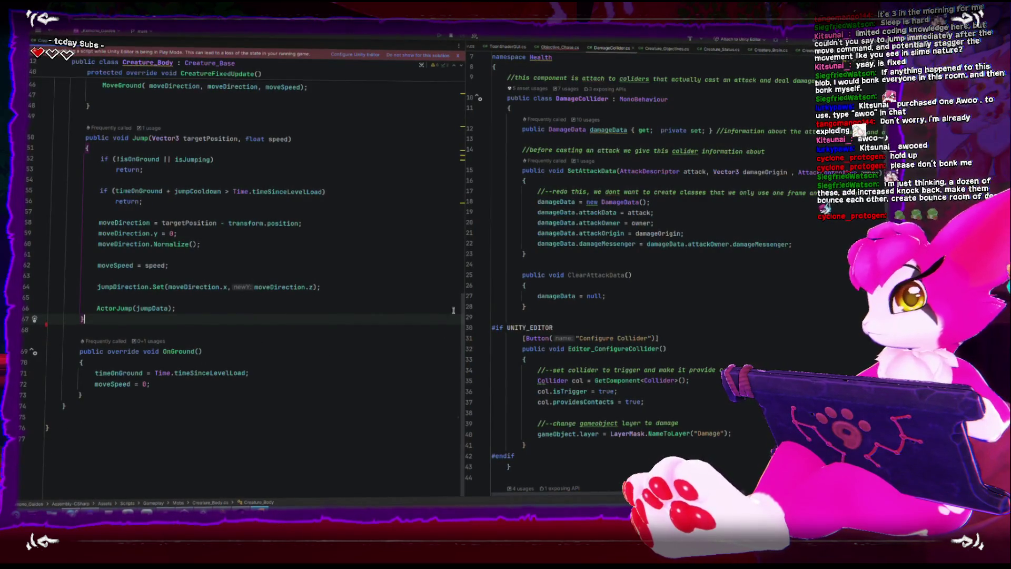
key(ctrl+Tab)
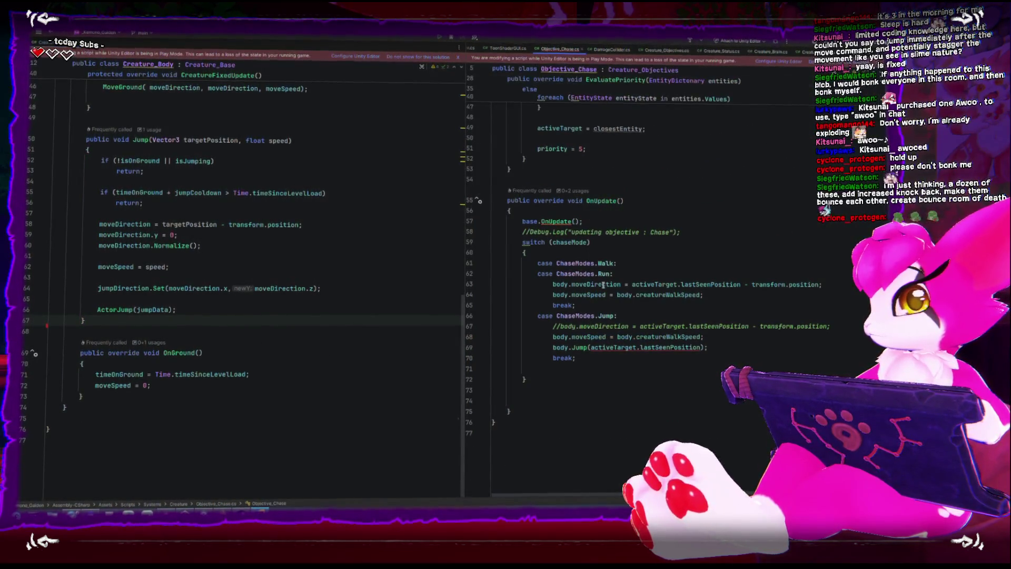
- In Objective_Chase's Jump case, drop the body.moveSpeed line and pass body.creatureWalkSpeed to Jump
click(552, 337)
key(shift+End)
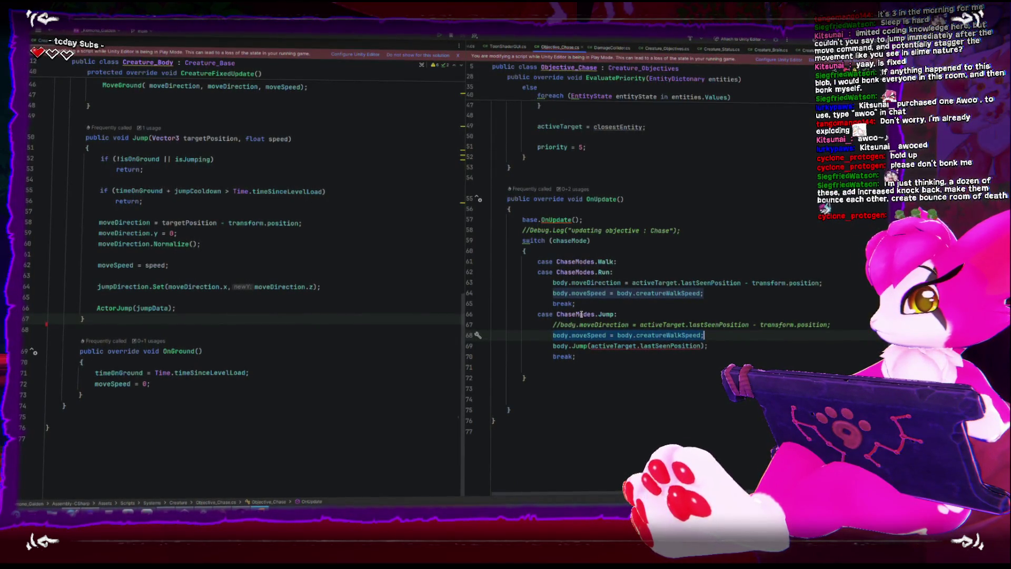
key(BackSpace)
key(BackSpace)
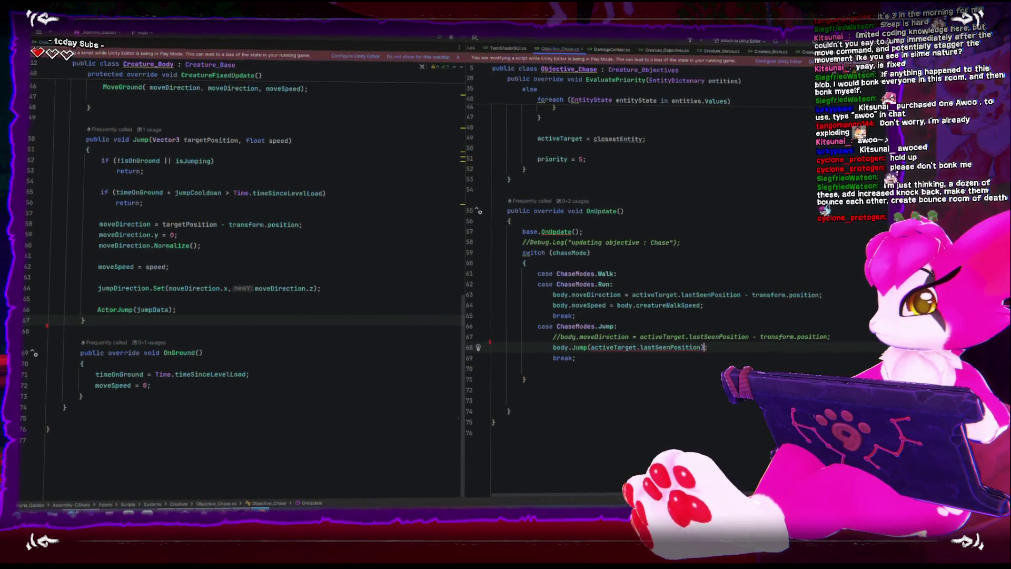
text(, body.creatureState)
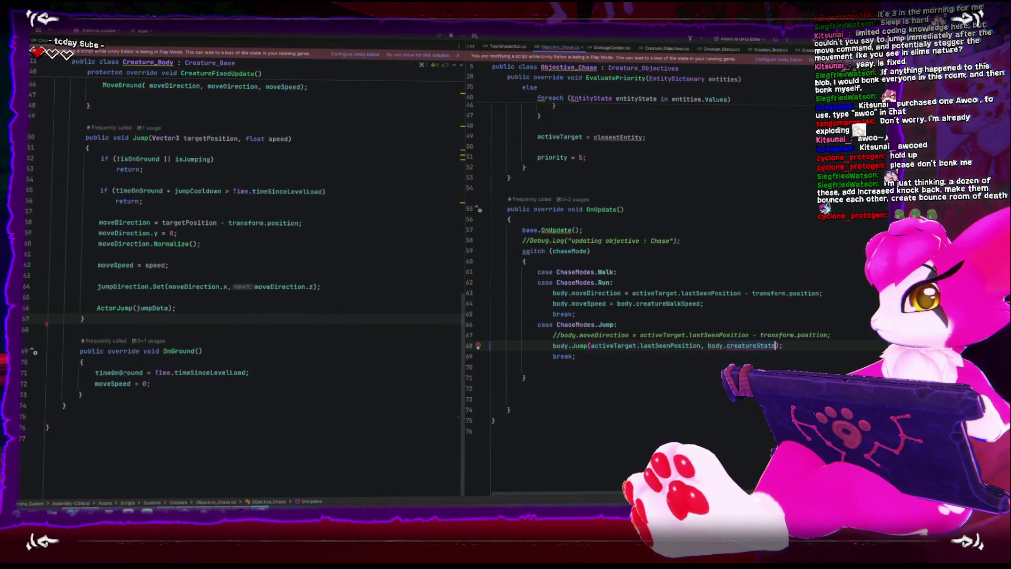
key(BackSpace)
key(BackSpace)
key(BackSpace)
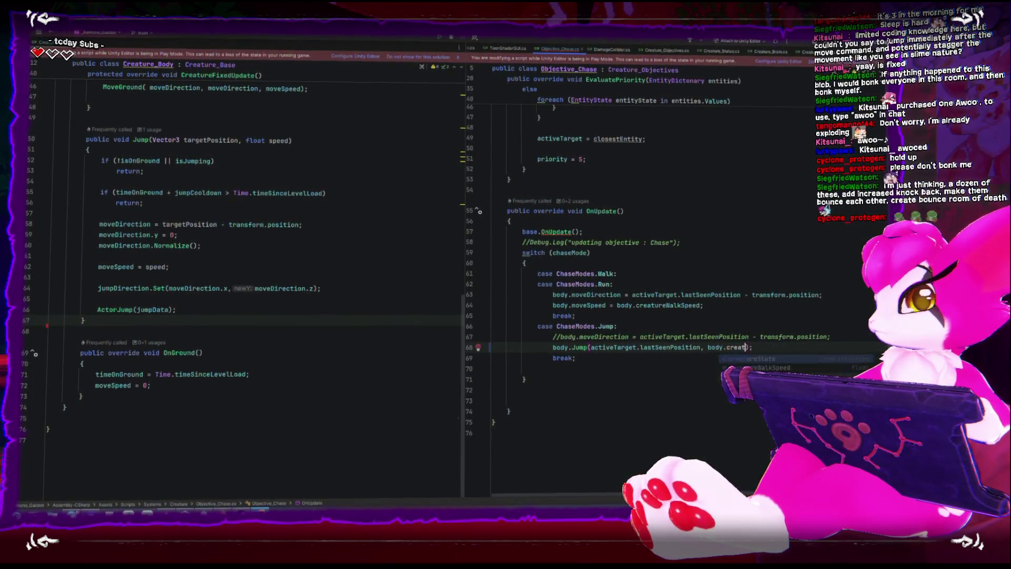
text(ure)
key(Tab)
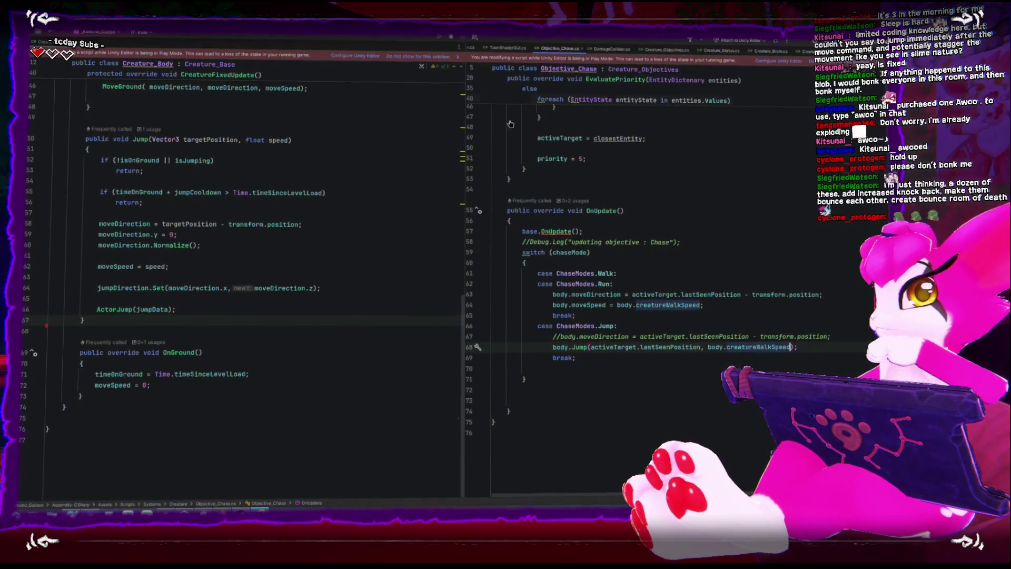
key(alt+Tab)
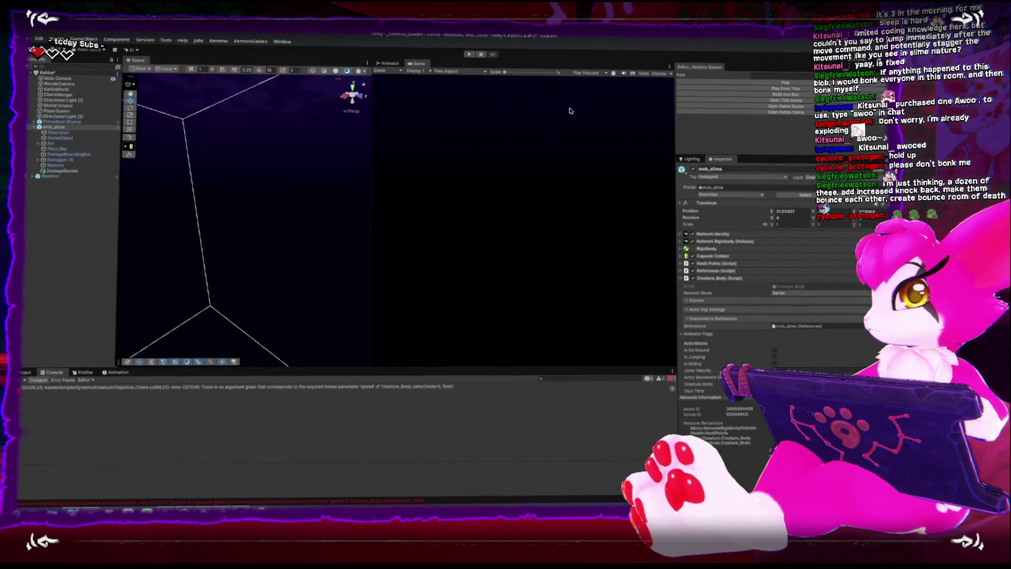
- Start play mode and lower the slime's Jump Cooldown to 0.5 in the Inspector
click(723, 84)
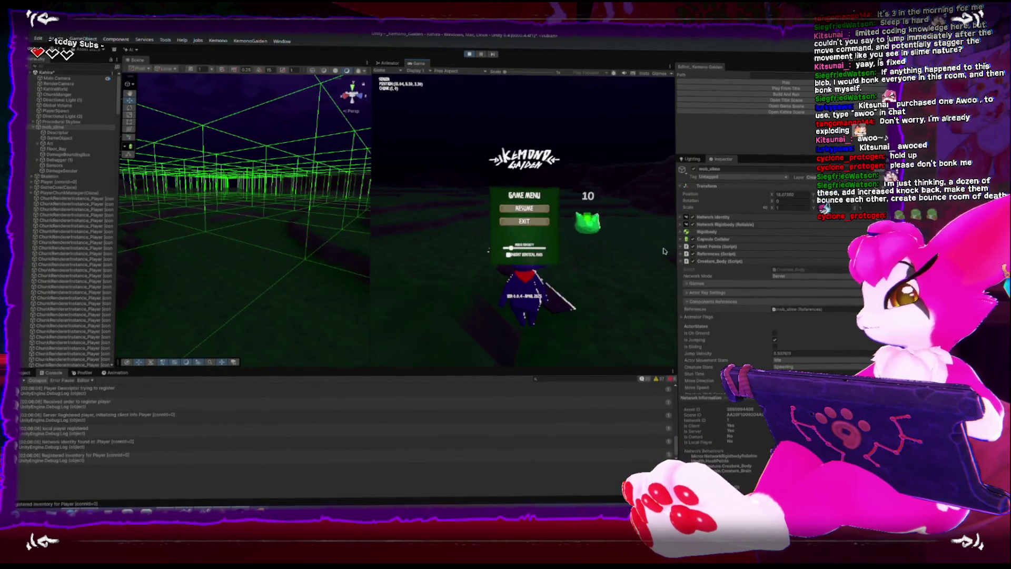
scroll(749, 291, down, 1)
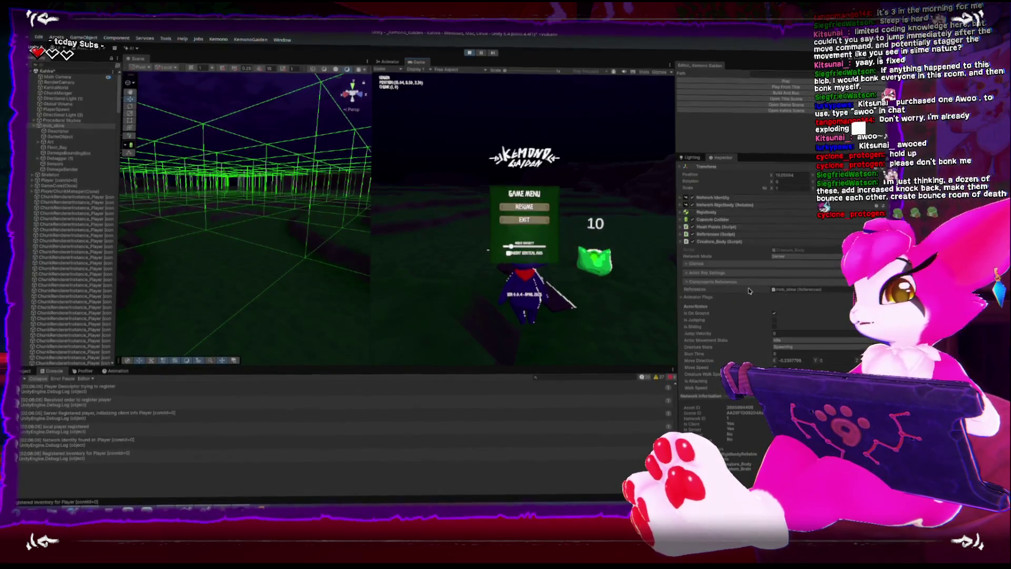
scroll(760, 316, down, 2)
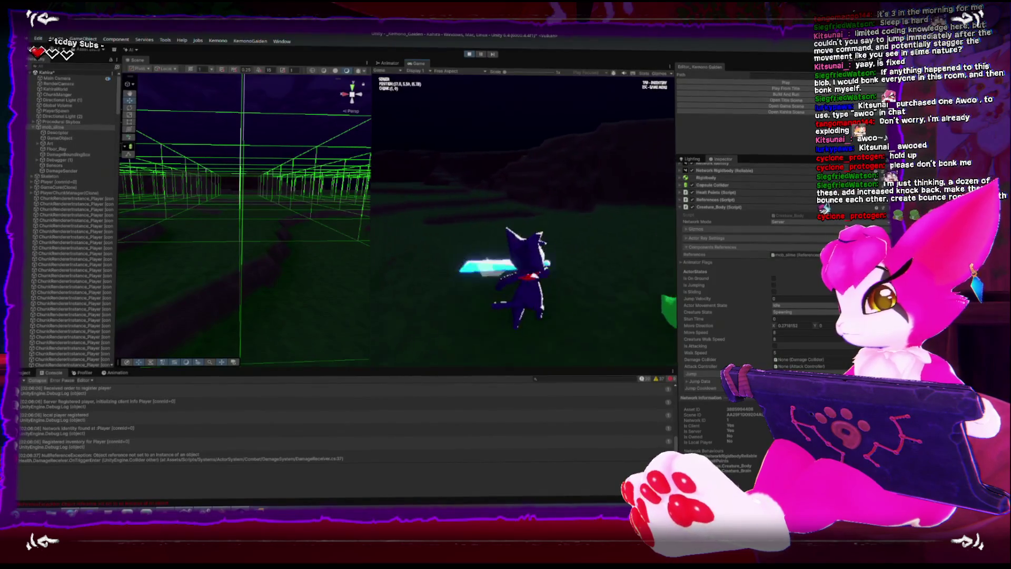
key(Escape)
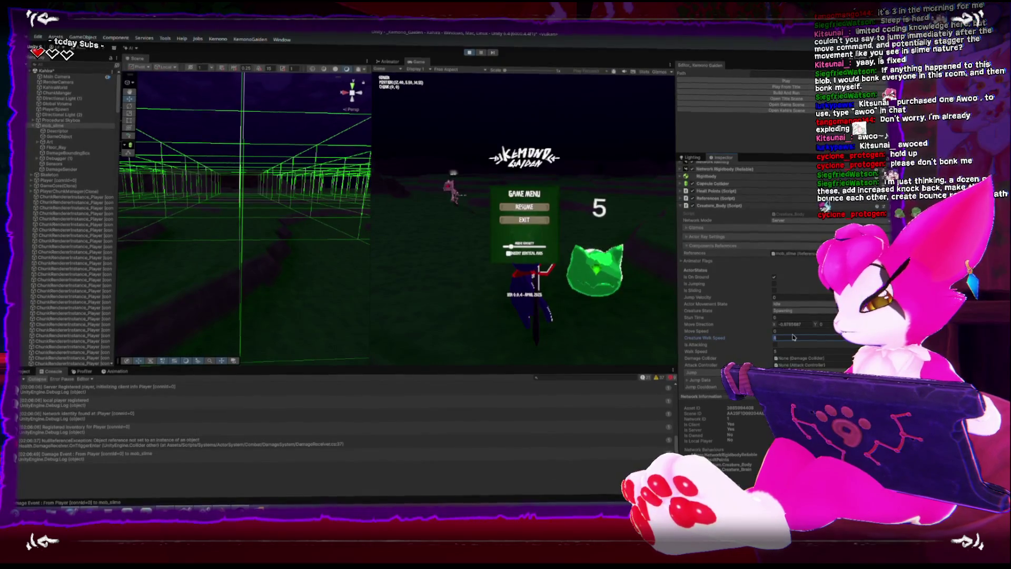
scroll(799, 351, down, 2)
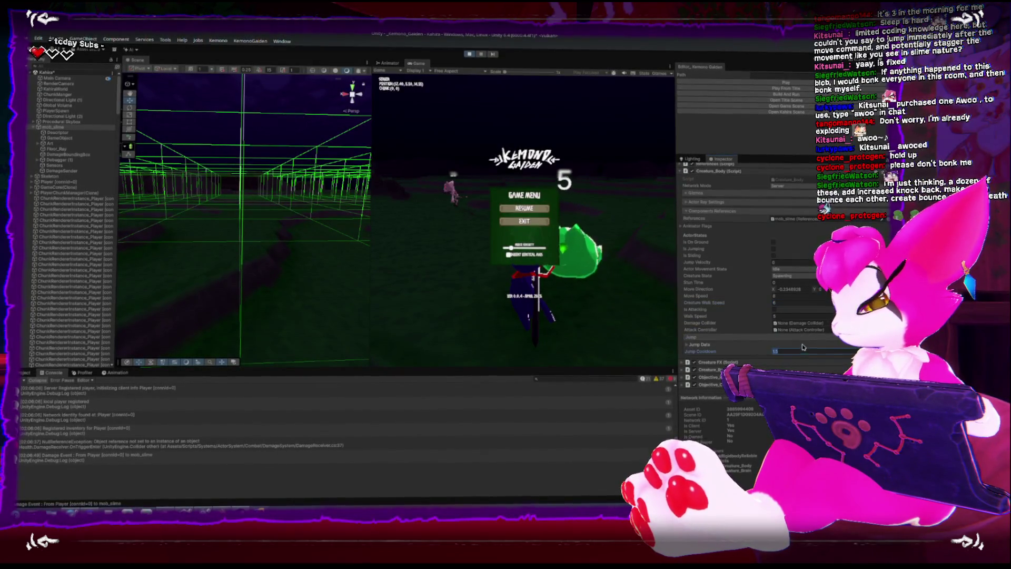
text(0.5)
click(560, 317)
key(Escape)
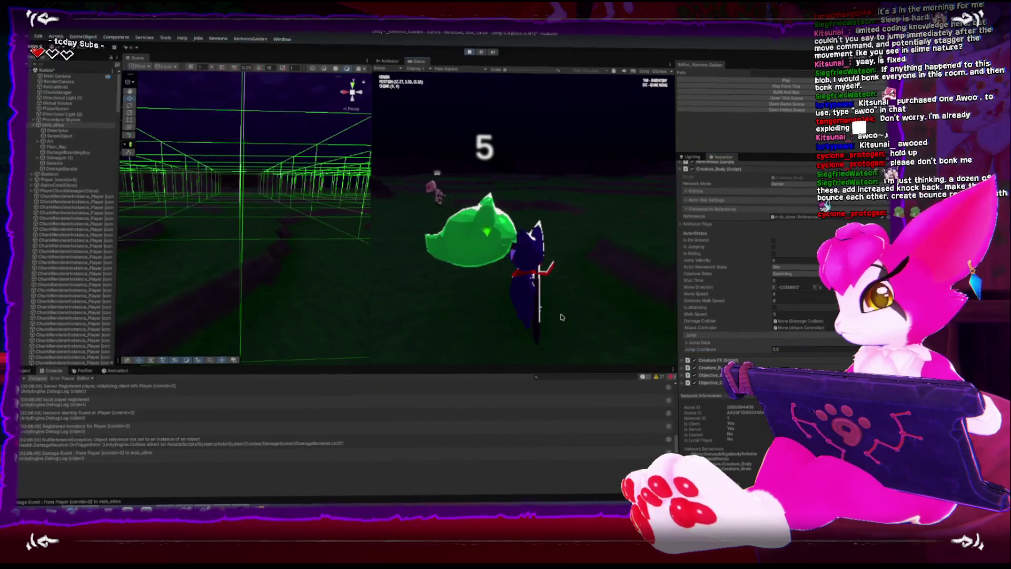
- Move and jump around the slime, slash it down to 5 HP, then stop the game
key(s)
key(d)
key(w)
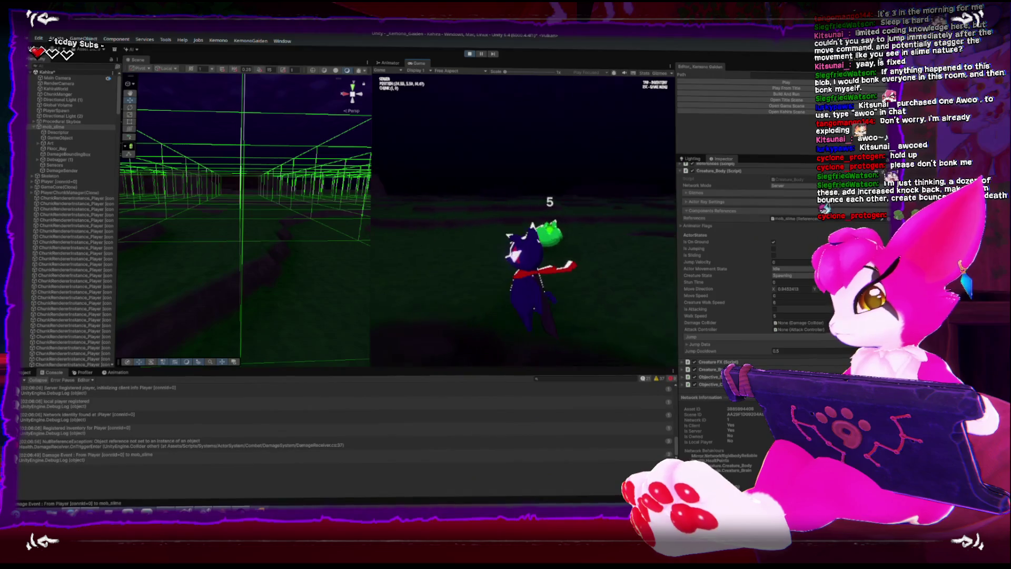
key(s)
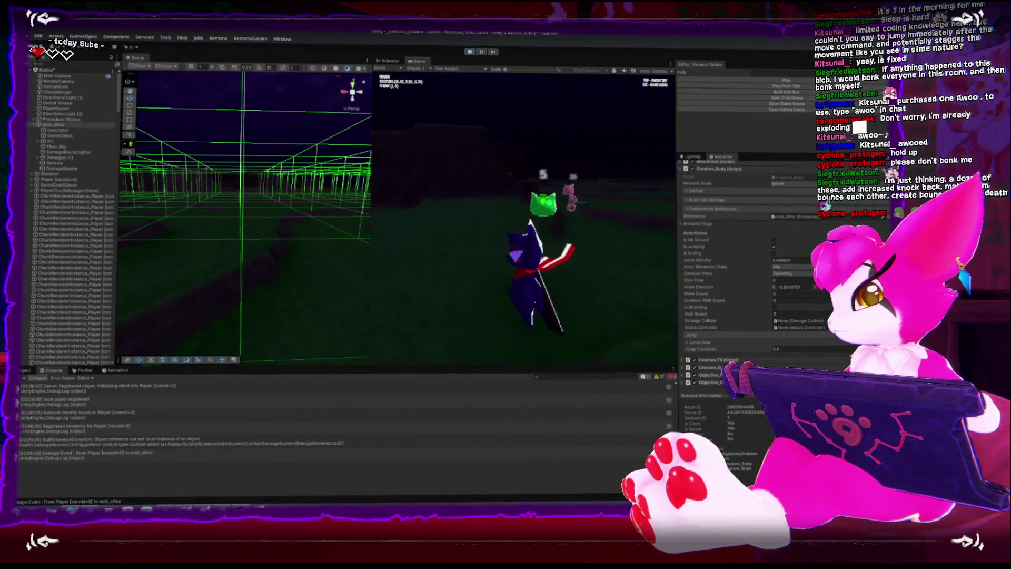
key(a)
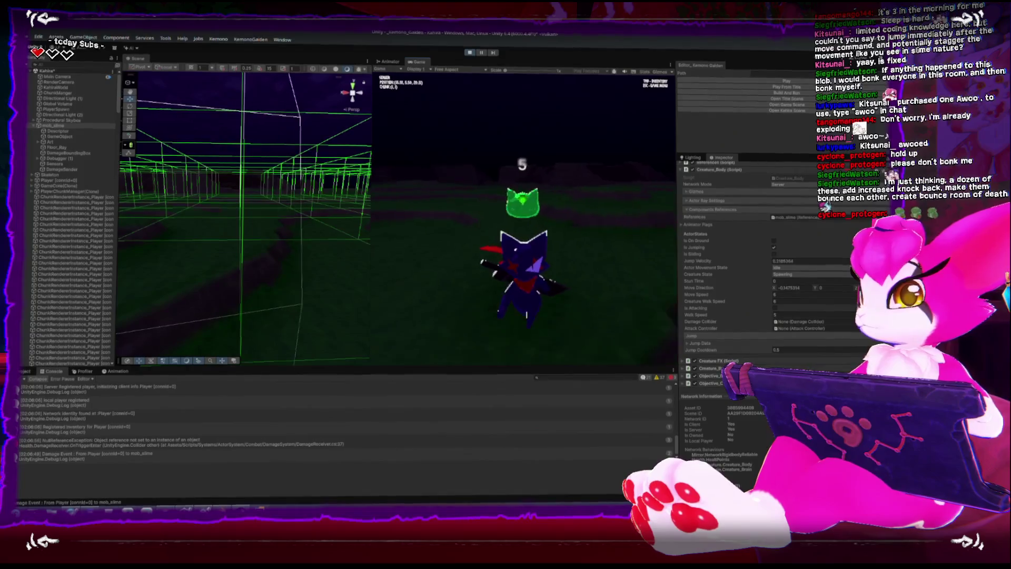
key(d)
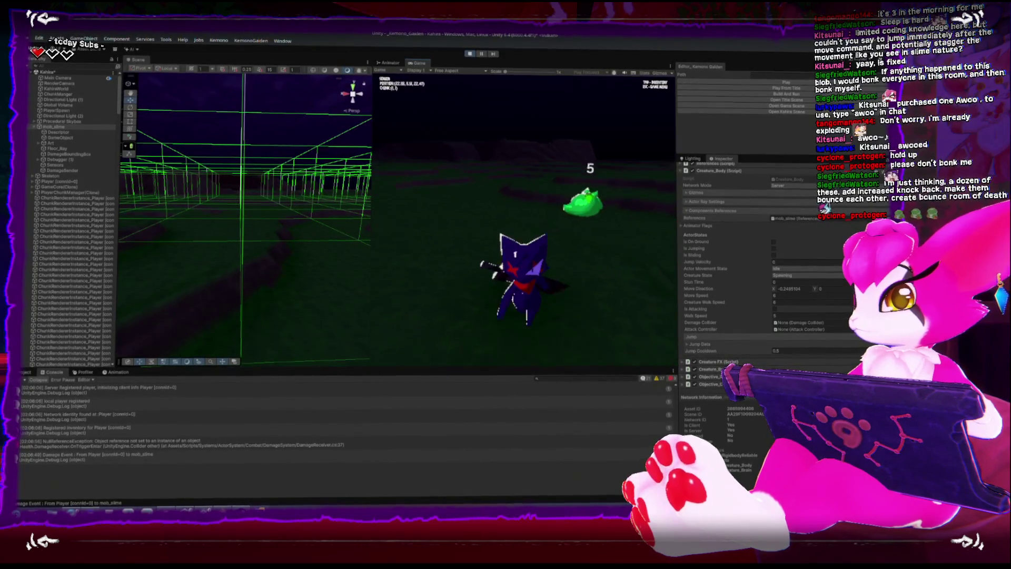
key(space)
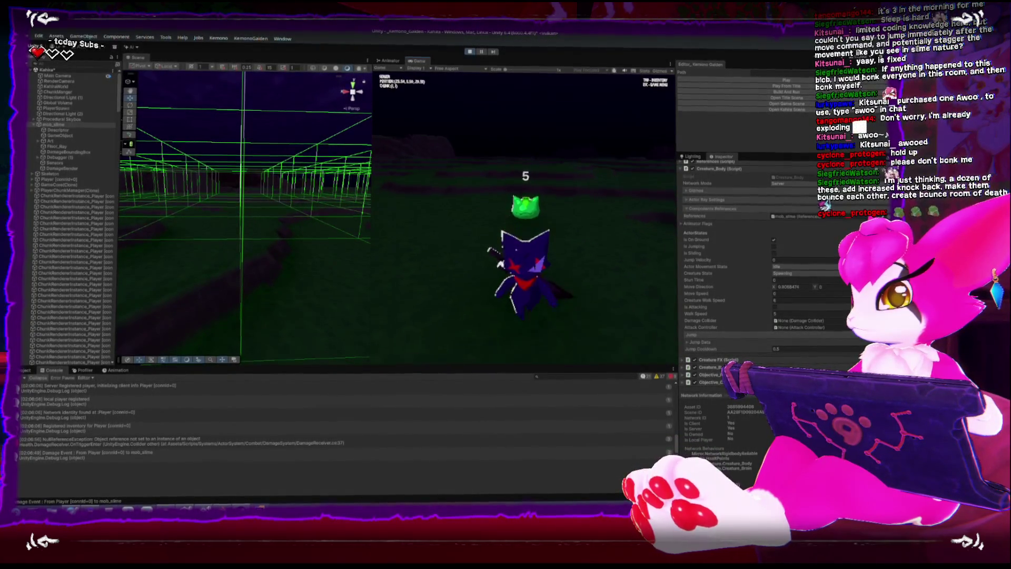
key(d)
key(a)
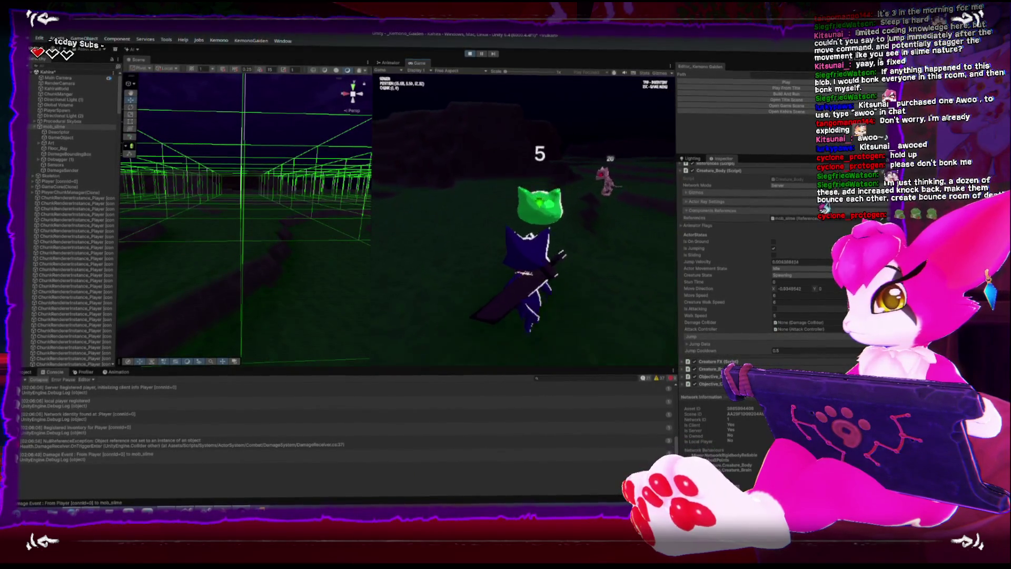
key(space)
key(d)
key(j)
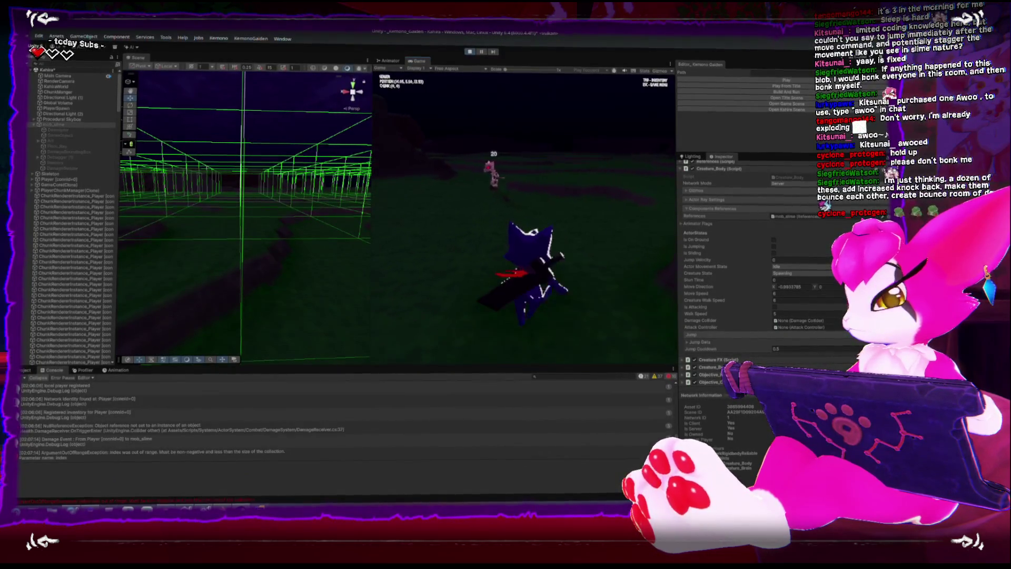
key(Escape)
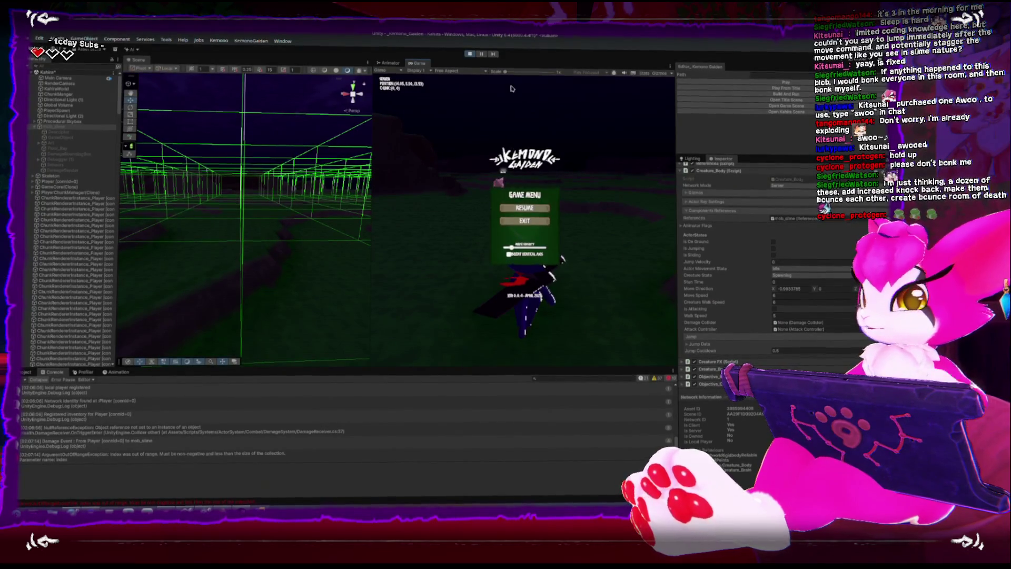
click(524, 221)
click(794, 298)
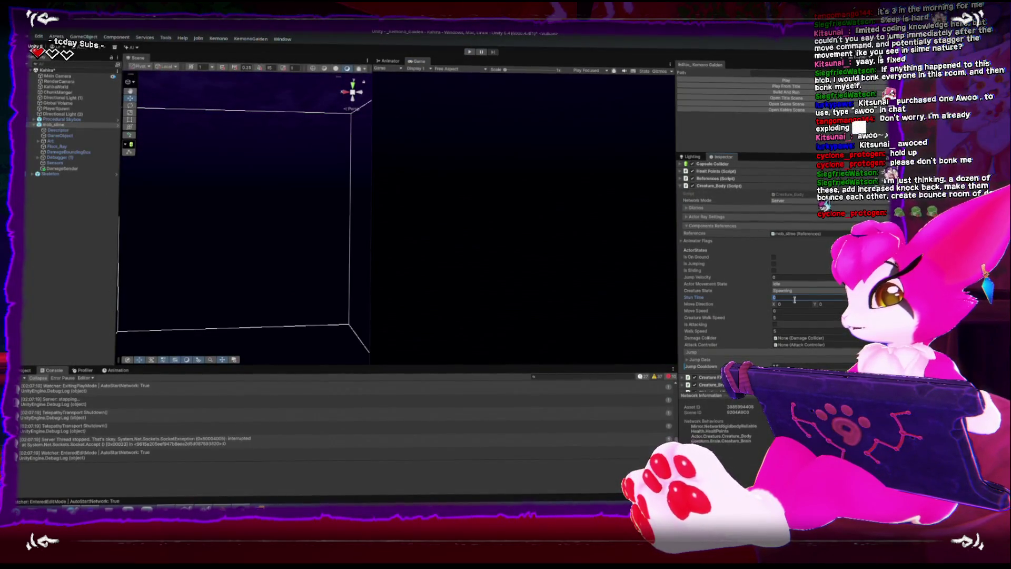
- Set Jump Cooldown to 0.5 in edit mode and launch the game again
click(784, 319)
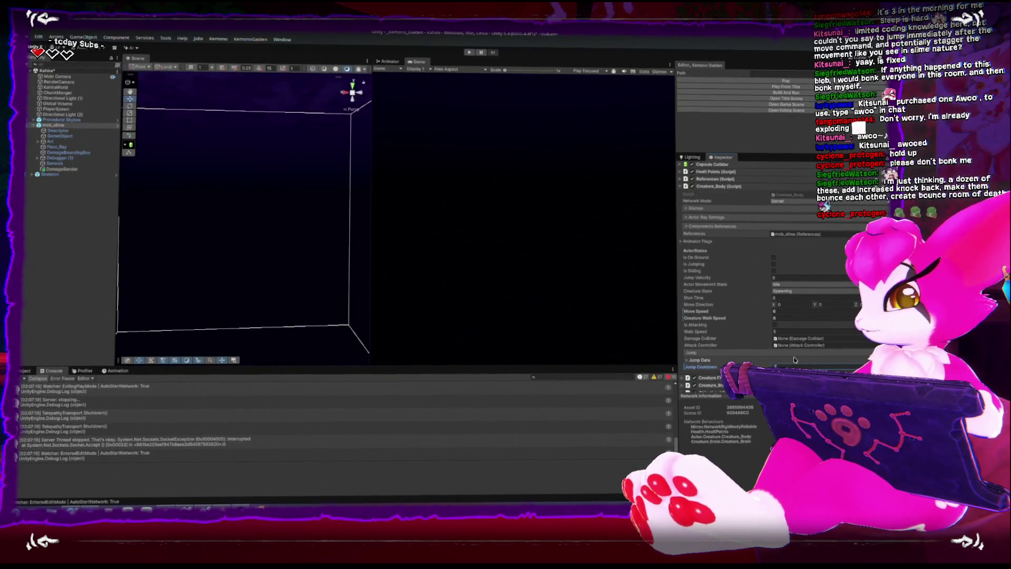
click(781, 172)
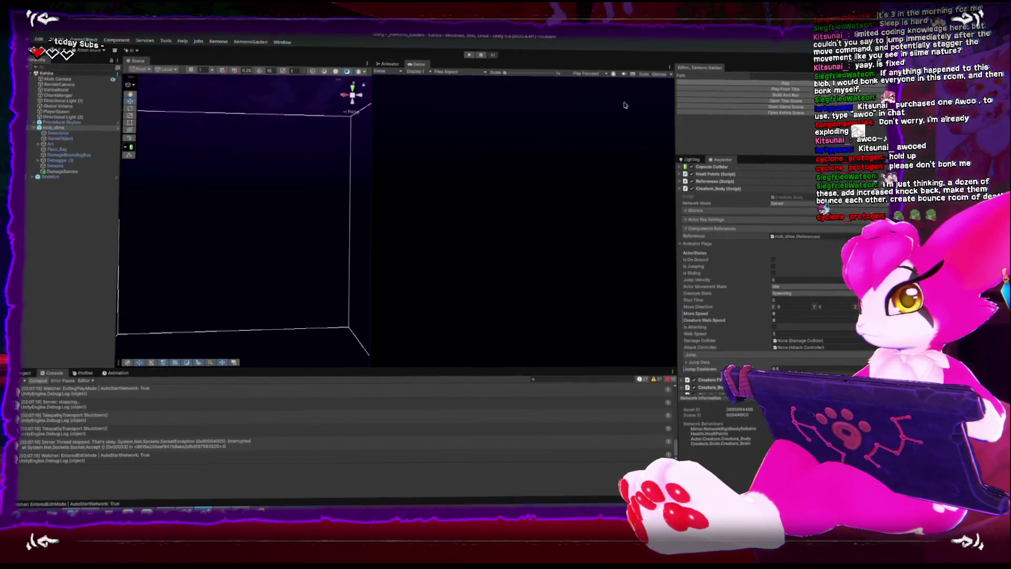
click(746, 85)
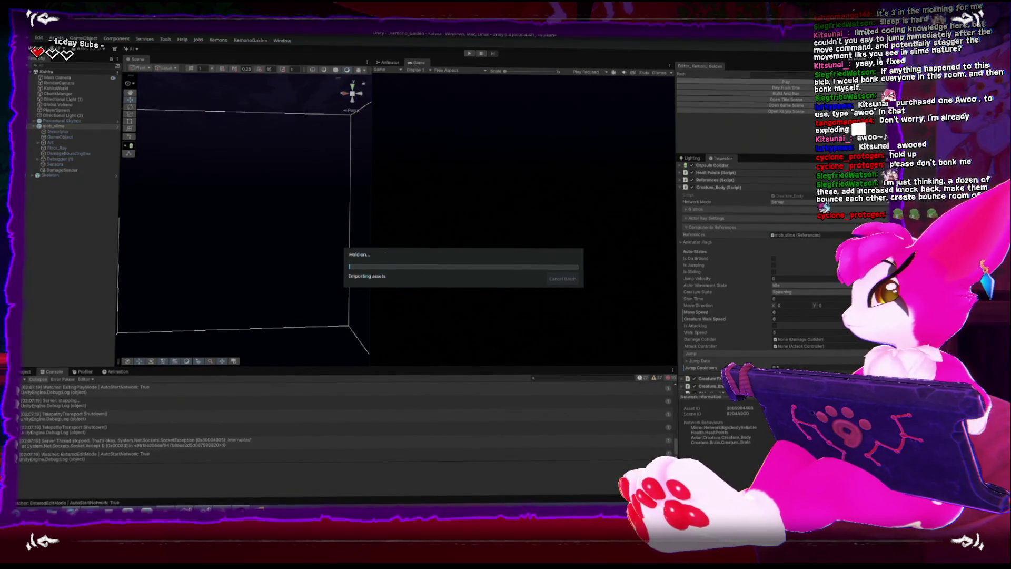